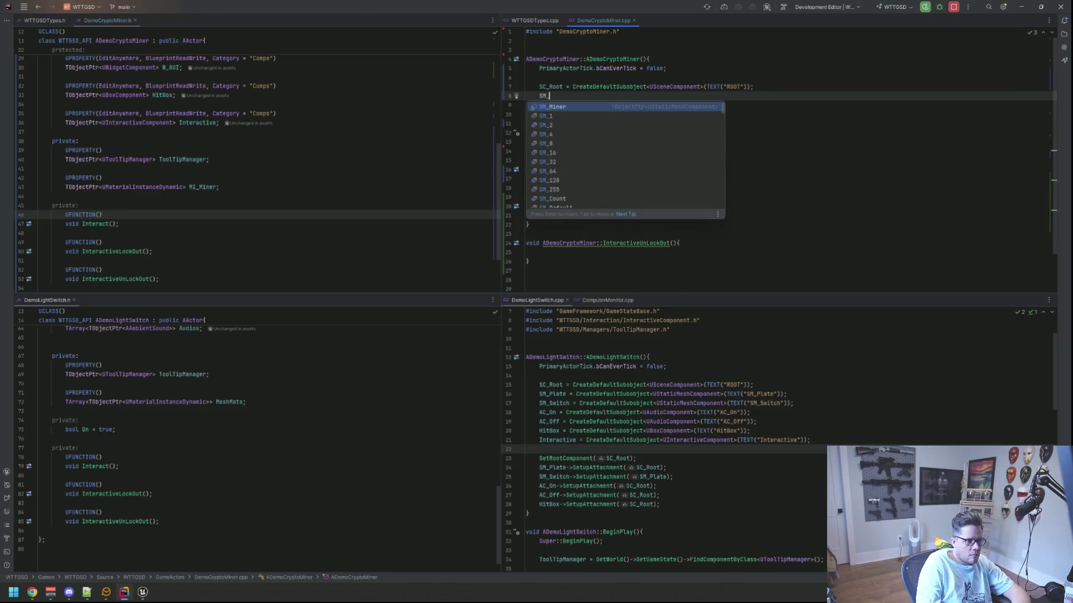
# - Add the line creating SM_Miner as a UStaticMeshComponent subobject named "SM_Miner"
pyautogui.press('Return')
pyautogui.write('= Createdef')
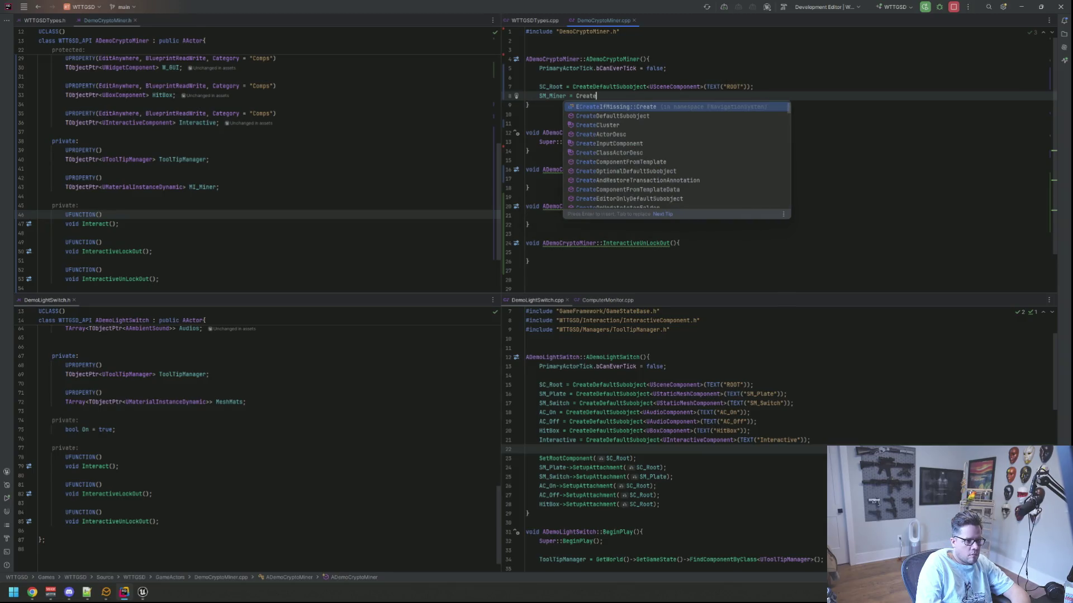
pyautogui.press('Return')
pyautogui.write('UStaticMesh')
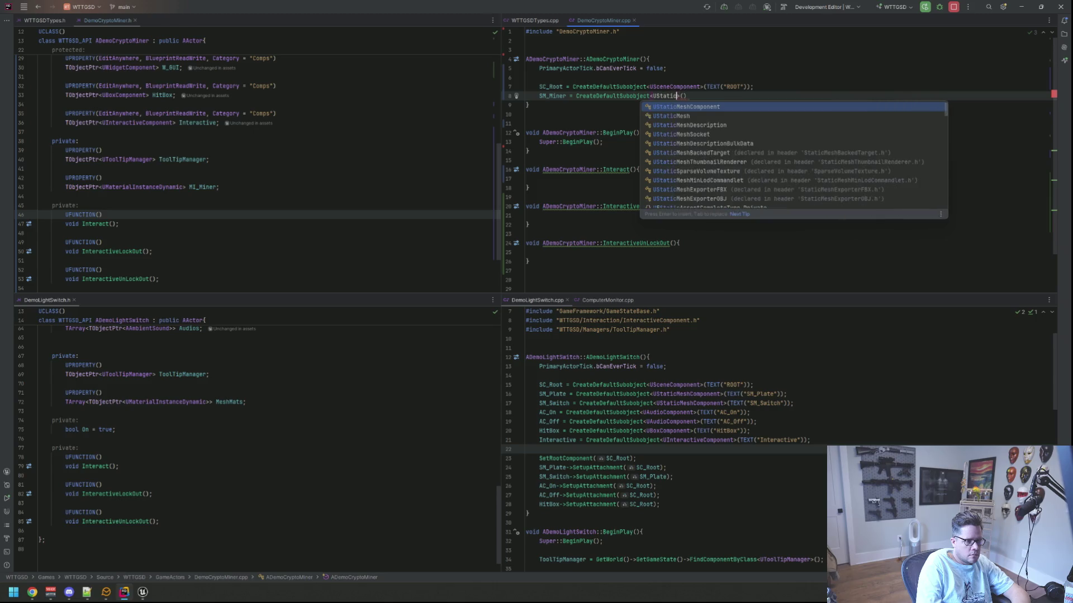
pyautogui.press('Return')
pyautogui.press('Right')
pyautogui.press('Right')
pyautogui.write('TEXT')
pyautogui.press('Return')
pyautogui.write('"SM_Miner"))')
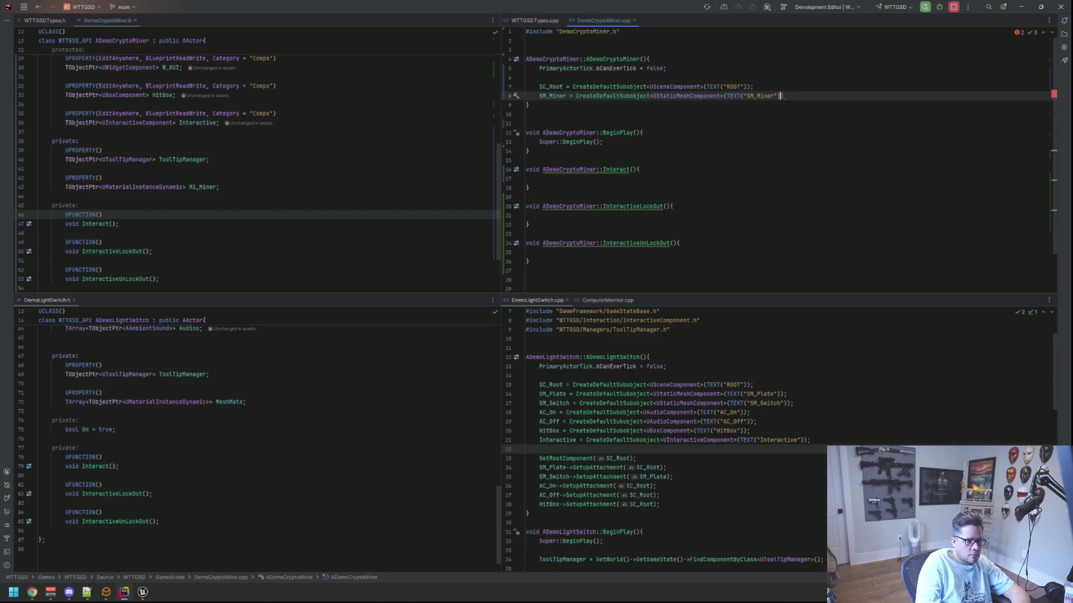
pyautogui.write(';')
pyautogui.press('Return')
# - Add the line creating W_GUI as a UWidgetComponent subobject named "W_GUI"
pyautogui.scroll(5, 343, 141)
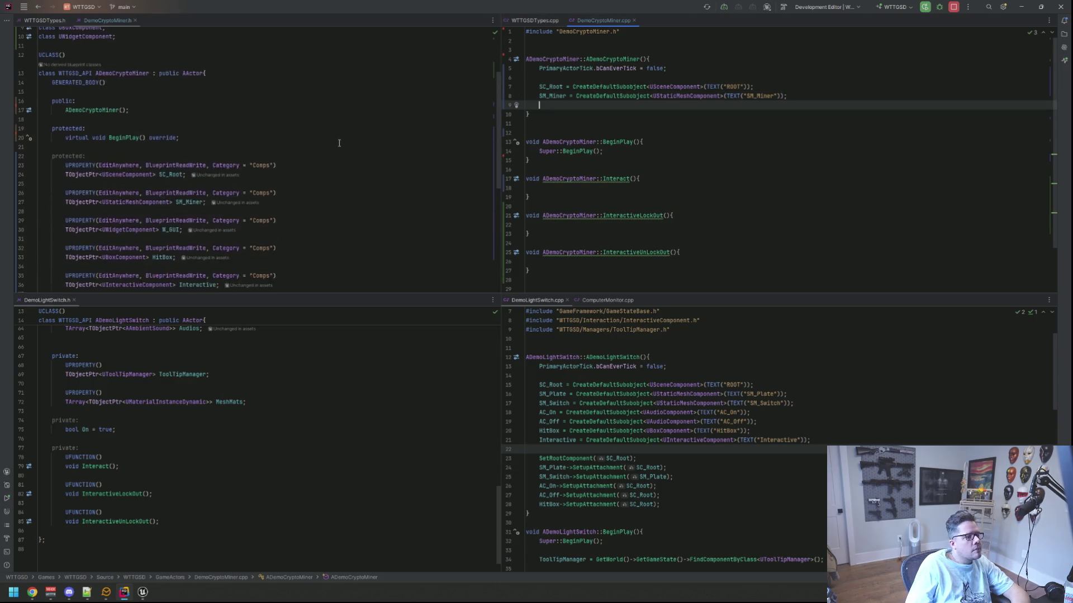
pyautogui.scroll(-1, 344, 140)
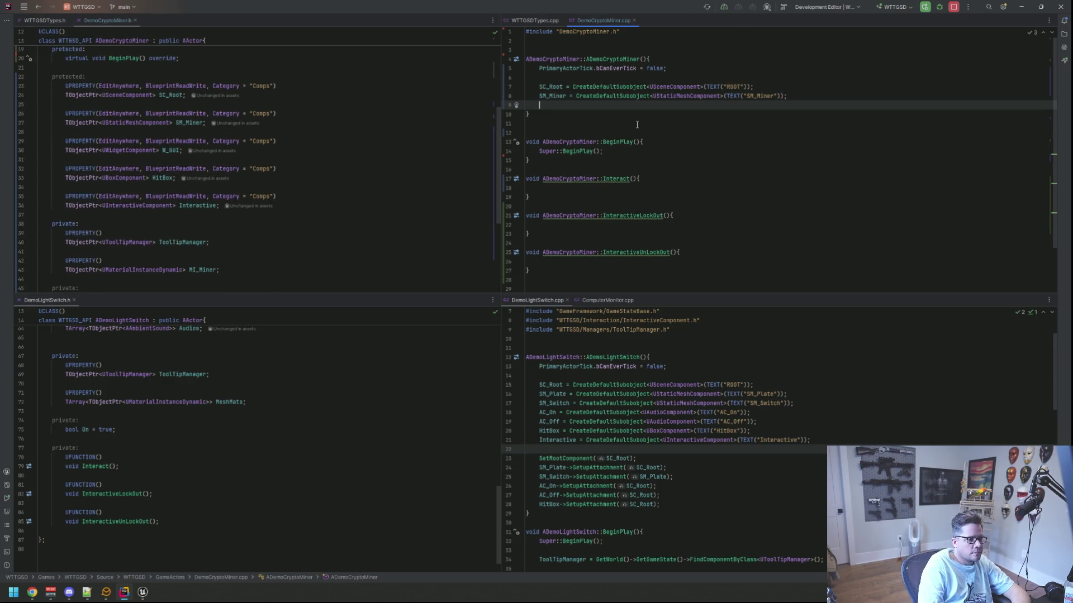
pyautogui.write('W_GU')
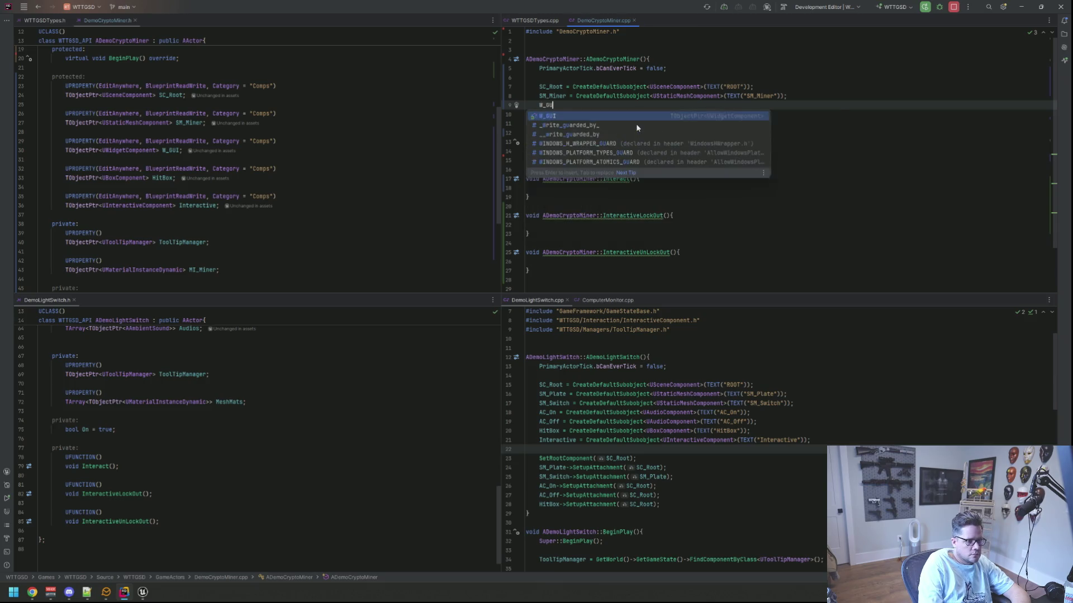
pyautogui.write('I = Createdef')
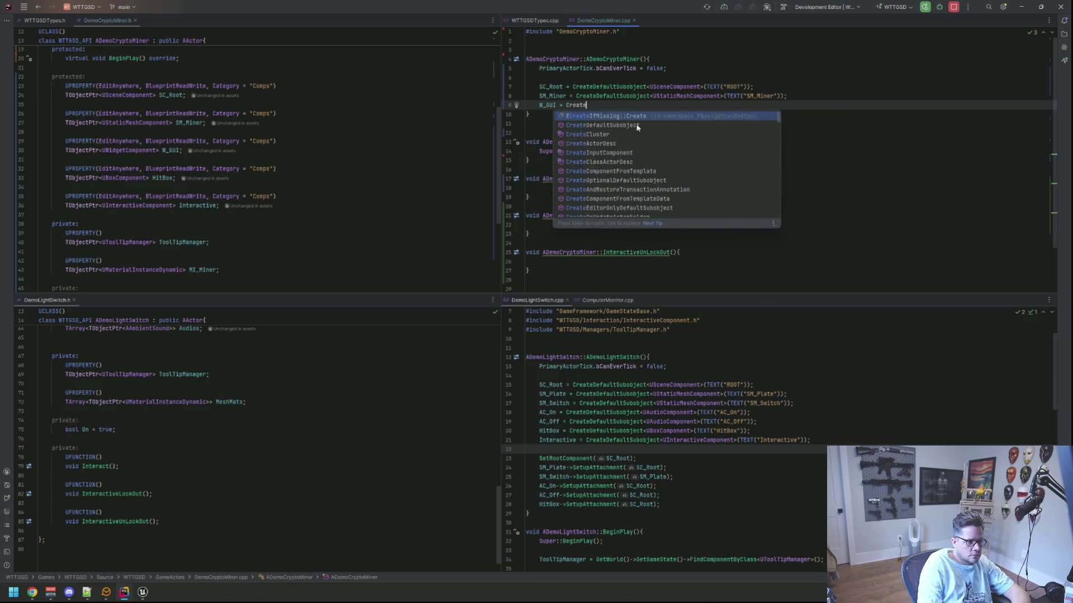
pyautogui.press('Return')
pyautogui.write('U')
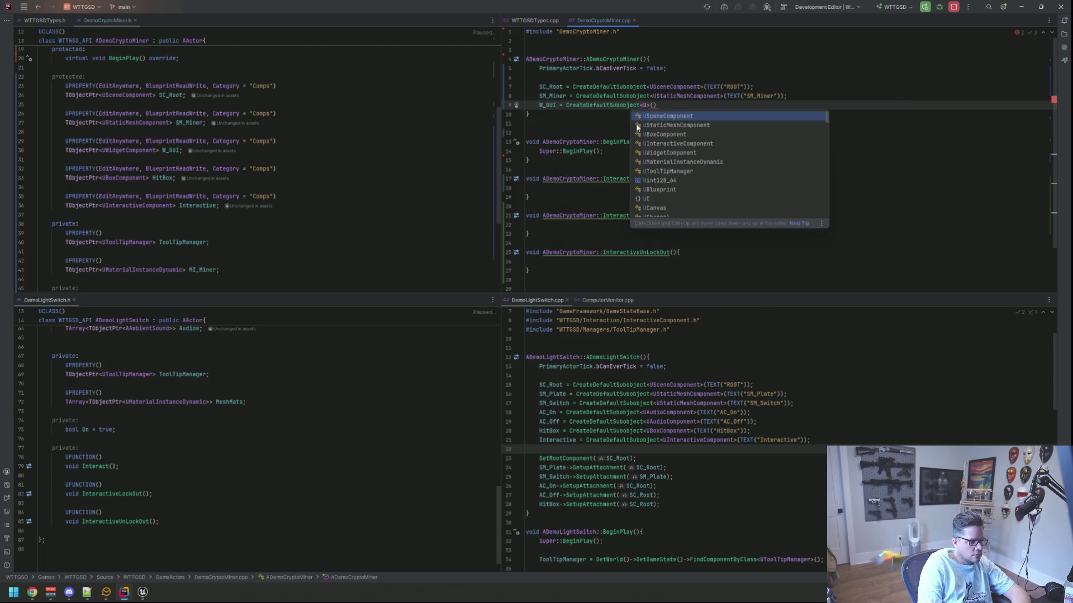
pyautogui.write('Widgetcom')
pyautogui.press('Return')
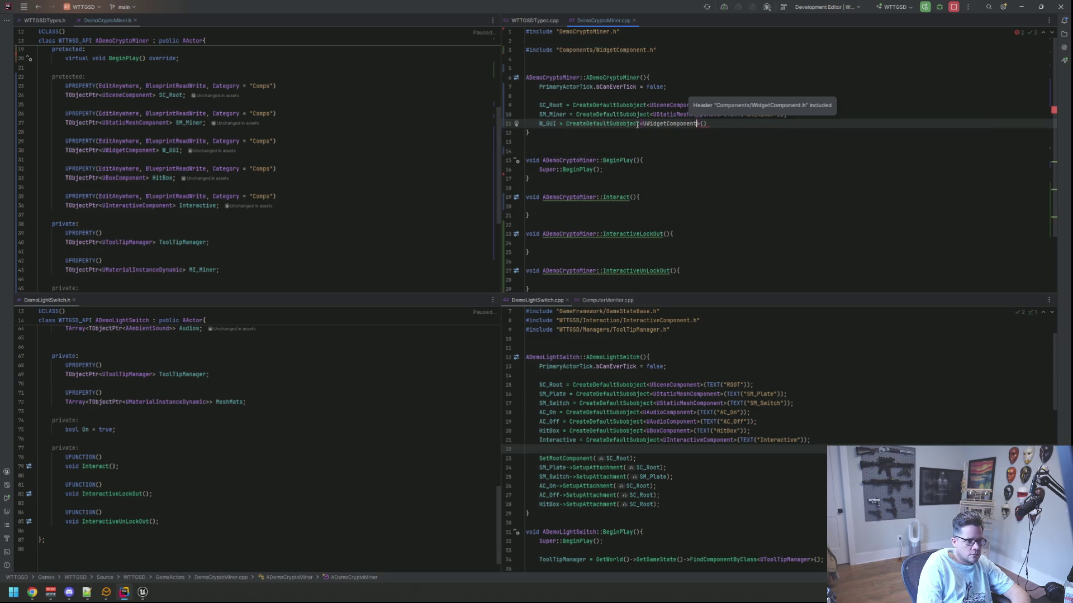
pyautogui.press('Right')
pyautogui.press('Right')
pyautogui.write('TE')
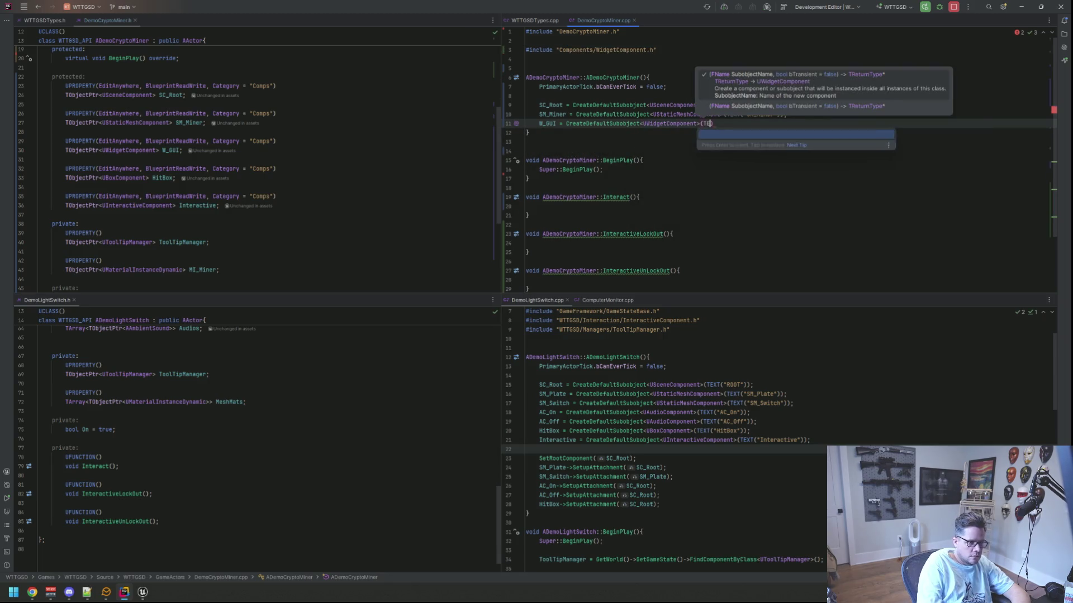
pyautogui.press('Return')
pyautogui.write('"')
pyautogui.write('W_GUI")')
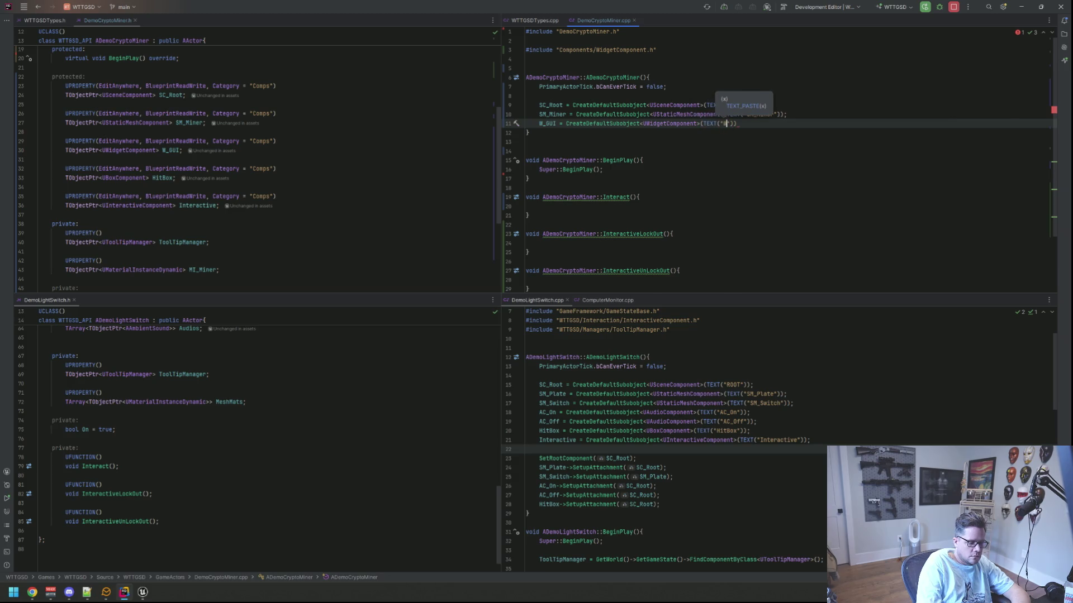
pyautogui.write(');')
pyautogui.press('Return')
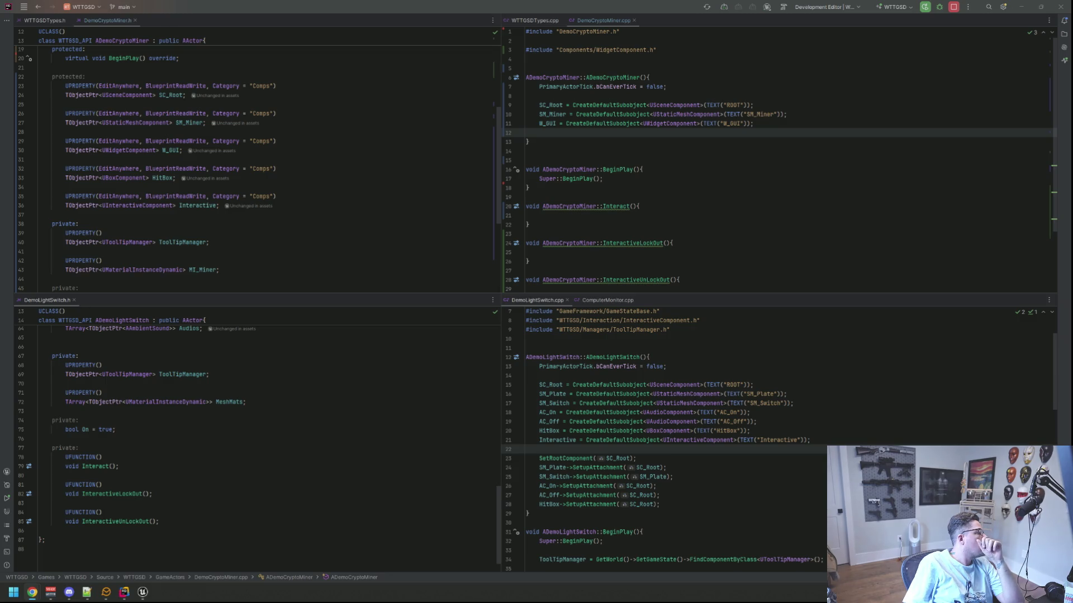
pyautogui.click(549, 132)
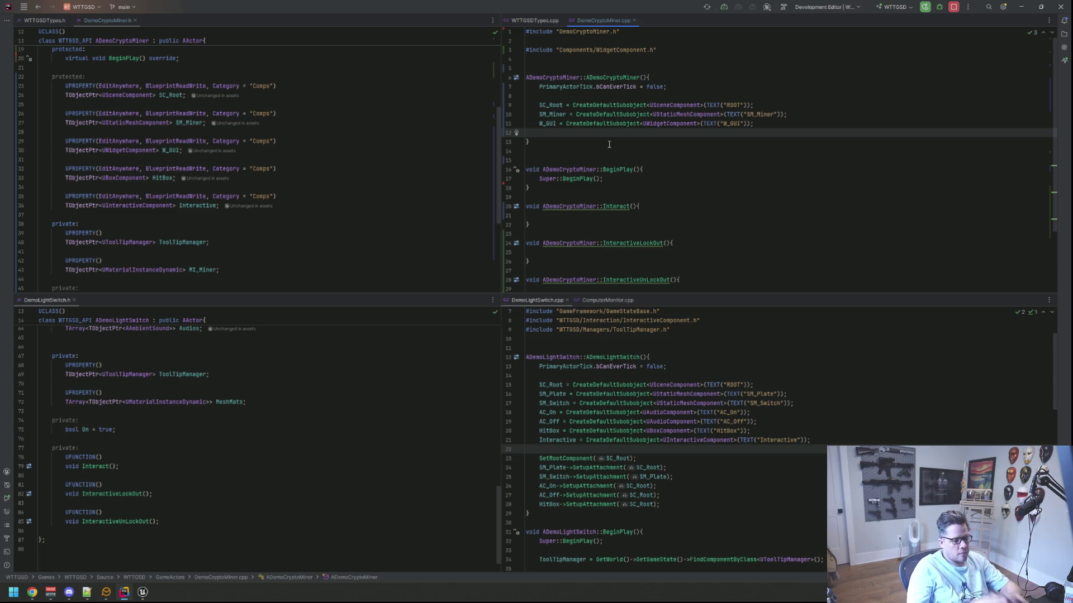
pyautogui.write('HitBox = Created')
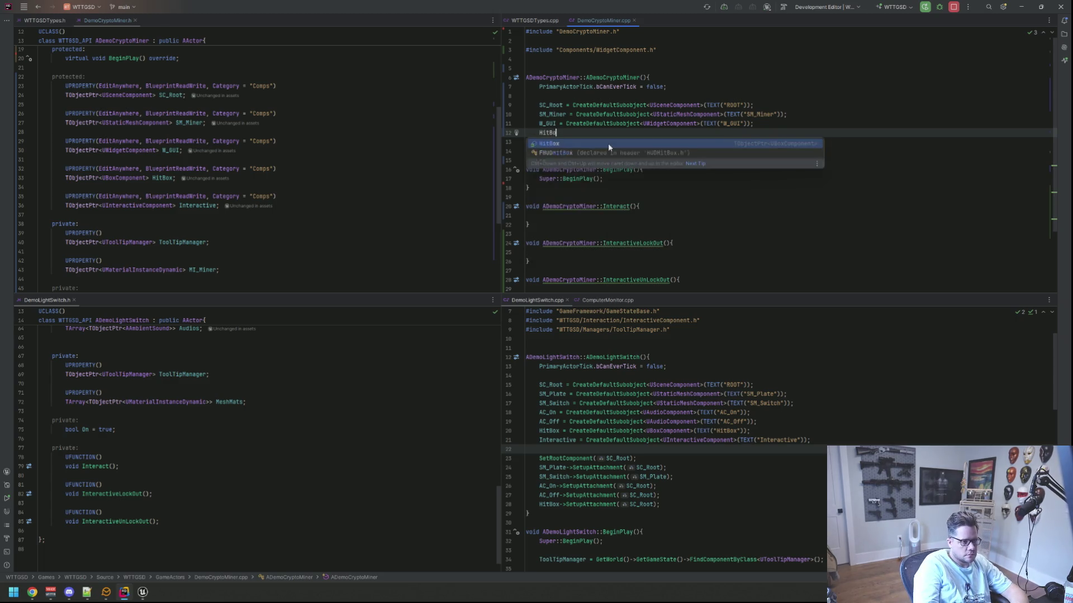
# - Create HitBox as a UBoxComponent subobject named "HitBox"
pyautogui.press('Return')
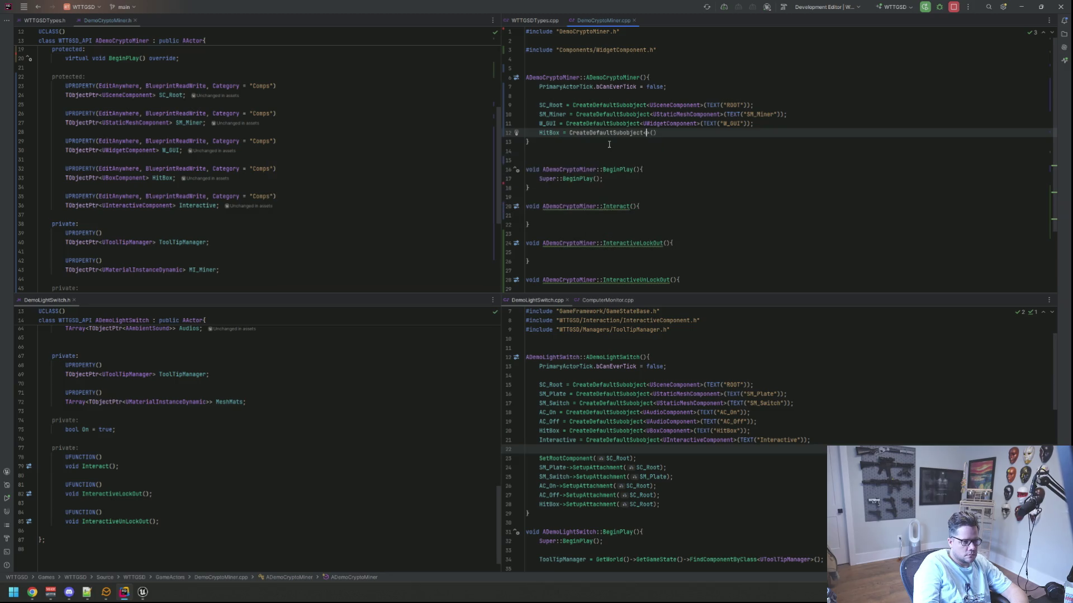
pyautogui.write('UBoxc')
pyautogui.press('Return')
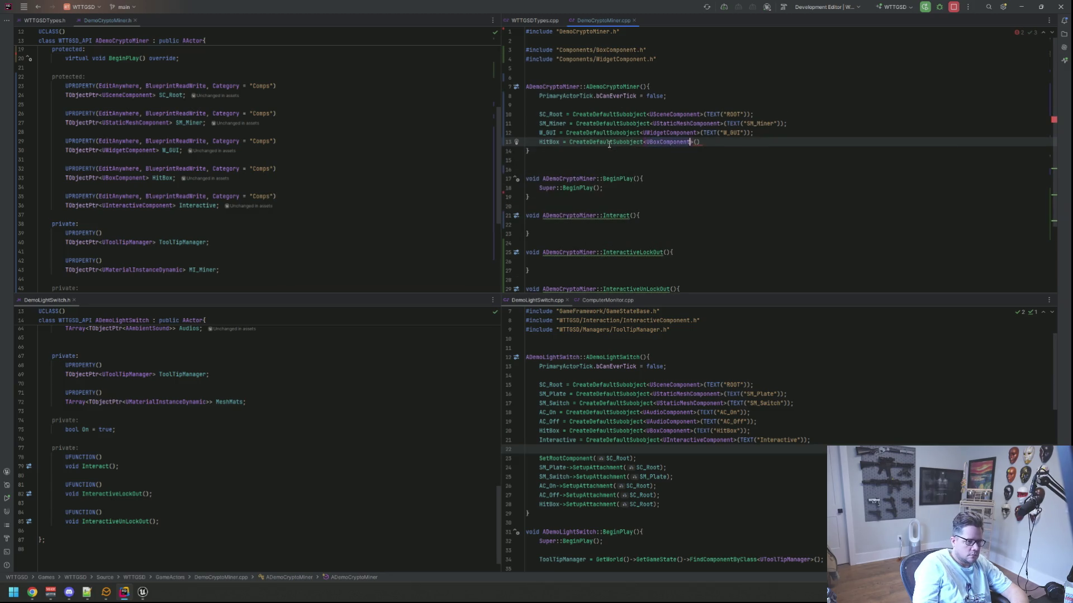
pyautogui.write('TEXT("HitBox"')
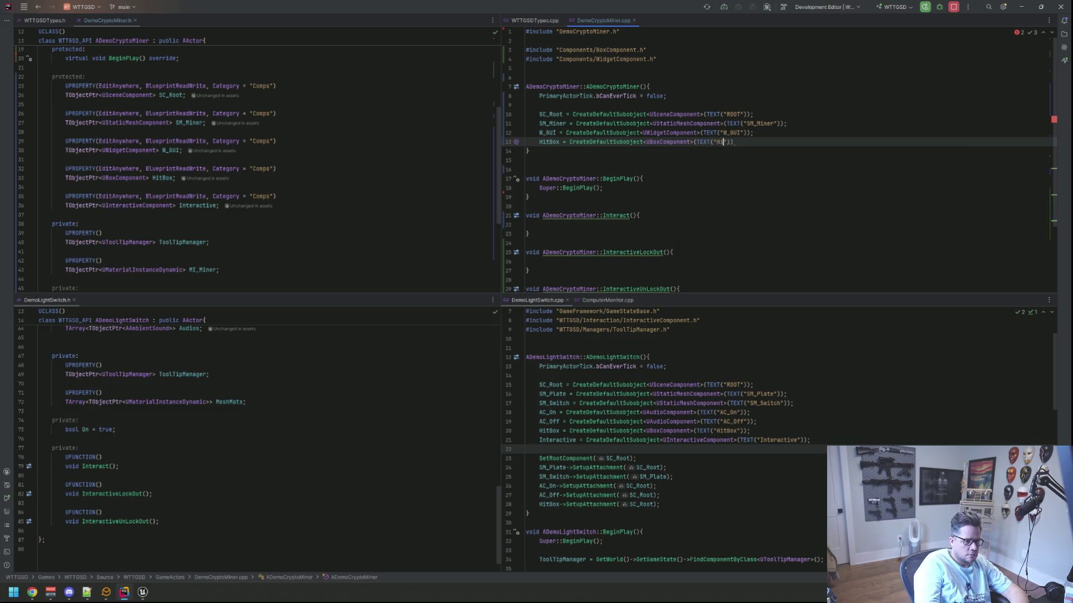
pyautogui.write('));')
pyautogui.press('Return')
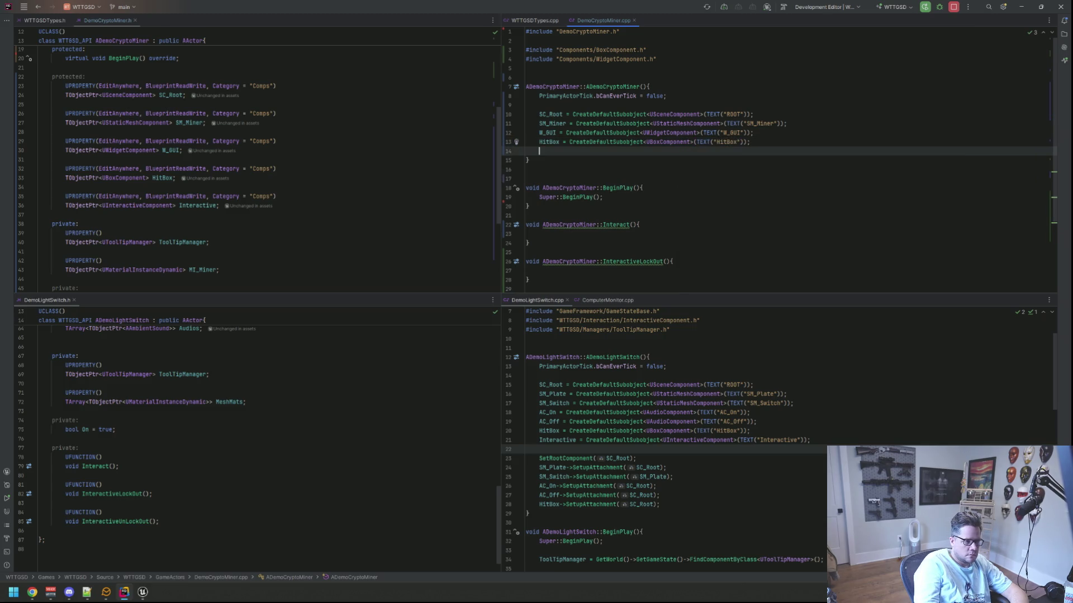
# - Begin the Interactive = CreateDefaultSubobject line, correcting an unwanted autocompletion
pyautogui.write('Interac')
pyautogui.press('Return')
pyautogui.write('= Created')
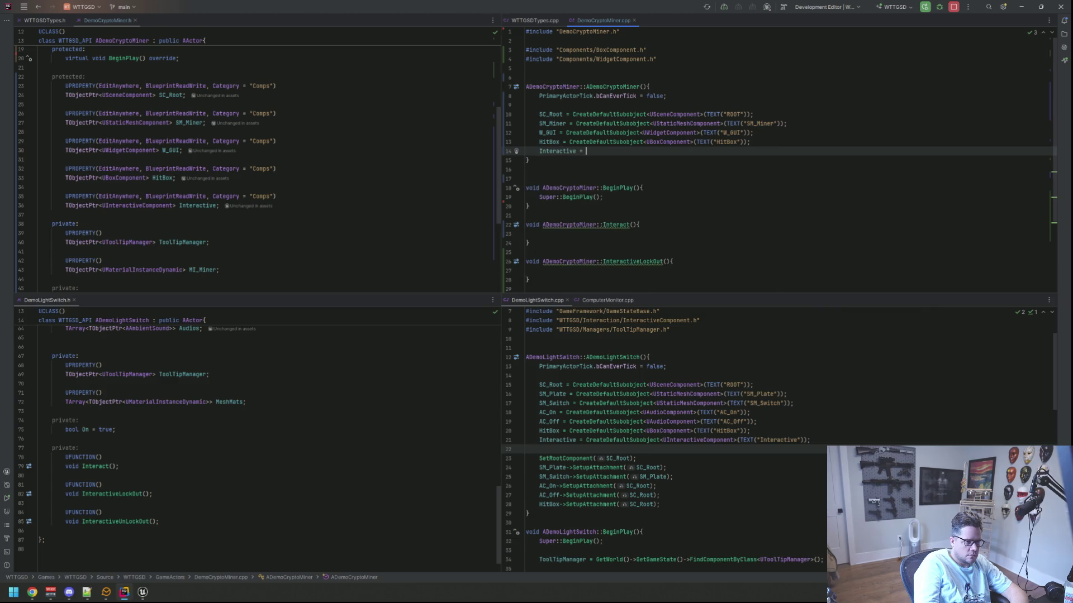
pyautogui.press('Escape')
pyautogui.press('BackSpace')
pyautogui.press('BackSpace')
pyautogui.press('BackSpace')
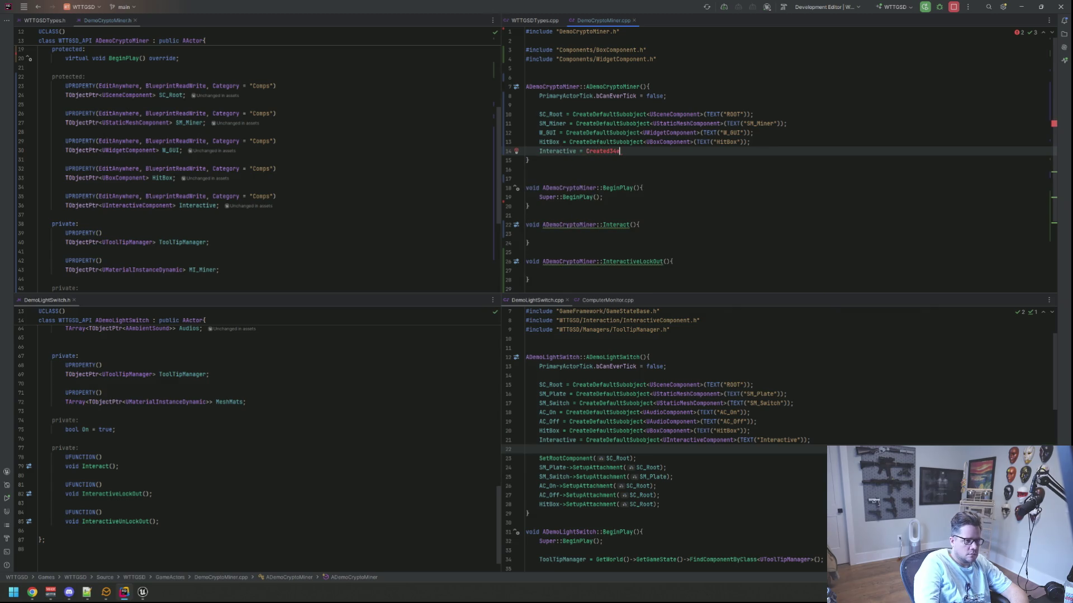
pyautogui.write('Cr')
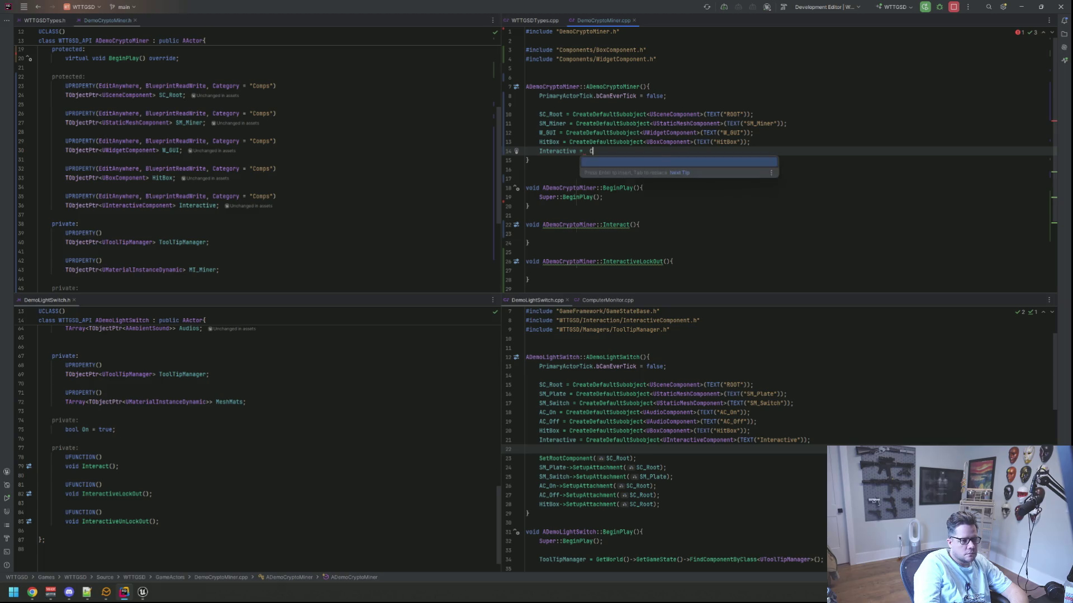
pyautogui.press('Return')
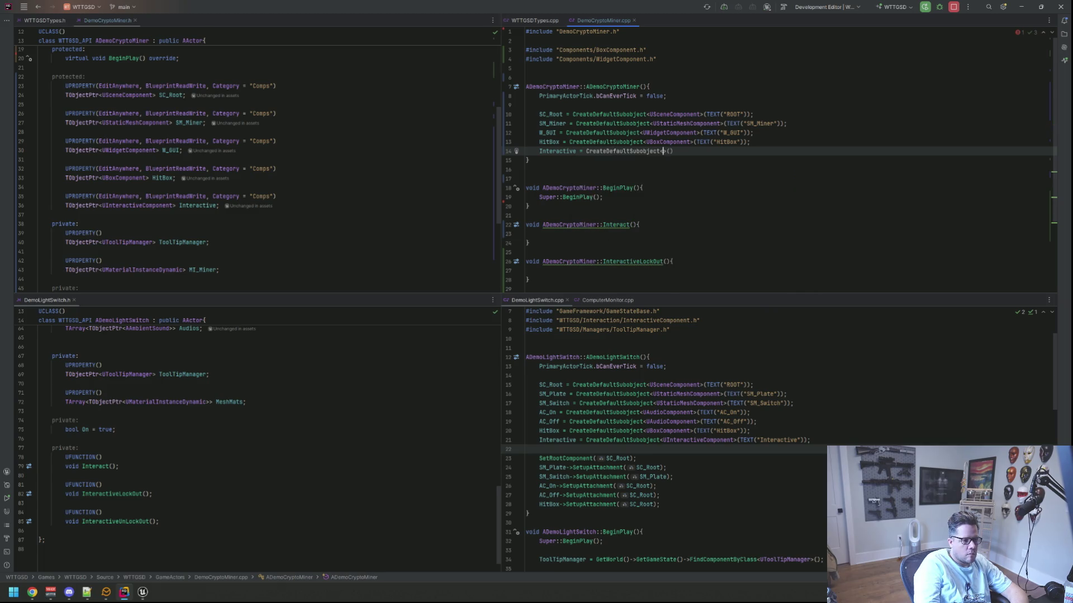
# - Make Interactive a UInteractiveComponent subobject named "Interactive"
pyautogui.write('U')
pyautogui.write('Interactive')
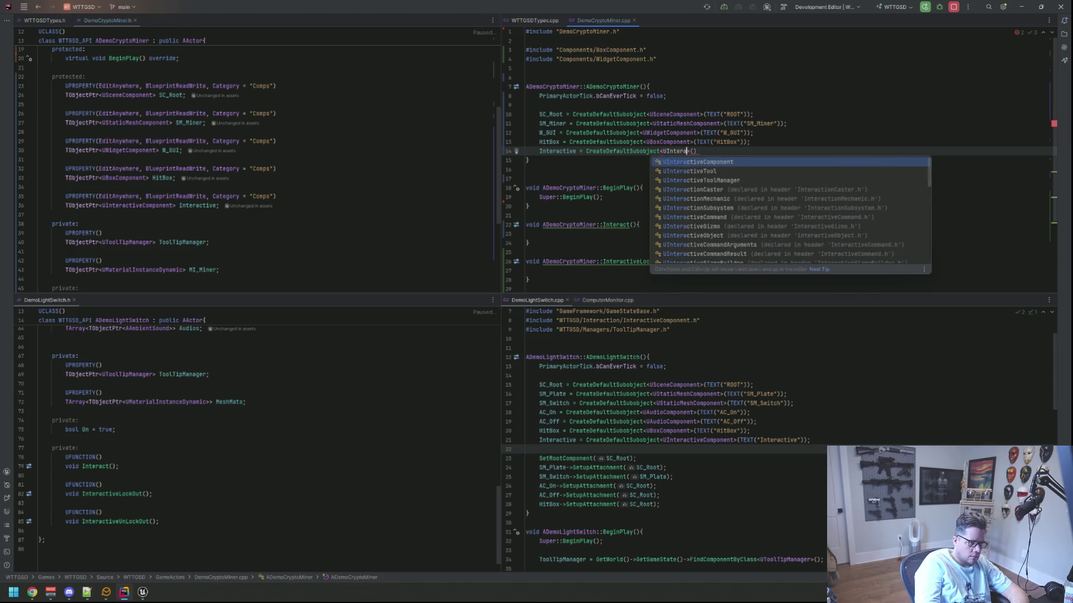
pyautogui.press('Return')
pyautogui.press('Right')
pyautogui.press('Right')
pyautogui.write('TEXT')
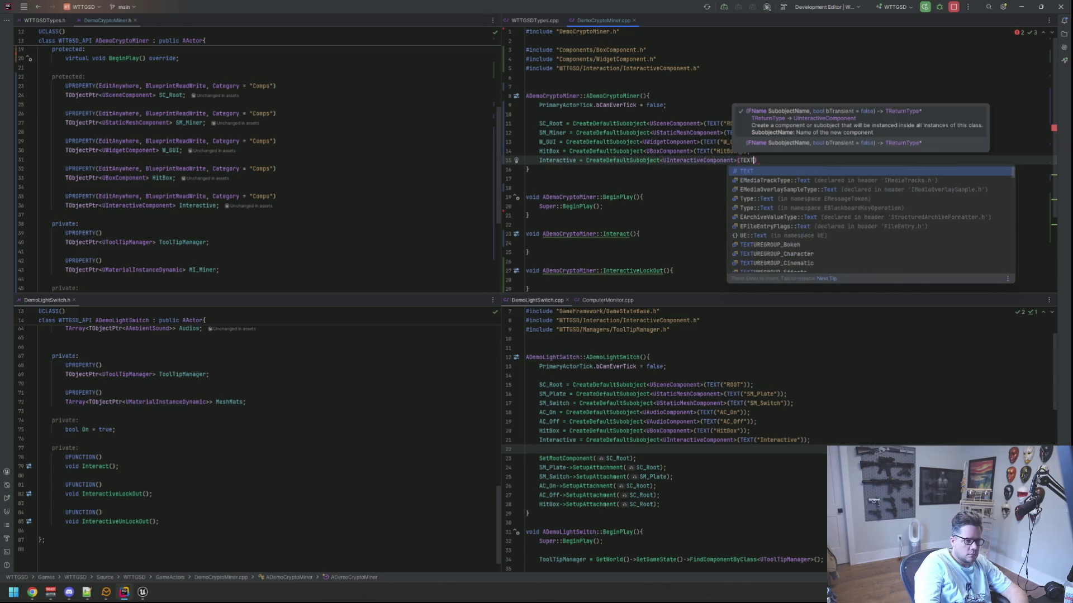
pyautogui.press('Return')
pyautogui.write('"')
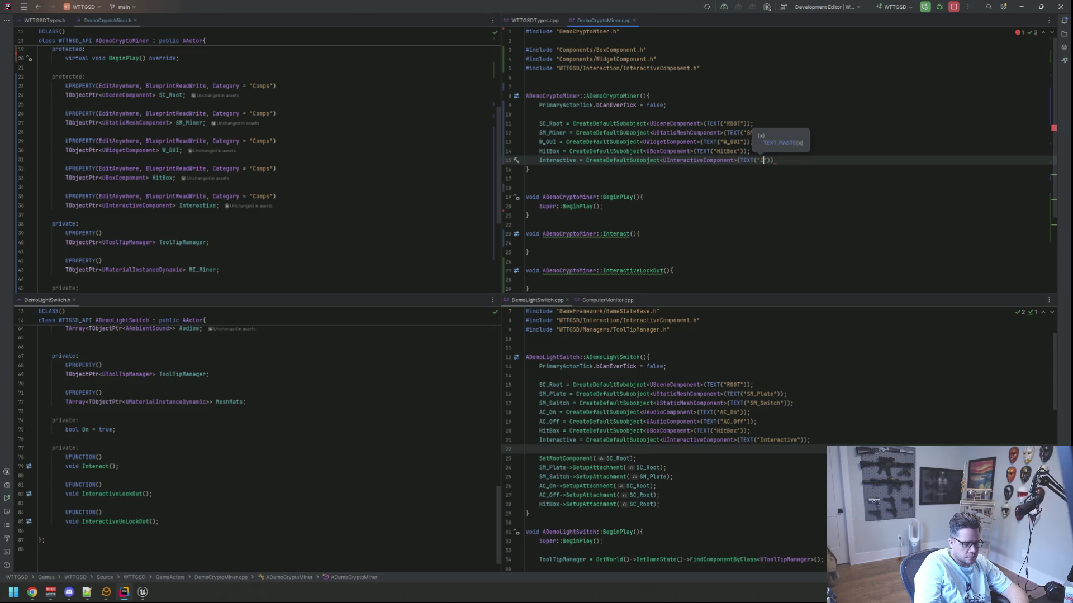
pyautogui.write('Interactive')
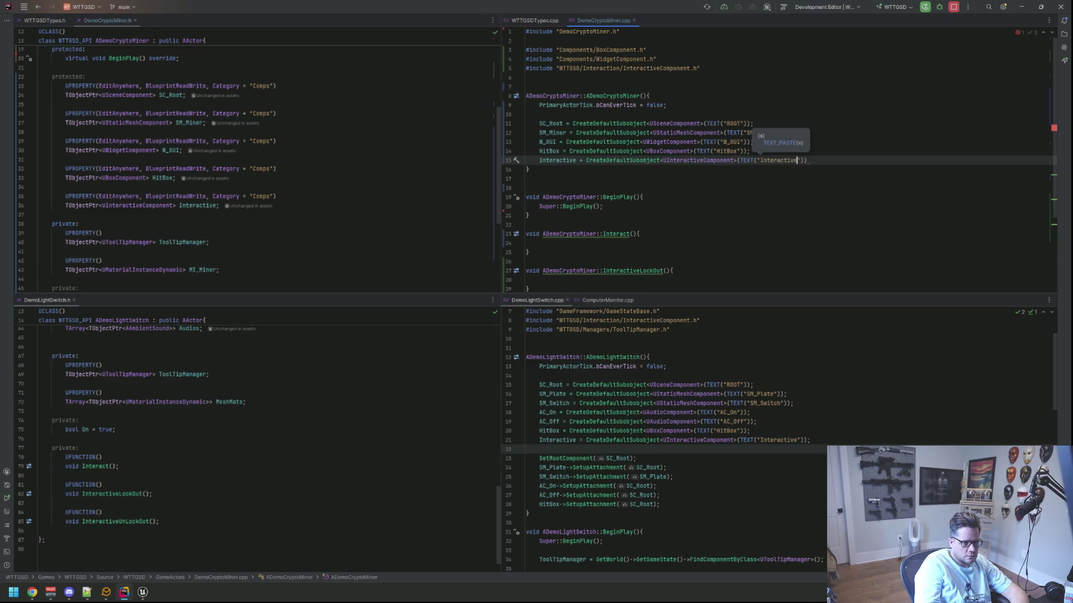
pyautogui.press('End')
pyautogui.write(';')
pyautogui.press('Return')
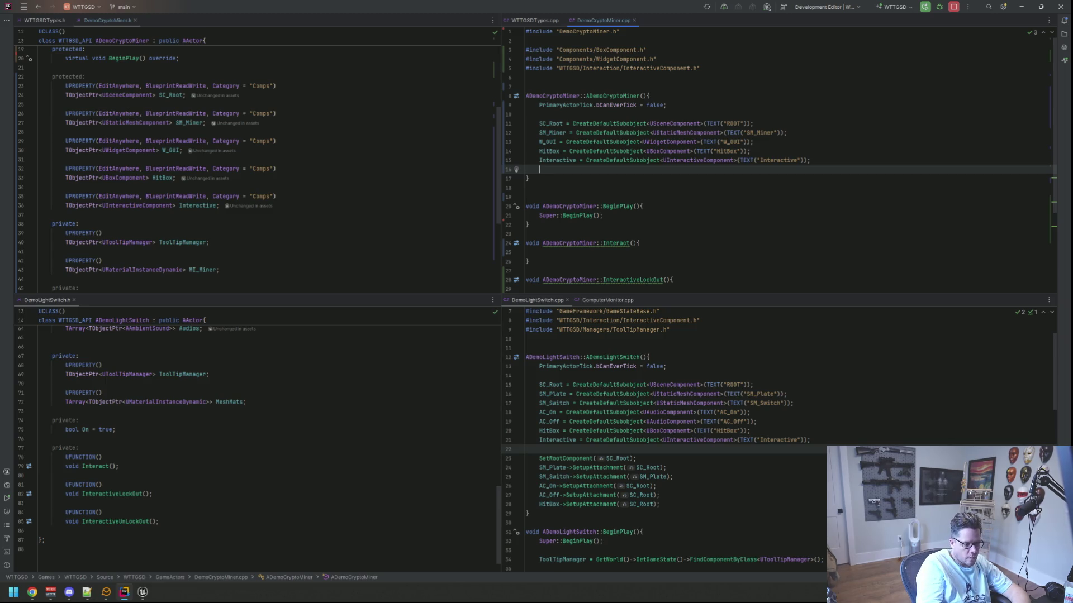
pyautogui.press('Return')
# - Set SC_Root as the root component with SetRootComponent(SC_Root)
pyautogui.write('SetRootComponent(SC_')
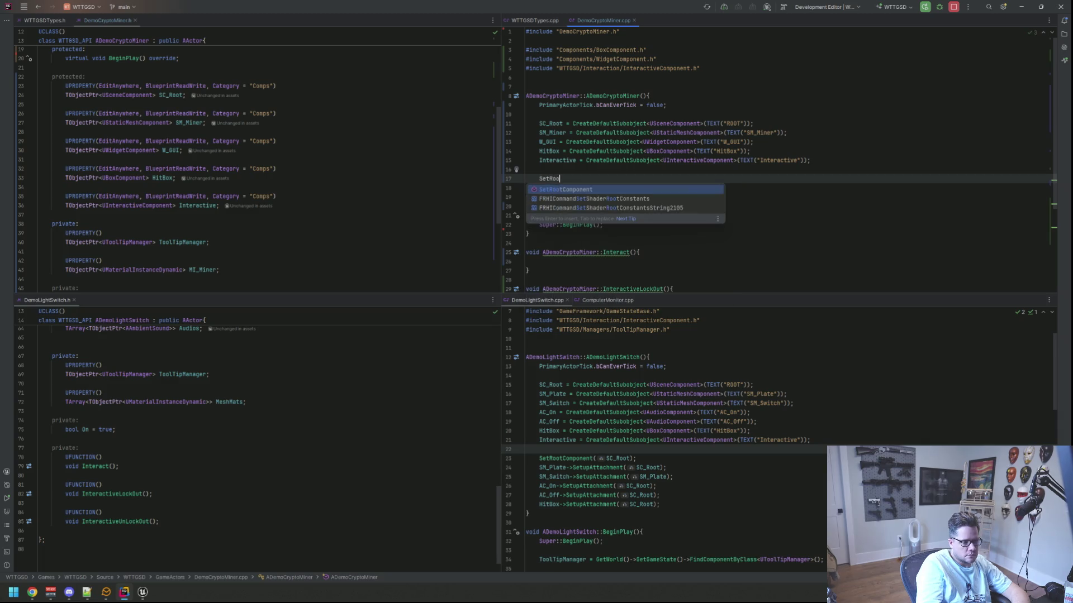
pyautogui.press('Return')
pyautogui.write('SC_Root);')
pyautogui.press('Return')
pyautogui.write(';')
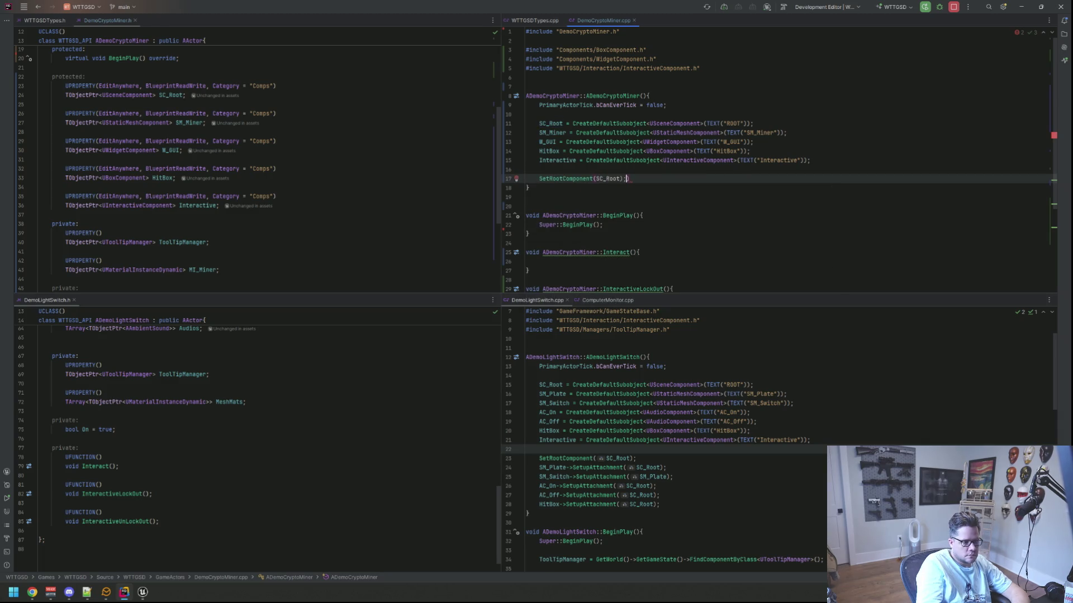
pyautogui.press('Return')
# - Attach SM_Miner and W_GUI to SC_Root with SetupAttachment calls
pyautogui.write('SM_M')
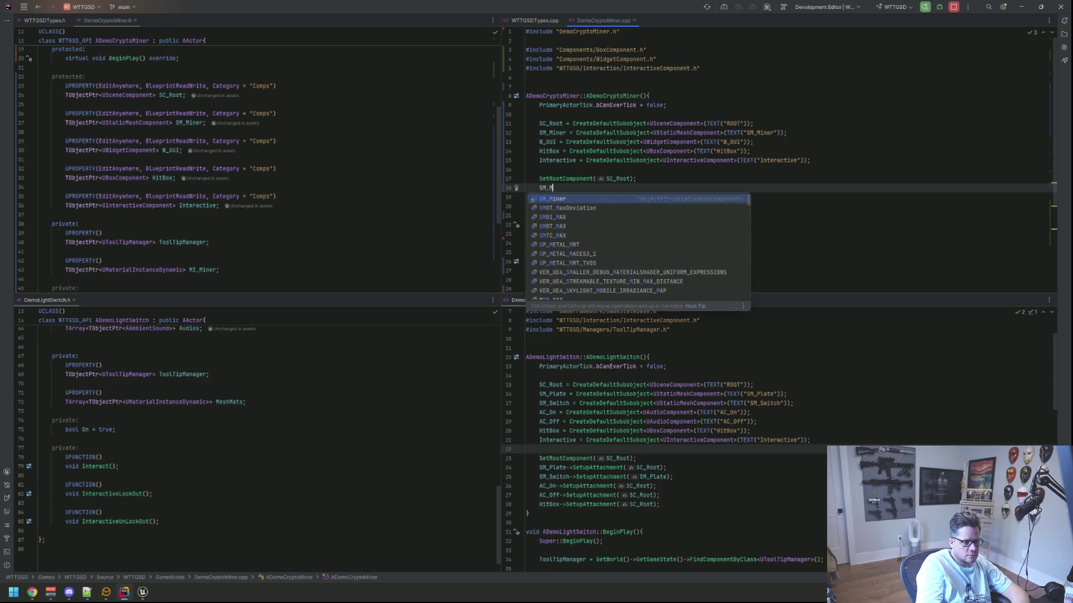
pyautogui.write('iner->Setup')
pyautogui.press('Return')
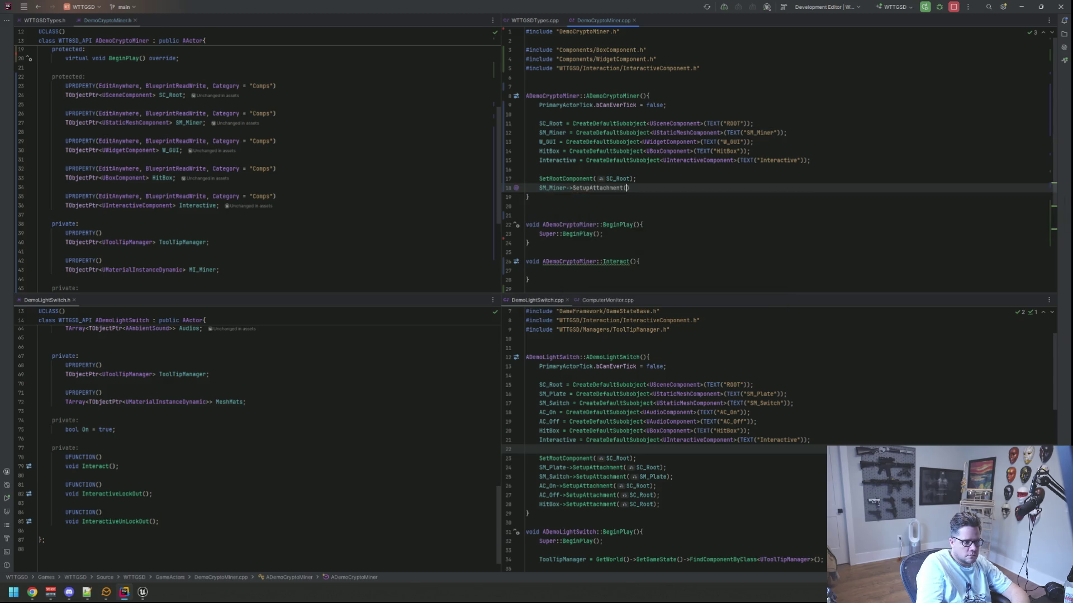
pyautogui.write('SC_R')
pyautogui.press('Return')
pyautogui.write(';')
pyautogui.press('Return')
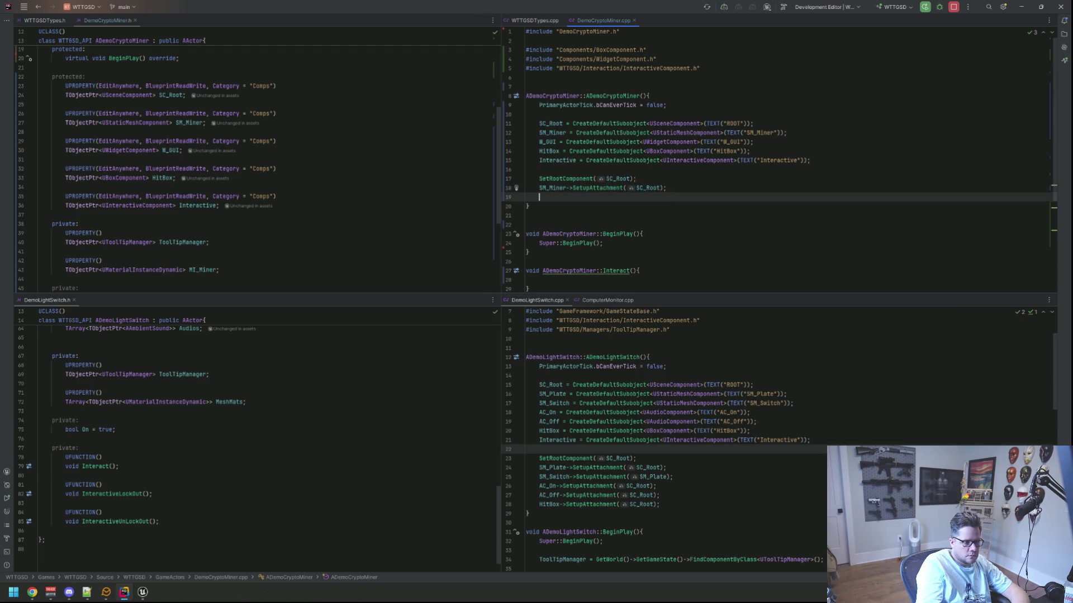
pyautogui.write('W_GUI->Set')
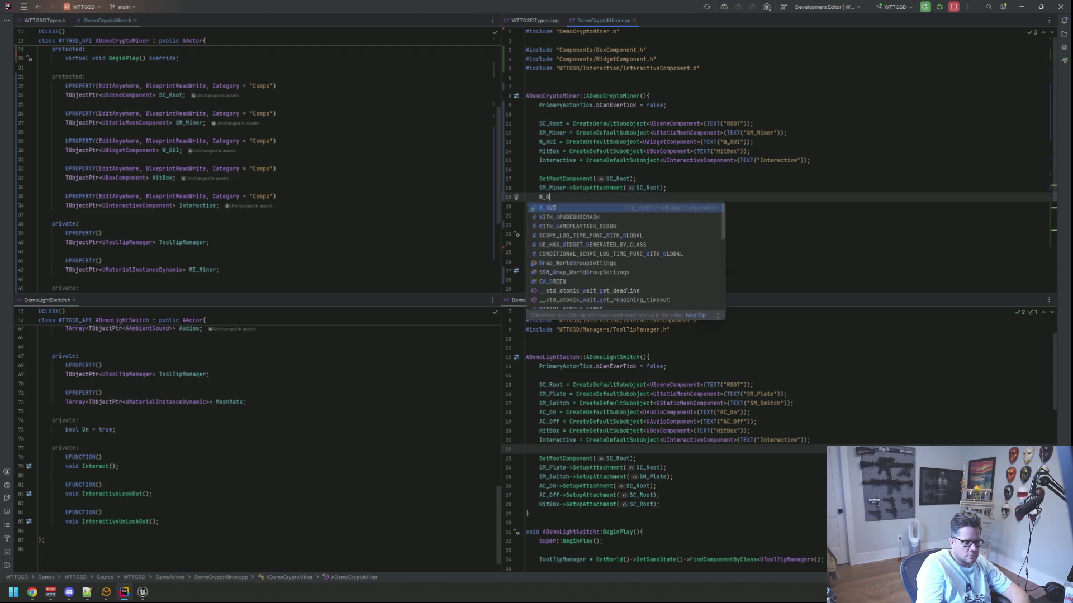
pyautogui.press('Return')
pyautogui.write('SC_R')
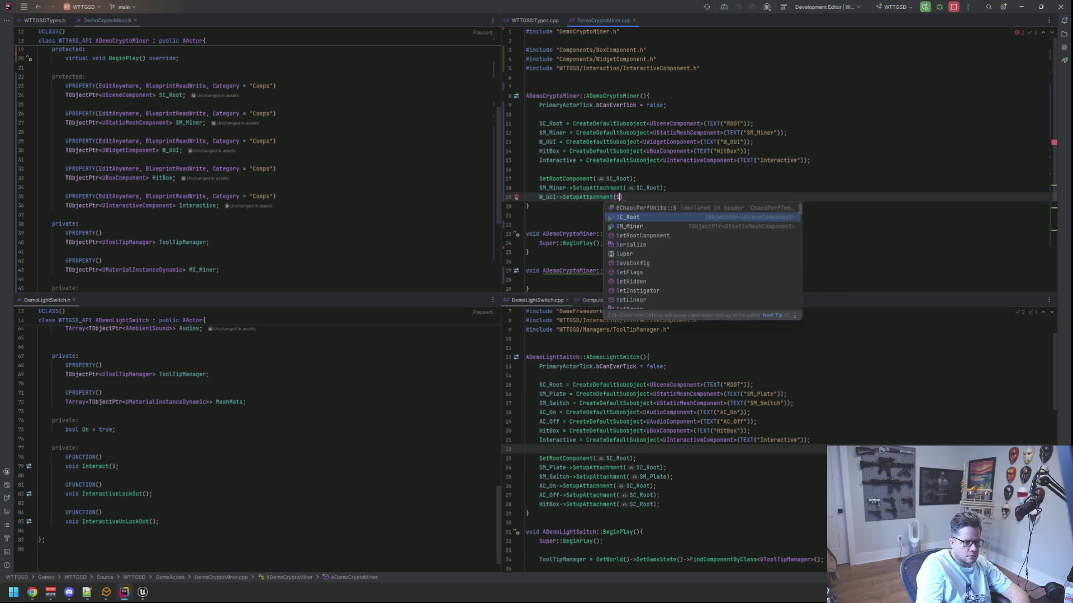
pyautogui.press('Return')
pyautogui.write(';')
pyautogui.press('Return')
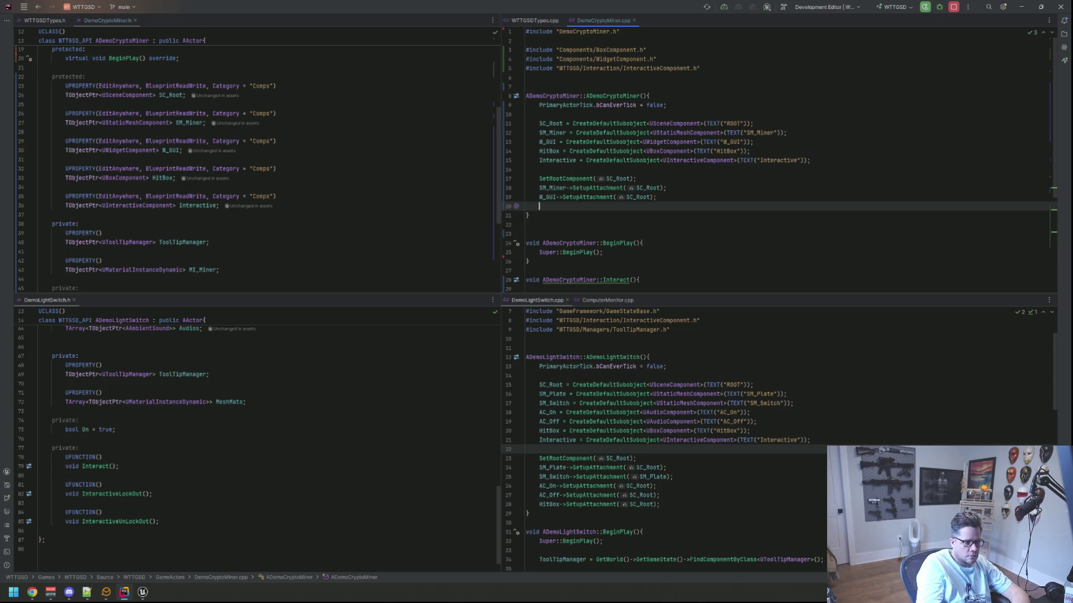
# - Attach HitBox to SC_Root with SetupAttachment(SC_Root)
pyautogui.write('HitBox->Setup')
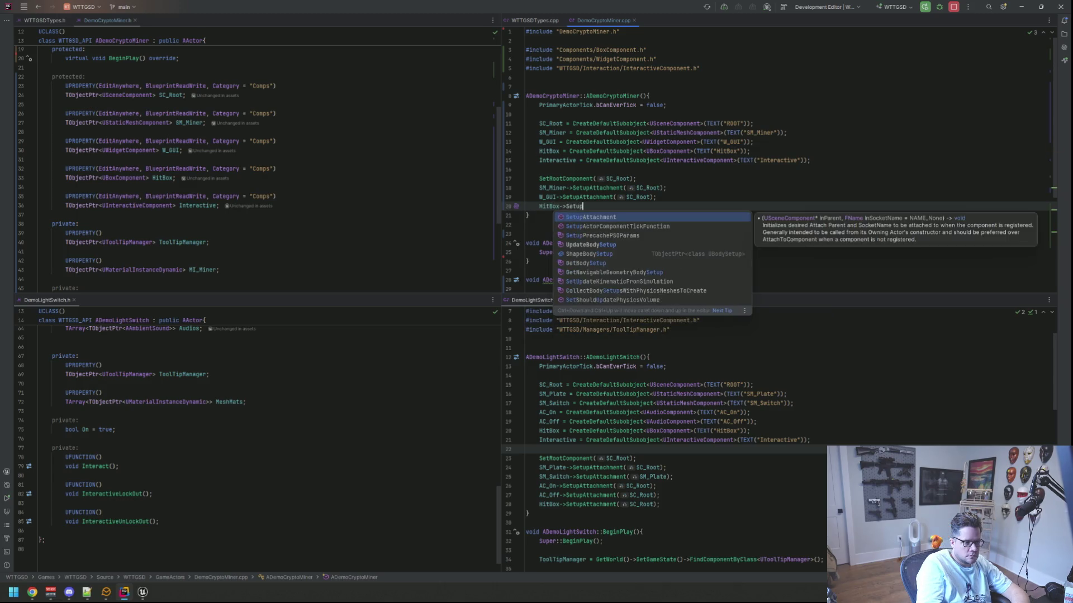
pyautogui.press('Return')
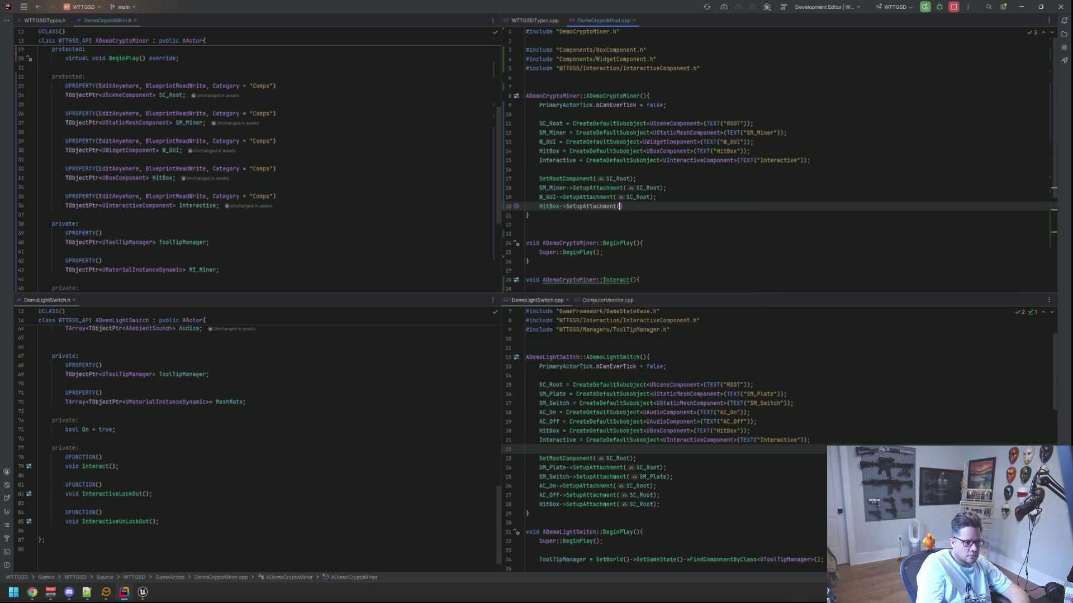
pyautogui.write('SC_R')
pyautogui.press('Return')
pyautogui.write(';')
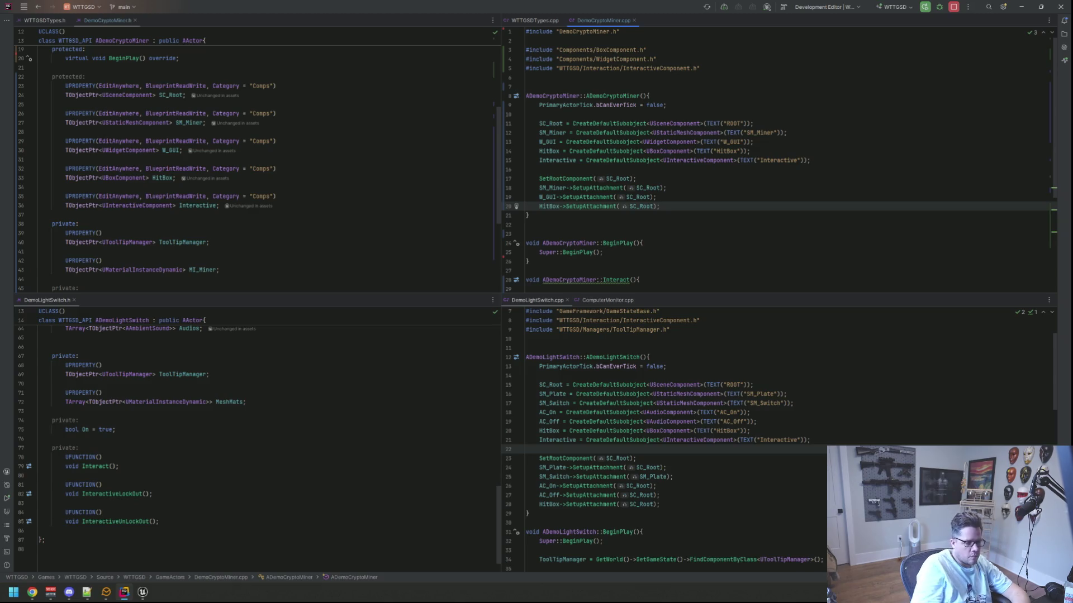
pyautogui.scroll(-6, 643, 436)
pyautogui.scroll(-1, 644, 166)
# - Paste DemoLightSwitch's ToolTipManager lookup and delegate bindings after Super::BeginPlay
pyautogui.scroll(-4, 643, 165)
pyautogui.click(648, 142)
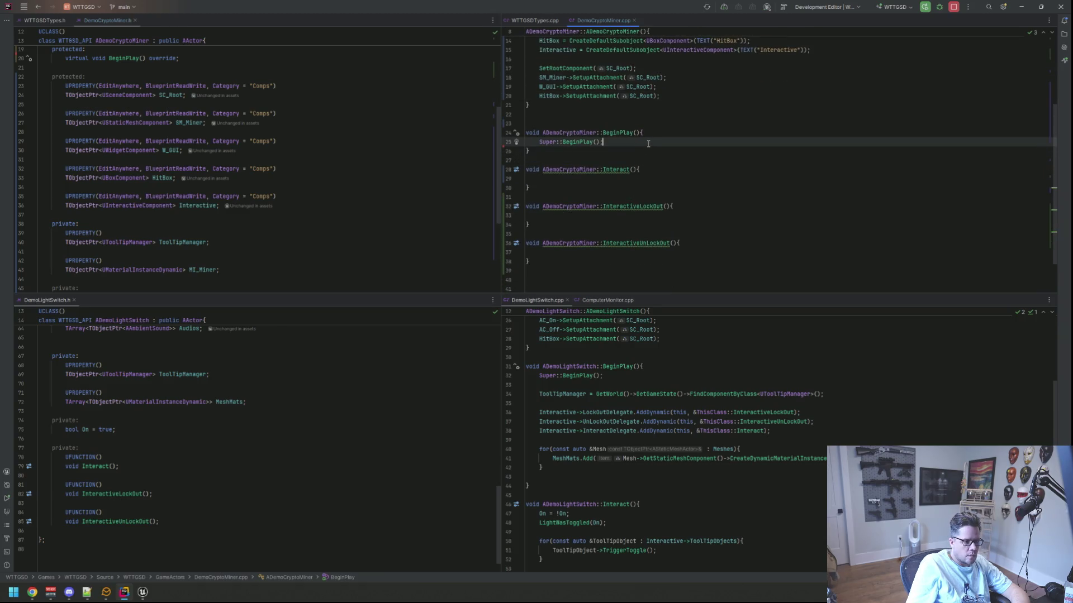
pyautogui.press('Return')
pyautogui.press('Return')
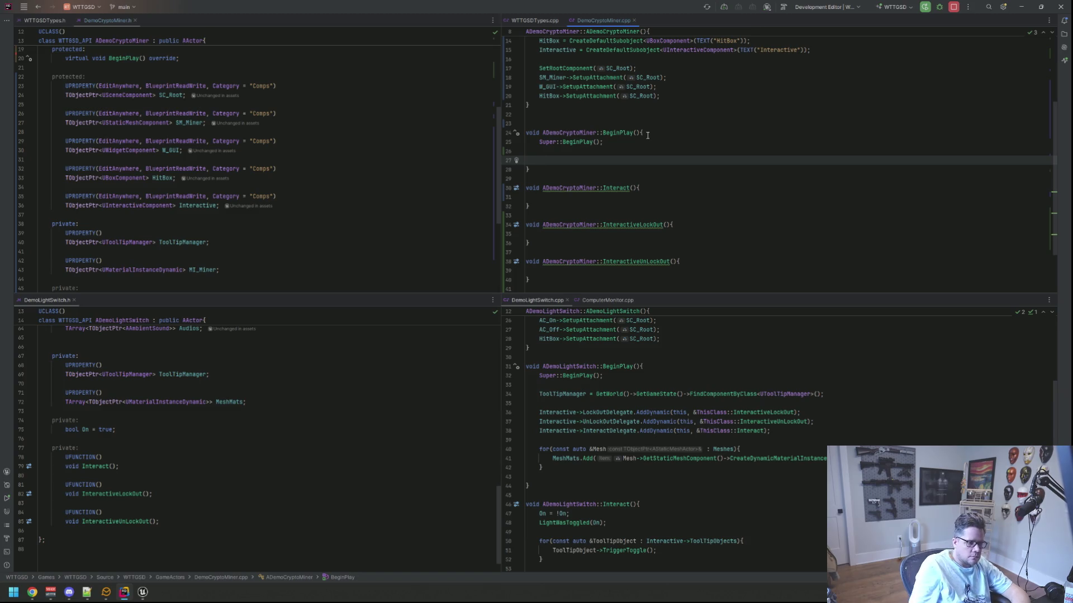
pyautogui.moveTo(779, 434)
pyautogui.mouseDown()
pyautogui.moveTo(455, 411)
pyautogui.moveTo(461, 397)
pyautogui.mouseUp()
pyautogui.hotkey('ctrl', 'c')
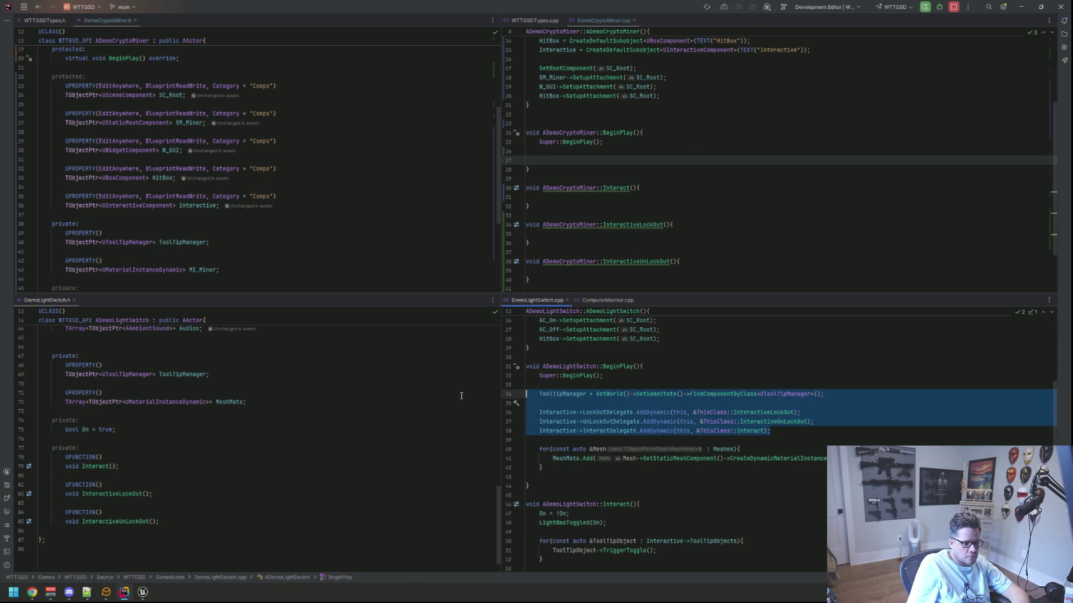
pyautogui.click(580, 160)
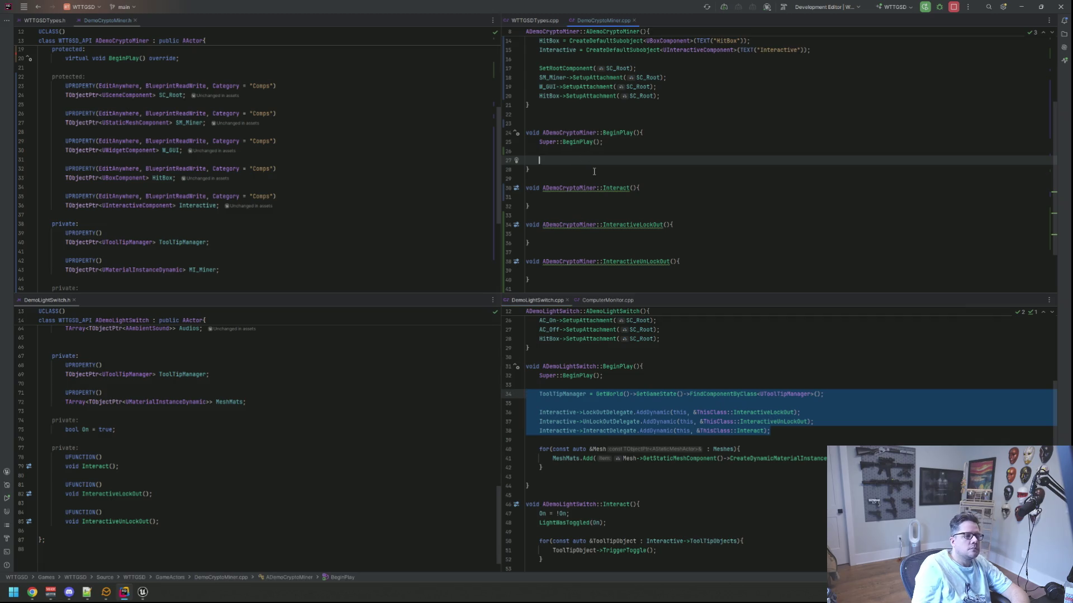
pyautogui.hotkey('ctrl', 'v')
# - Add the missing game state and ToolTipManager includes via quick fixes
pyautogui.click(642, 160)
pyautogui.hotkey('alt', 'Return')
pyautogui.press('Return')
pyautogui.click(781, 160)
pyautogui.hotkey('alt', 'Return')
pyautogui.press('Return')
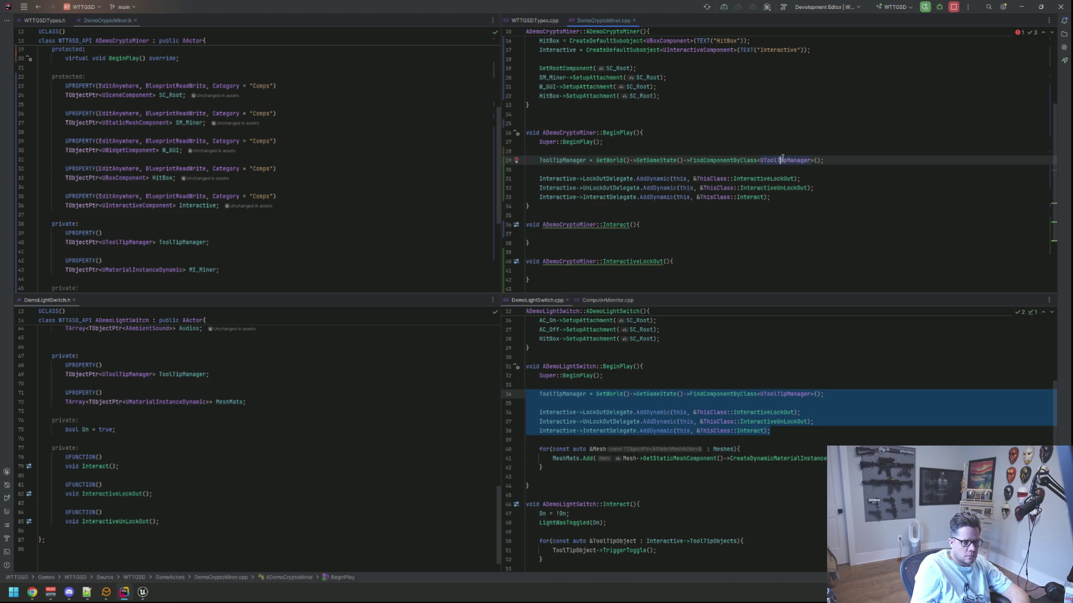
# - Call Interactive->LockOut(); after the delegate bindings
pyautogui.press('Down')
pyautogui.press('Down')
pyautogui.press('Down')
pyautogui.press('End')
pyautogui.press('Down')
pyautogui.press('Return')
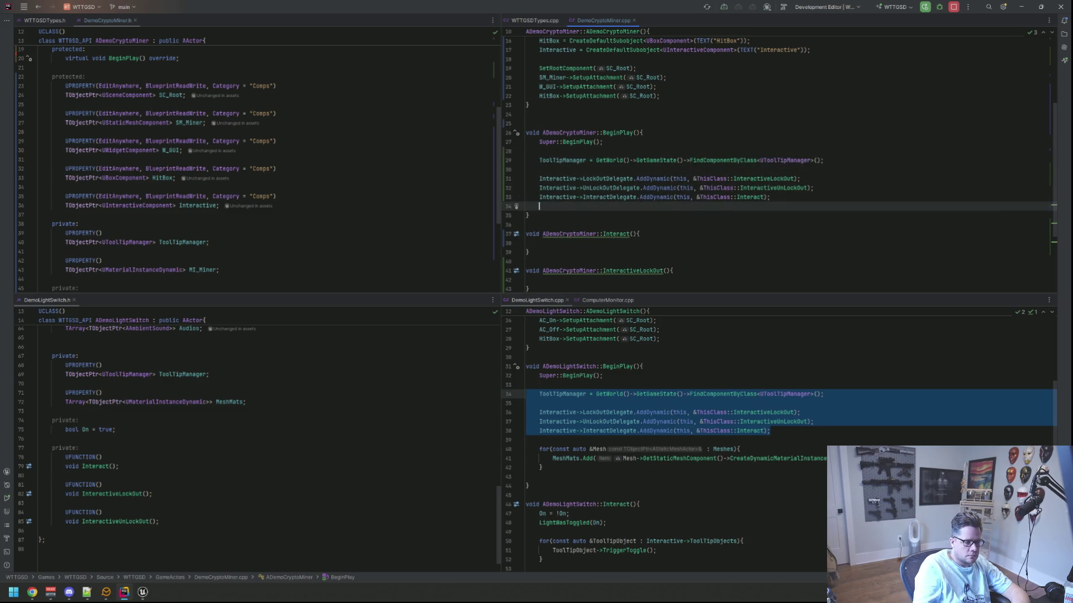
pyautogui.write('Interactive->Loc')
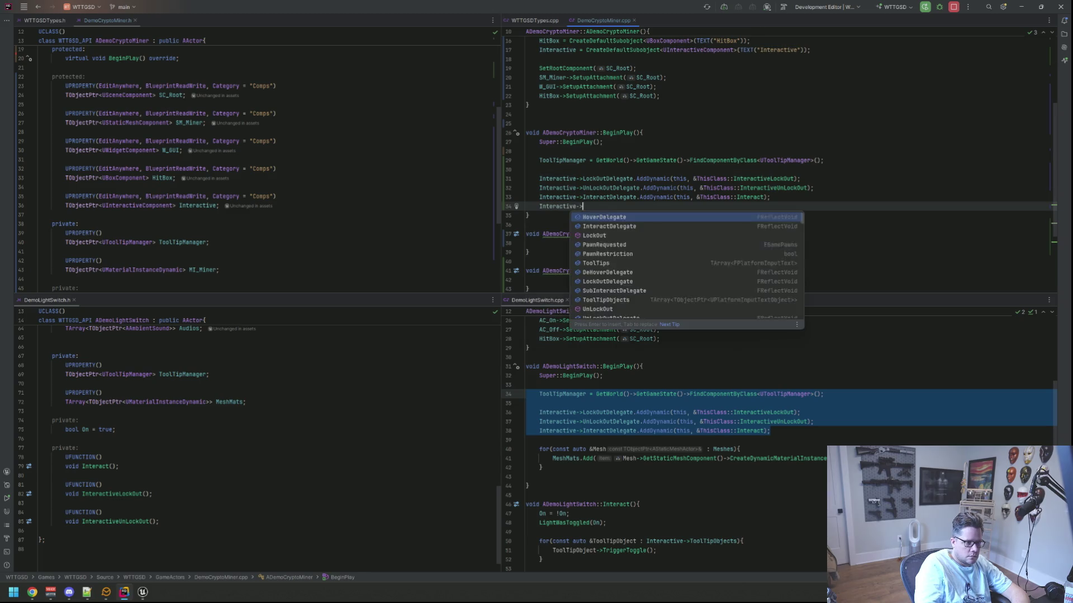
pyautogui.press('Return')
pyautogui.write(';')
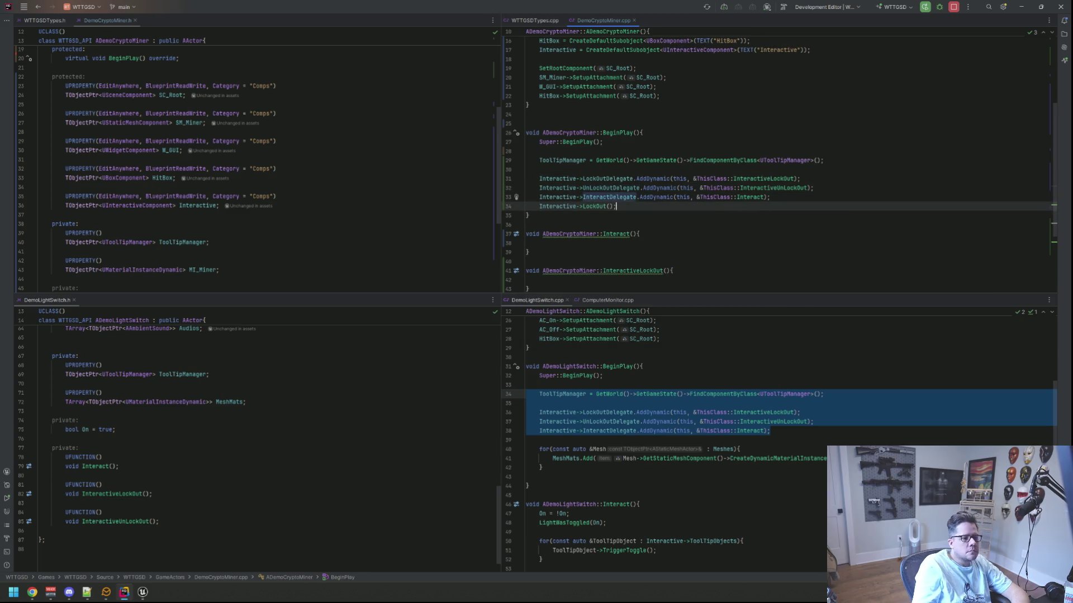
pyautogui.press('Return')
pyautogui.scroll(-10, 713, 433)
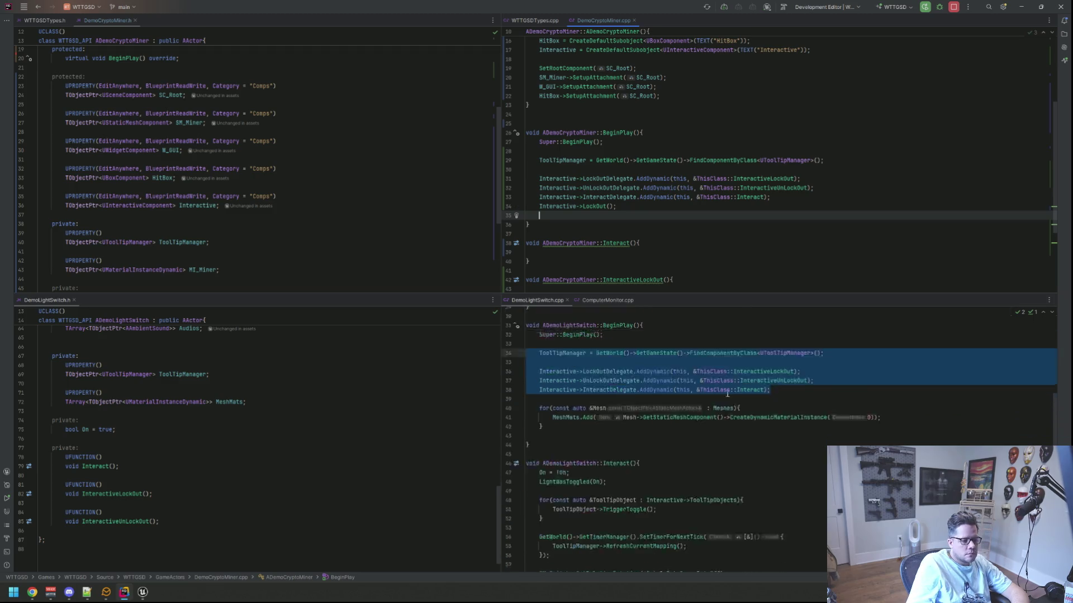
pyautogui.click(769, 458)
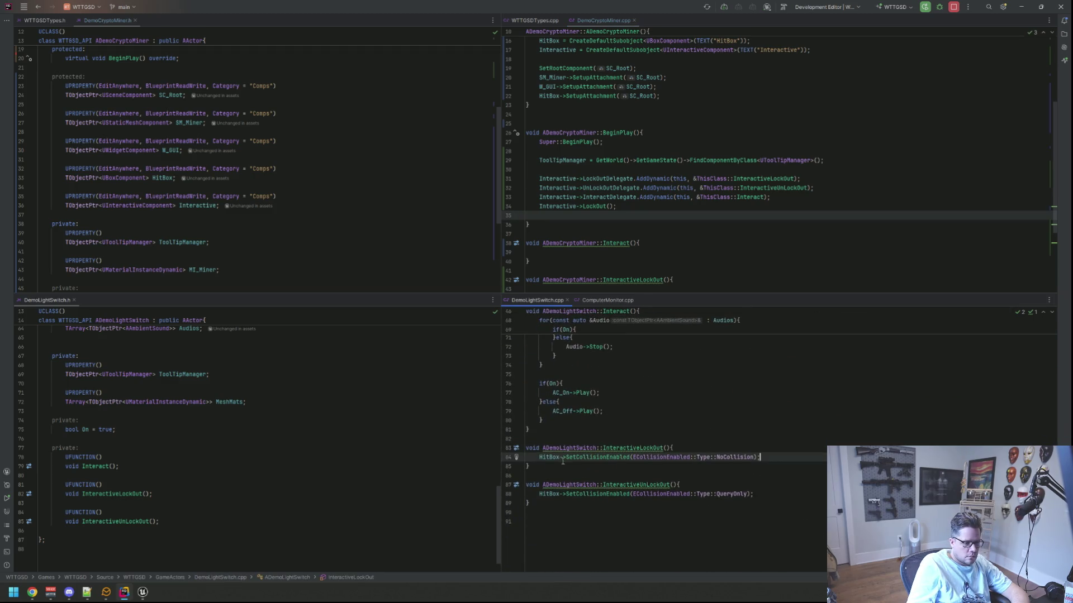
# - Paste the HitBox NoCollision line into DemoCryptoMiner's InteractiveLockOut
pyautogui.hotkey('shift', 'Home')
pyautogui.hotkey('ctrl', 'c')
pyautogui.scroll(-5, 620, 185)
pyautogui.click(674, 179)
pyautogui.hotkey('ctrl', 'v')
# - Copy the QueryOnly collision line into DemoCryptoMiner's InteractiveUnLockOut
pyautogui.click(752, 494)
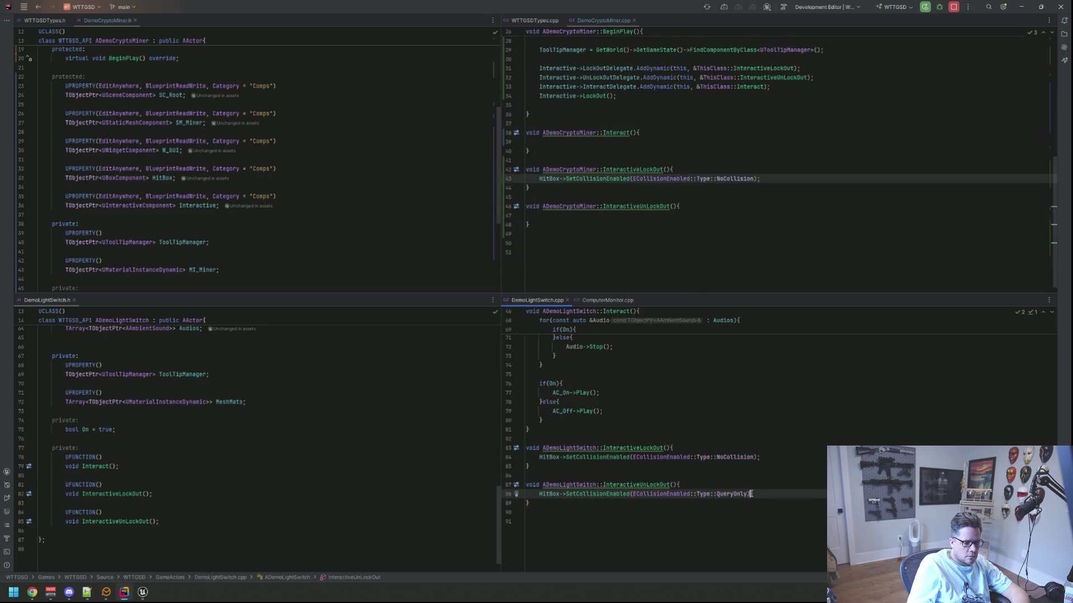
pyautogui.keyDown('shift'); pyautogui.click(536, 493); pyautogui.keyUp('shift')
pyautogui.hotkey('ctrl', 'c')
pyautogui.click(598, 215)
pyautogui.hotkey('ctrl', 'v')
pyautogui.click(620, 244)
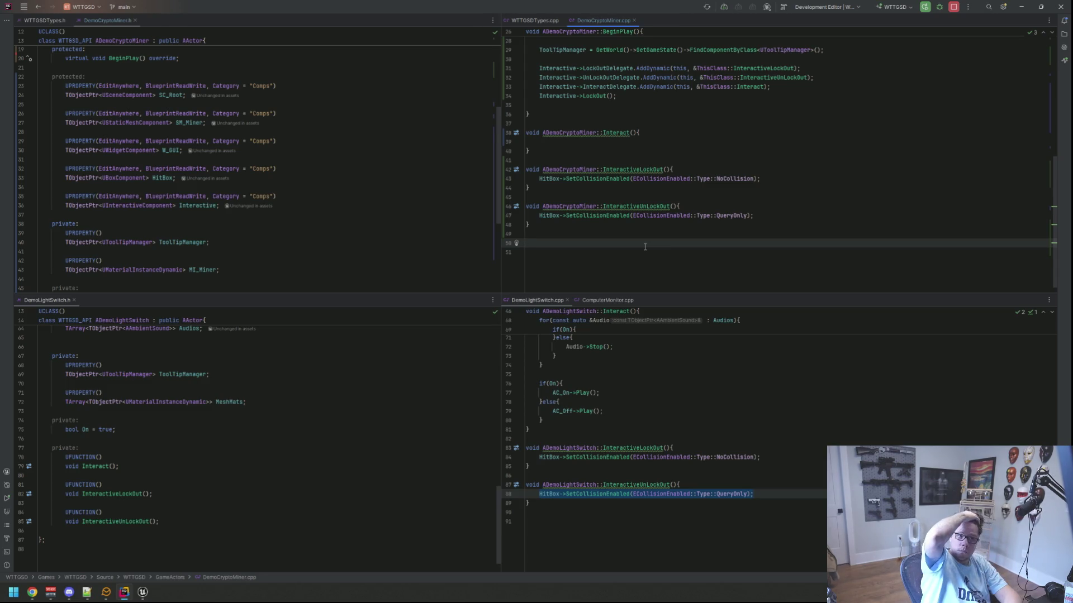
pyautogui.scroll(5, 662, 112)
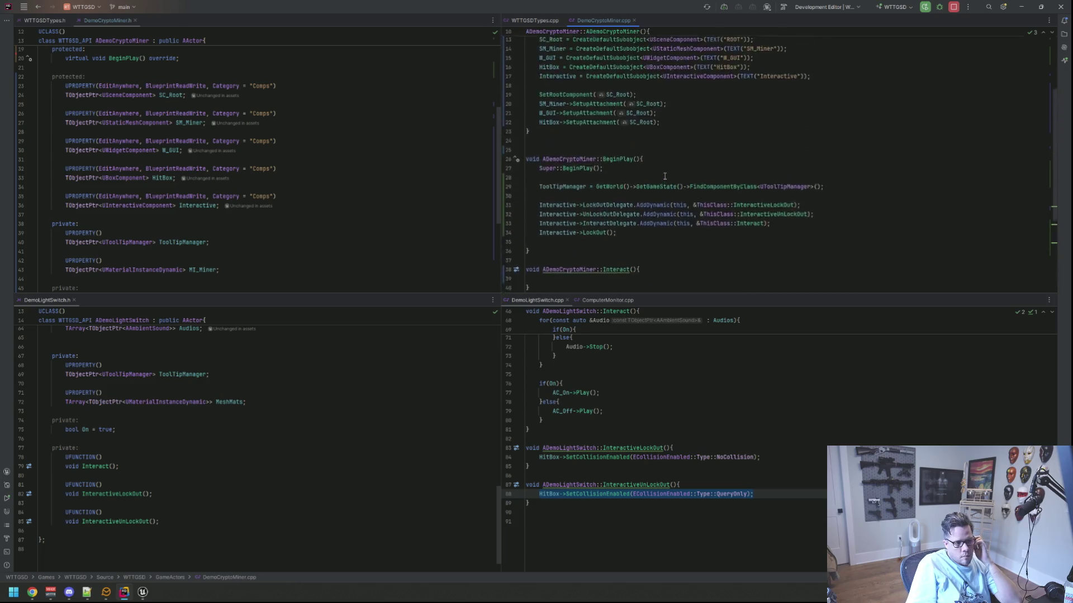
pyautogui.scroll(3, 664, 171)
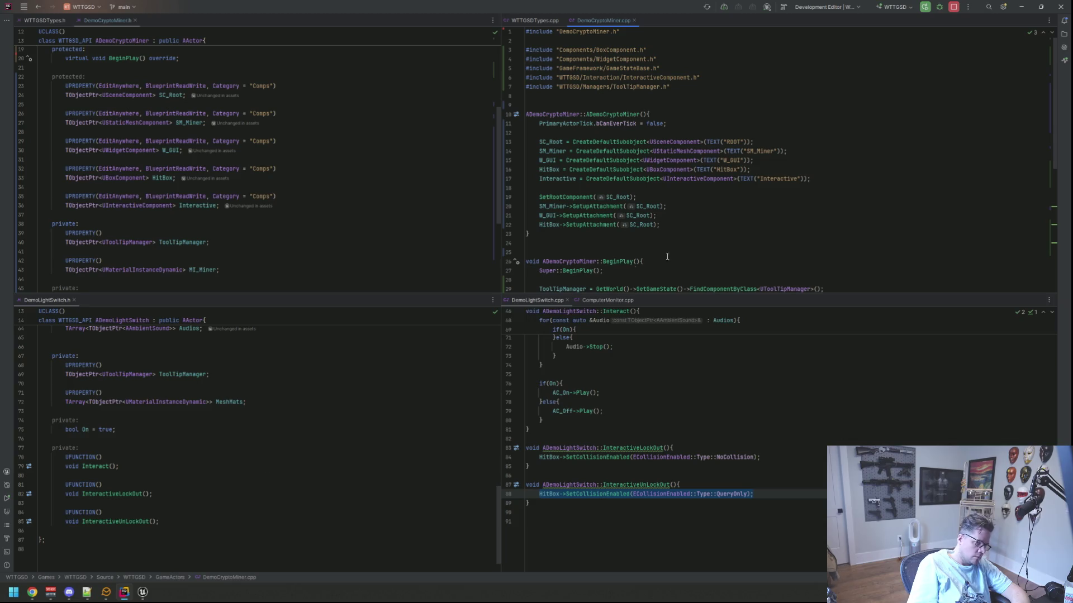
# - Start adding a new Unreal class to the UI folder from the Solution explorer
pyautogui.click(1064, 35)
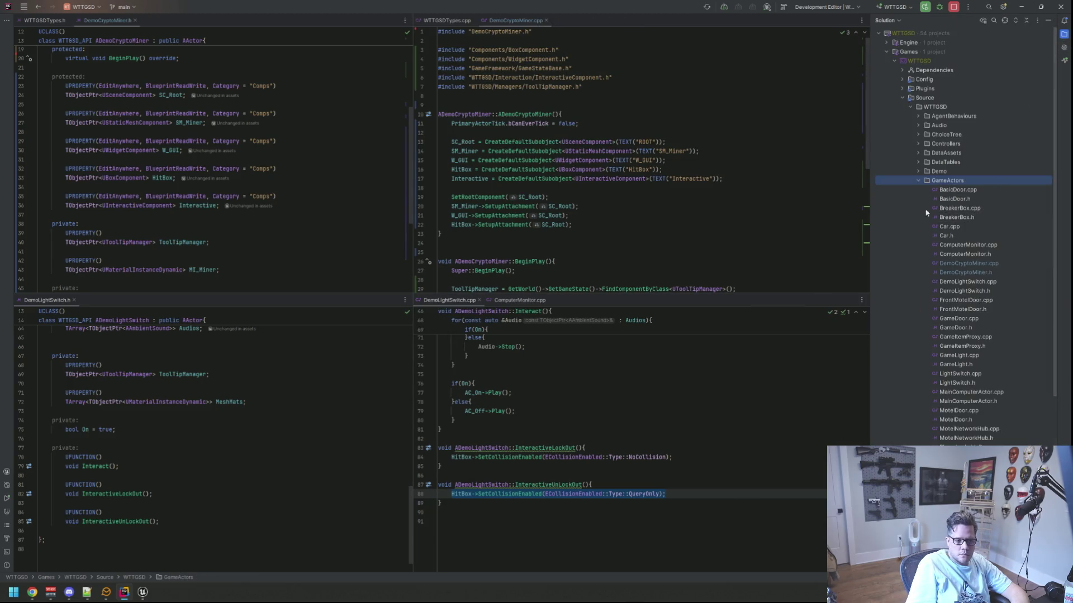
pyautogui.click(919, 181)
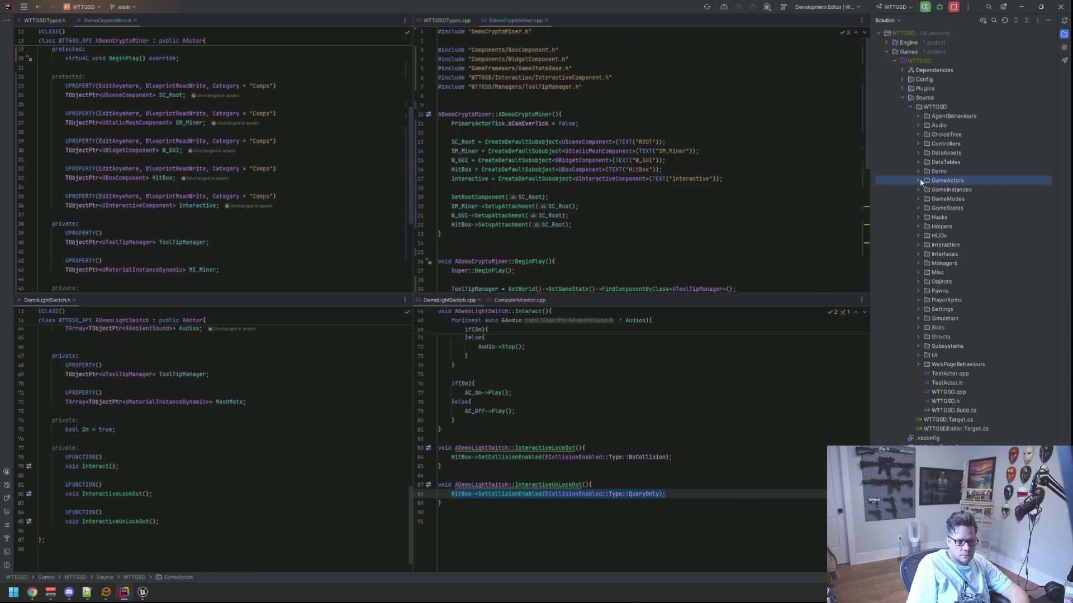
pyautogui.rightClick(921, 355)
pyautogui.moveTo(950, 361)
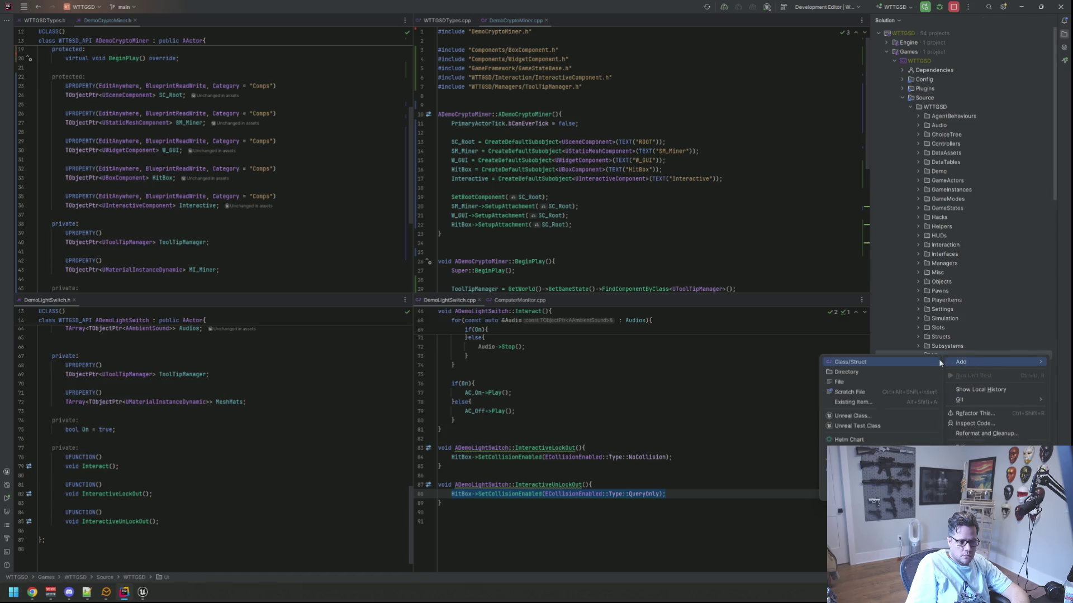
pyautogui.click(872, 416)
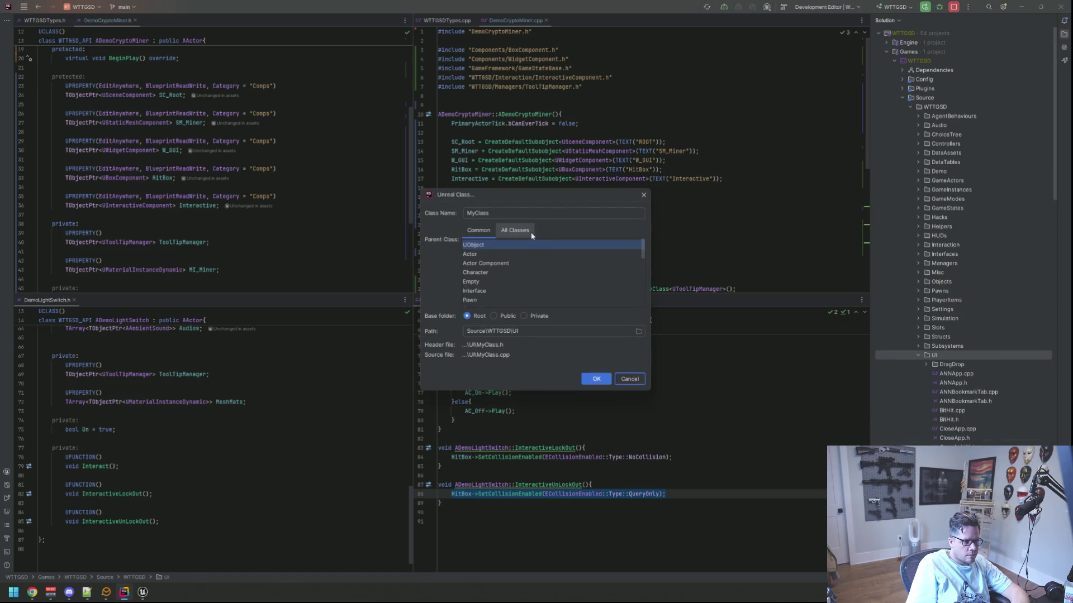
# - Base the class on UUserWidget, name it DemoCryptoMinerGUI, and confirm
pyautogui.click(515, 231)
pyautogui.write('UUserWi')
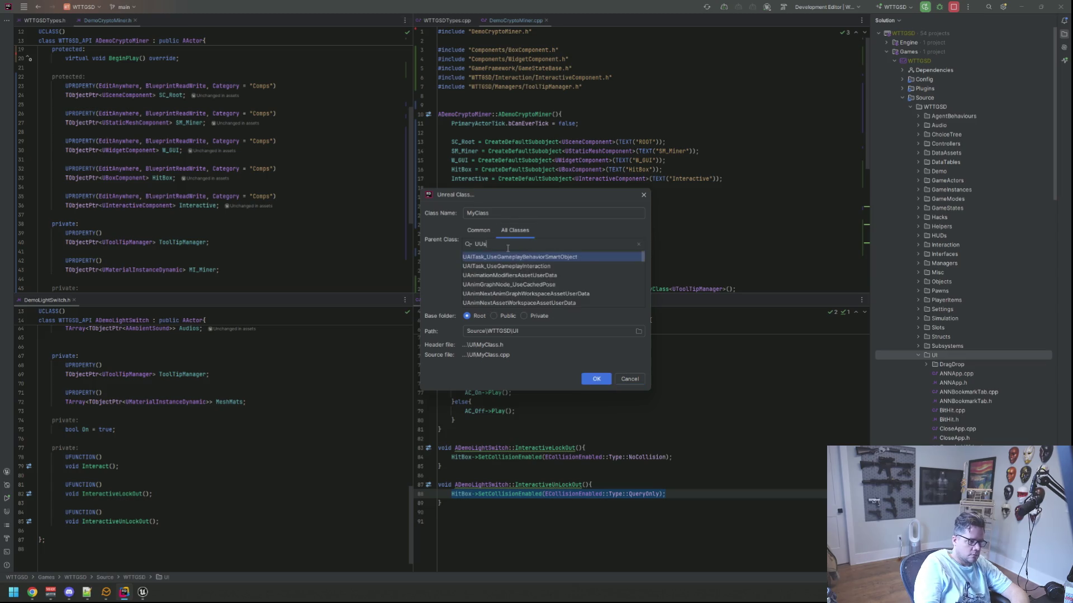
pyautogui.click(482, 294)
pyautogui.hotkey('shift', 'Tab')
pyautogui.hotkey('shift', 'Tab')
pyautogui.write('Demo')
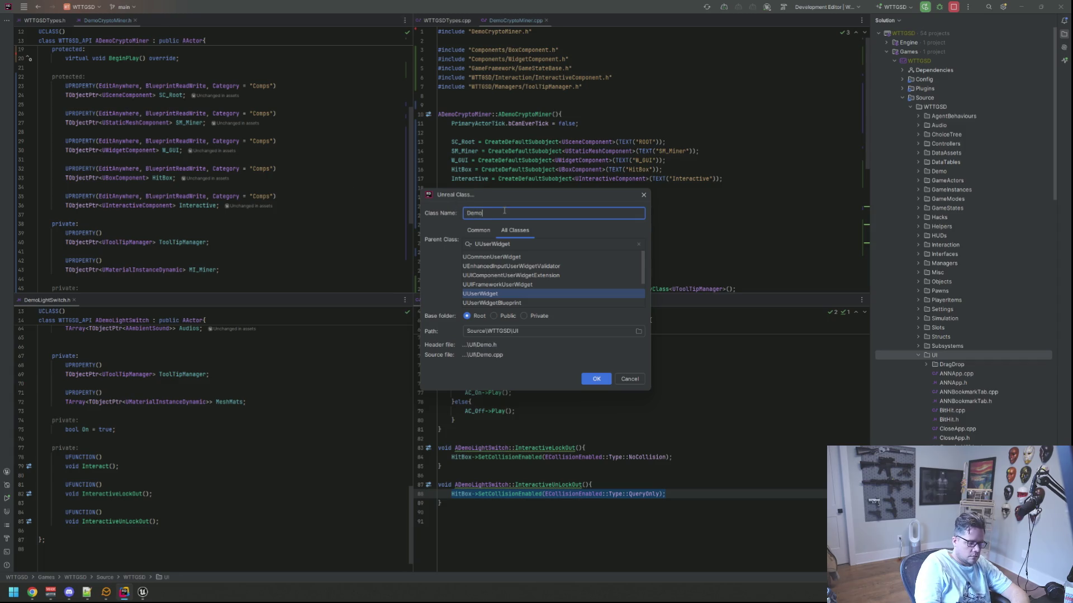
pyautogui.write('CryptoMinerGUI')
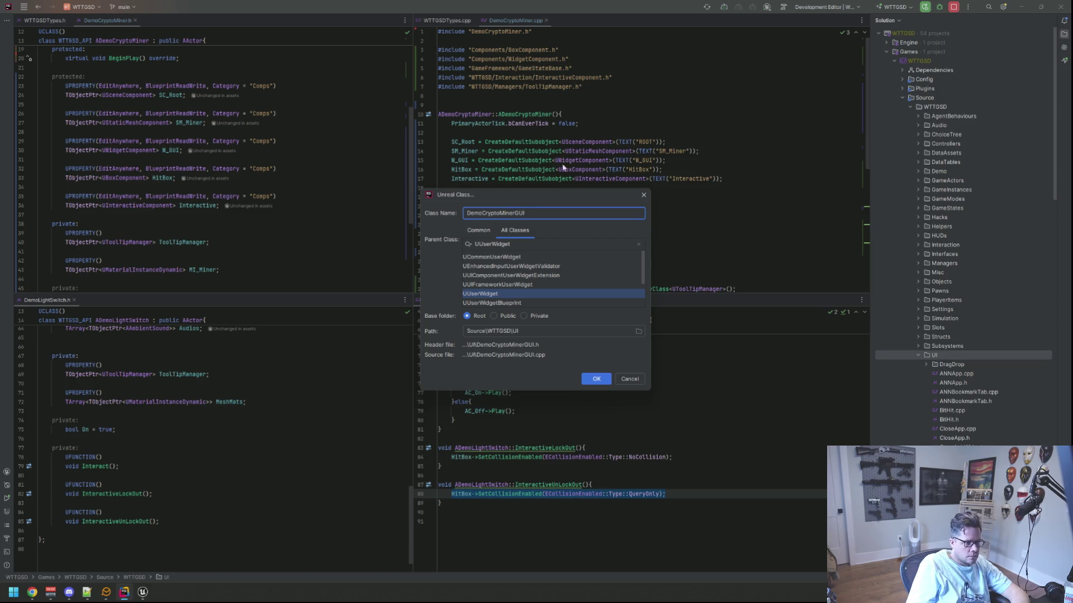
pyautogui.click(596, 379)
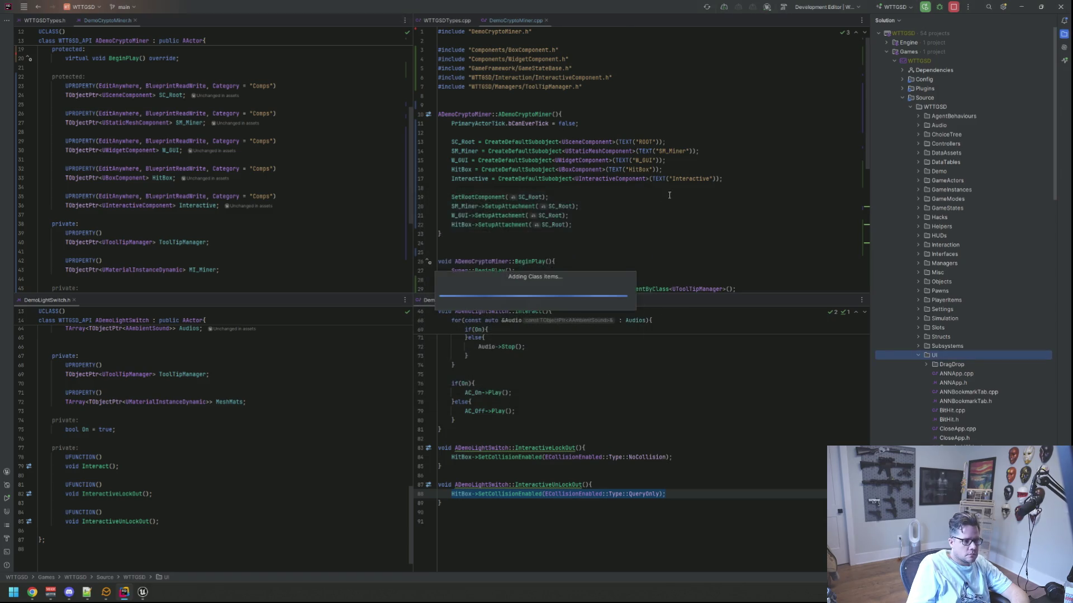
# - Place DemoCryptoMinerGUI.h and .cpp side by side and delete the source file's copyright comment
pyautogui.click(1064, 35)
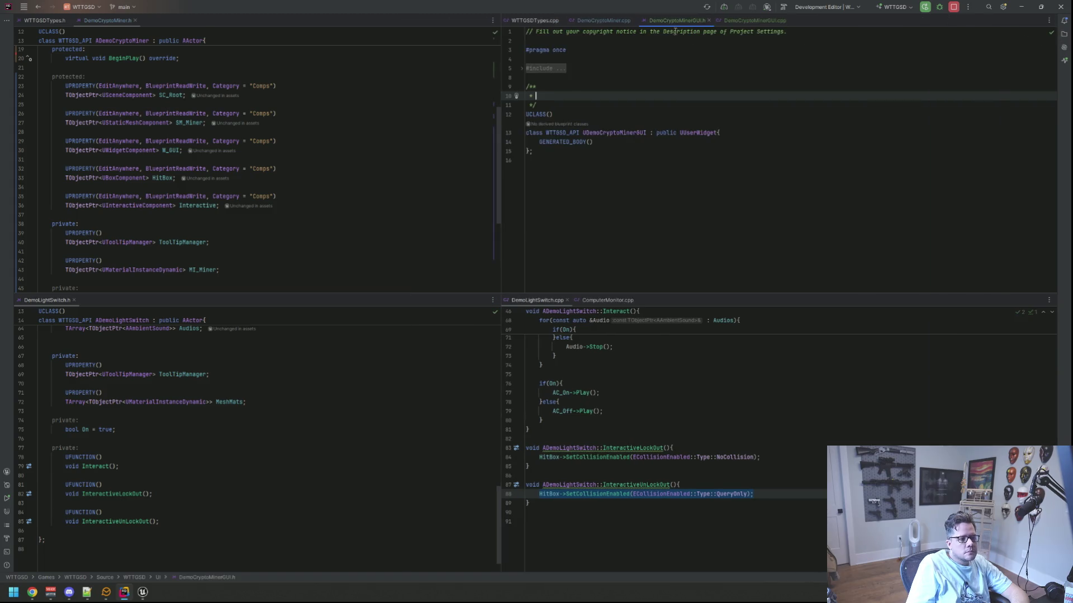
pyautogui.moveTo(677, 20)
pyautogui.mouseDown()
pyautogui.moveTo(397, 58)
pyautogui.moveTo(218, 27)
pyautogui.mouseUp()
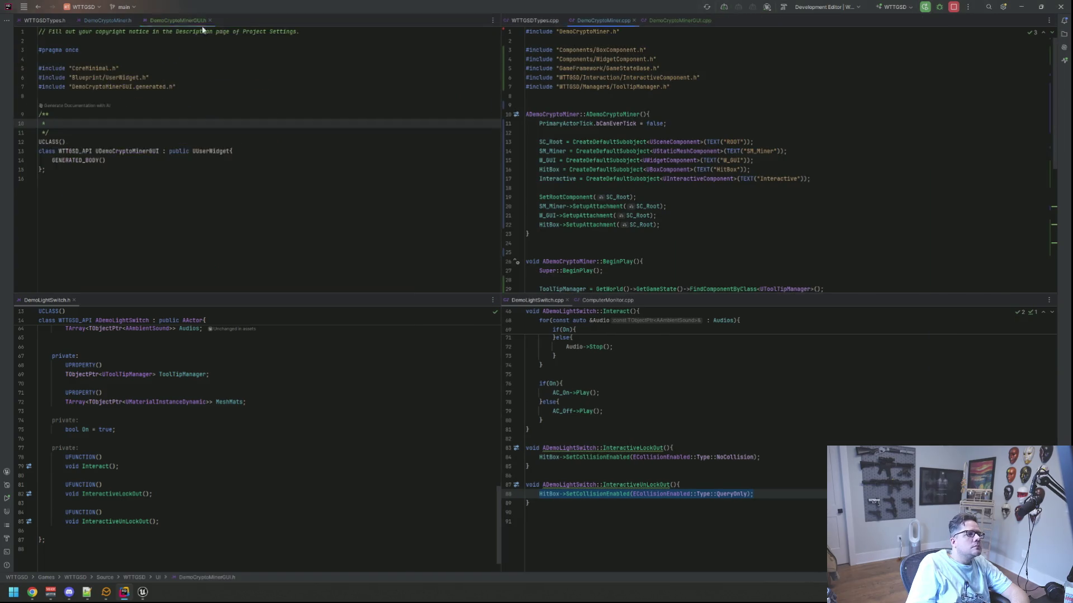
pyautogui.click(679, 20)
pyautogui.click(609, 59)
pyautogui.press('Up')
pyautogui.press('Up')
pyautogui.press('Up')
pyautogui.press('Delete')
pyautogui.press('Delete')
pyautogui.press('Delete')
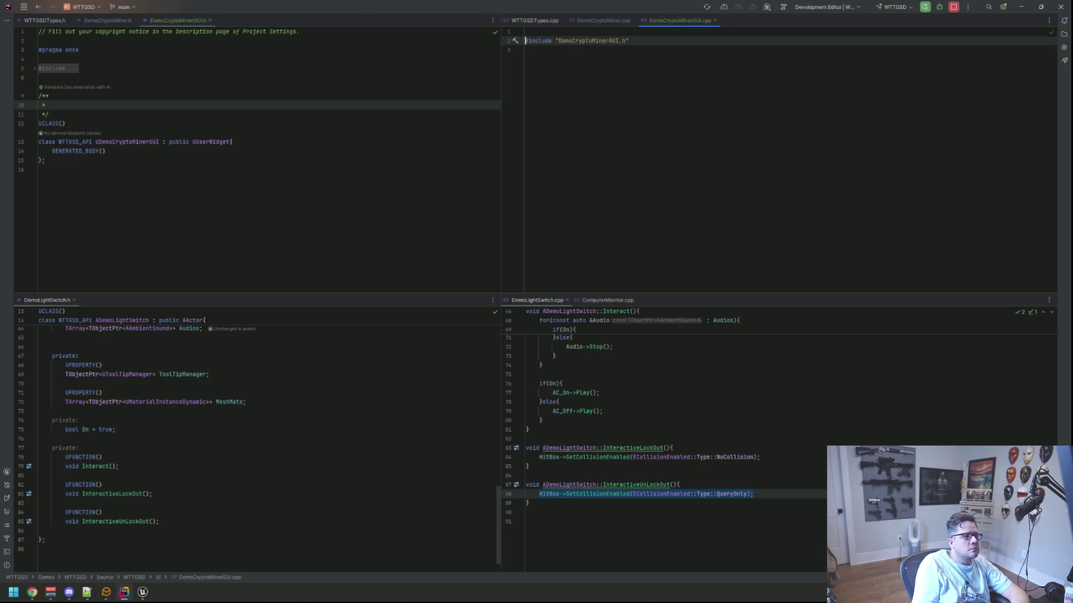
# - Remove the copyright comment and the empty doc comment from DemoCryptoMinerGUI.h
pyautogui.click(248, 58)
pyautogui.press('Up')
pyautogui.press('Up')
pyautogui.press('Up')
pyautogui.press('Delete')
pyautogui.press('Delete')
pyautogui.press('Delete')
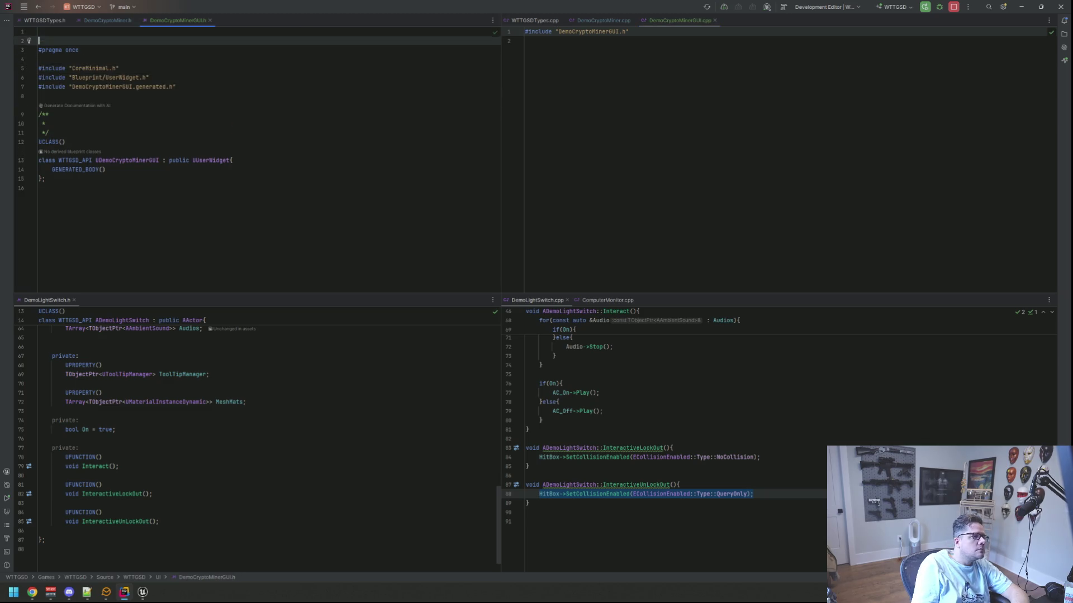
pyautogui.press('Down')
pyautogui.press('Down')
pyautogui.press('Down')
pyautogui.press('End')
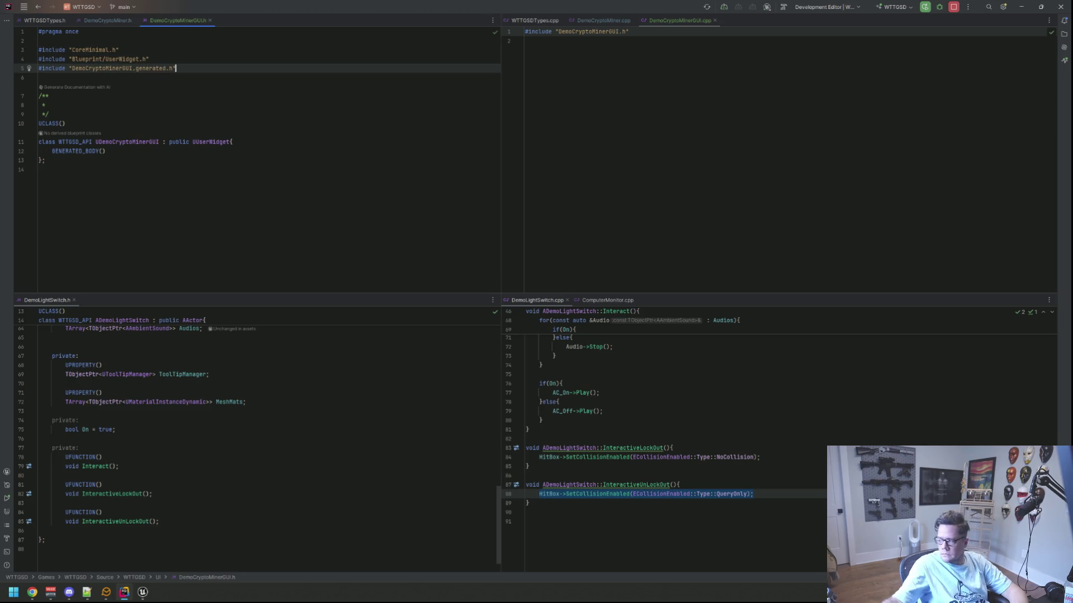
pyautogui.press('Down')
pyautogui.press('Down')
pyautogui.press('Down')
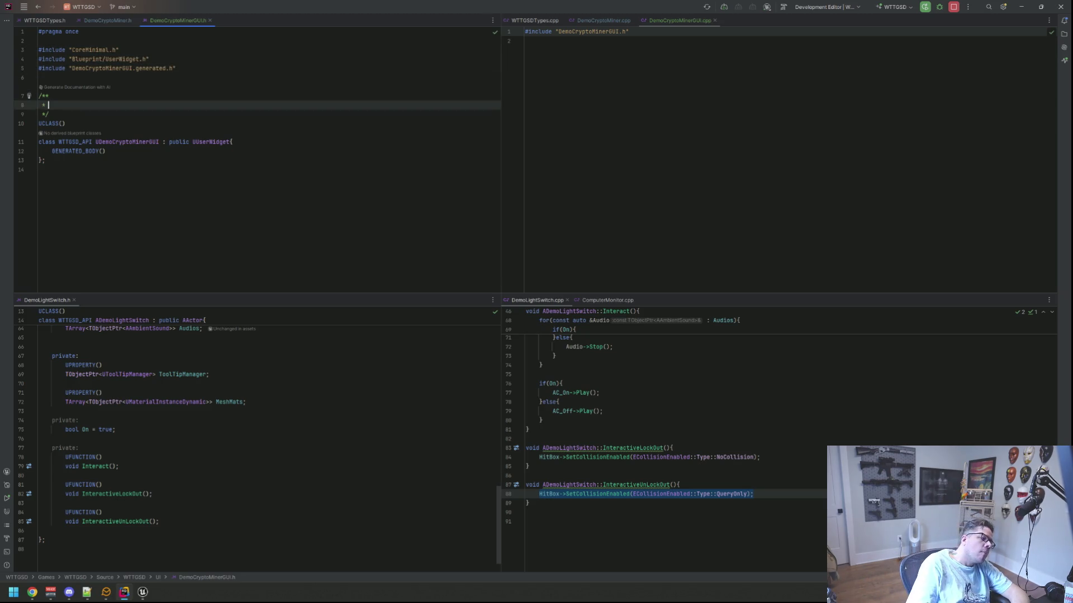
pyautogui.hotkey('shift', 'Up')
pyautogui.hotkey('shift', 'Up')
pyautogui.hotkey('shift', 'Home')
pyautogui.press('Delete')
pyautogui.press('Delete')
# - Tidy the blank lines around GENERATED_BODY and open space below it in the class body
pyautogui.press('Down')
pyautogui.press('Down')
pyautogui.press('End')
pyautogui.press('Return')
pyautogui.press('Down')
pyautogui.press('End')
pyautogui.press('Return')
pyautogui.press('Up')
pyautogui.press('Home')
pyautogui.press('Return')
pyautogui.press('BackSpace')
pyautogui.press('BackSpace')
pyautogui.press('End')
pyautogui.press('Return')
pyautogui.press('Return')
# - Add a public NativeOnInitialized() override and generate its .cpp definition calling Super::NativeOnInitialized()
pyautogui.write('public:')
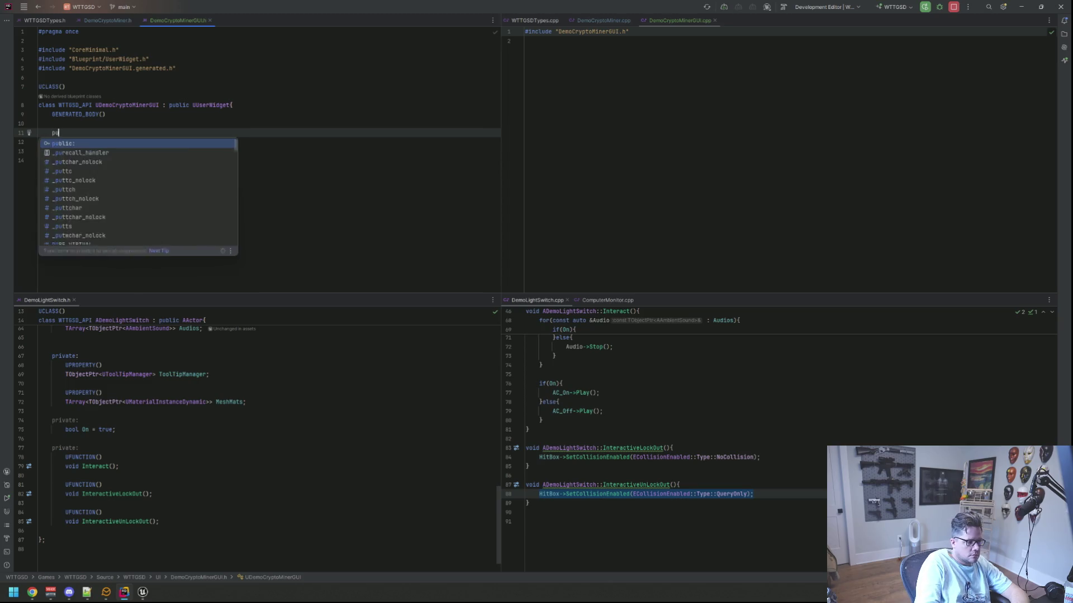
pyautogui.press('Return')
pyautogui.write('nativeonin')
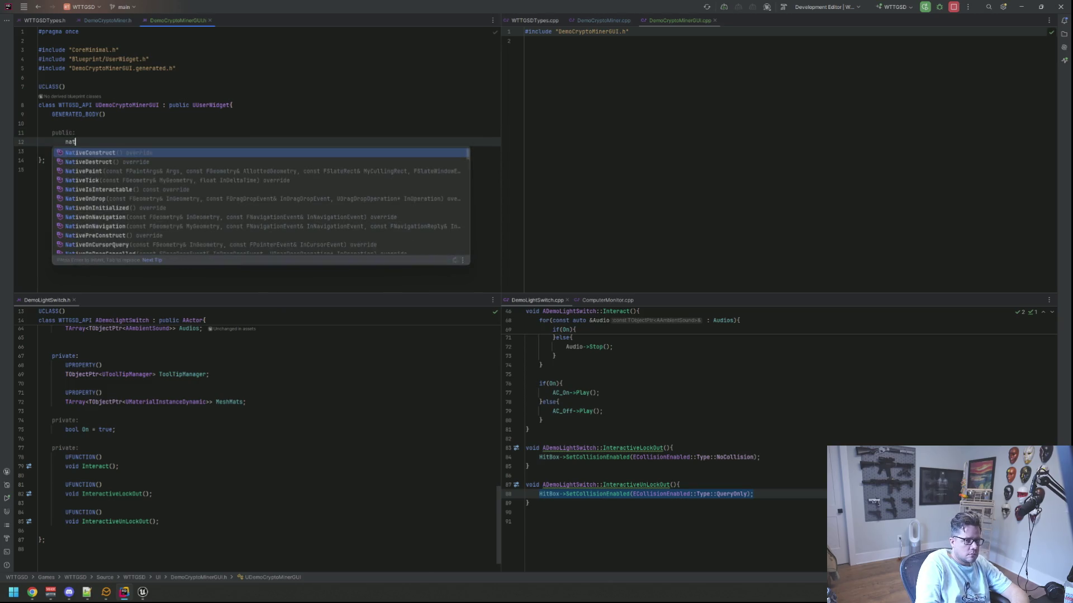
pyautogui.press('Return')
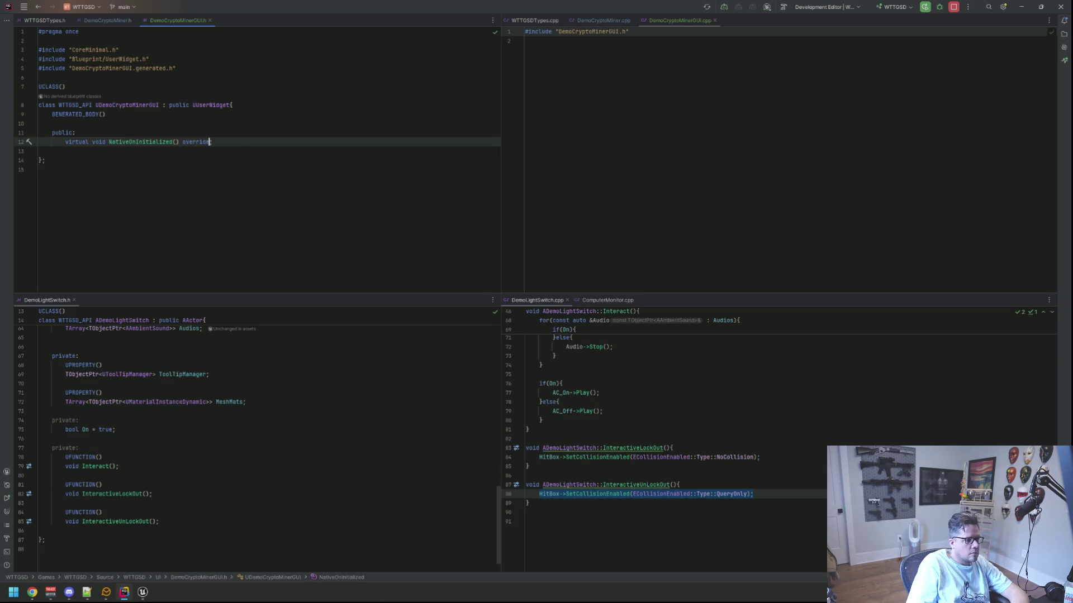
pyautogui.hotkey('alt', 'Return')
pyautogui.press('Return')
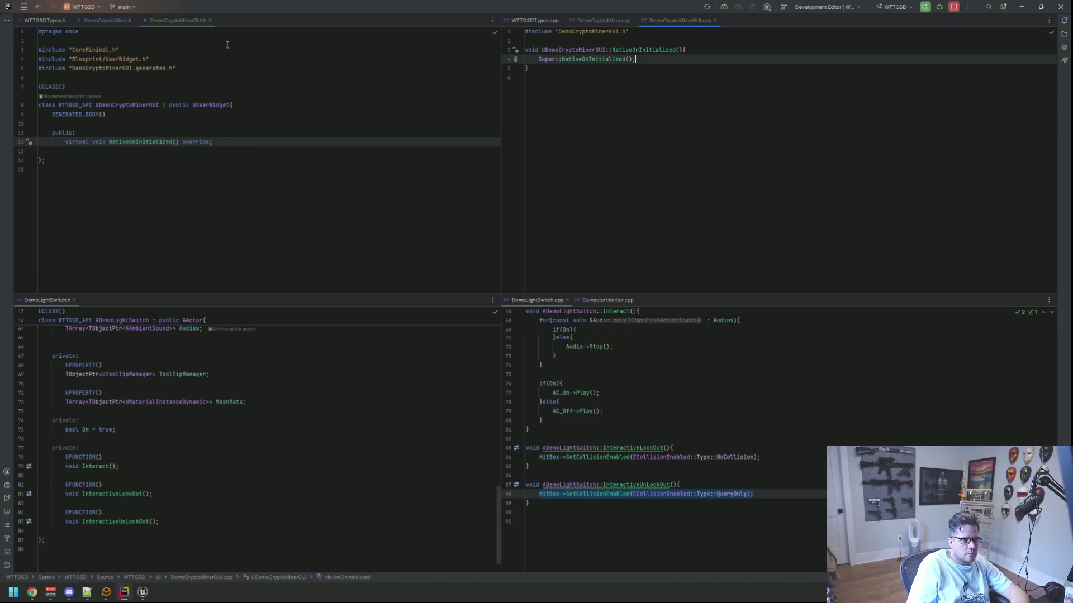
pyautogui.press('Return')
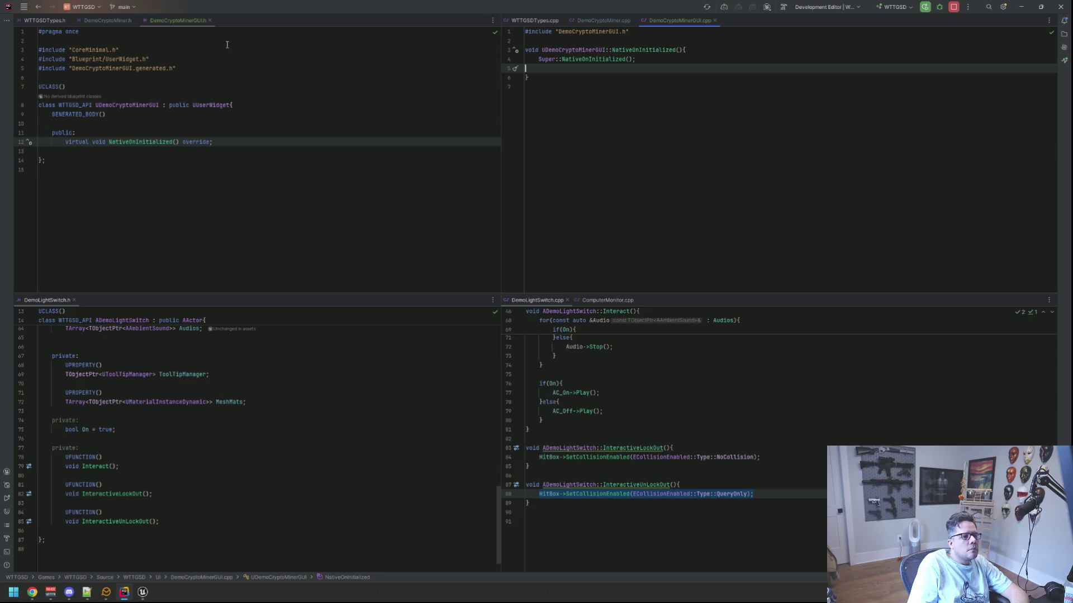
pyautogui.click(603, 20)
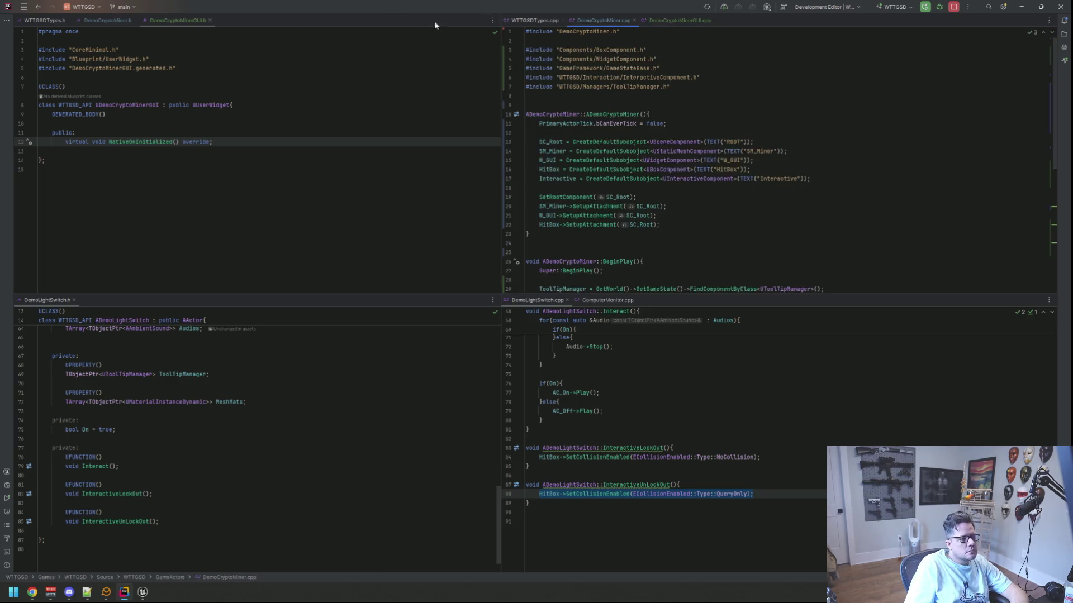
pyautogui.click(119, 22)
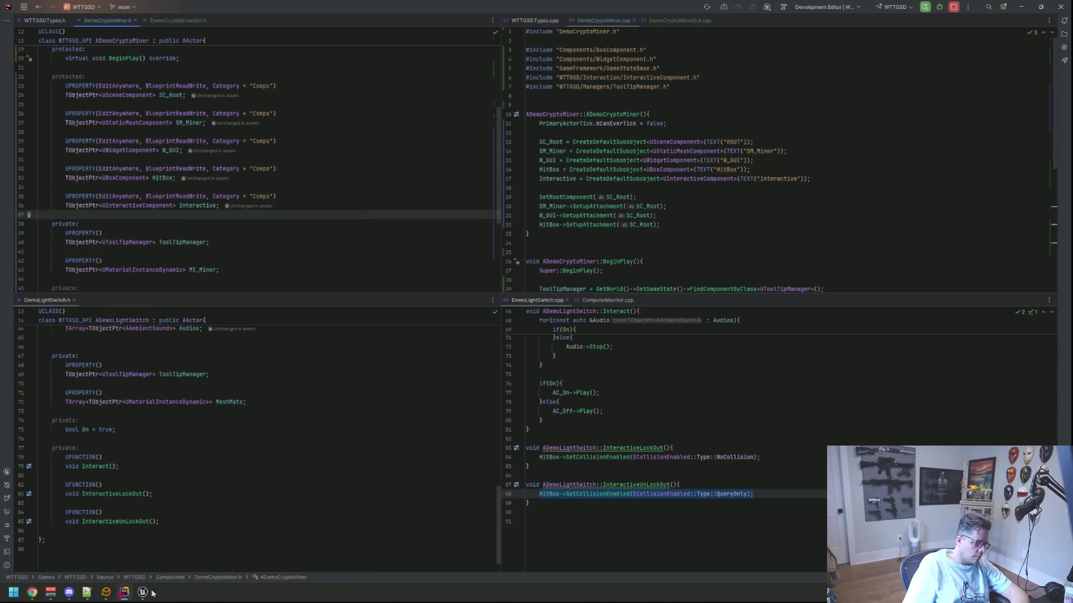
# - Back in Unreal Editor, expand Favorites, run a Live Coding build with Ctrl+Alt+F11, and close the log once it succeeds
pyautogui.hotkey('alt', 'Tab')
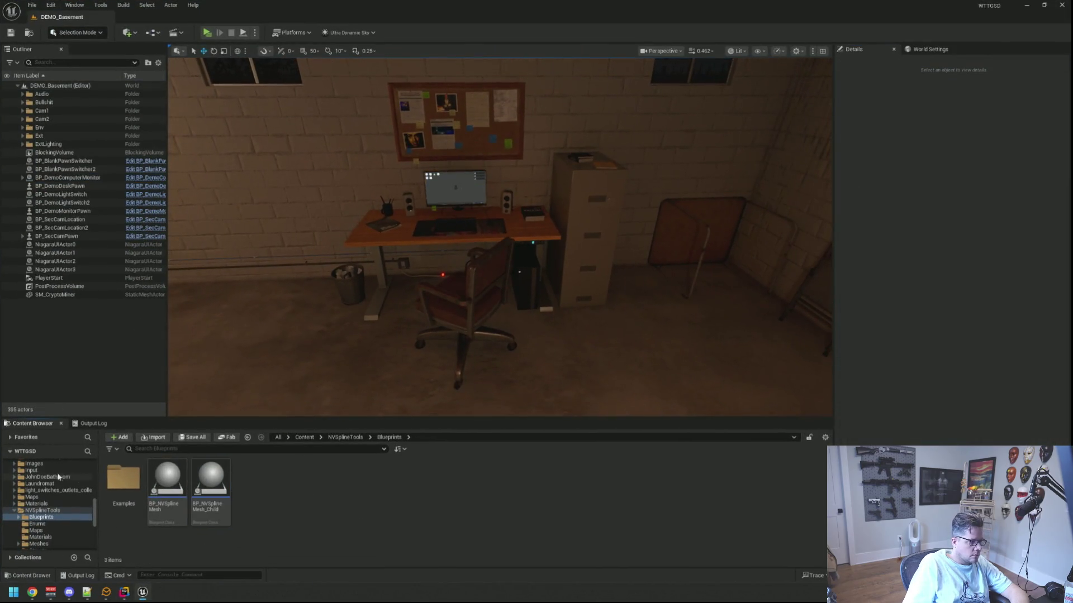
pyautogui.click(52, 453)
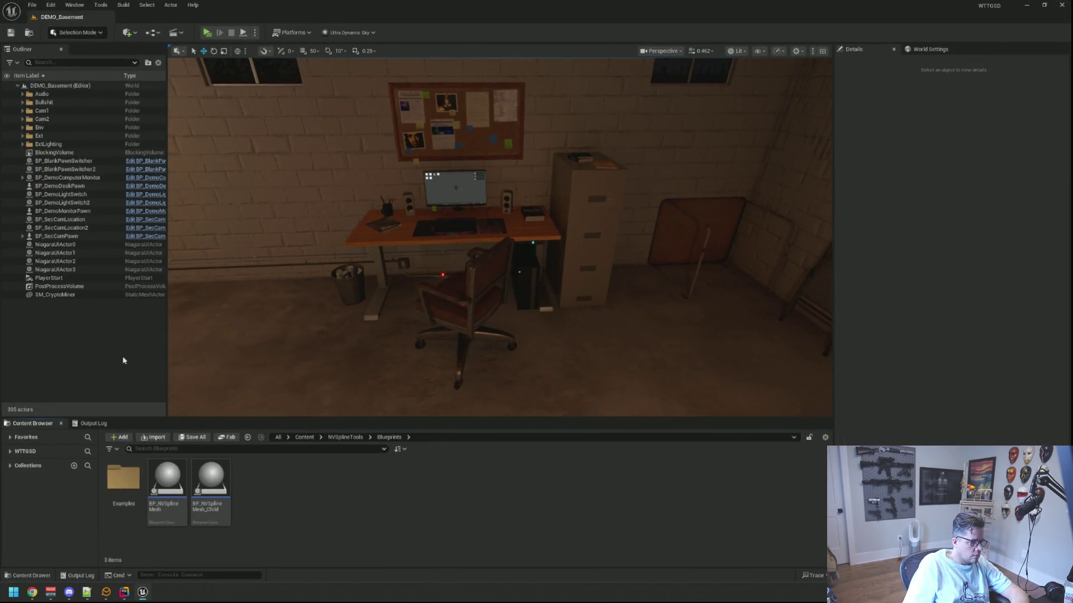
pyautogui.click(36, 439)
pyautogui.moveTo(422, 334); pyautogui.dragTo(385, 349)
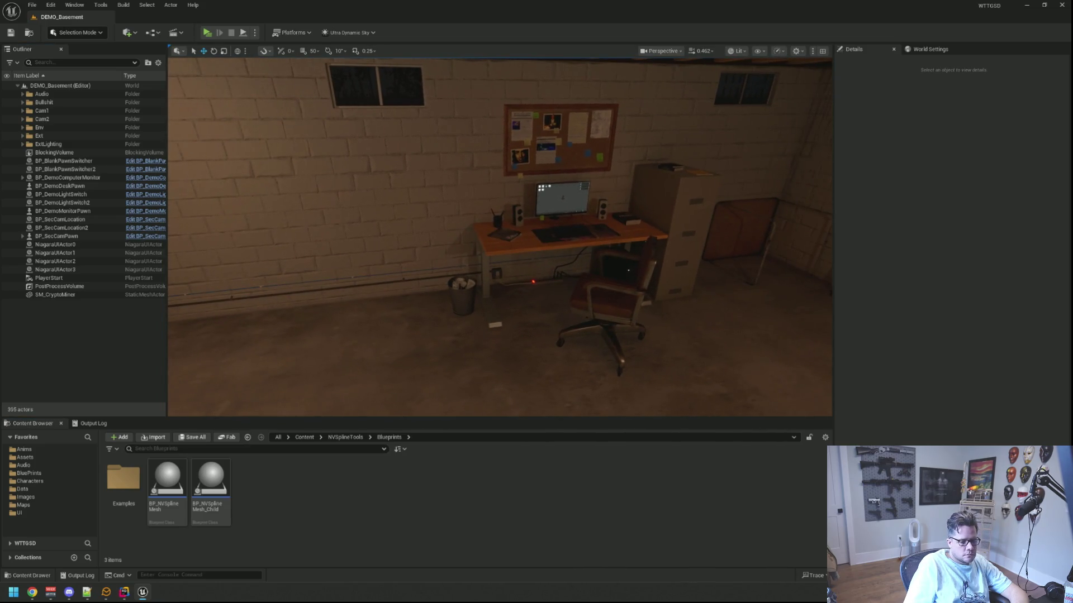
pyautogui.hotkey('ctrl', 'alt', 'F11')
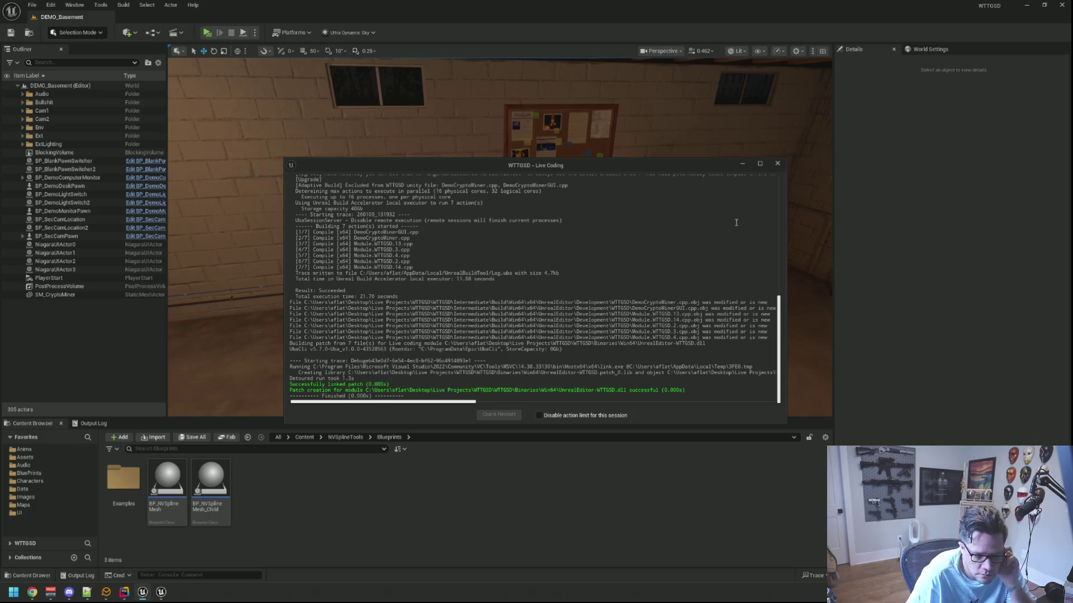
pyautogui.click(776, 164)
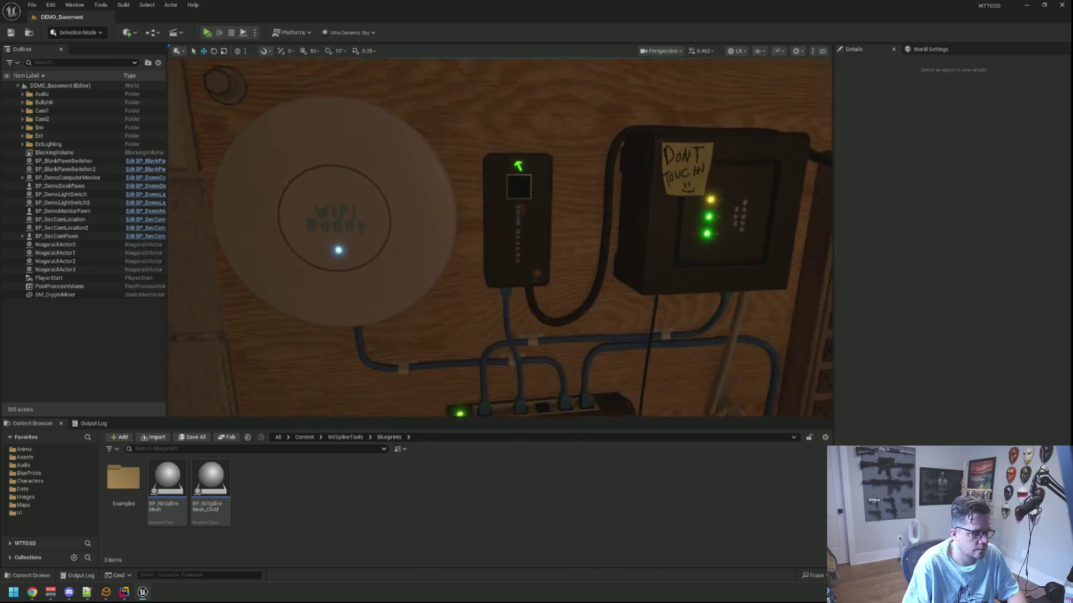
# - Navigate the Content Browser to the BluePrints > GameActors folder
pyautogui.click(54, 495)
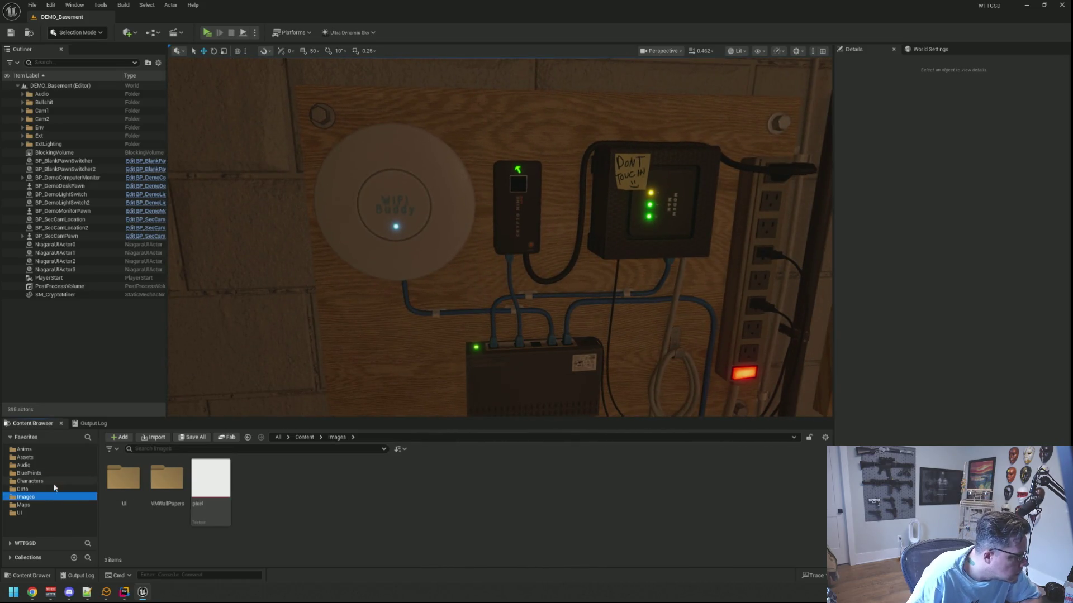
pyautogui.click(29, 473)
pyautogui.doubleClick(206, 475)
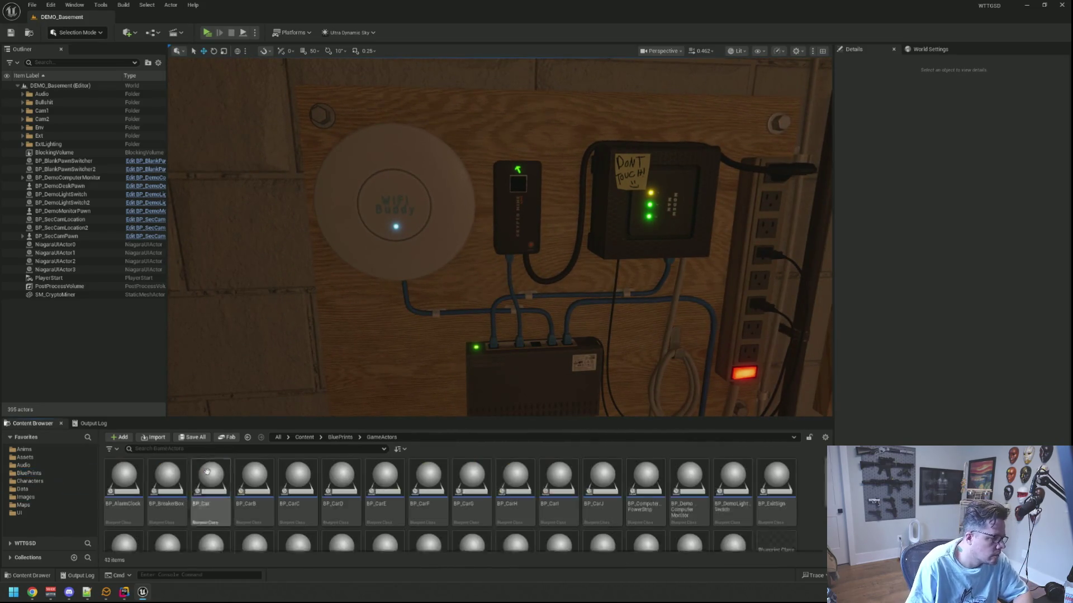
pyautogui.scroll(-3, 699, 514)
# - Create a Blueprint class from DemoCryptoMiner, name it BP_DemoCryptoMiner, and open it
pyautogui.rightClick(698, 514)
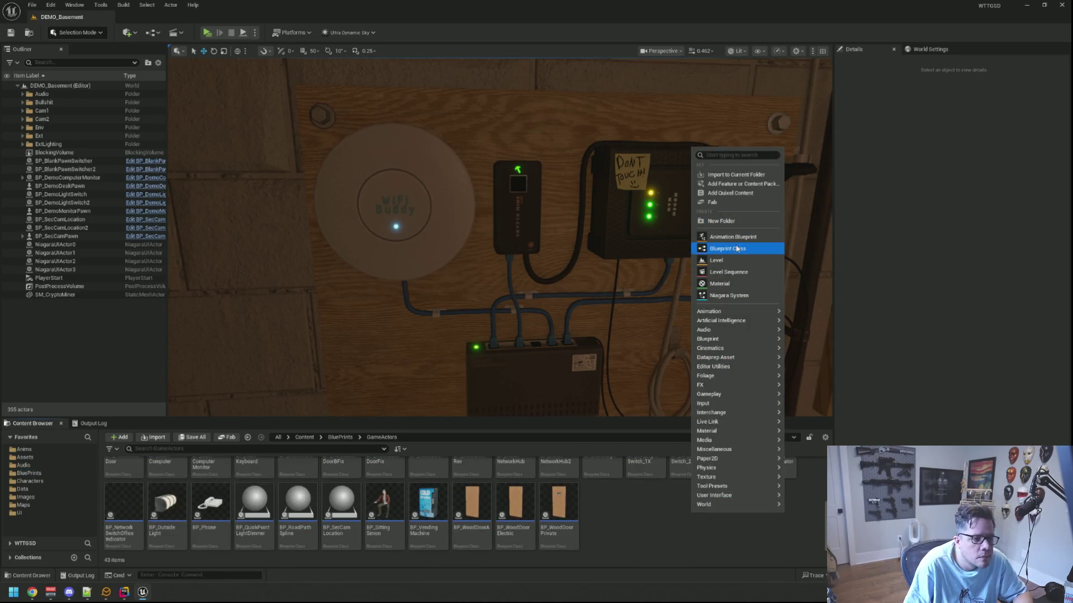
pyautogui.click(737, 248)
pyautogui.write('mo')
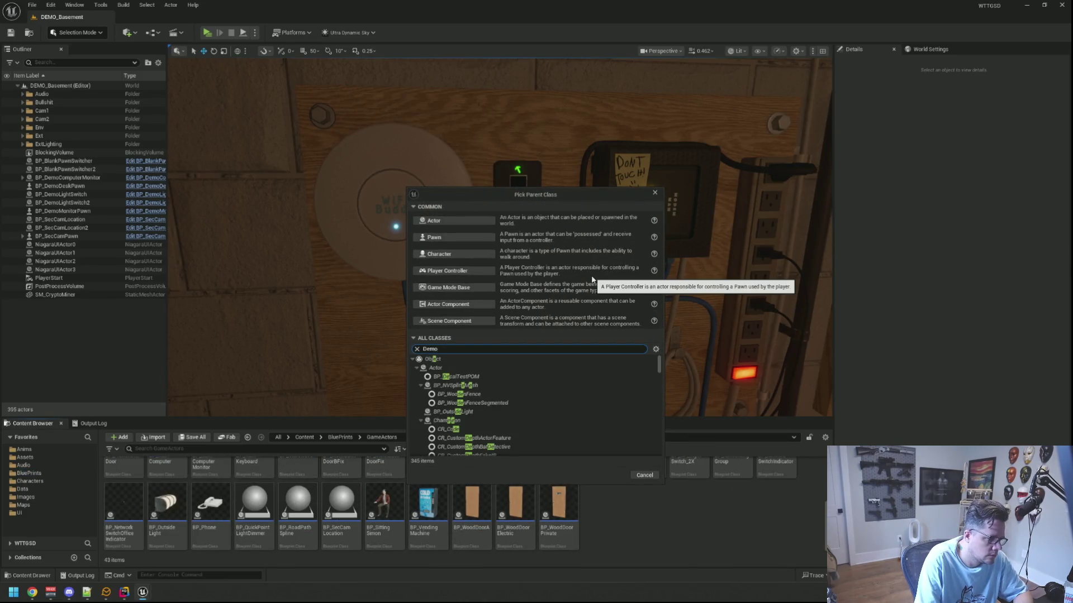
pyautogui.write('Crypt')
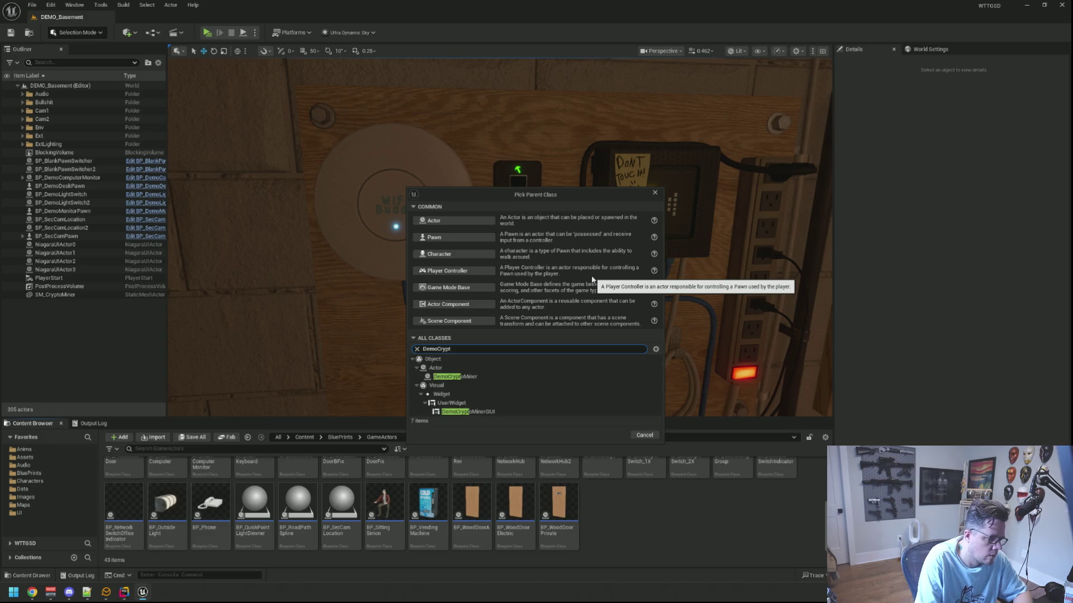
pyautogui.click(561, 376)
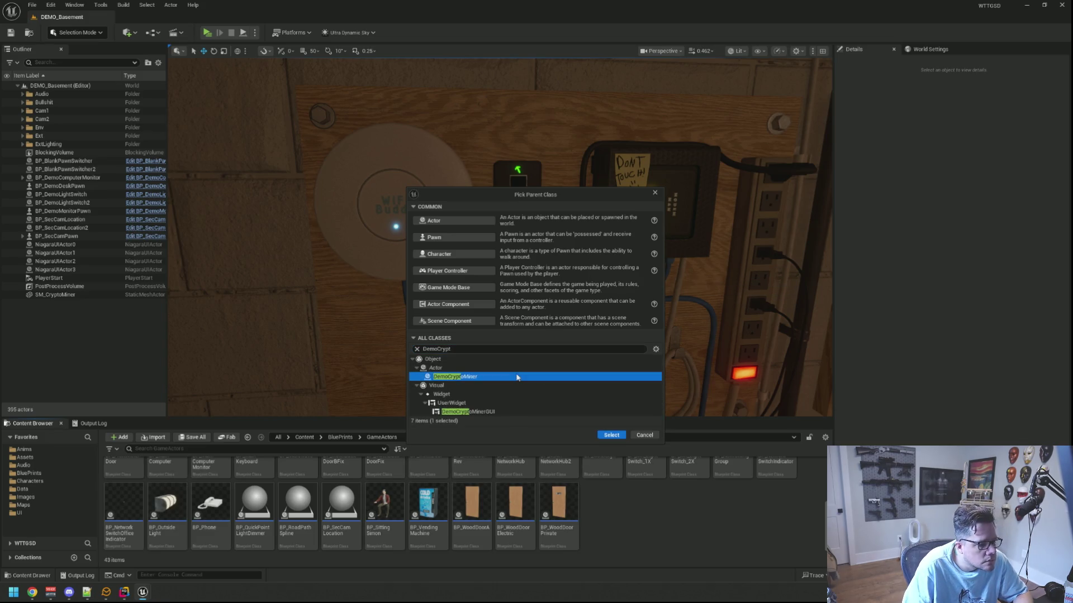
pyautogui.click(613, 435)
pyautogui.write('BP_')
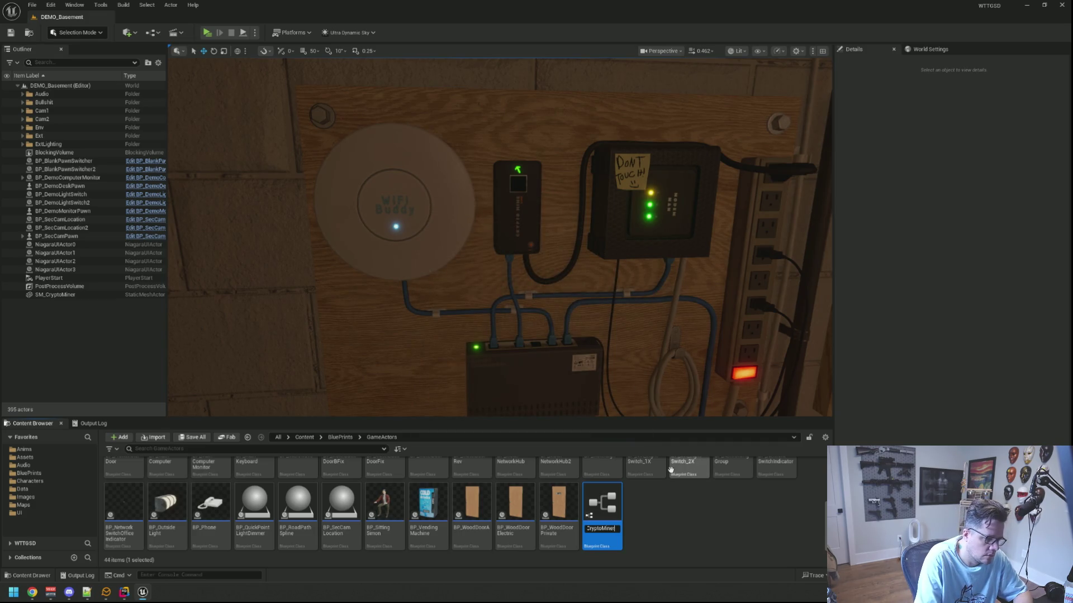
pyautogui.press('Return')
pyautogui.doubleClick(732, 506)
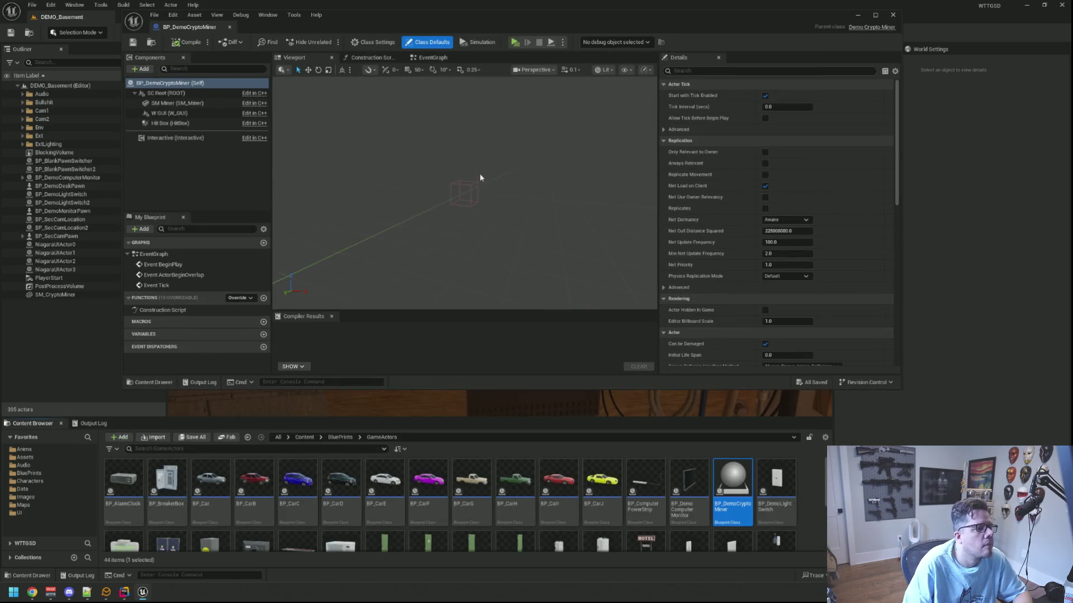
# - Set the SM_Miner component's Static Mesh to SM_CryptoMiner and save BP_DemoCryptoMiner
pyautogui.click(169, 113)
pyautogui.moveTo(515, 192)
pyautogui.mouseDown()
pyautogui.moveTo(539, 205)
pyautogui.moveTo(480, 196)
pyautogui.moveTo(503, 197)
pyautogui.mouseUp()
pyautogui.click(539, 204)
pyautogui.click(177, 103)
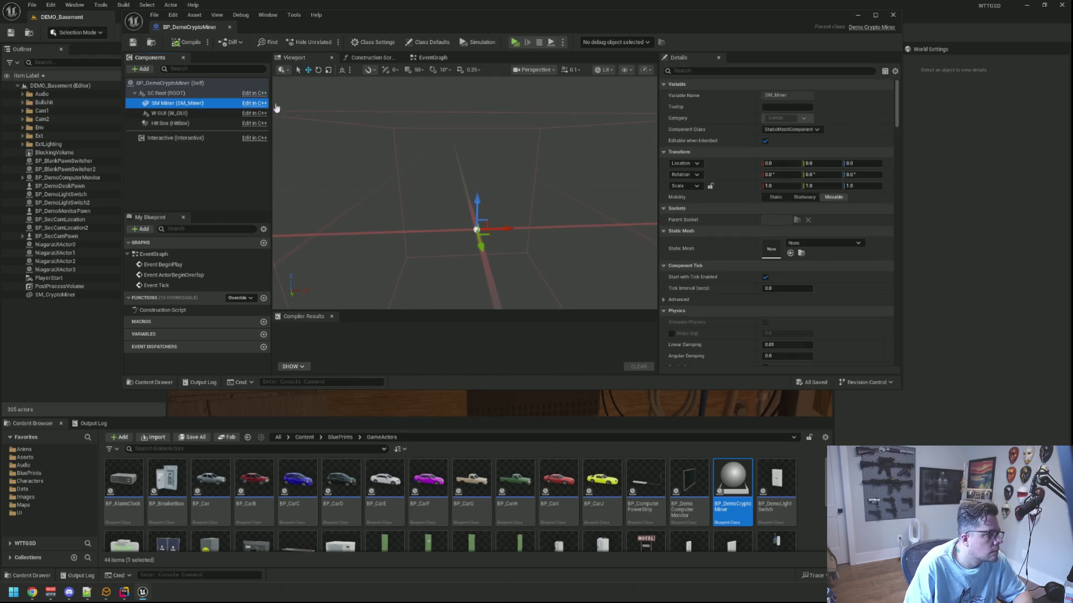
pyautogui.click(817, 243)
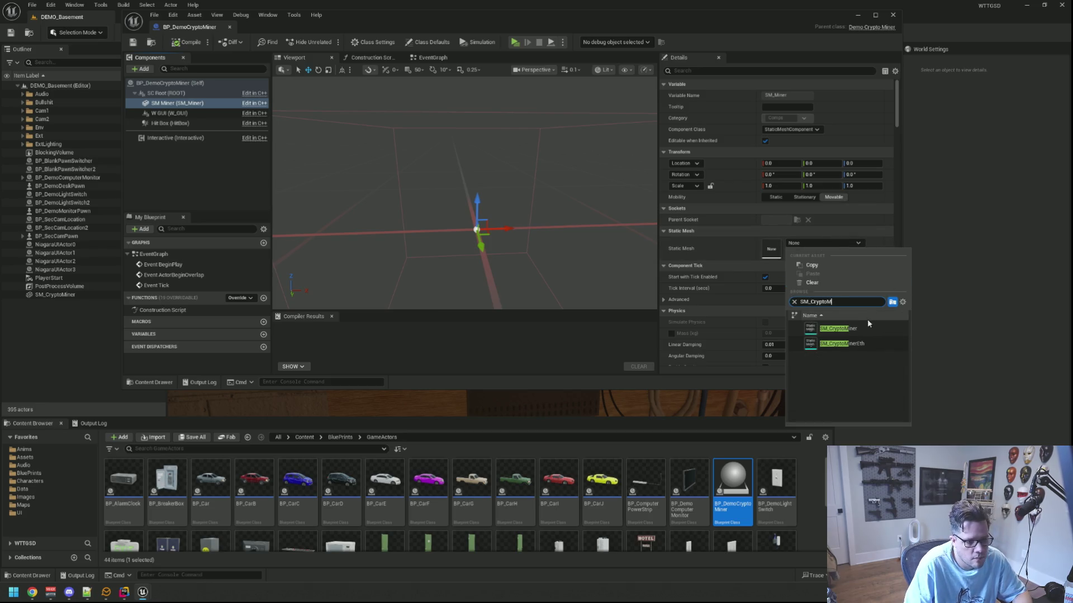
pyautogui.click(865, 328)
pyautogui.moveTo(554, 239); pyautogui.dragTo(515, 195)
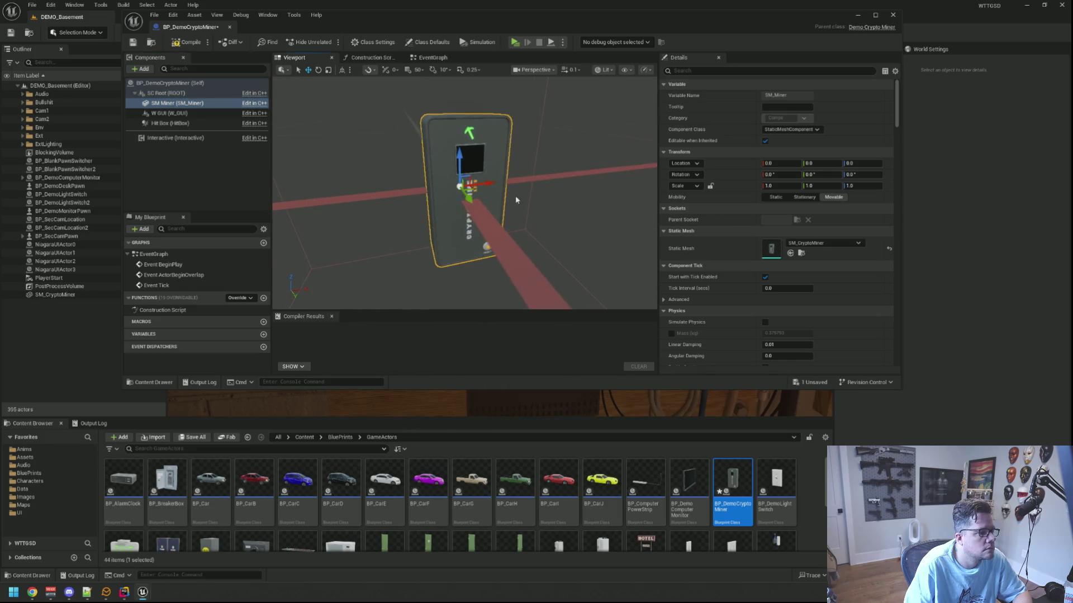
pyautogui.click(186, 165)
pyautogui.moveTo(391, 223)
pyautogui.mouseDown()
pyautogui.moveTo(447, 223)
pyautogui.moveTo(447, 196)
pyautogui.moveTo(447, 224)
pyautogui.moveTo(458, 229)
pyautogui.moveTo(458, 212)
pyautogui.moveTo(303, 152)
pyautogui.mouseUp()
pyautogui.hotkey('ctrl', 's')
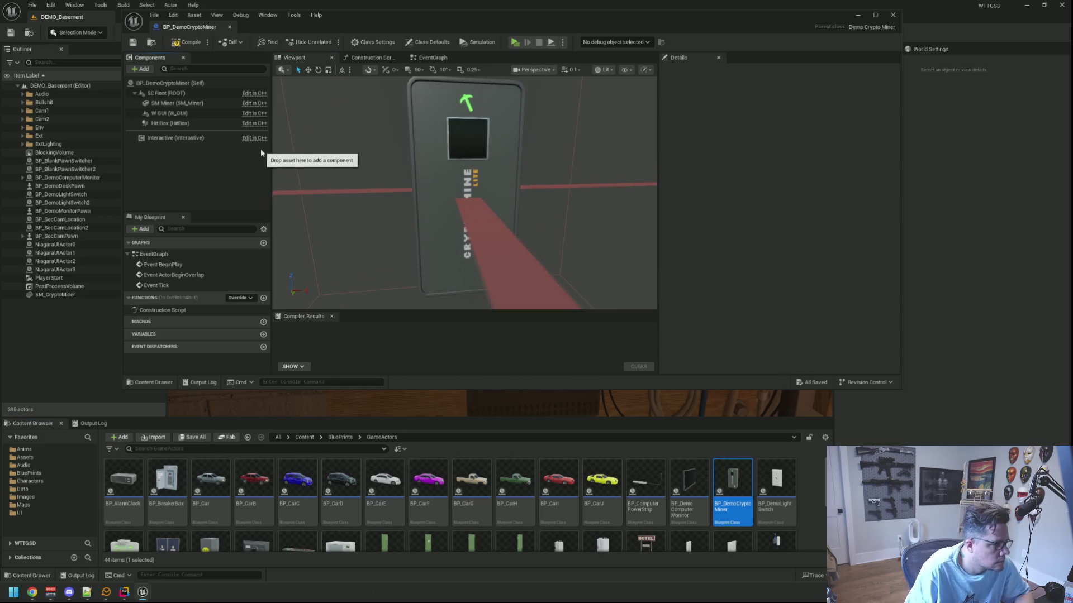
pyautogui.click(66, 514)
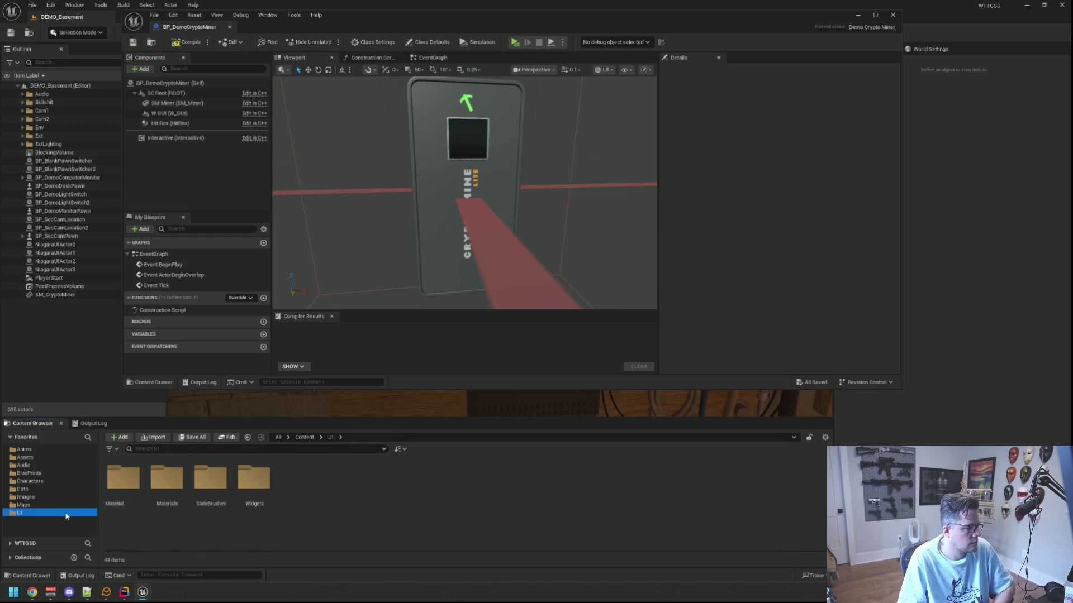
# - In the UI/Widgets/Game folder, start a new Widget Blueprint
pyautogui.doubleClick(253, 480)
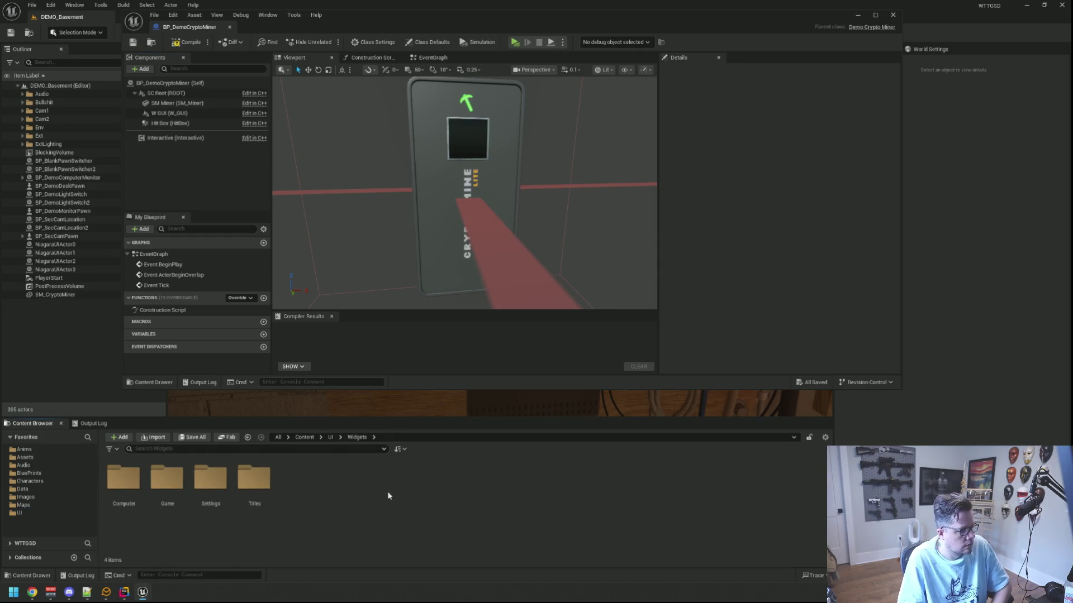
pyautogui.doubleClick(166, 479)
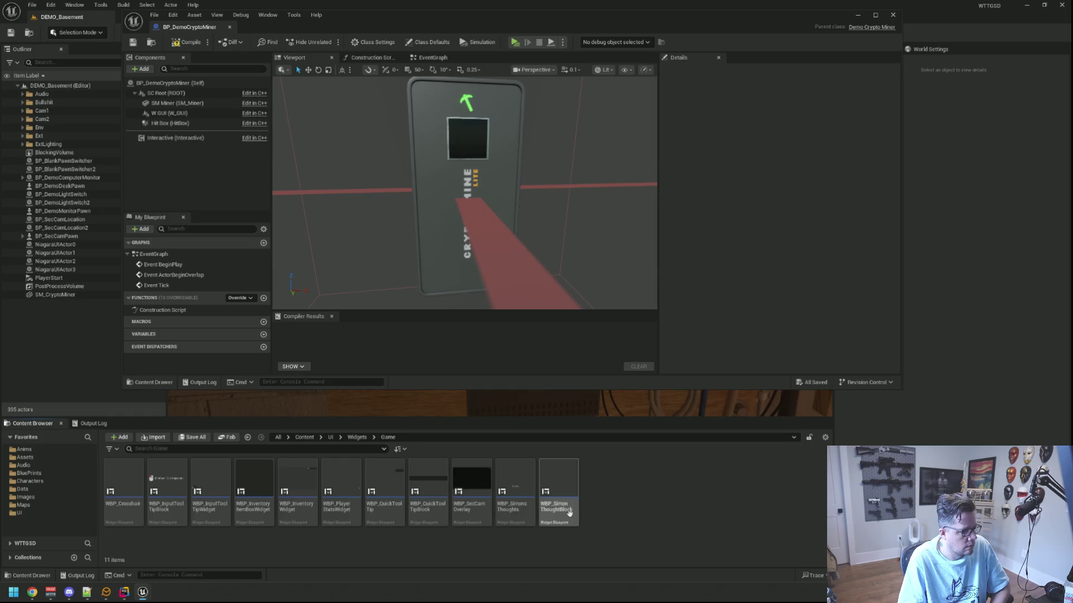
pyautogui.rightClick(628, 501)
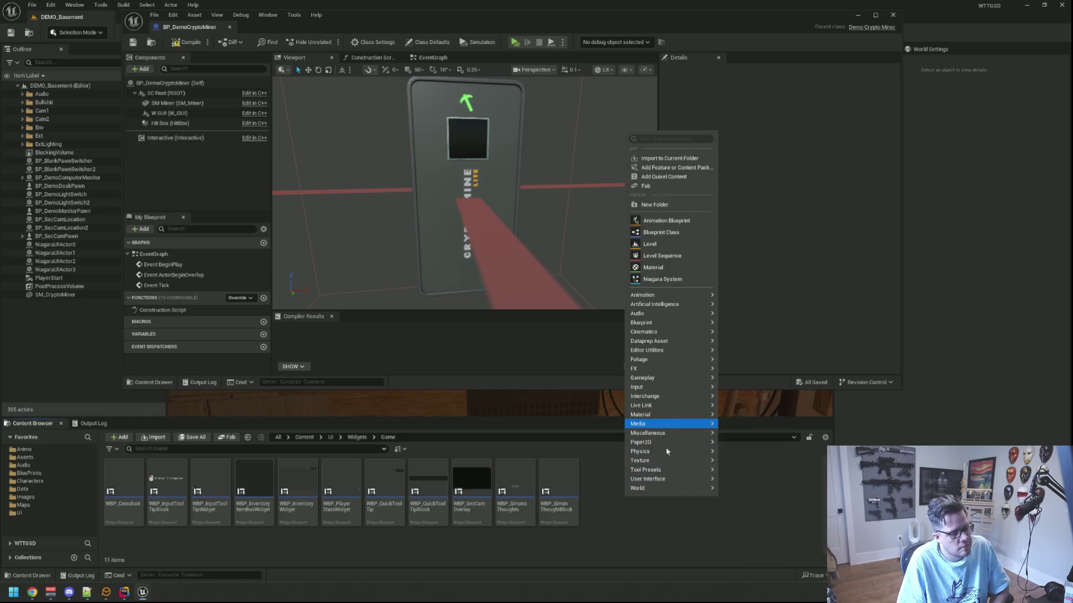
pyautogui.moveTo(665, 480)
pyautogui.click(756, 531)
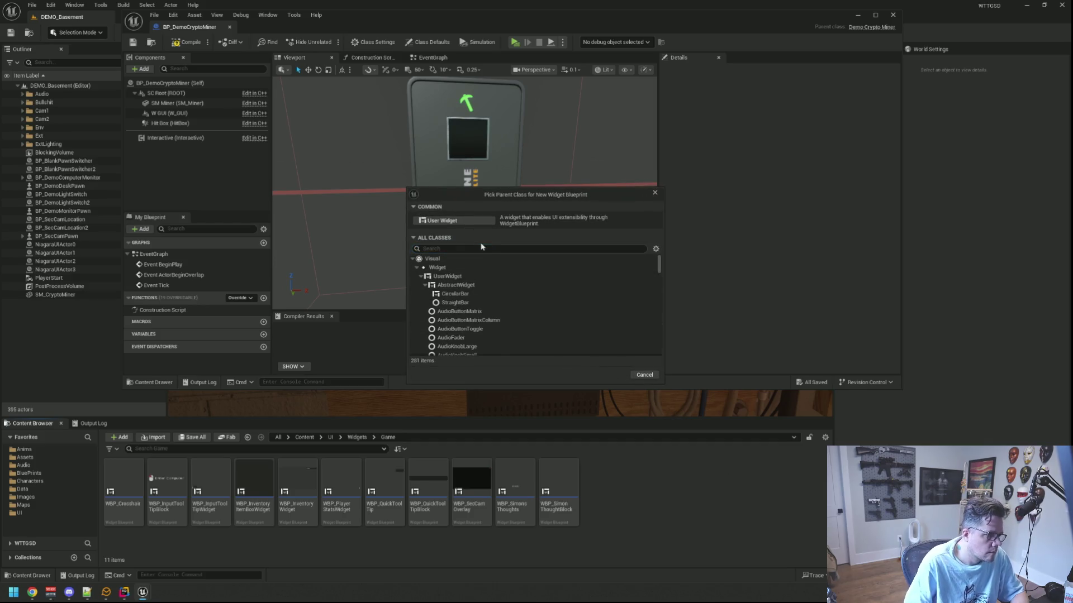
# - Choose DemoCryptoMinerGUI as the parent class and name the widget WBP_DemoCryptoMinerGUI
pyautogui.write('Dem oCryu')
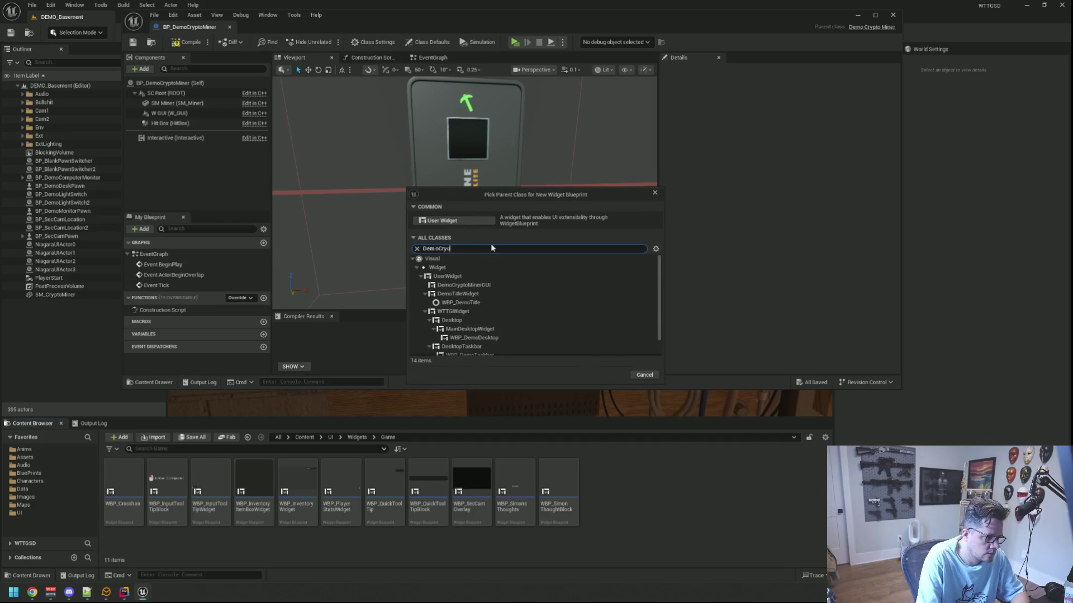
pyautogui.hotkey('ctrl', 'a')
pyautogui.write('Demo')
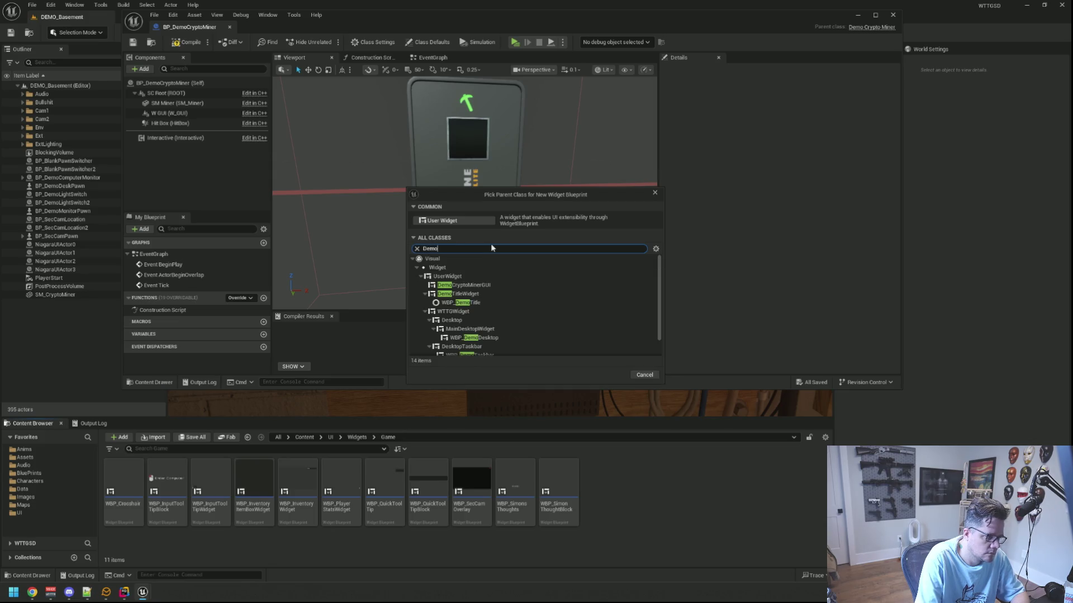
pyautogui.write('_Cry')
pyautogui.hotkey('ctrl', 'a')
pyautogui.write('Demo')
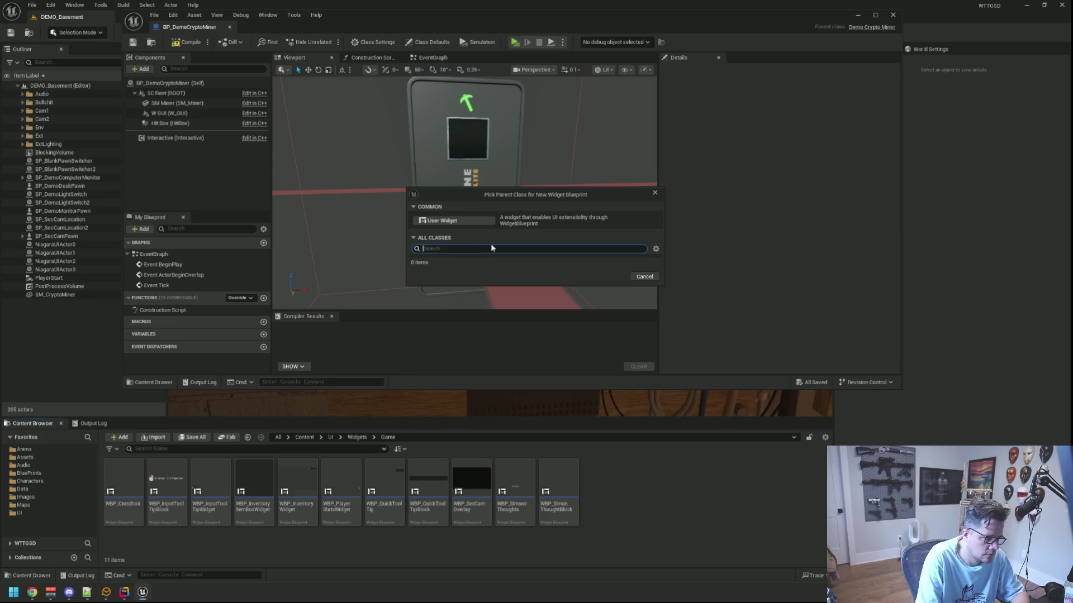
pyautogui.write('Crypto')
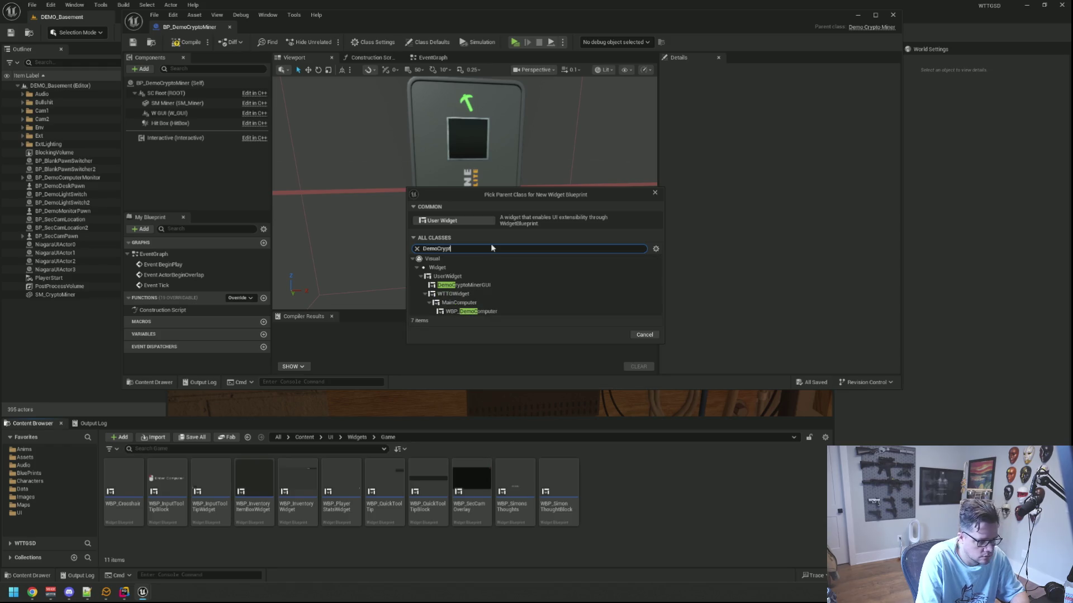
pyautogui.click(508, 285)
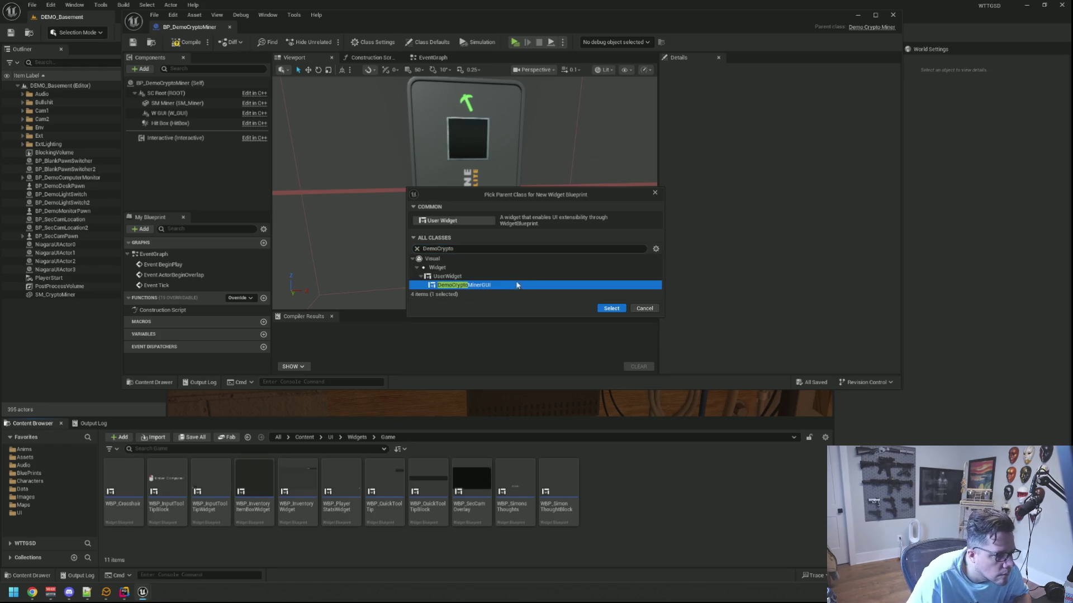
pyautogui.click(611, 310)
pyautogui.write('WBP_')
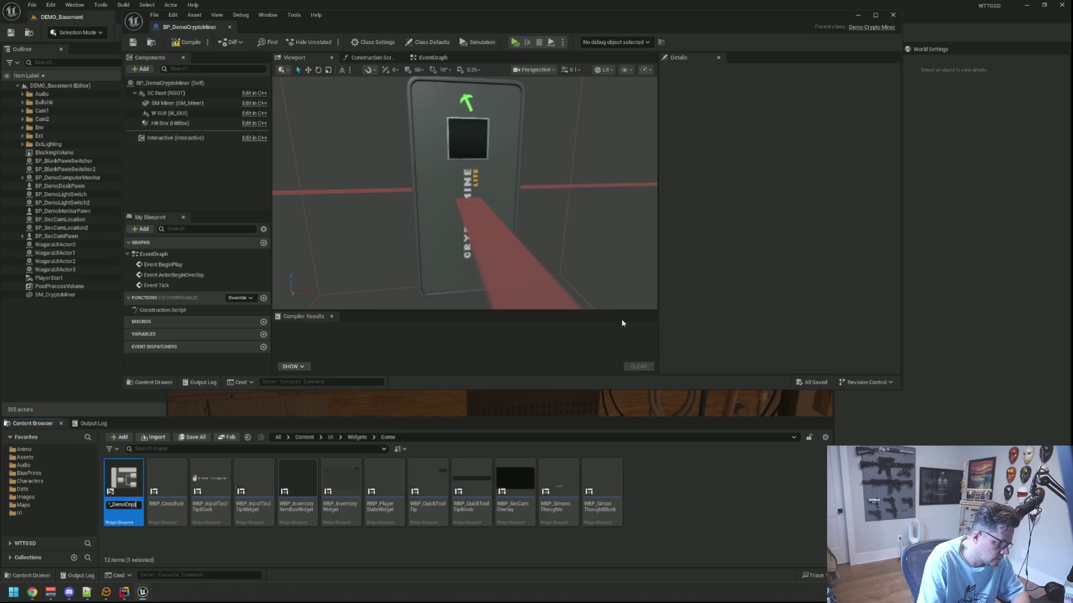
pyautogui.press('Return')
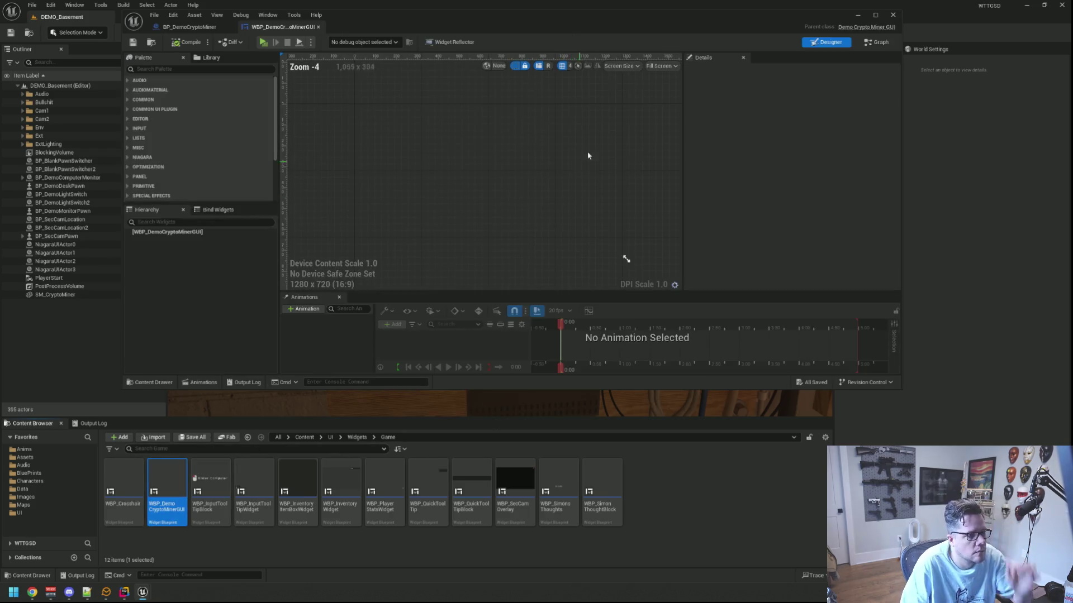
# - Set the preview size mode to Desired and add a Size Box from Panel as the root
pyautogui.click(659, 65)
pyautogui.click(662, 107)
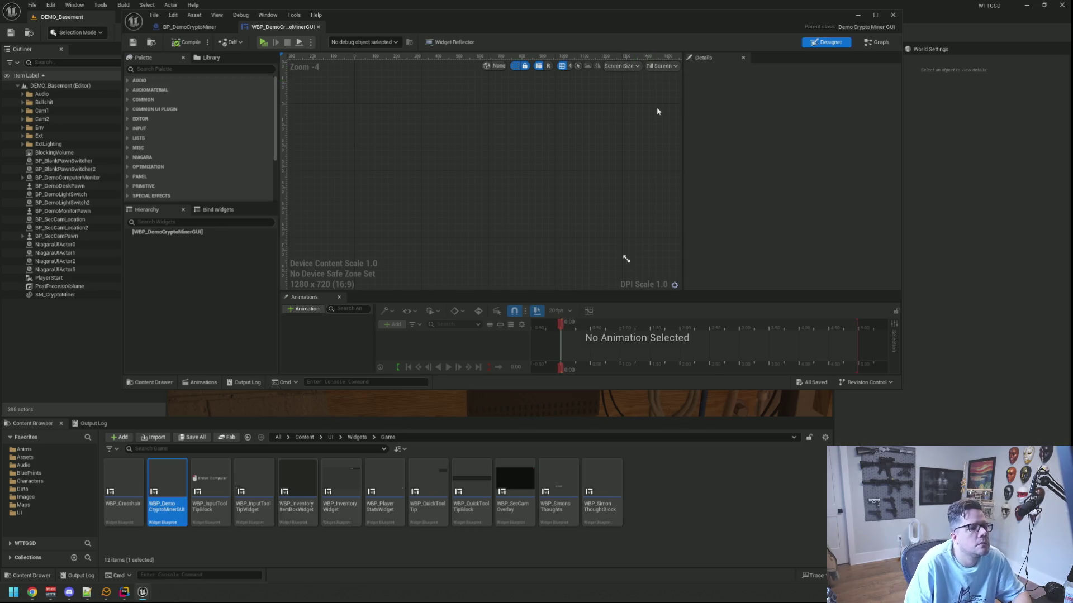
pyautogui.scroll(-3, 180, 150)
pyautogui.scroll(3, 175, 127)
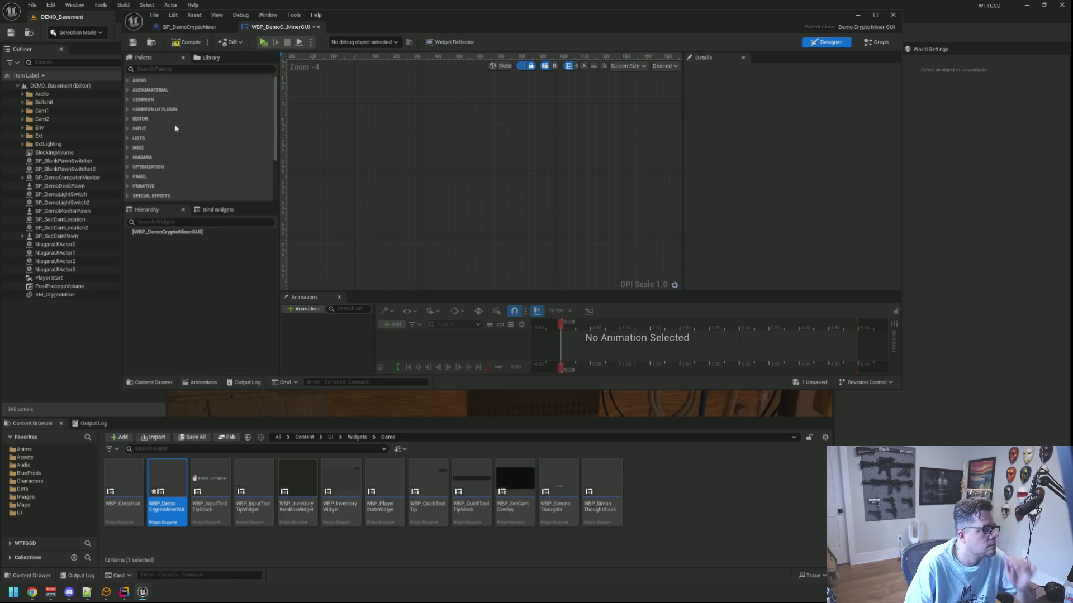
pyautogui.scroll(-3, 175, 123)
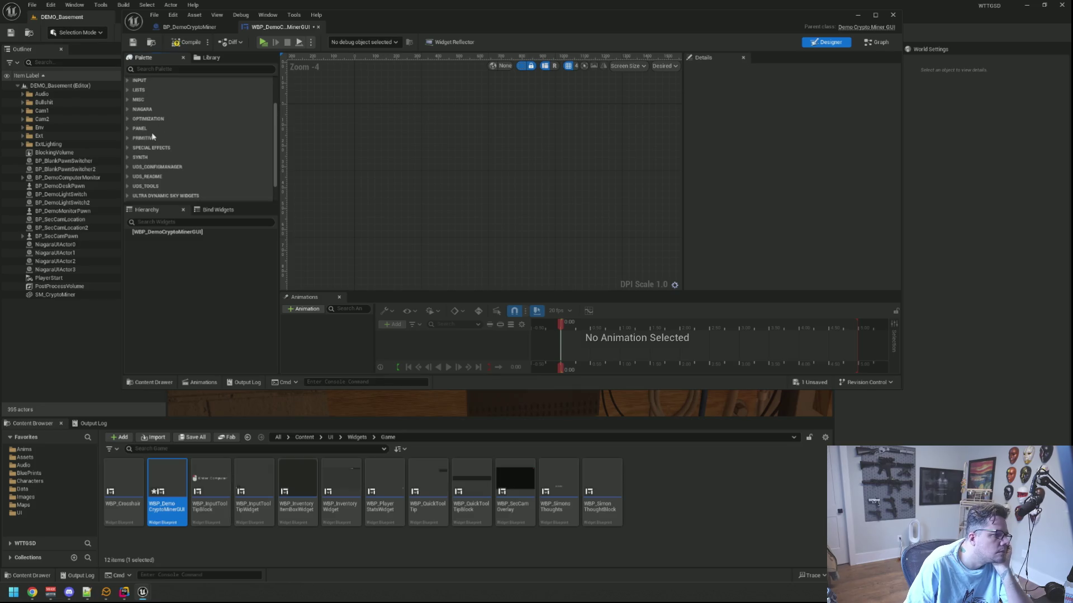
pyautogui.click(139, 129)
pyautogui.scroll(-2, 190, 161)
pyautogui.moveTo(168, 168); pyautogui.dragTo(199, 260)
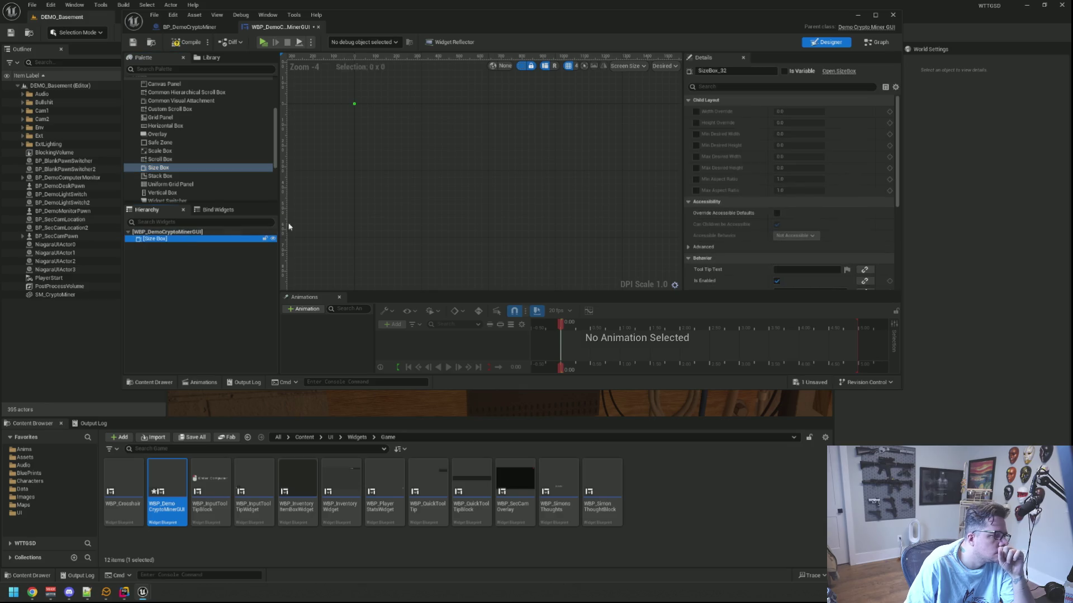
# - Enable the Size Box's Width and Height Overrides and set both to 256
pyautogui.click(695, 111)
pyautogui.click(695, 123)
pyautogui.moveTo(804, 111); pyautogui.dragTo(808, 114)
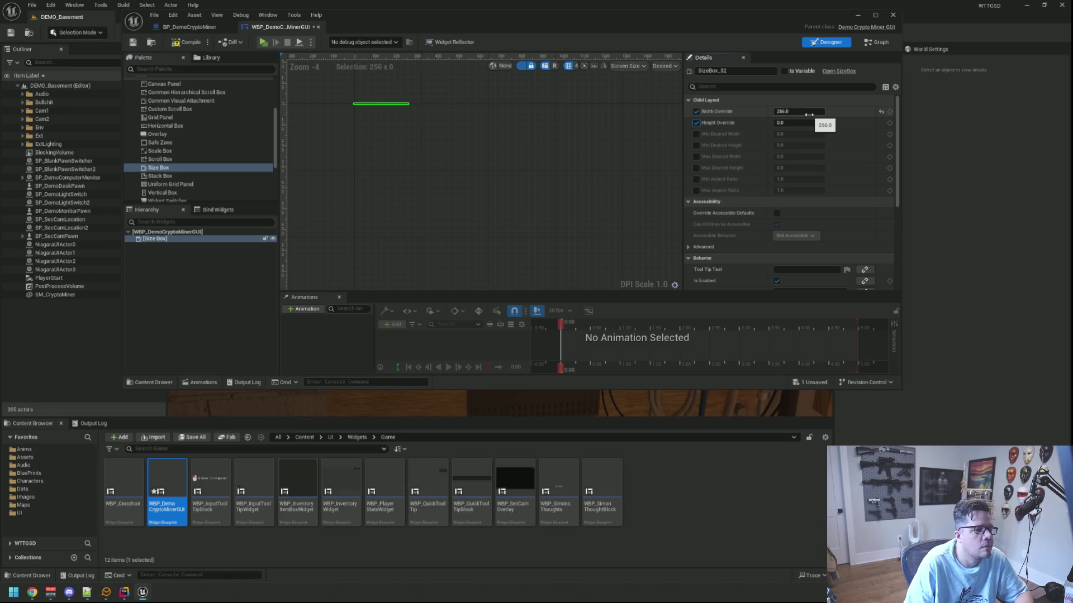
pyautogui.write('256')
pyautogui.press('Return')
pyautogui.scroll(-4, 475, 156)
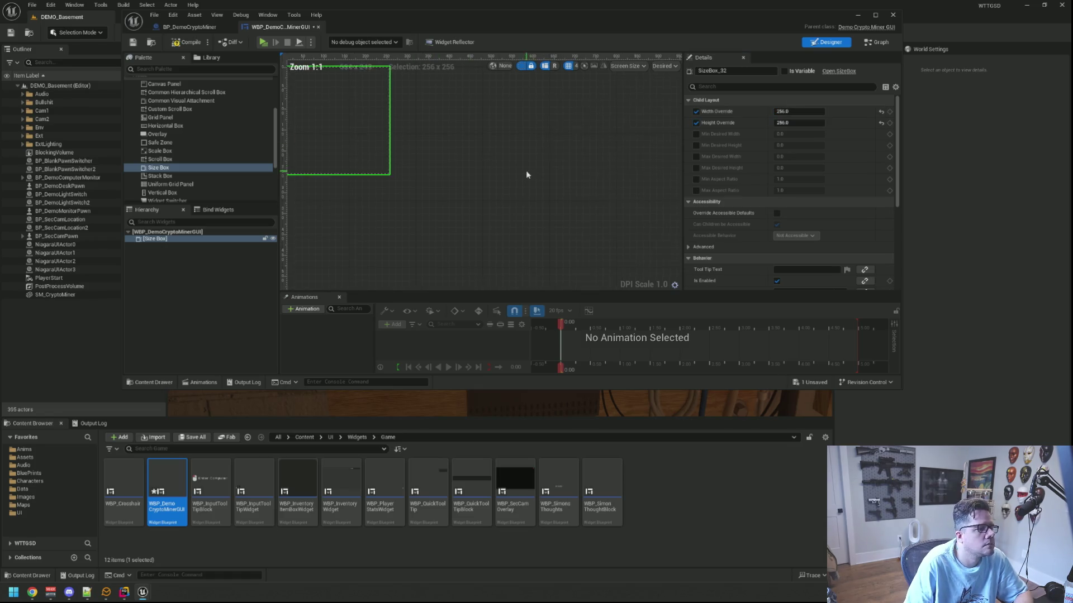
pyautogui.scroll(8, 519, 170)
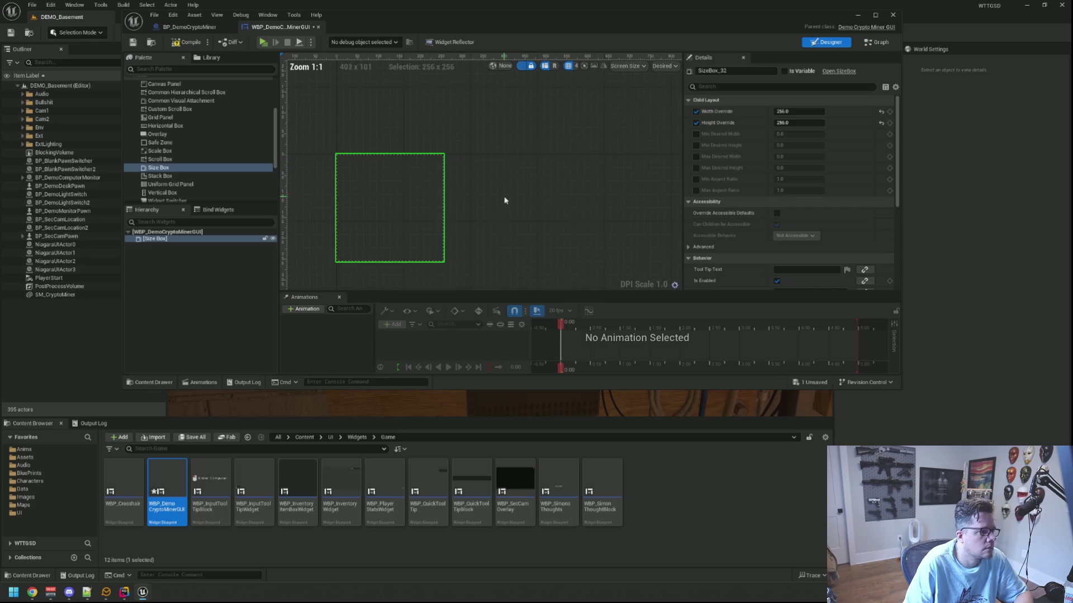
pyautogui.moveTo(500, 204); pyautogui.dragTo(574, 160)
pyautogui.click(574, 160)
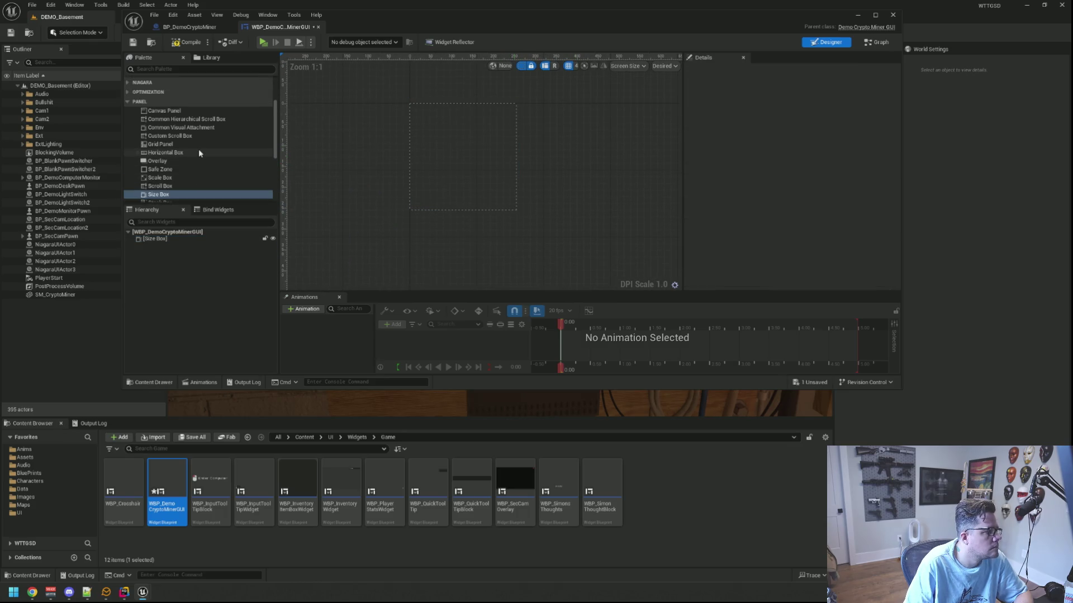
# - Add an Overlay inside the Size Box and an Image inside the Overlay
pyautogui.click(172, 137)
pyautogui.moveTo(186, 244); pyautogui.dragTo(187, 246)
pyautogui.click(574, 166)
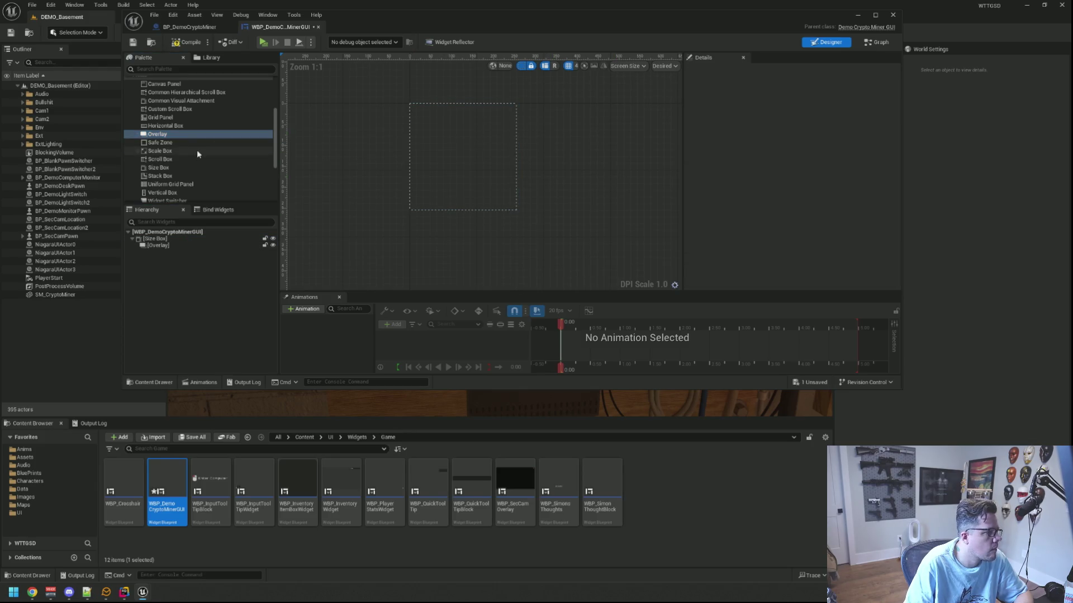
pyautogui.scroll(5, 197, 154)
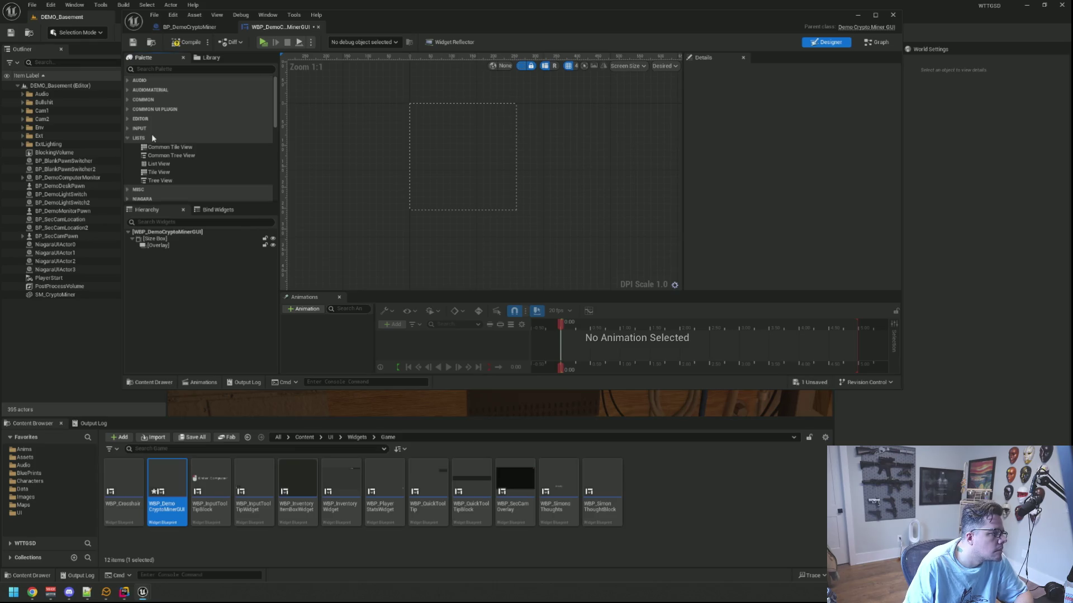
pyautogui.scroll(-2, 177, 128)
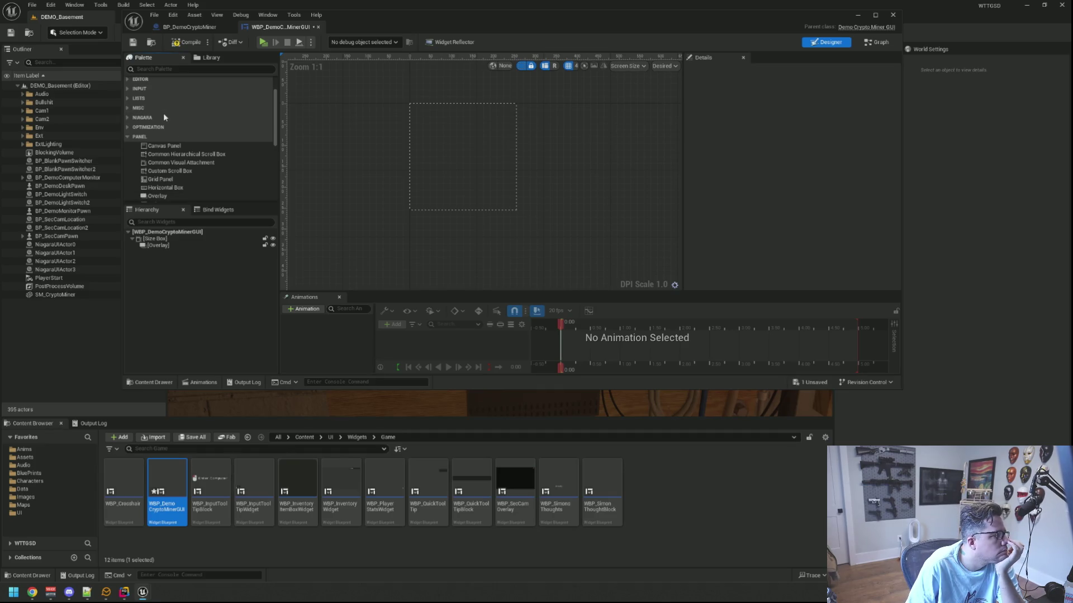
pyautogui.scroll(7, 165, 124)
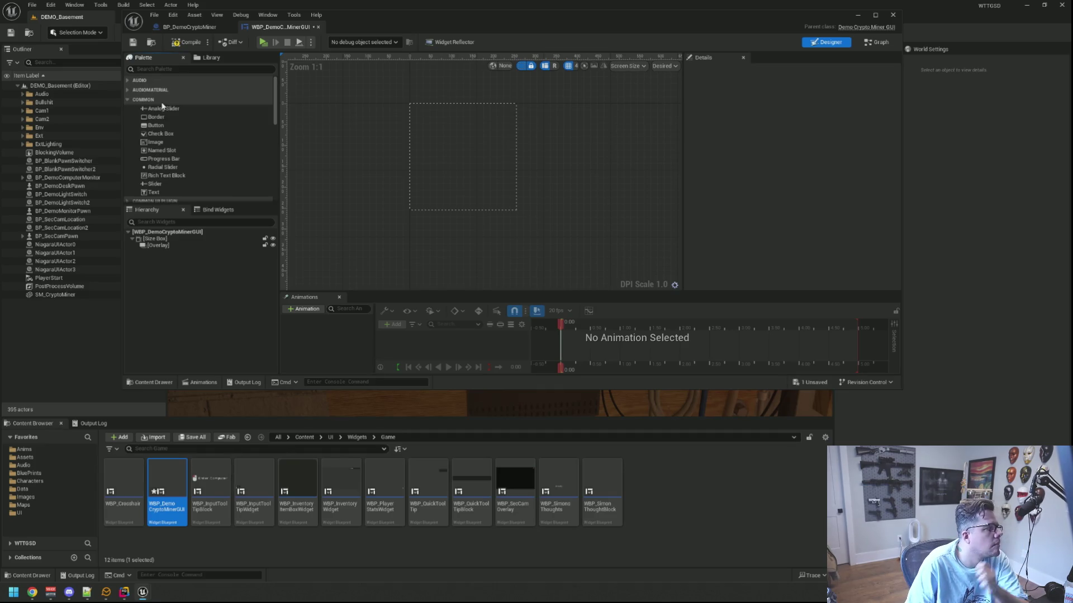
pyautogui.moveTo(167, 130); pyautogui.dragTo(169, 251)
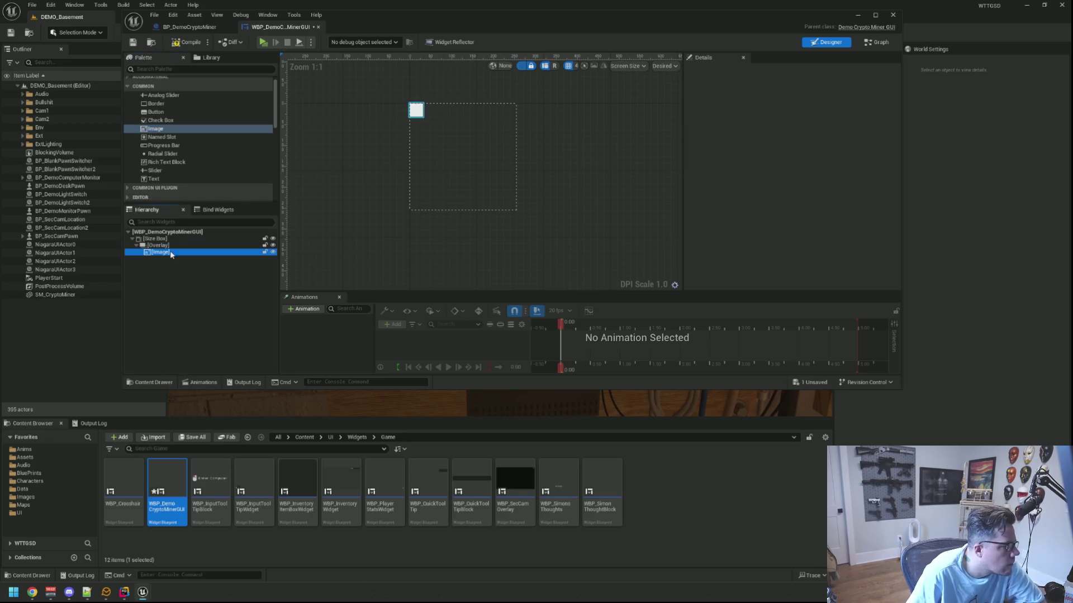
# - Centre the image both ways, use Icon_DOSCoin at 64×64, and compile the widget
pyautogui.click(794, 123)
pyautogui.click(793, 134)
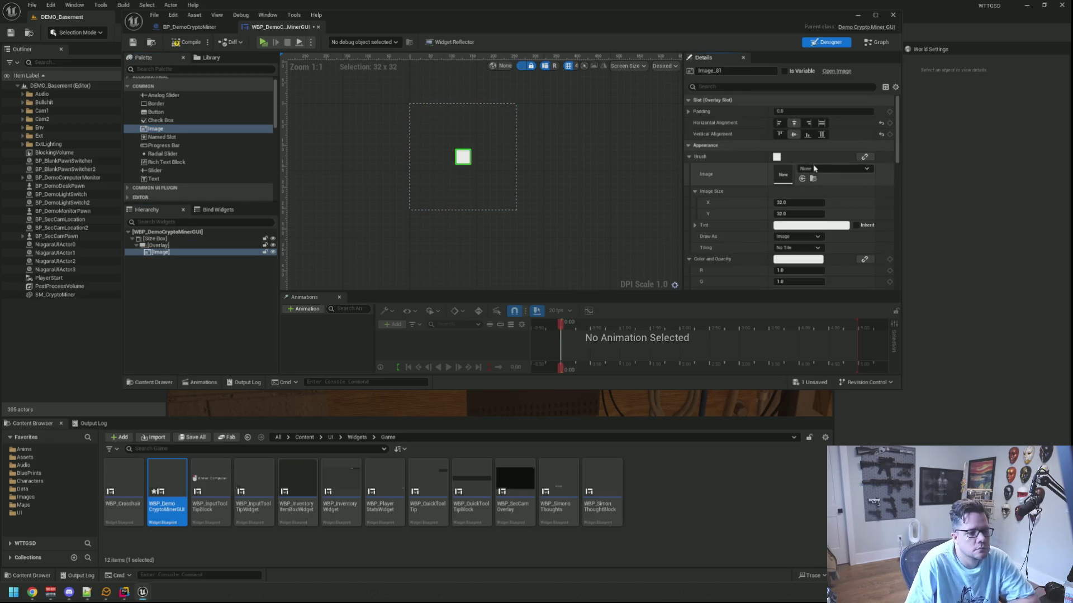
pyautogui.click(813, 169)
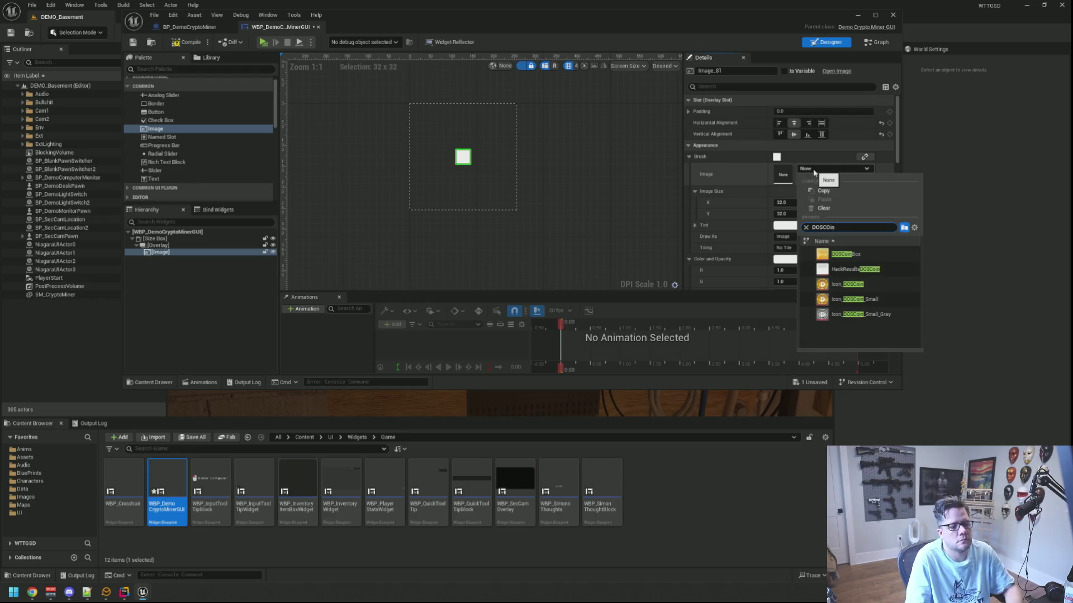
pyautogui.click(843, 285)
pyautogui.write('64')
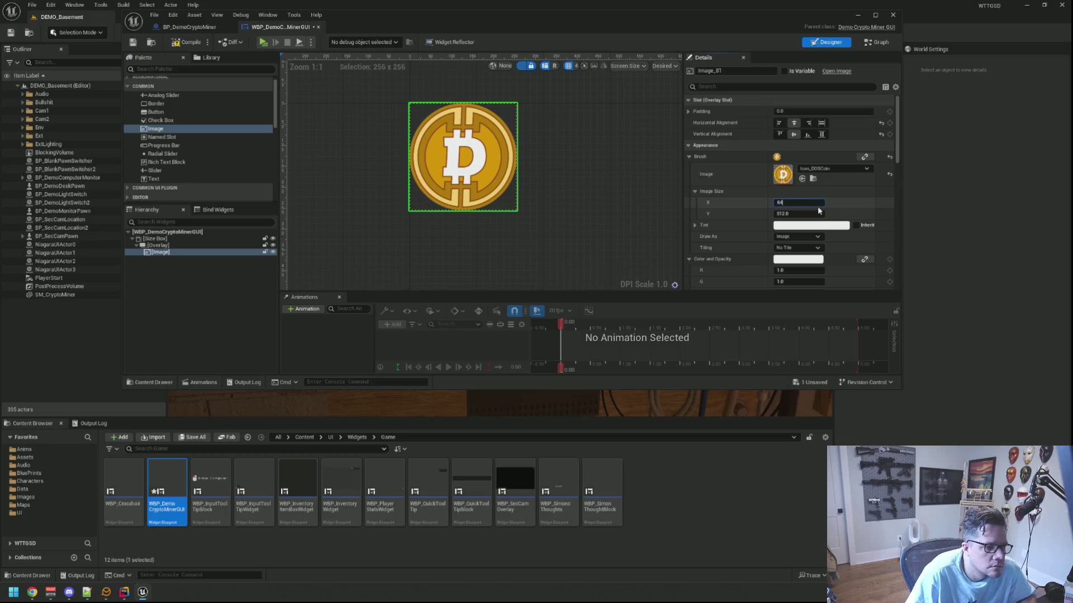
pyautogui.press('Tab')
pyautogui.write('64')
pyautogui.press('Return')
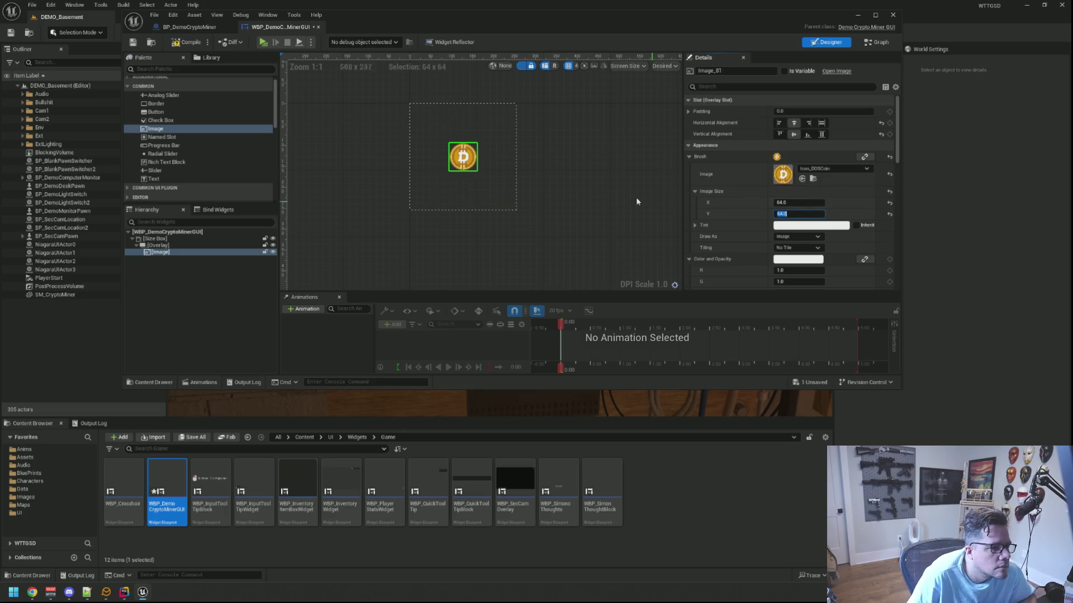
pyautogui.click(564, 184)
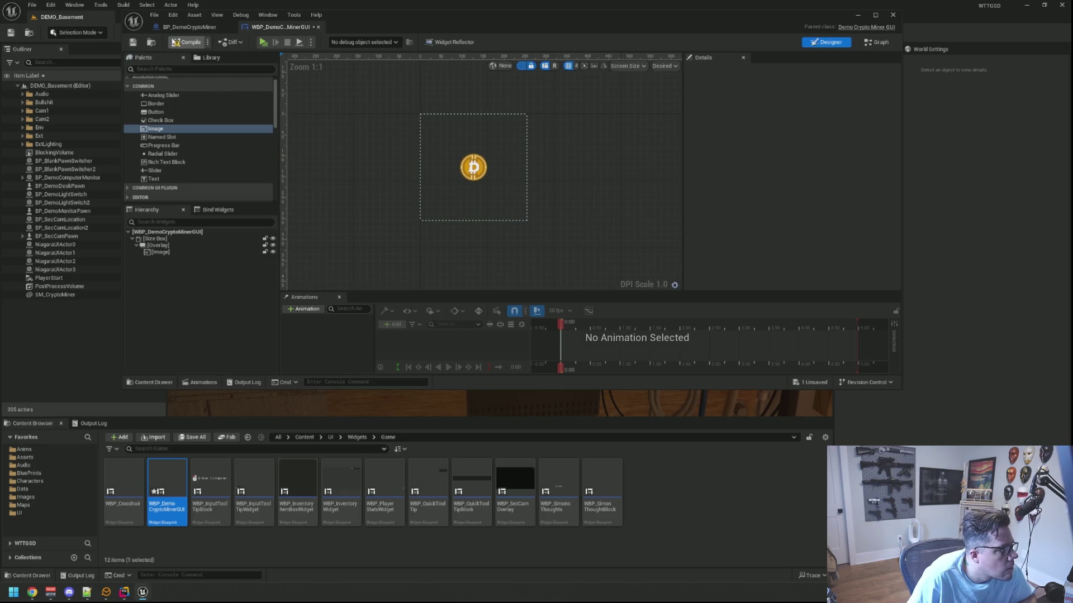
pyautogui.click(171, 42)
pyautogui.click(190, 27)
# - Select the W_GUI component and turn off Generate Overlap Events in its collision settings
pyautogui.scroll(-3, 437, 145)
pyautogui.click(170, 113)
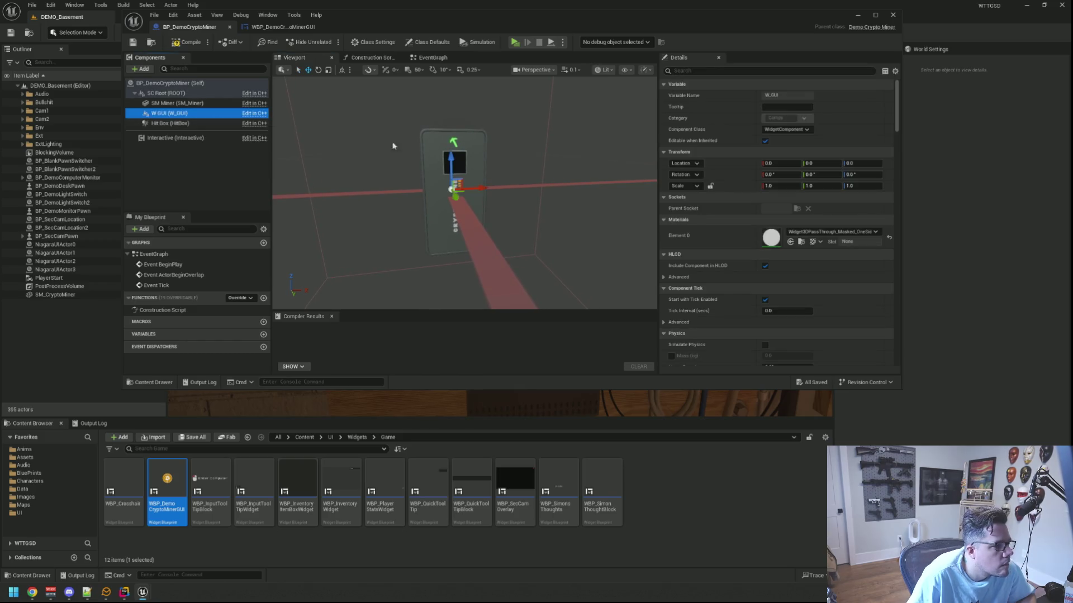
pyautogui.scroll(-5, 712, 223)
pyautogui.scroll(-8, 720, 220)
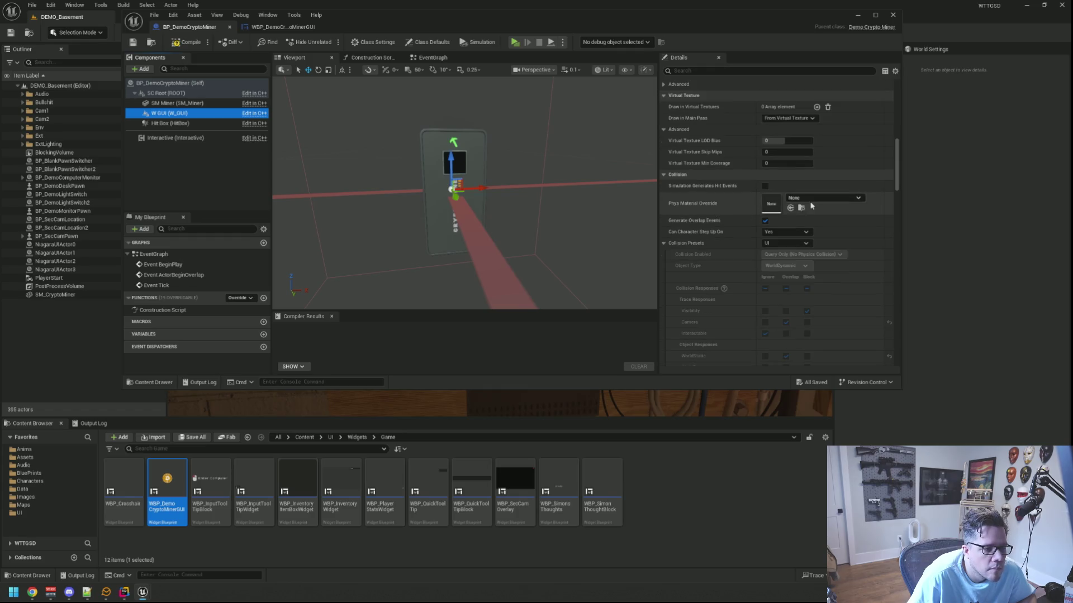
pyautogui.click(765, 221)
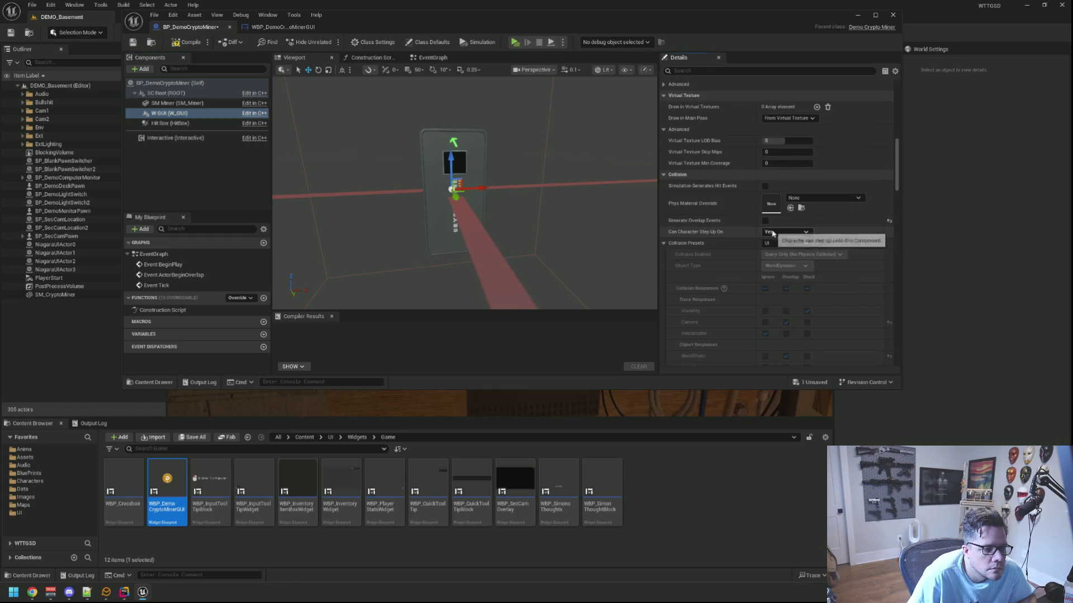
pyautogui.click(773, 232)
pyautogui.click(664, 243)
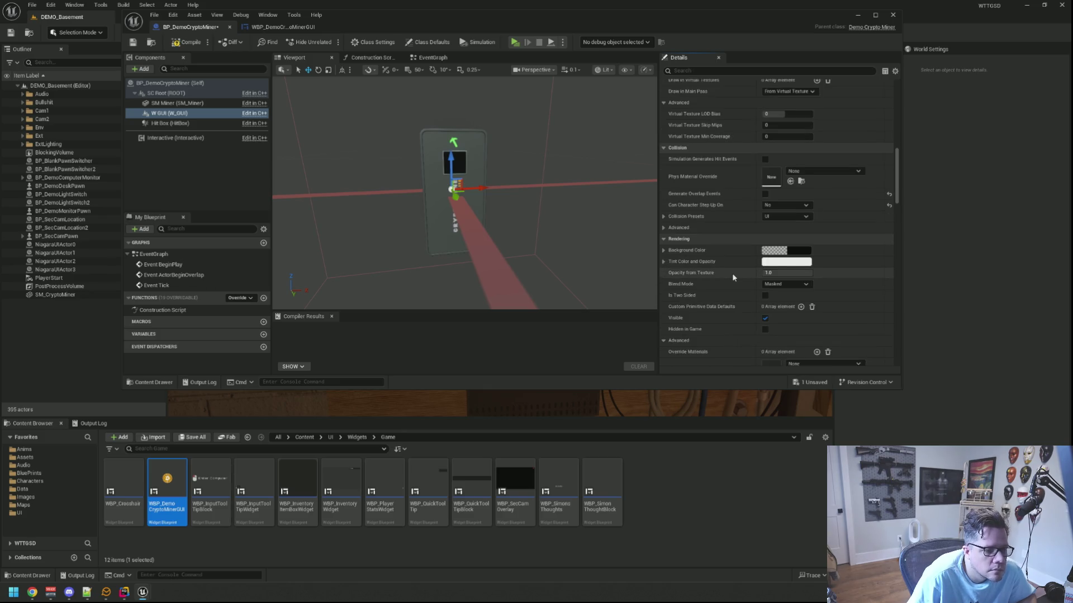
# - Set W_GUI's Widget Class to WBP_DemoCryptoMinerGUI
pyautogui.scroll(10, 732, 273)
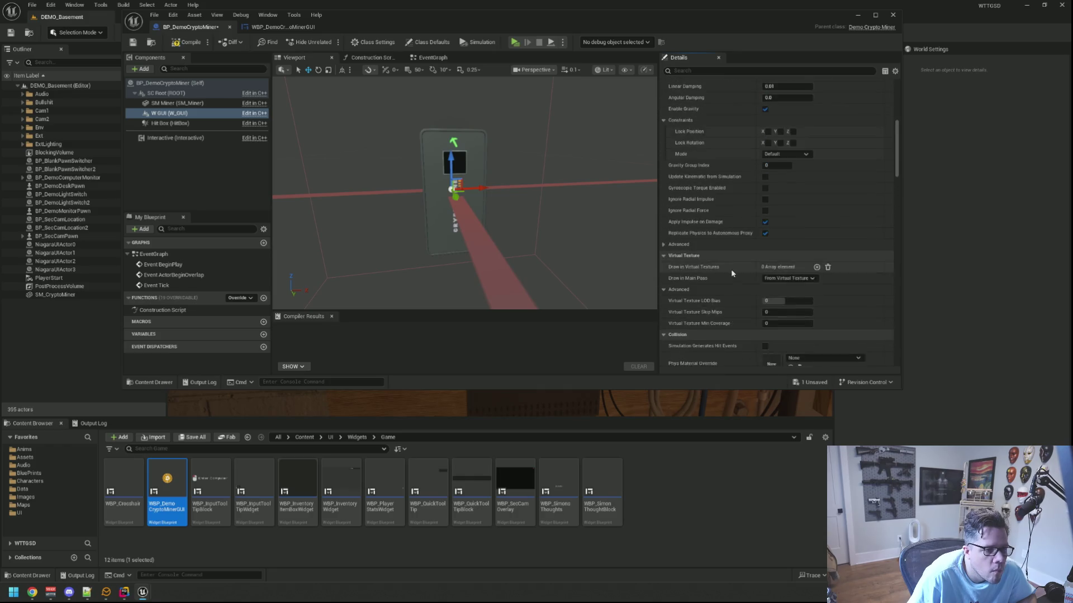
pyautogui.scroll(-10, 733, 271)
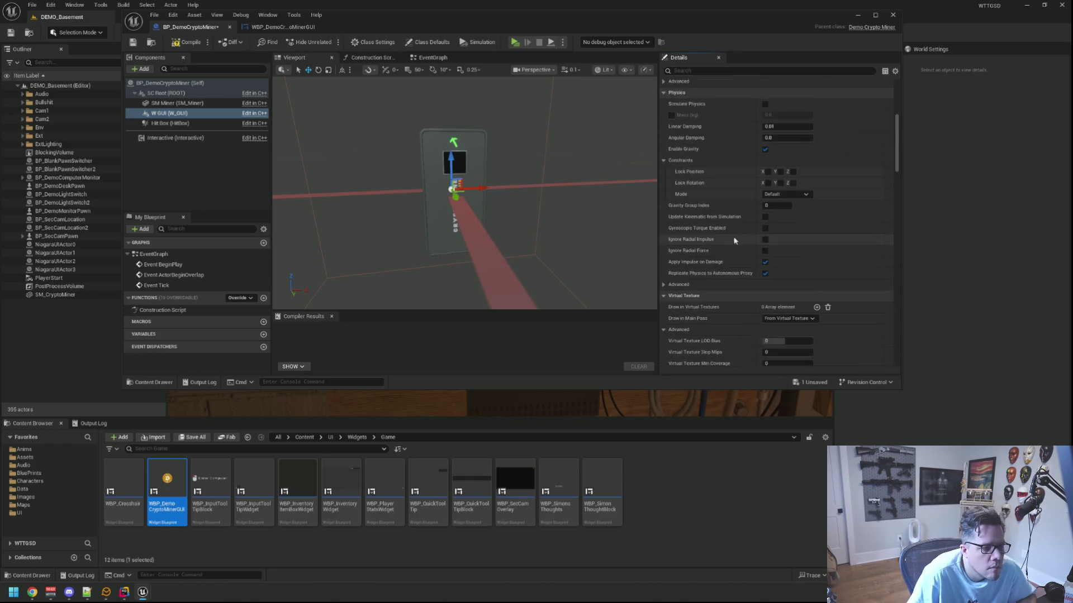
pyautogui.scroll(-10, 734, 199)
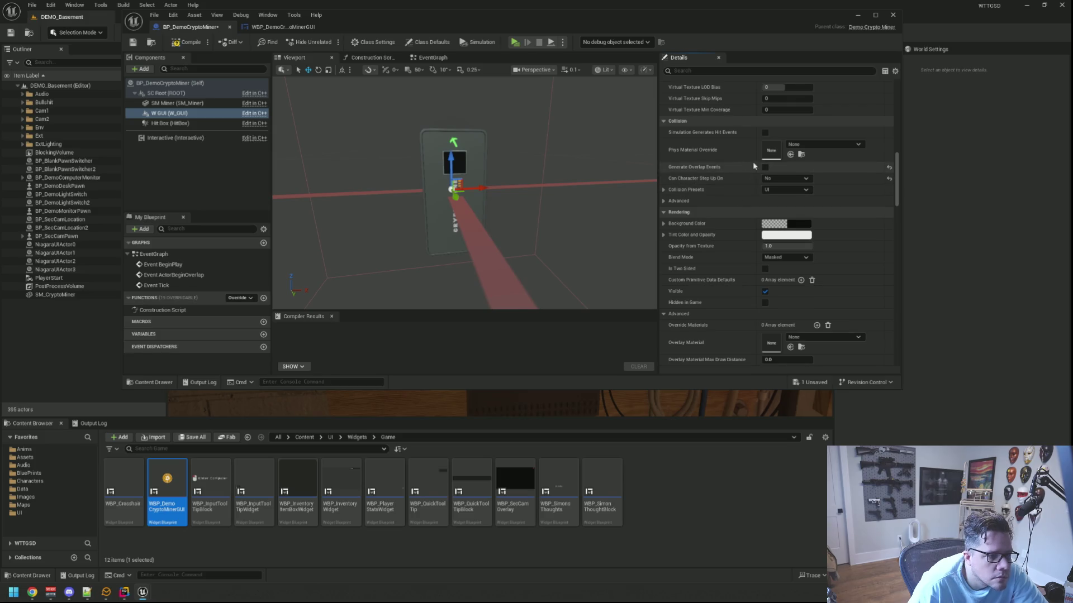
pyautogui.scroll(-8, 735, 205)
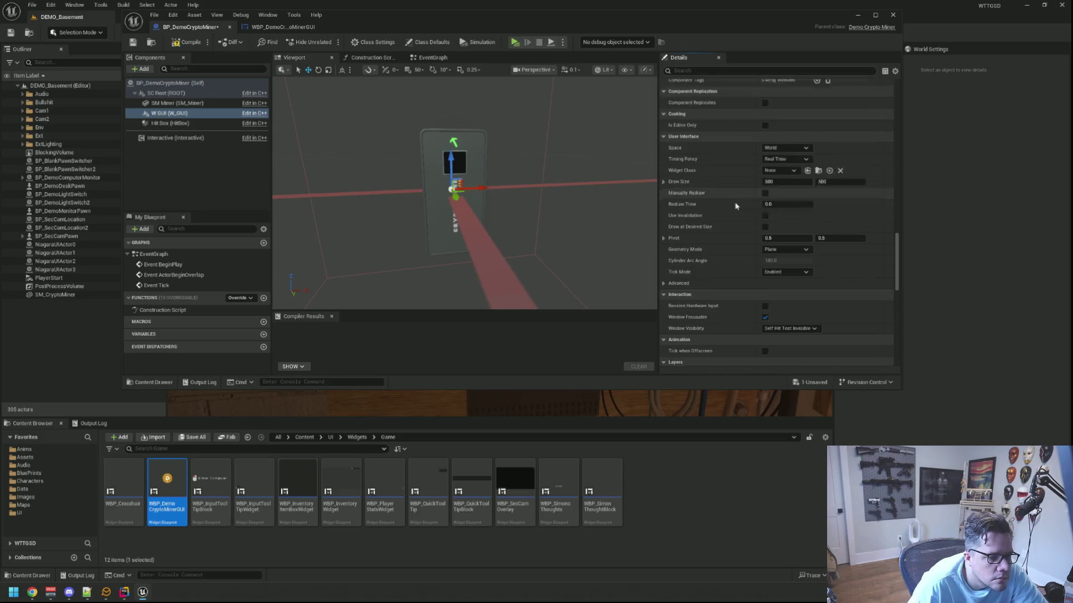
pyautogui.scroll(3, 736, 169)
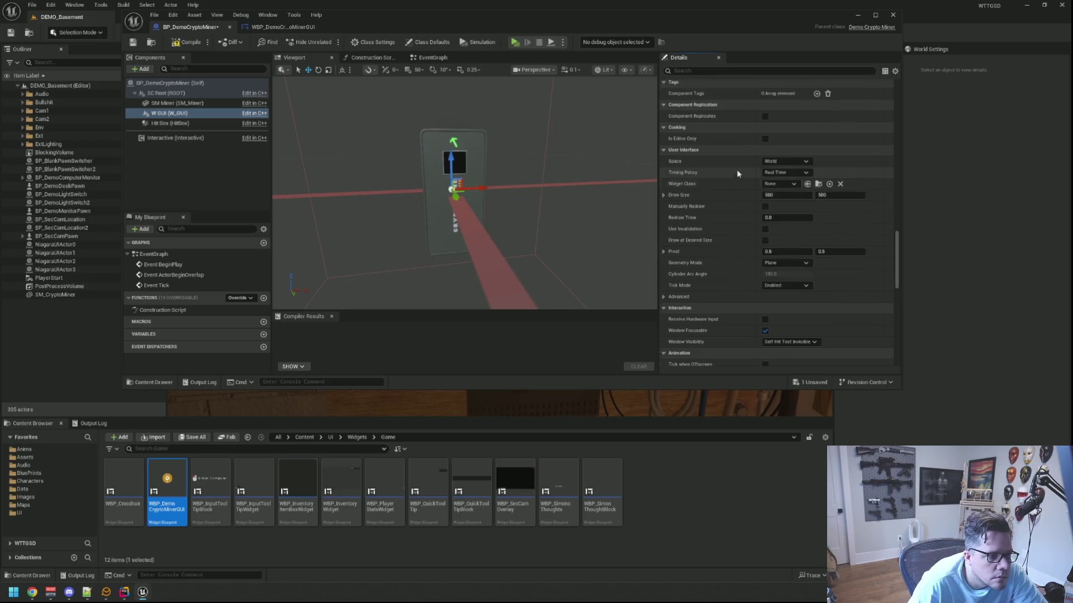
pyautogui.click(780, 198)
pyautogui.write('WBP_Demo')
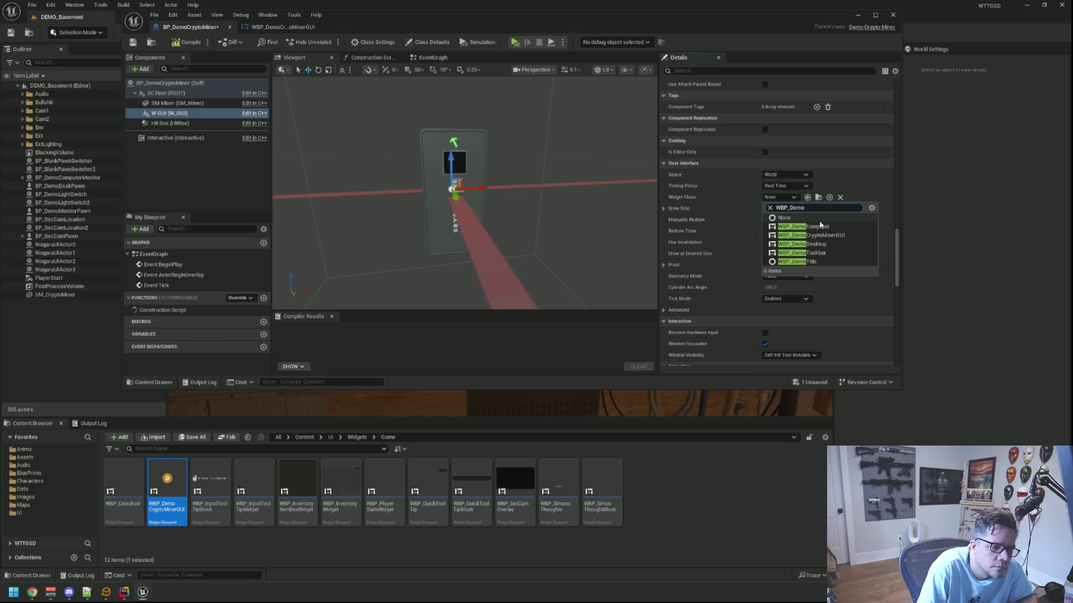
pyautogui.click(821, 234)
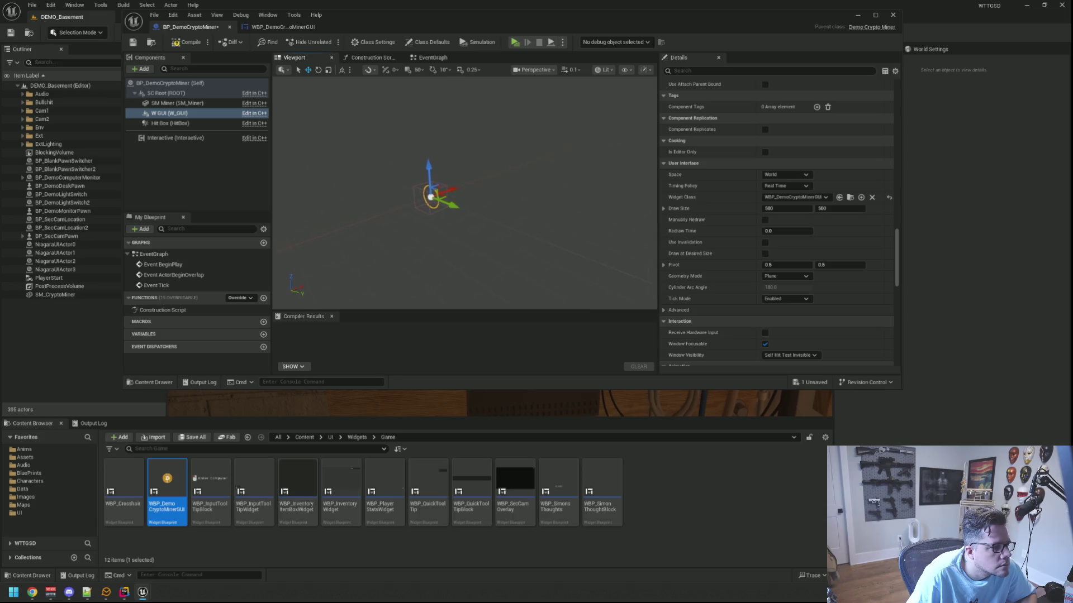
# - Keep the W_GUI widget in world space and rotate it to a 90° yaw
pyautogui.moveTo(499, 190); pyautogui.dragTo(603, 188)
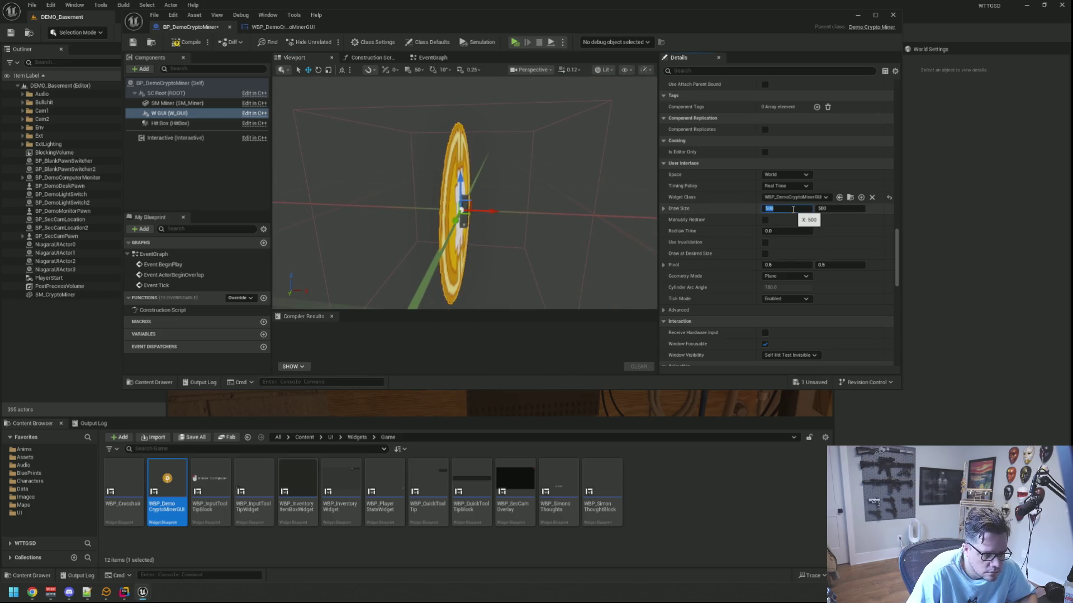
pyautogui.moveTo(502, 190); pyautogui.dragTo(391, 193)
pyautogui.click(796, 174)
pyautogui.click(788, 186)
pyautogui.moveTo(502, 212)
pyautogui.mouseDown()
pyautogui.moveTo(453, 212)
pyautogui.moveTo(539, 221)
pyautogui.moveTo(491, 221)
pyautogui.mouseUp()
pyautogui.press('e')
pyautogui.scroll(10, 826, 209)
pyautogui.scroll(15, 825, 208)
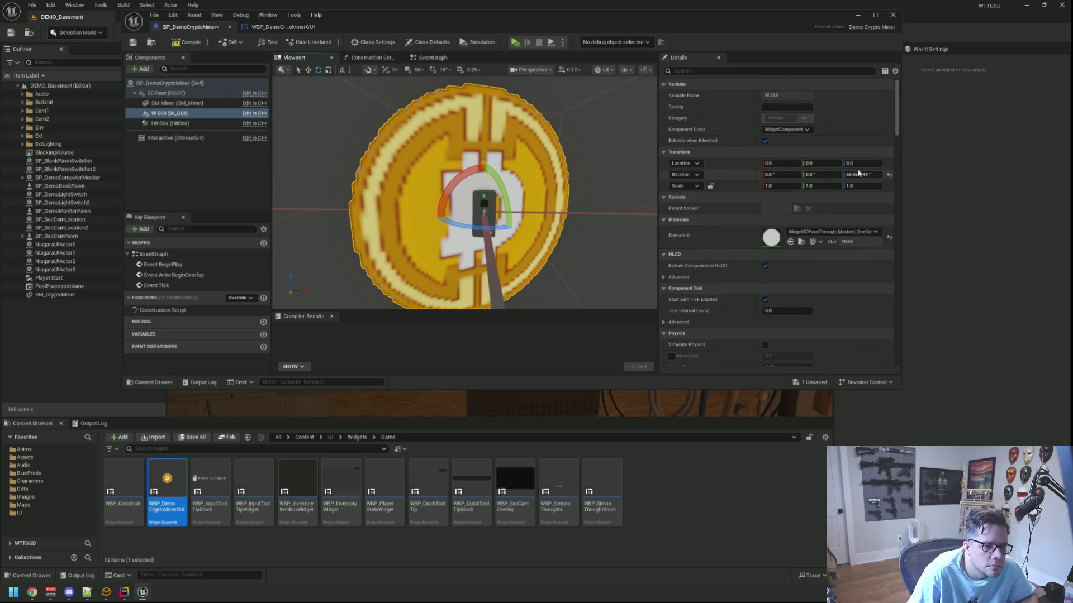
pyautogui.write('90')
pyautogui.press('Return')
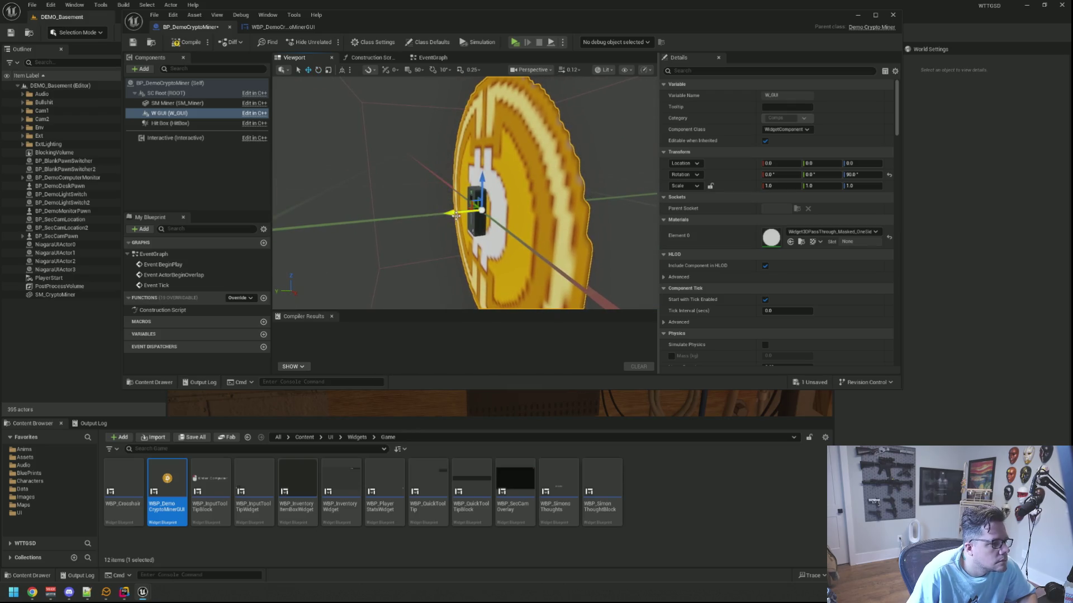
# - Shift the coin widget outward along Y and frame it in the view
pyautogui.press('w')
pyautogui.moveTo(433, 212); pyautogui.dragTo(423, 211)
pyautogui.scroll(-5, 422, 211)
pyautogui.press('f')
pyautogui.click(239, 170)
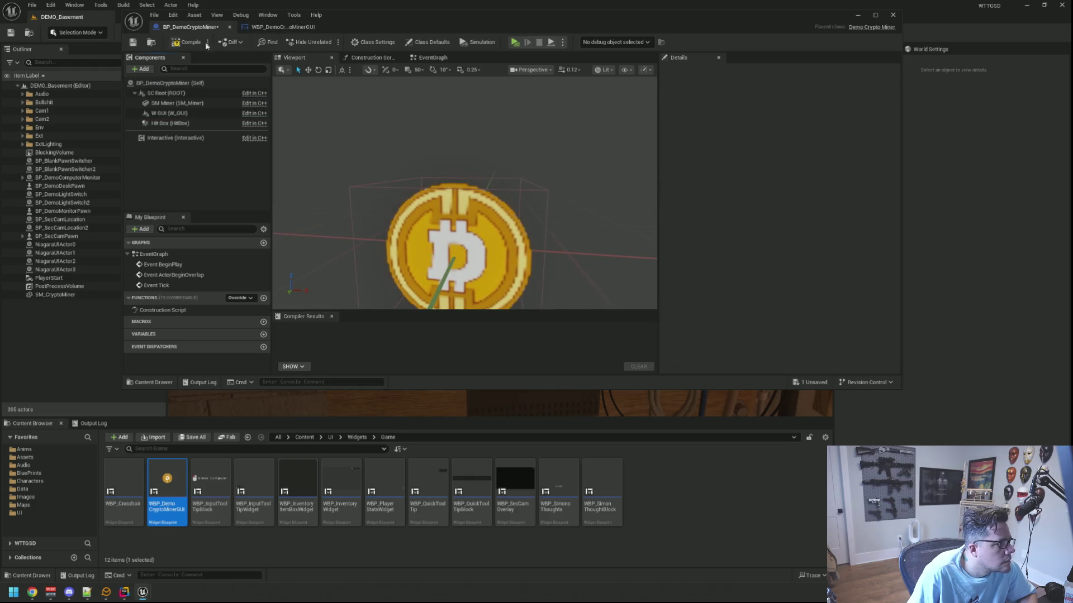
# - Add an Image to the coin widget's Overlay with horizontal and vertical alignment set to Fill
pyautogui.click(133, 43)
pyautogui.click(274, 27)
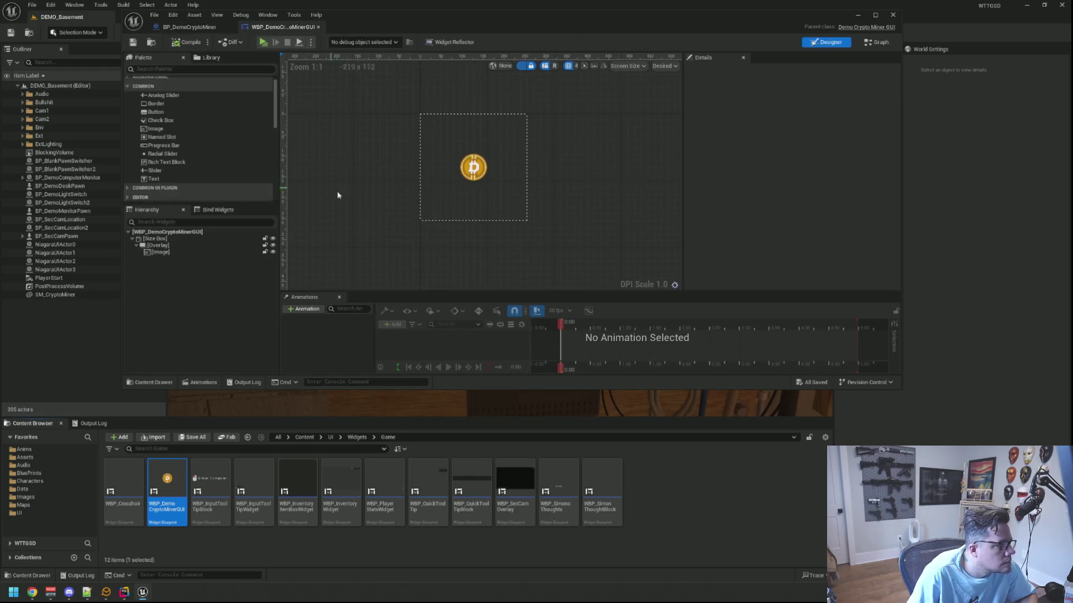
pyautogui.scroll(1, 214, 152)
pyautogui.moveTo(171, 145); pyautogui.dragTo(176, 249)
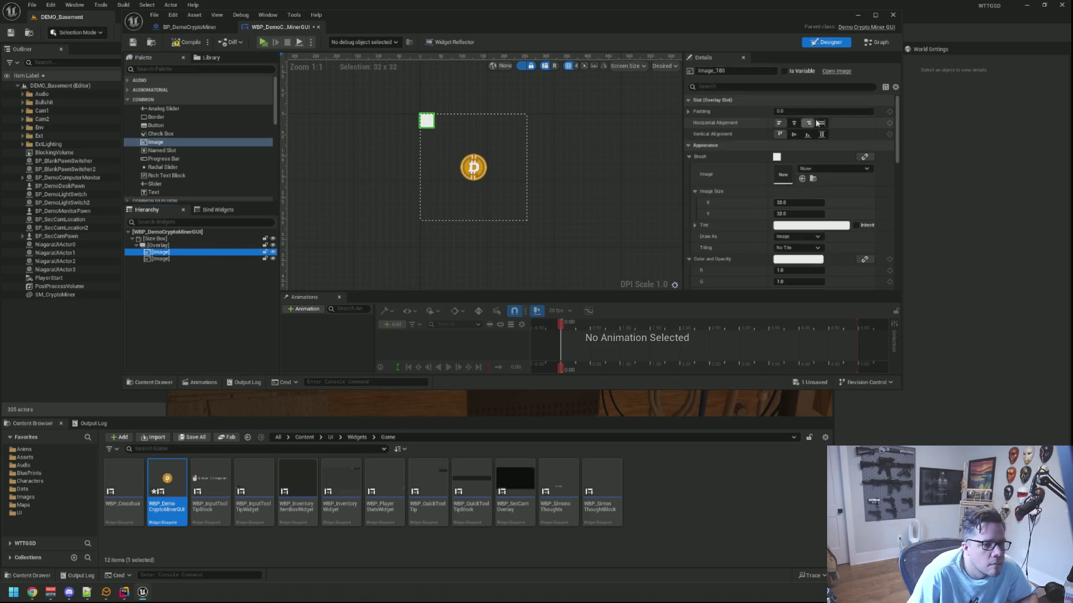
pyautogui.click(821, 123)
pyautogui.click(821, 134)
# - Compile and save WBP_DemoCryptoMinerGUI, then go back to BP_DemoCryptoMiner
pyautogui.click(184, 44)
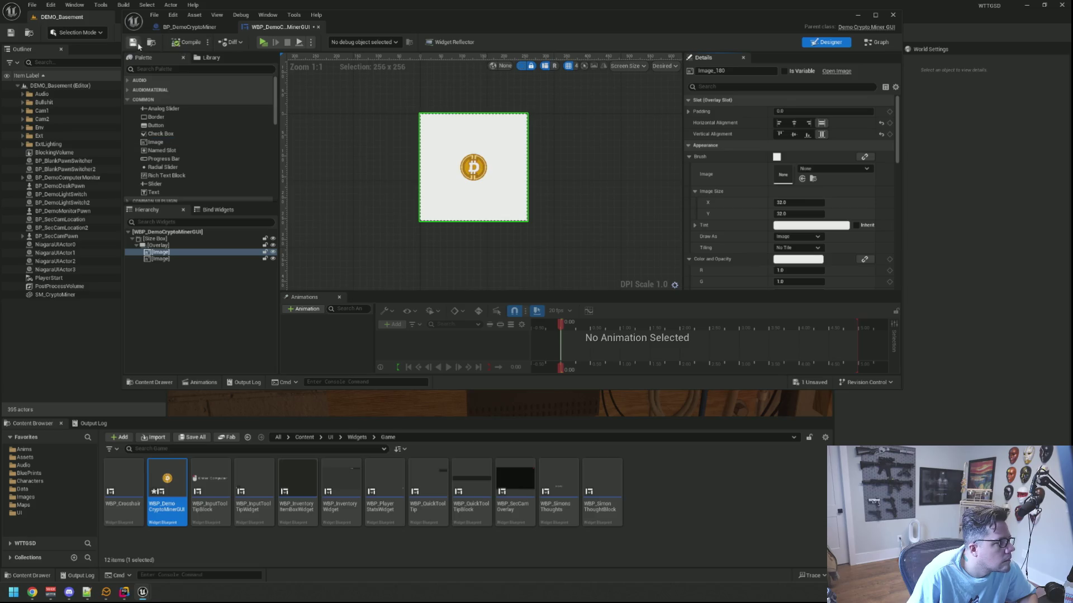
pyautogui.click(132, 42)
pyautogui.click(189, 27)
pyautogui.scroll(-3, 488, 159)
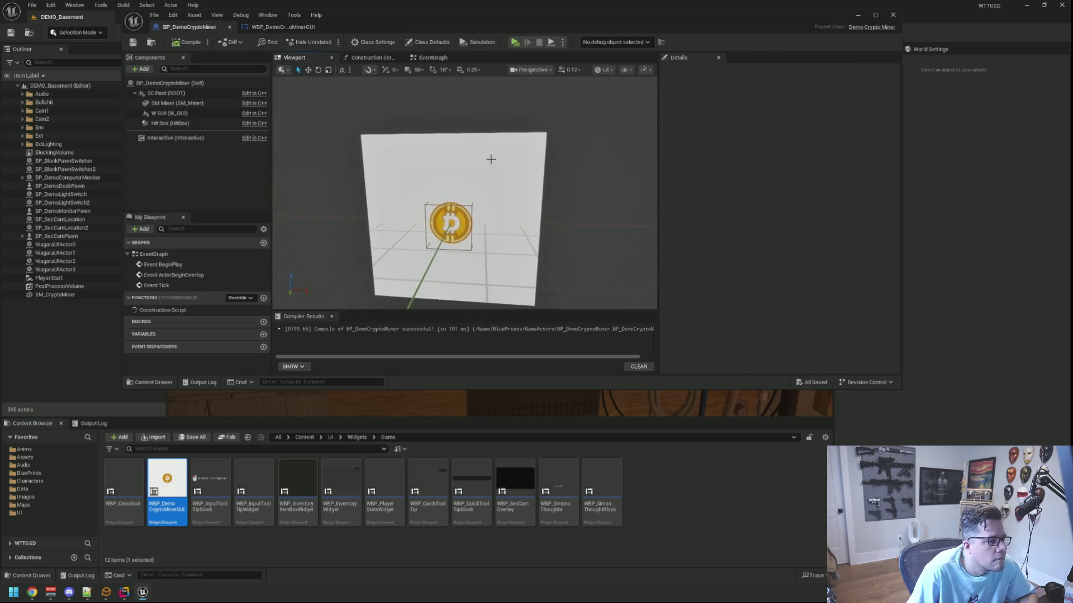
# - Set the W_GUI widget component's scale to 0.1
pyautogui.click(488, 159)
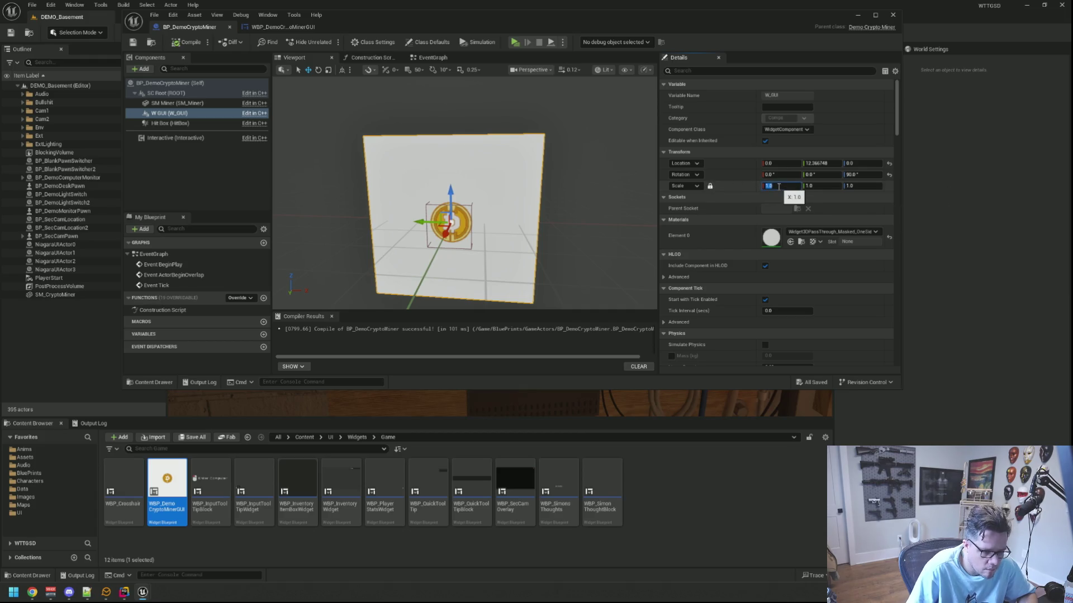
pyautogui.write('.1')
pyautogui.press('Return')
pyautogui.scroll(3, 510, 204)
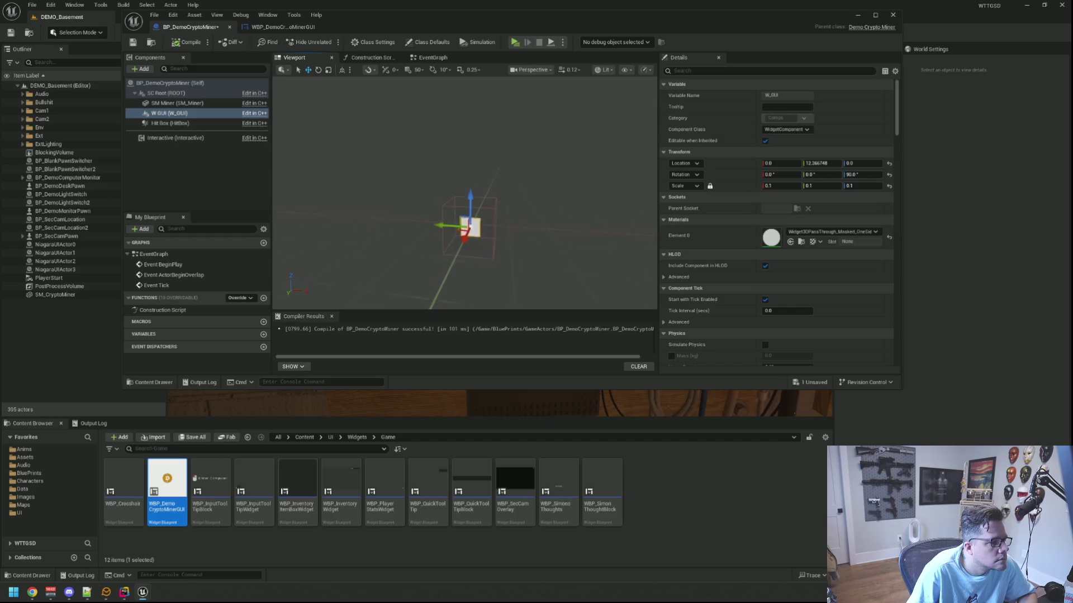
# - Move the scaled coin widget onto the miner's front panel
pyautogui.moveTo(510, 203); pyautogui.dragTo(531, 212)
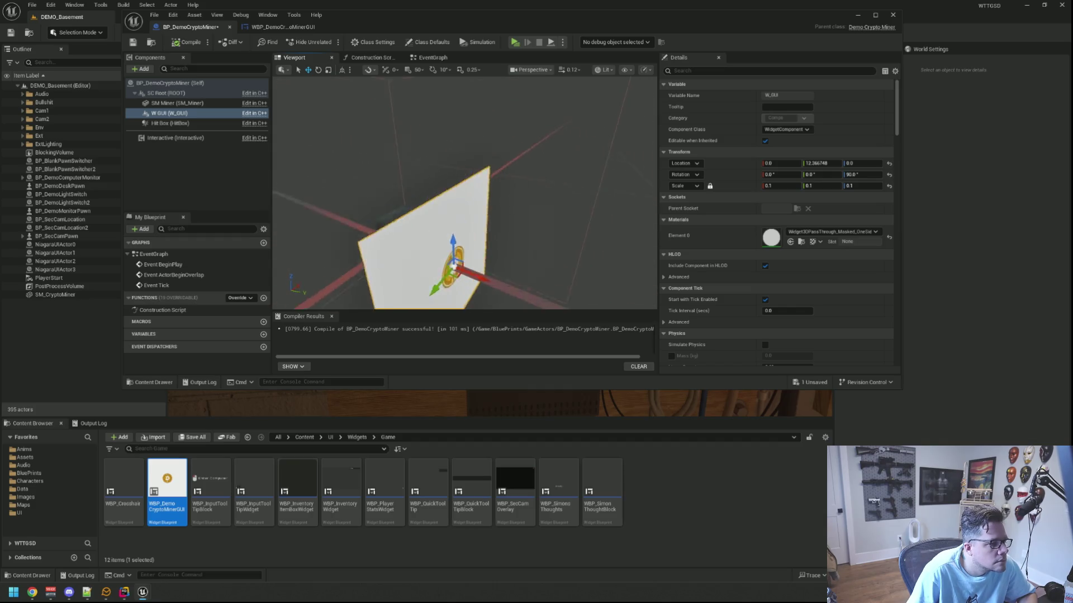
pyautogui.moveTo(453, 263)
pyautogui.mouseDown()
pyautogui.moveTo(430, 235)
pyautogui.moveTo(460, 240)
pyautogui.moveTo(474, 276)
pyautogui.moveTo(474, 266)
pyautogui.moveTo(474, 277)
pyautogui.moveTo(435, 273)
pyautogui.moveTo(428, 250)
pyautogui.moveTo(546, 245)
pyautogui.moveTo(567, 189)
pyautogui.moveTo(414, 175)
pyautogui.moveTo(425, 167)
pyautogui.mouseUp()
pyautogui.press('w')
pyautogui.moveTo(514, 176); pyautogui.dragTo(495, 176)
pyautogui.click(388, 183)
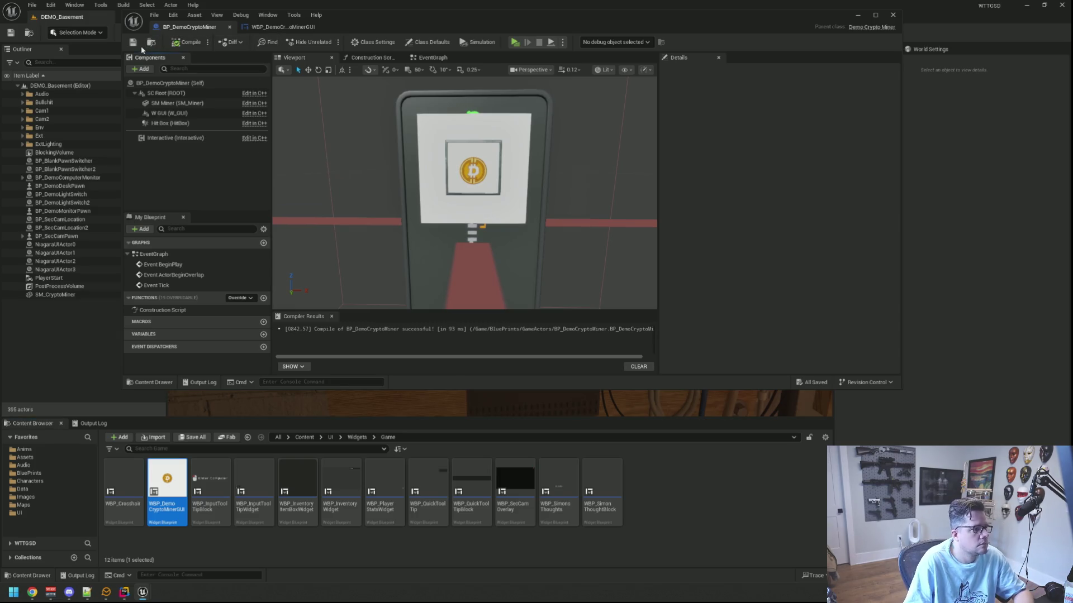
pyautogui.click(278, 28)
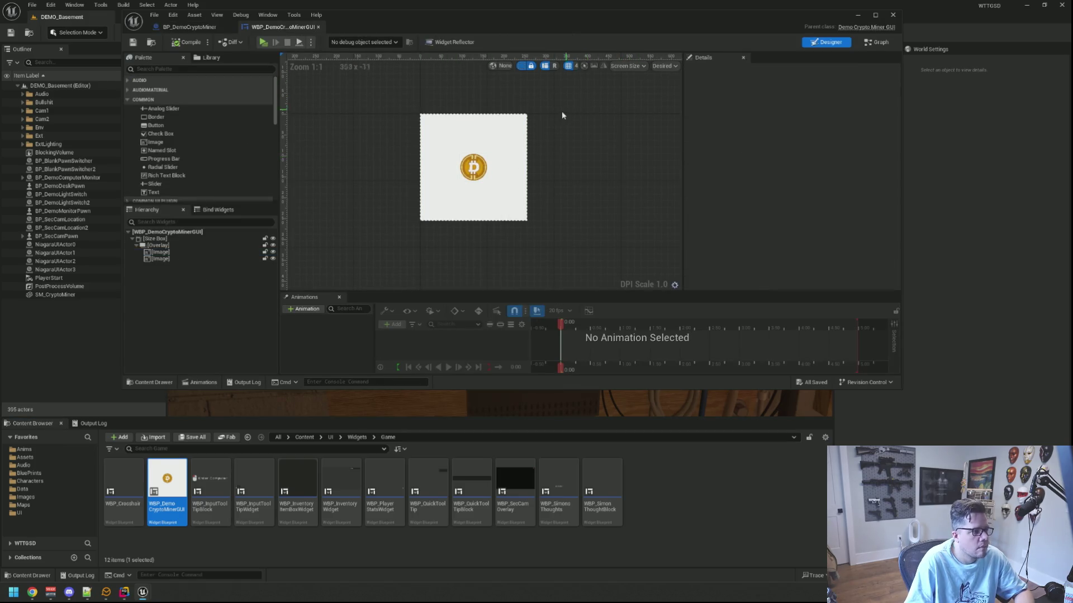
# - Set the Size Box width and height overrides to 128, then compile and save the widget
pyautogui.click(194, 239)
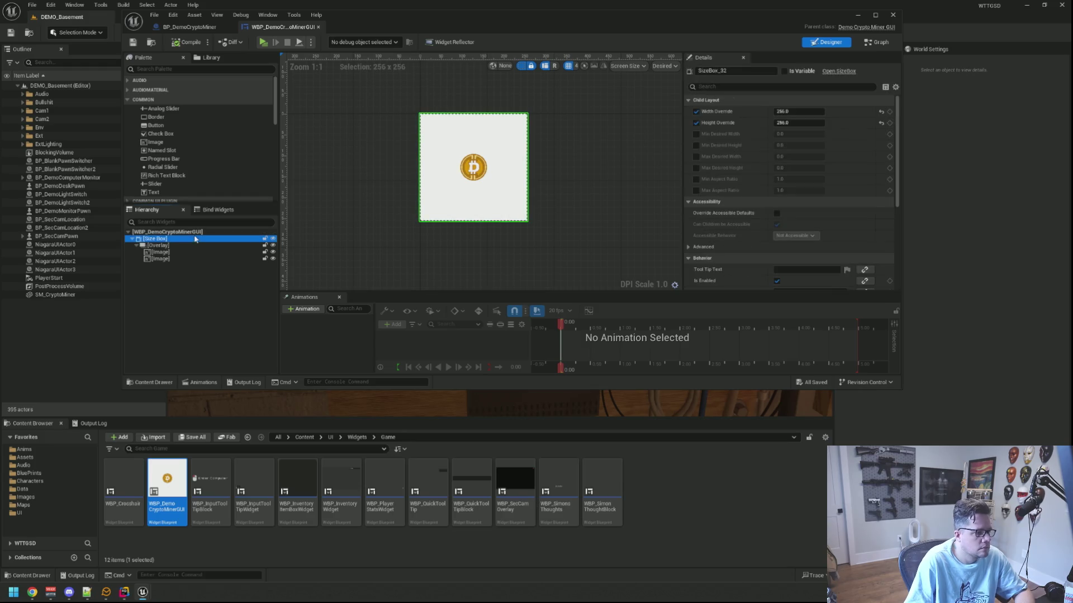
pyautogui.click(784, 112)
pyautogui.write('12')
pyautogui.press('Return')
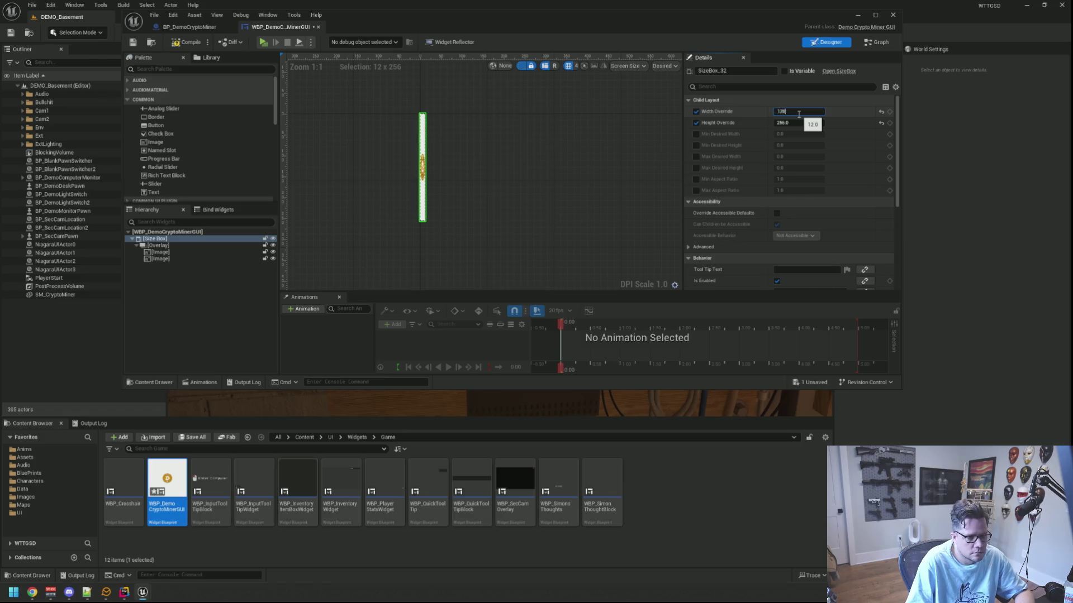
pyautogui.write('8')
pyautogui.press('Return')
pyautogui.press('Return')
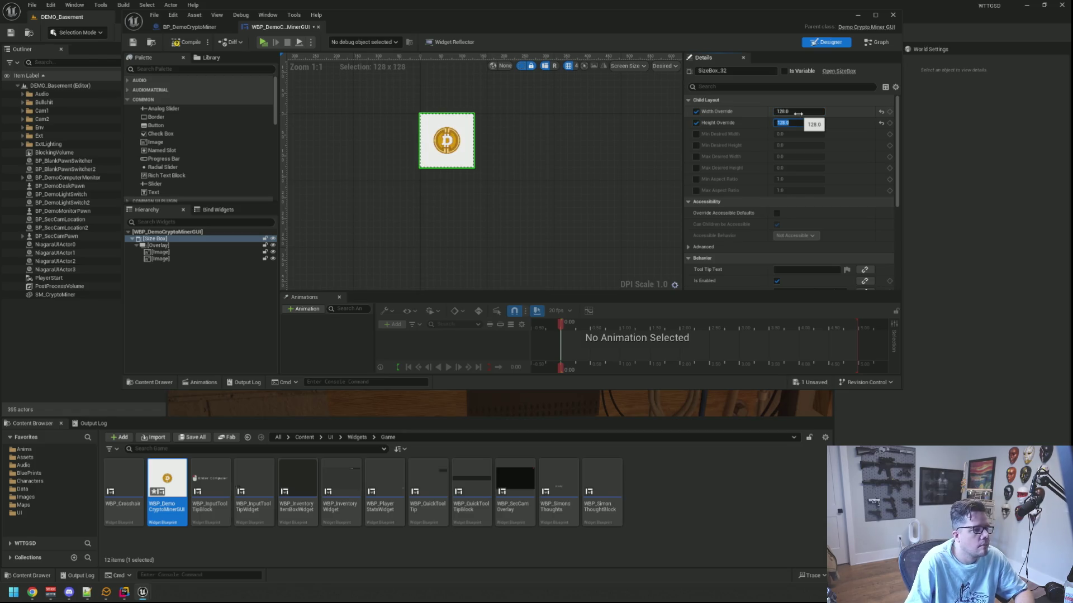
pyautogui.click(561, 133)
pyautogui.click(173, 43)
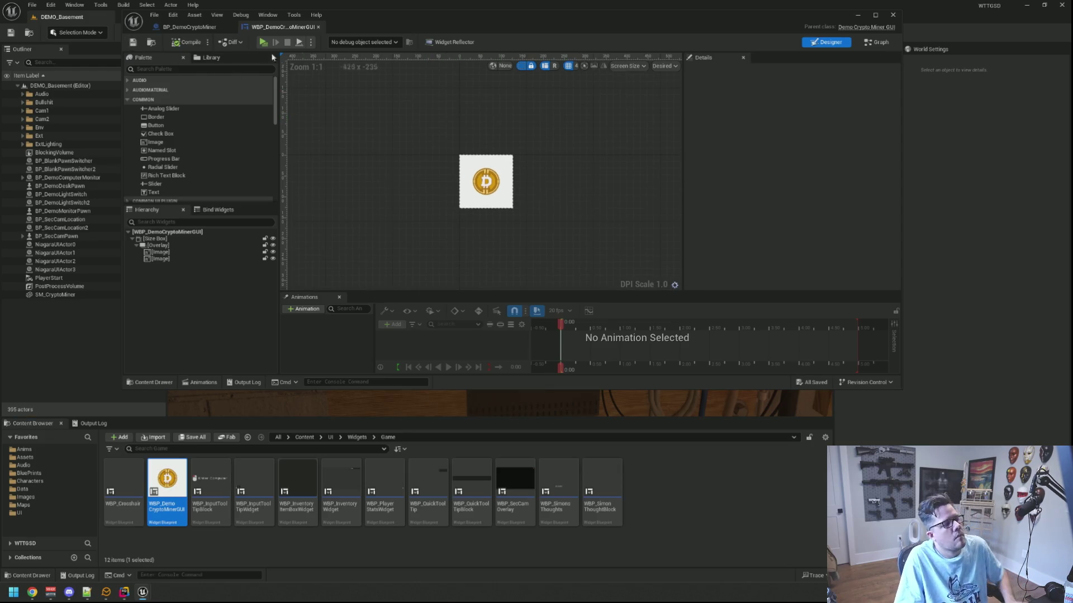
pyautogui.click(215, 28)
# - Set the coin widget's draw size to 128 × 128
pyautogui.click(442, 115)
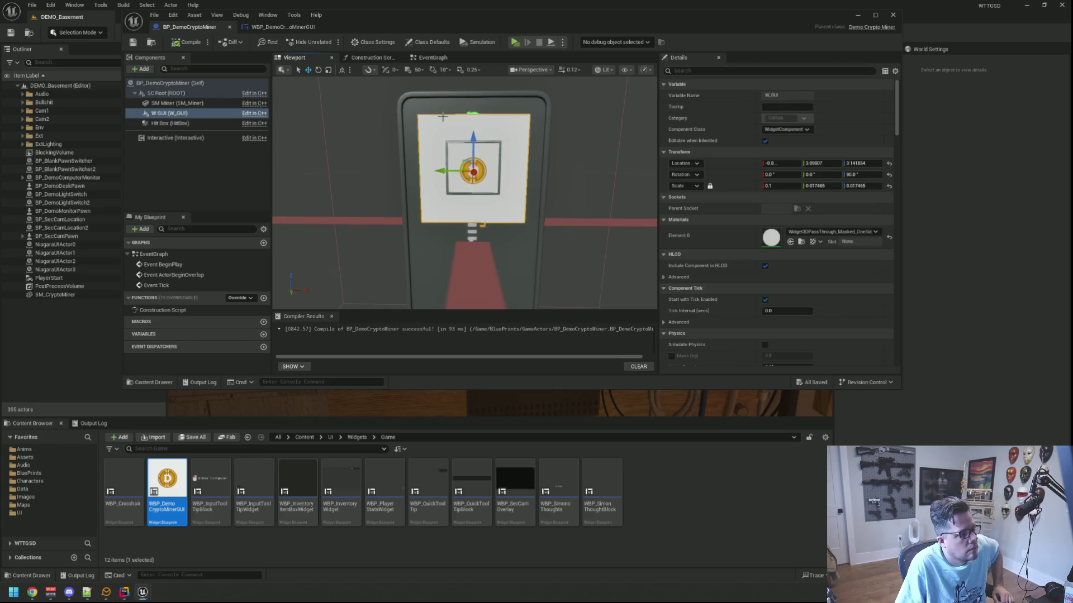
pyautogui.scroll(-15, 767, 168)
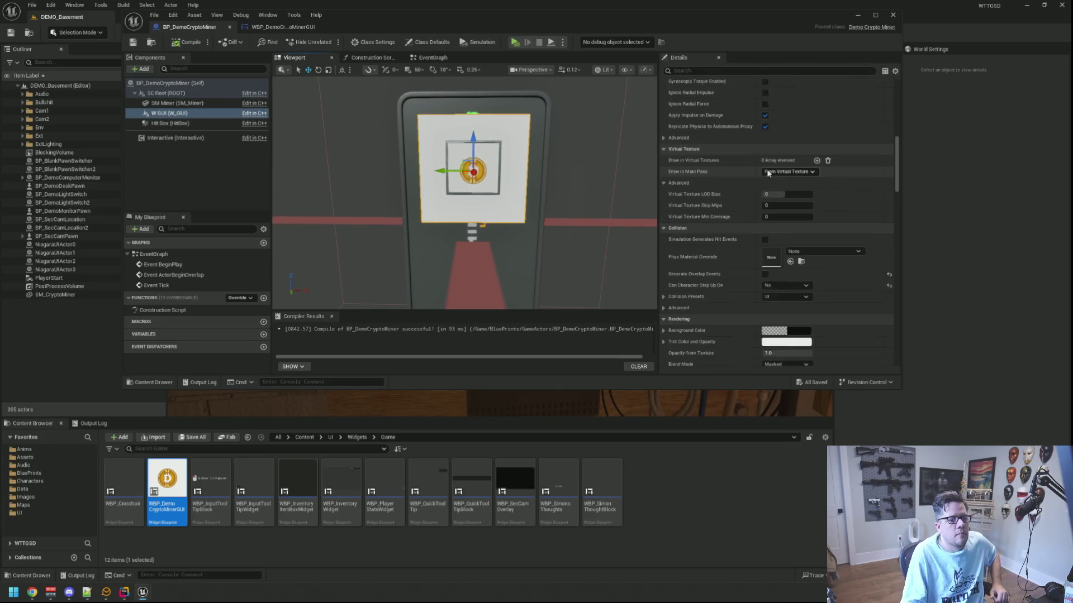
pyautogui.scroll(-10, 767, 168)
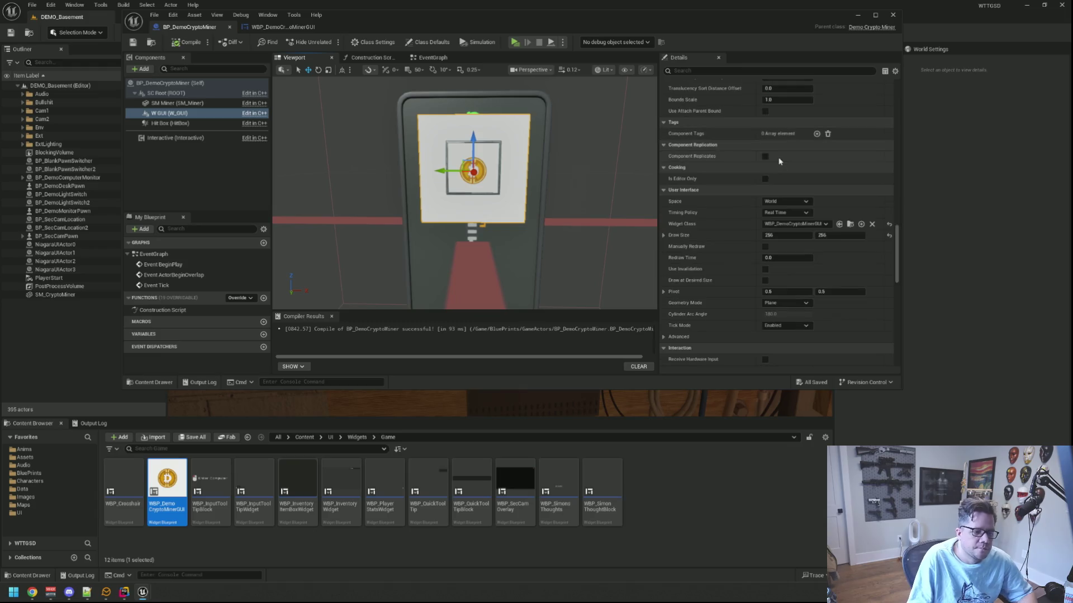
pyautogui.click(791, 234)
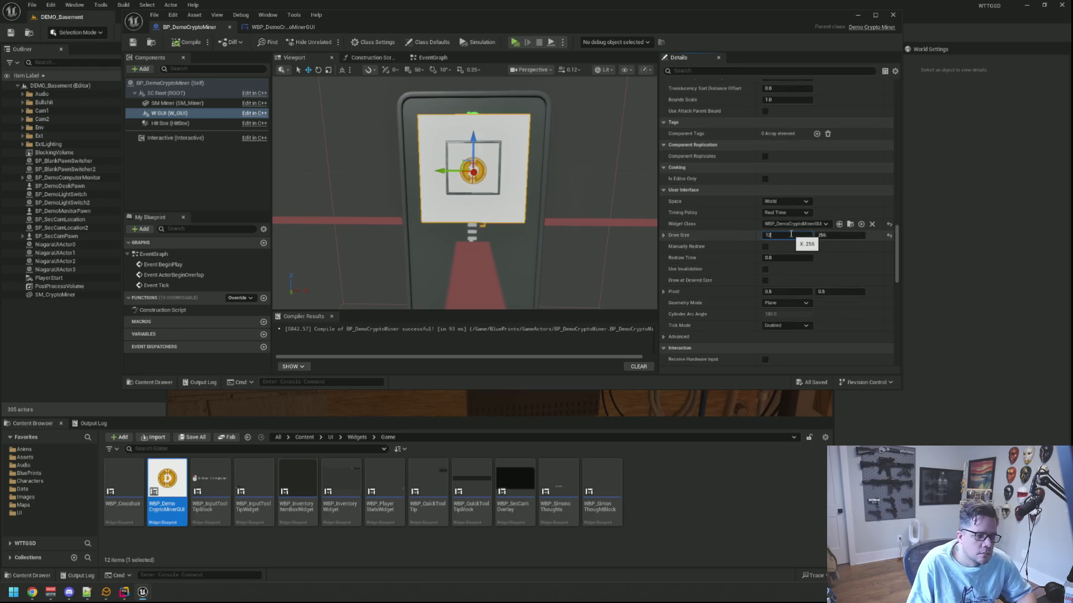
pyautogui.write('8')
pyautogui.press('Tab')
pyautogui.write('8')
pyautogui.press('Return')
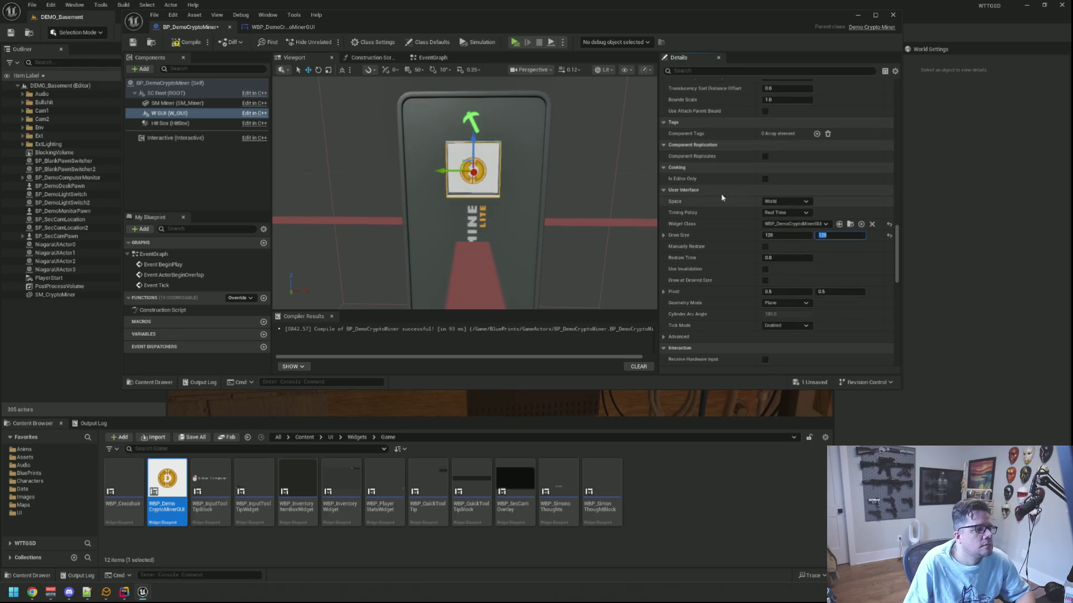
# - Compile and save the miner blueprint and frame the W GUI component
pyautogui.click(180, 45)
pyautogui.click(428, 185)
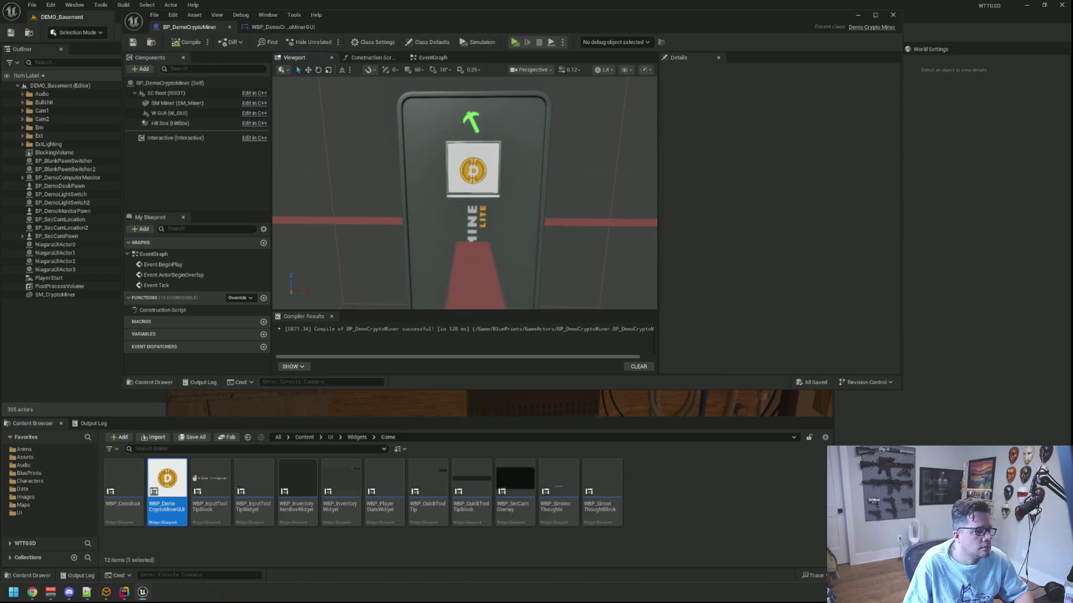
pyautogui.click(478, 186)
pyautogui.press('f')
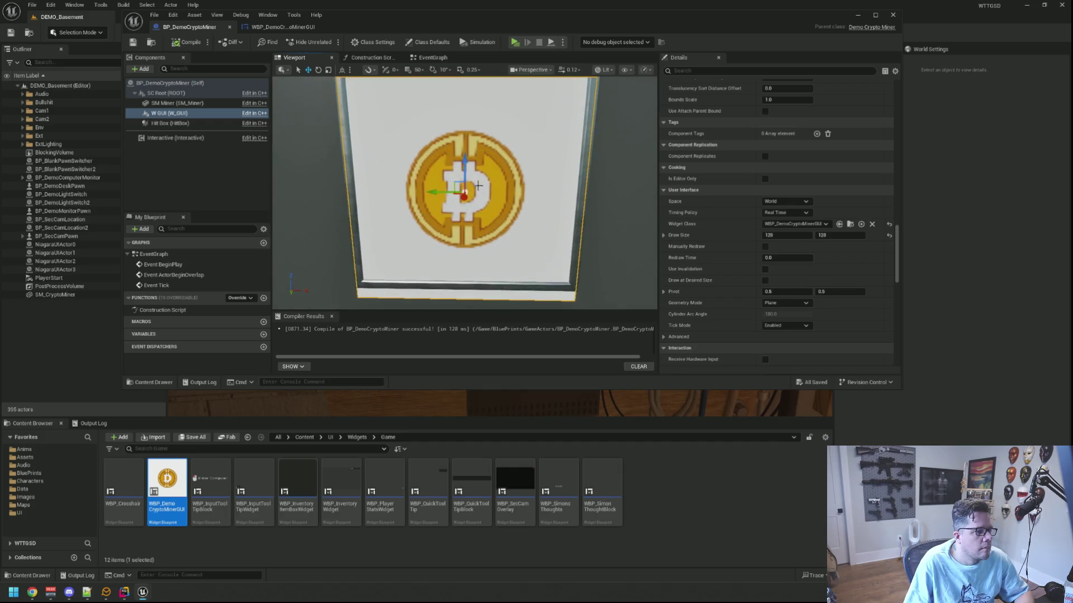
pyautogui.scroll(-5, 478, 186)
pyautogui.press('f')
# - Slide the coin panel along Y into the machine and raise it slightly
pyautogui.moveTo(508, 223); pyautogui.dragTo(447, 226)
pyautogui.moveTo(493, 200)
pyautogui.mouseDown()
pyautogui.moveTo(502, 211)
pyautogui.moveTo(490, 211)
pyautogui.moveTo(535, 205)
pyautogui.mouseUp()
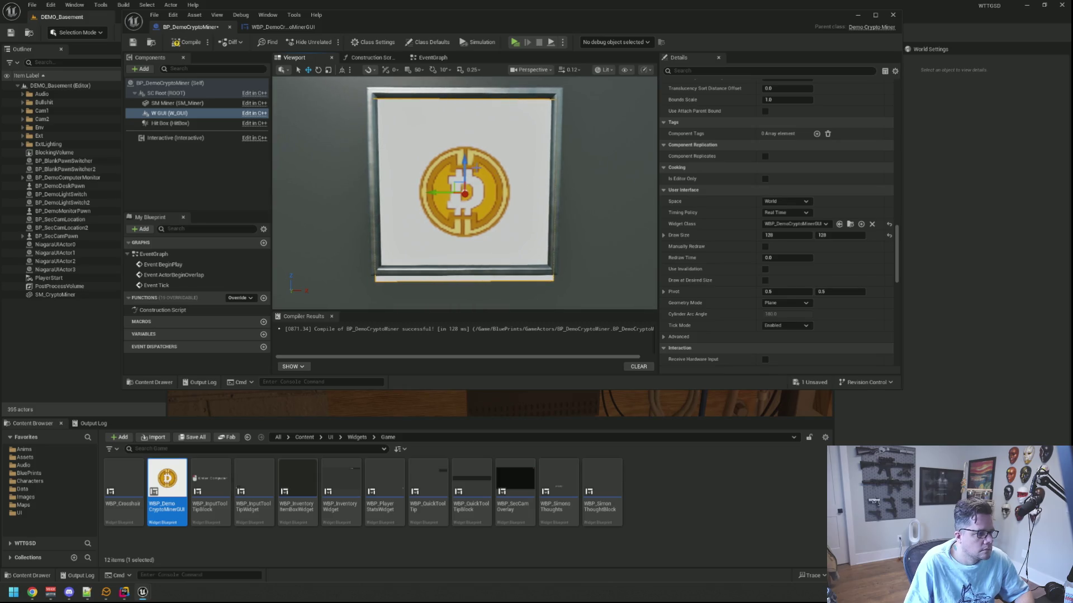
pyautogui.moveTo(466, 159); pyautogui.dragTo(467, 151)
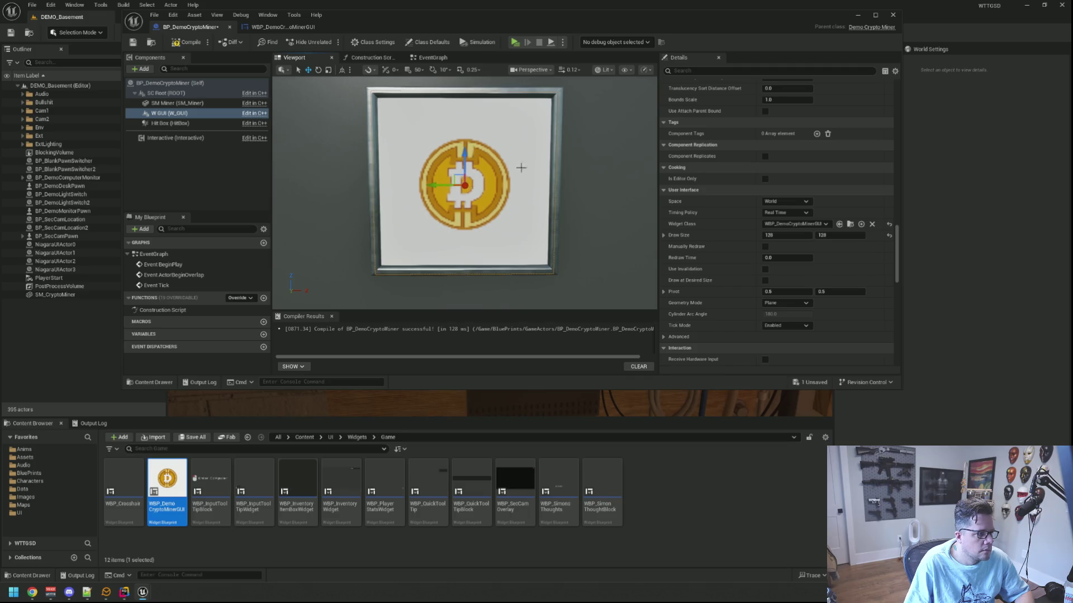
pyautogui.scroll(-3, 512, 165)
pyautogui.scroll(2, 582, 173)
pyautogui.scroll(3, 770, 180)
pyautogui.scroll(10, 771, 180)
pyautogui.scroll(5, 763, 202)
pyautogui.click(830, 186)
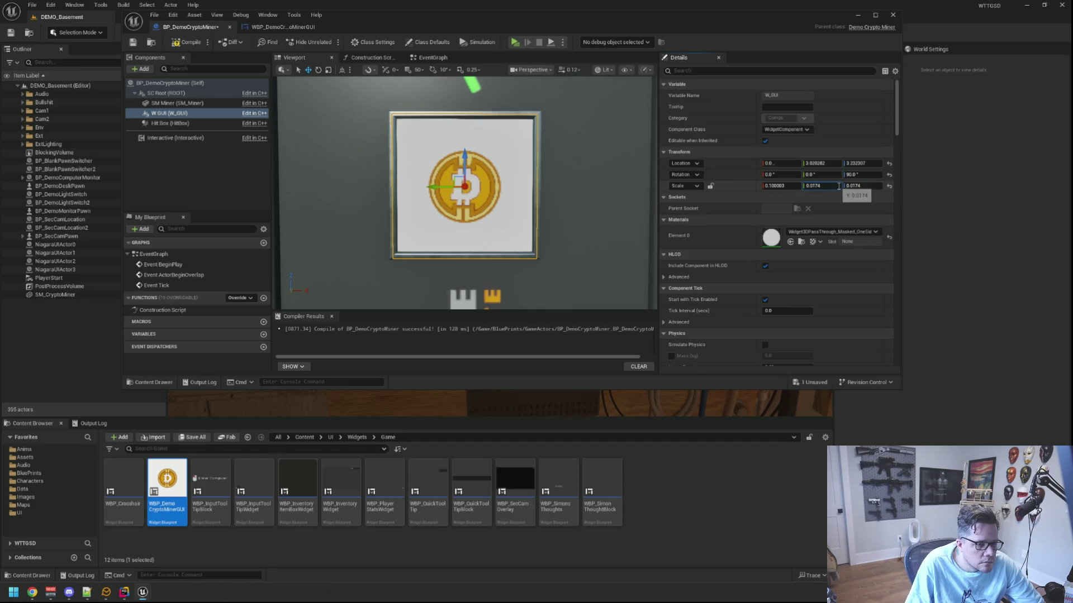
# - Set the coin widget's Y and Z scale to 0.0165
pyautogui.press('Return')
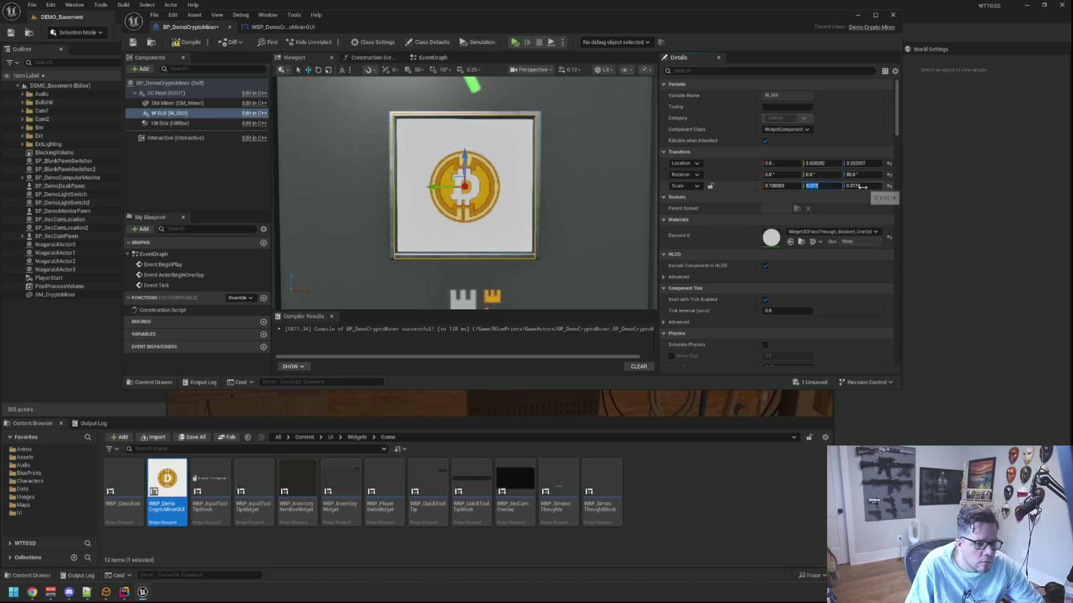
pyautogui.press('Return')
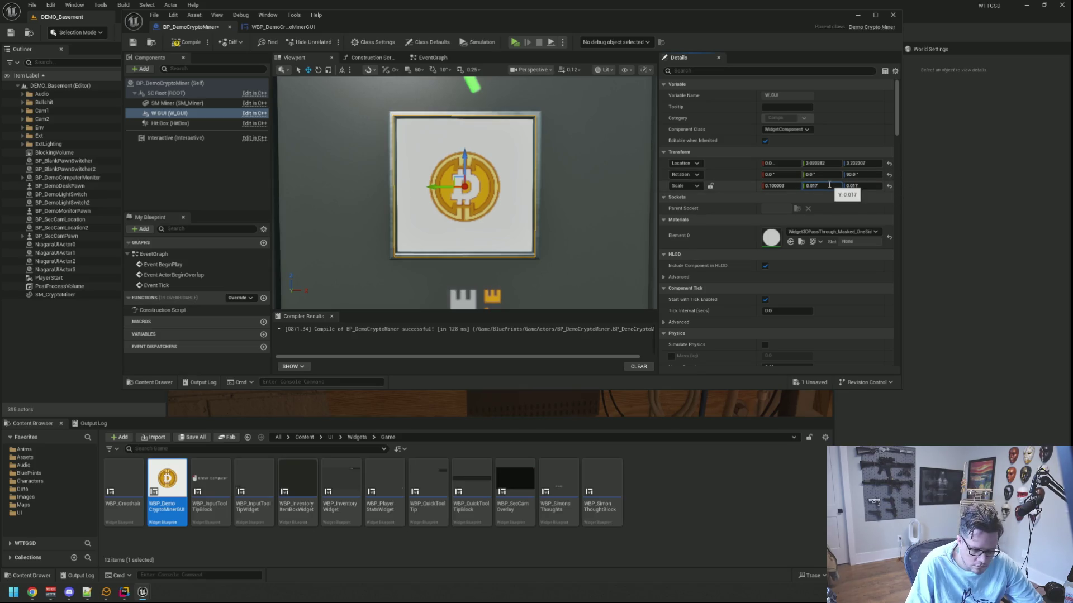
pyautogui.press('Return')
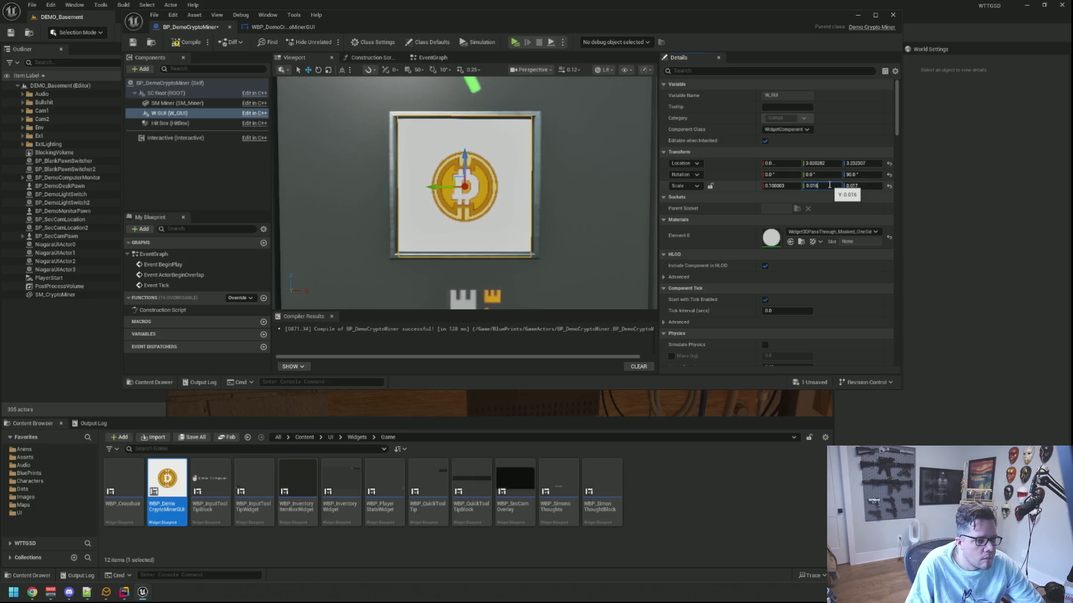
pyautogui.press('Return')
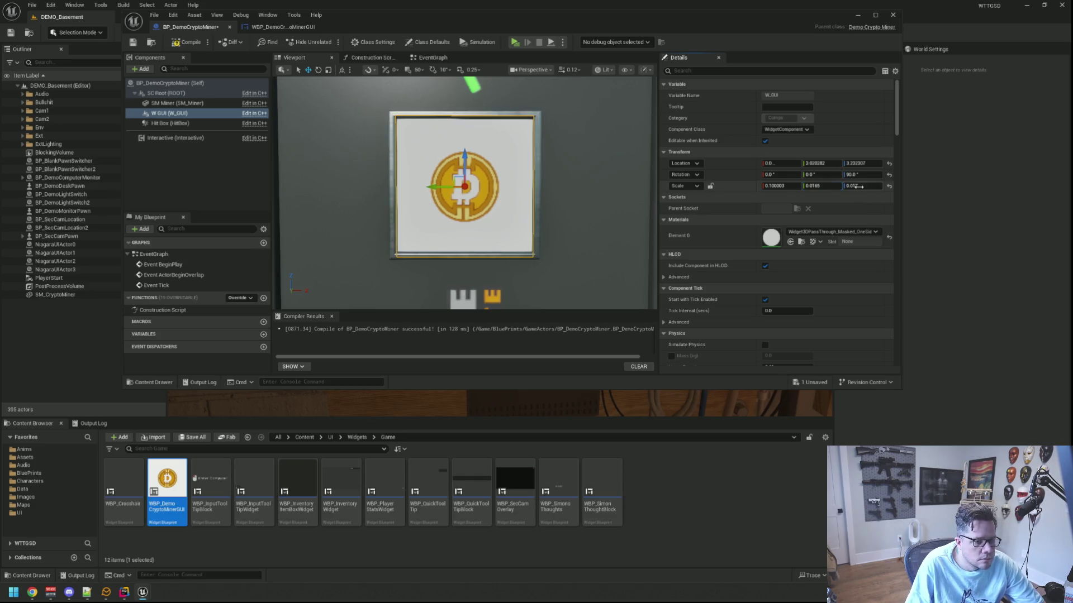
pyautogui.write('0.0165')
pyautogui.press('Return')
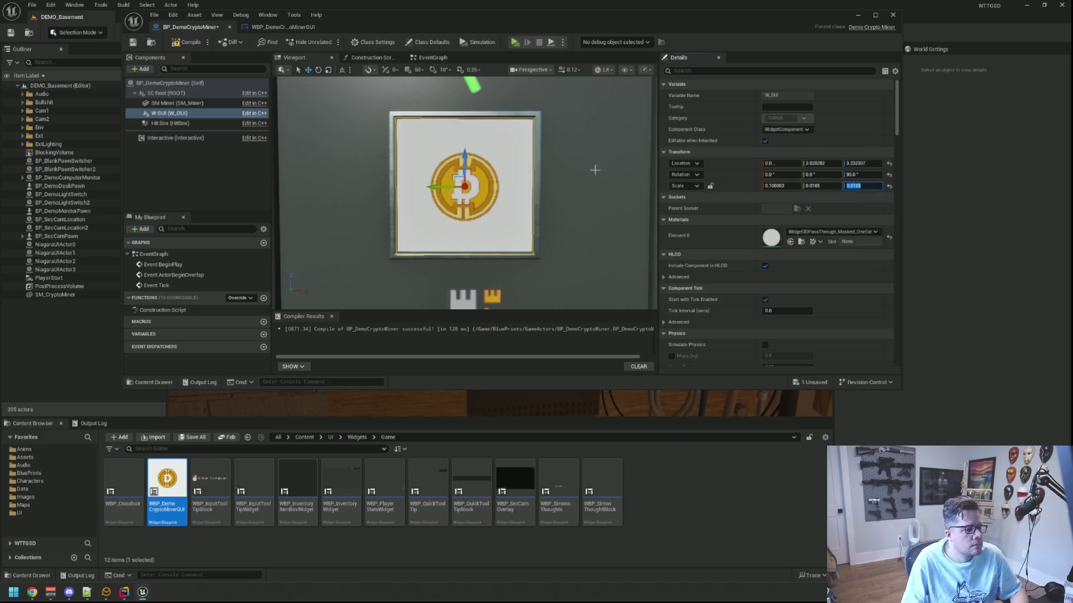
# - Push the coin widget slightly back along Y to fit the screen frame
pyautogui.scroll(3, 605, 168)
pyautogui.scroll(-3, 606, 167)
pyautogui.moveTo(580, 172); pyautogui.dragTo(579, 156)
pyautogui.moveTo(561, 201)
pyautogui.mouseDown()
pyautogui.moveTo(537, 196)
pyautogui.moveTo(561, 202)
pyautogui.mouseUp()
pyautogui.moveTo(480, 189); pyautogui.dragTo(436, 190)
pyautogui.scroll(3, 545, 197)
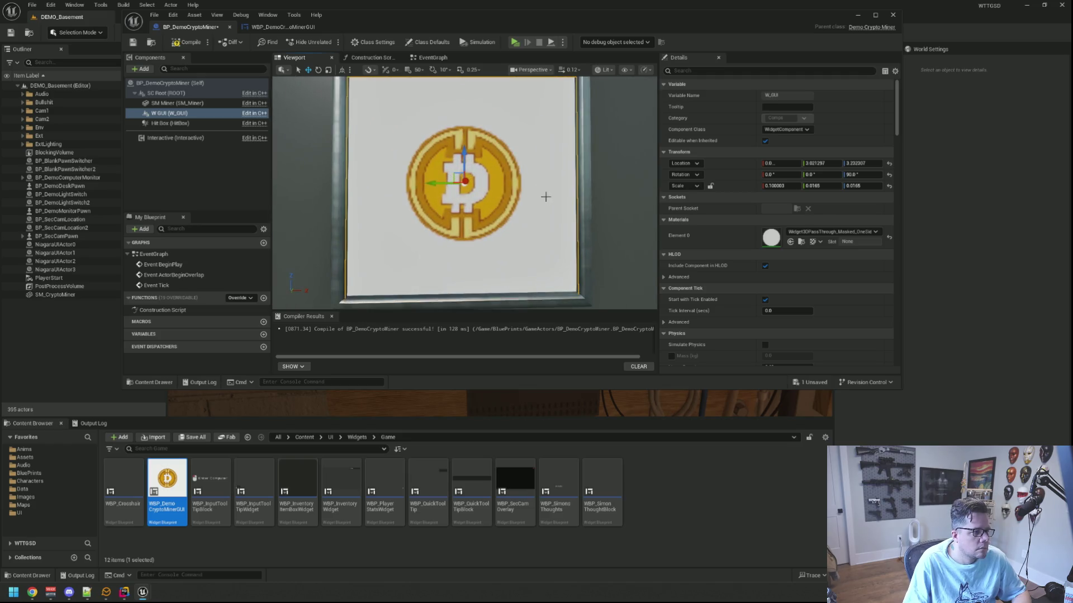
pyautogui.scroll(-1, 544, 196)
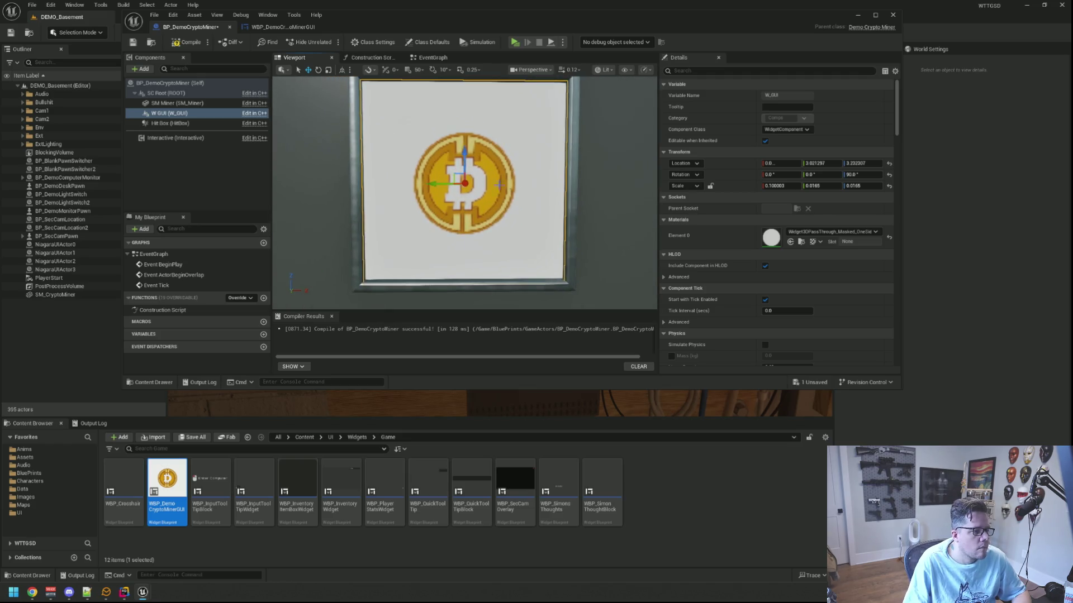
pyautogui.scroll(-5, 466, 151)
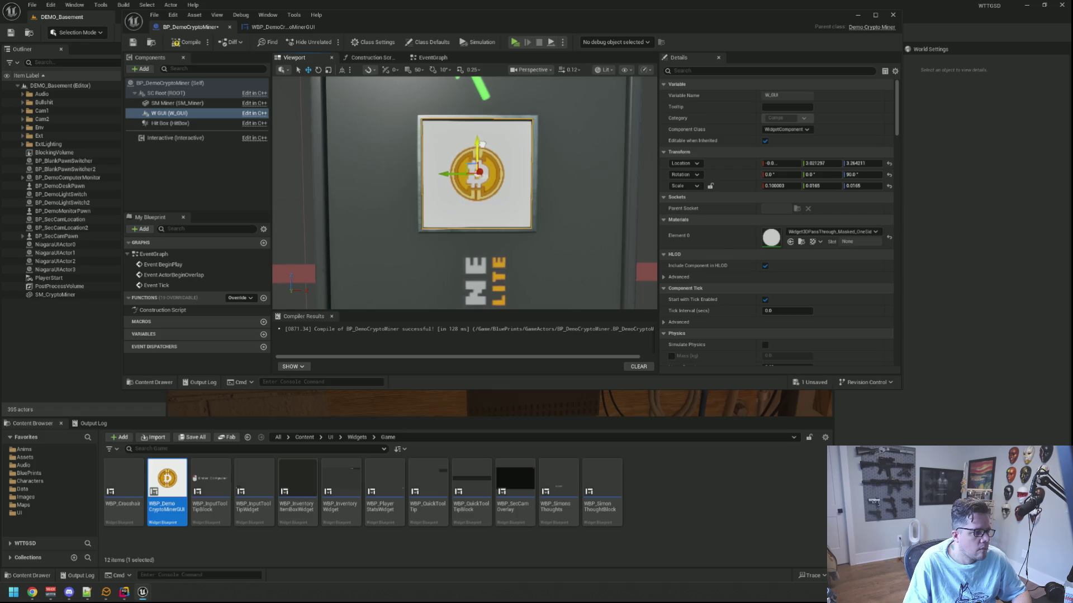
pyautogui.press('Escape')
pyautogui.moveTo(431, 158)
pyautogui.mouseDown()
pyautogui.moveTo(424, 185)
pyautogui.moveTo(435, 168)
pyautogui.moveTo(458, 167)
pyautogui.moveTo(391, 168)
pyautogui.moveTo(469, 173)
pyautogui.mouseUp()
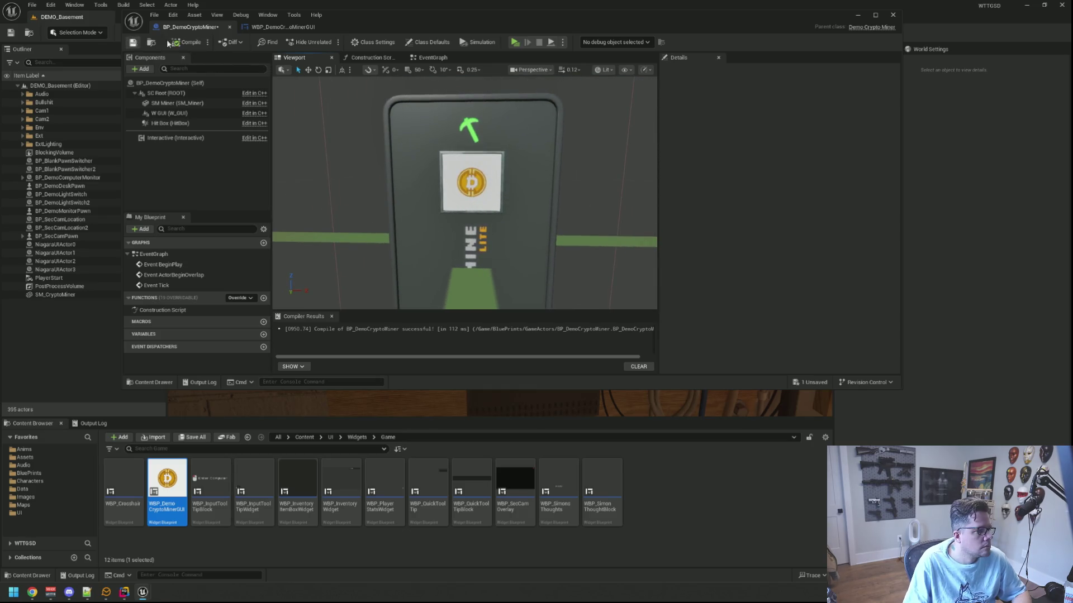
# - Delete the white background image from WBP_DemoCryptoMinerGUI, compile and save it
pyautogui.click(277, 28)
pyautogui.click(478, 159)
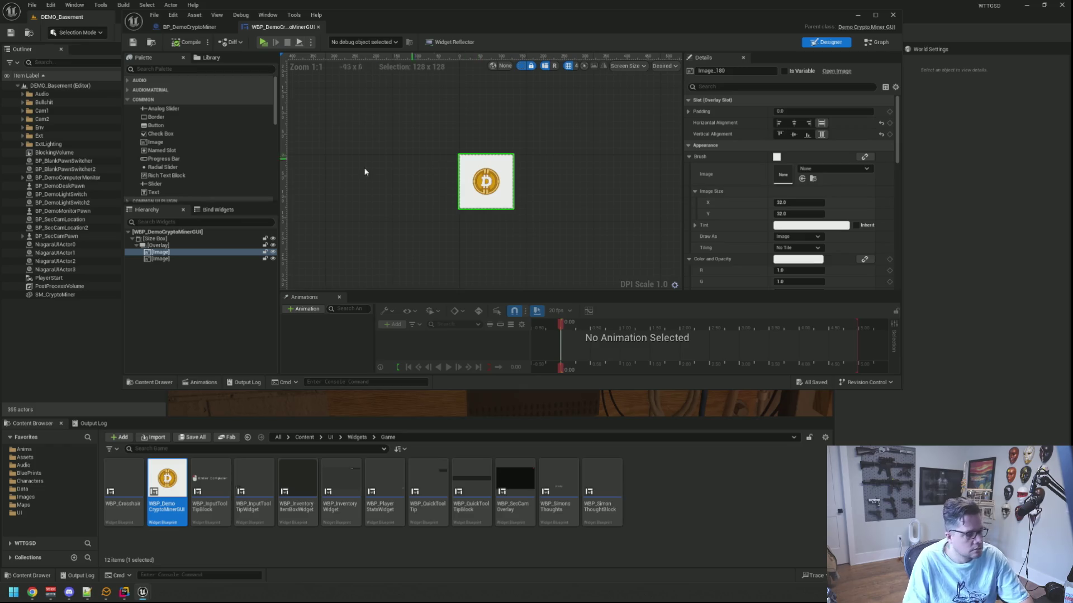
pyautogui.press('Delete')
pyautogui.click(187, 42)
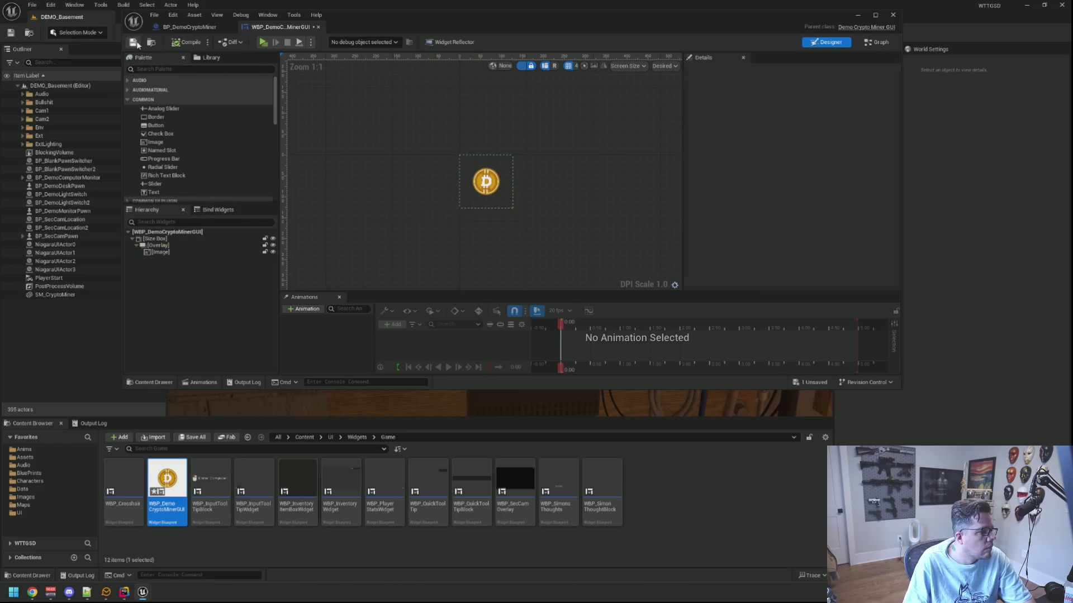
pyautogui.hotkey('ctrl', 's')
pyautogui.click(190, 26)
# - Inspect the miner's front screen down to the MINE LITE text
pyautogui.moveTo(535, 192)
pyautogui.mouseDown()
pyautogui.moveTo(540, 118)
pyautogui.moveTo(509, 162)
pyautogui.mouseUp()
pyautogui.scroll(3, 509, 162)
pyautogui.scroll(-2, 509, 162)
pyautogui.scroll(-3, 510, 162)
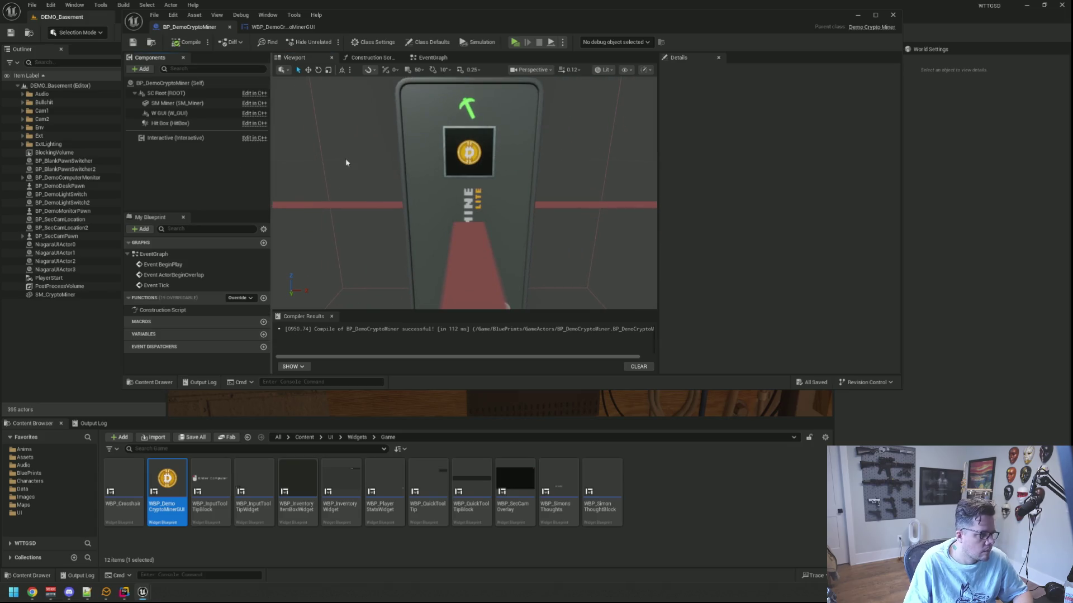
pyautogui.scroll(-10, 412, 142)
pyautogui.scroll(10, 463, 193)
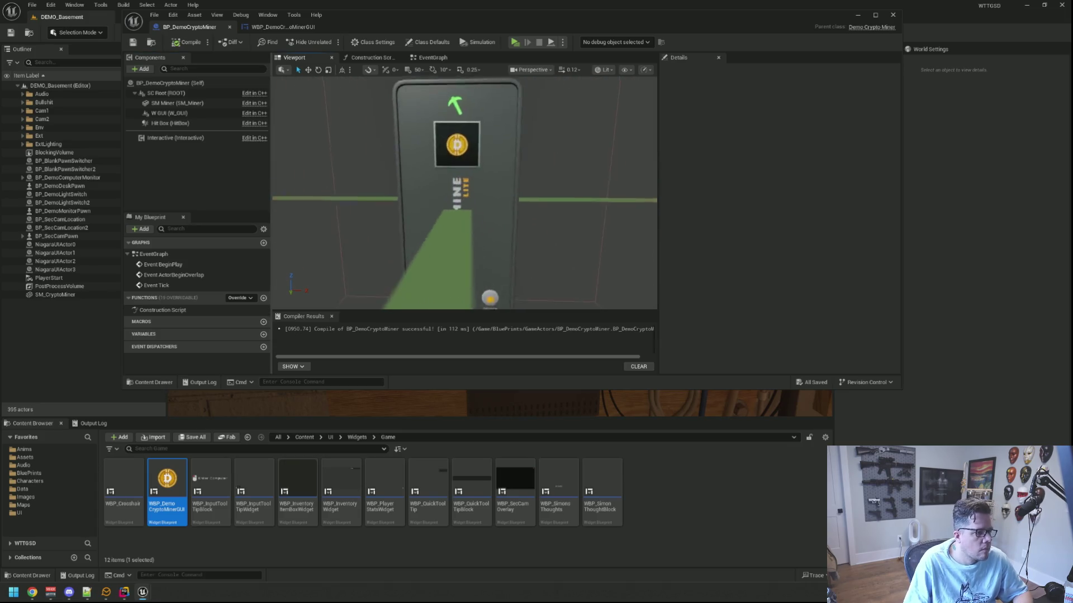
pyautogui.scroll(-4, 464, 192)
pyautogui.scroll(4, 464, 193)
pyautogui.scroll(10, 464, 192)
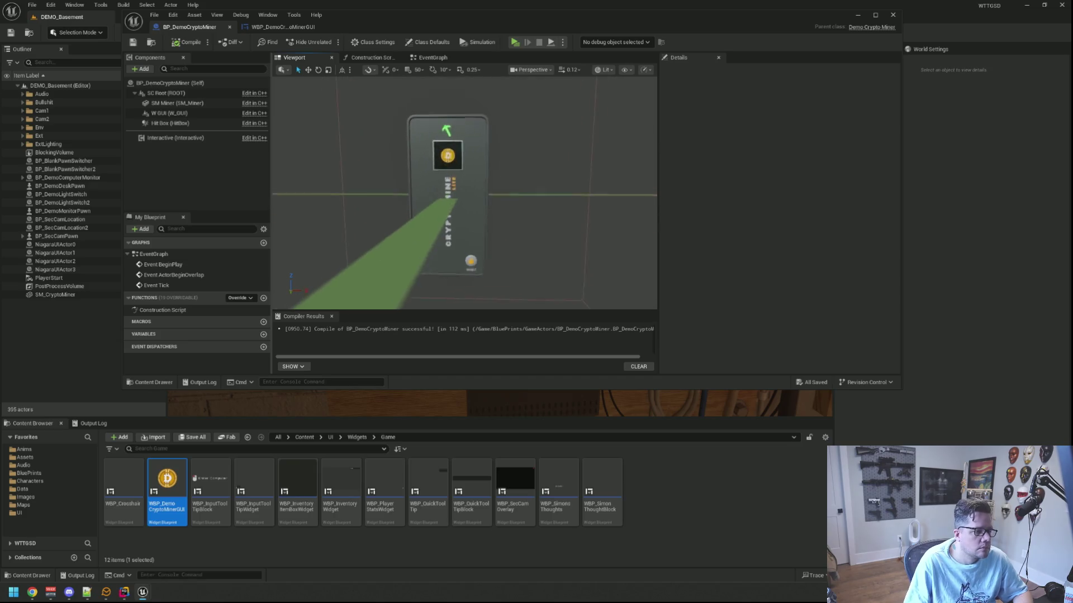
pyautogui.scroll(-3, 471, 182)
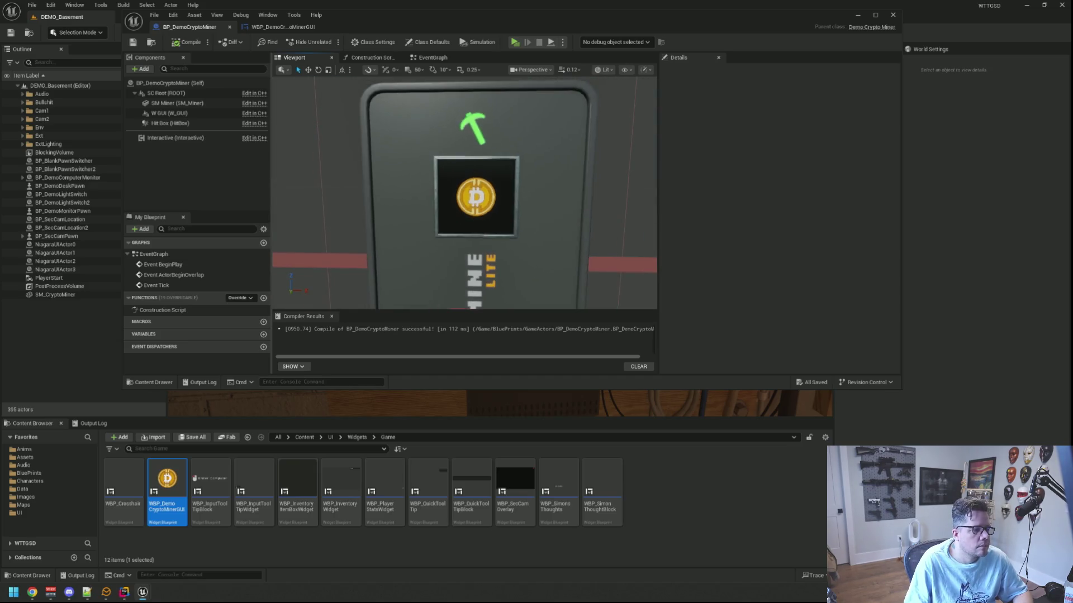
pyautogui.moveTo(471, 183); pyautogui.dragTo(474, 157)
pyautogui.scroll(5, 475, 182)
pyautogui.scroll(-3, 476, 181)
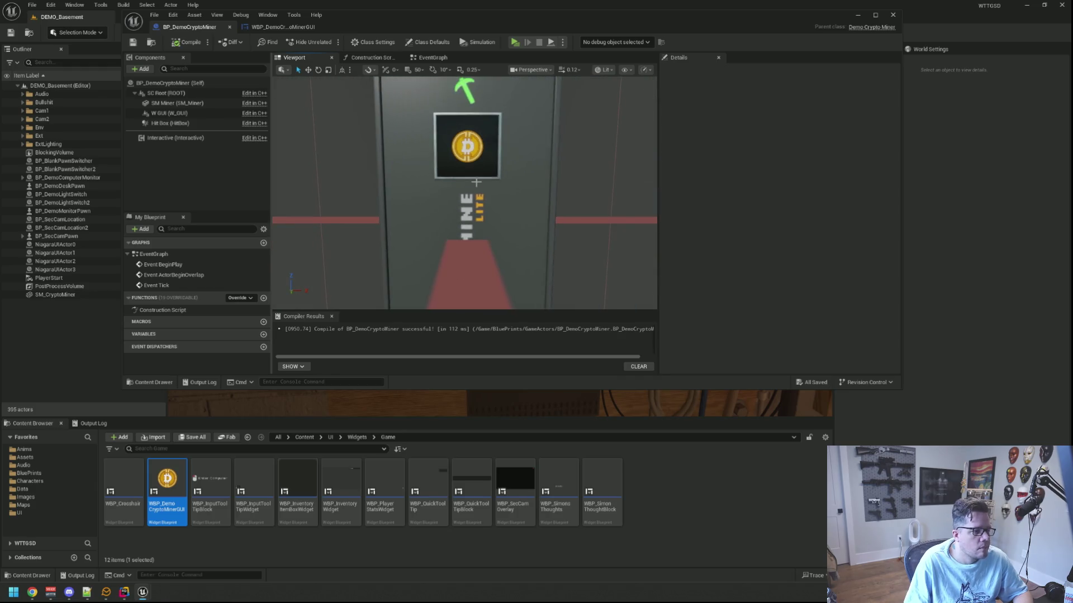
pyautogui.click(473, 176)
pyautogui.press('Escape')
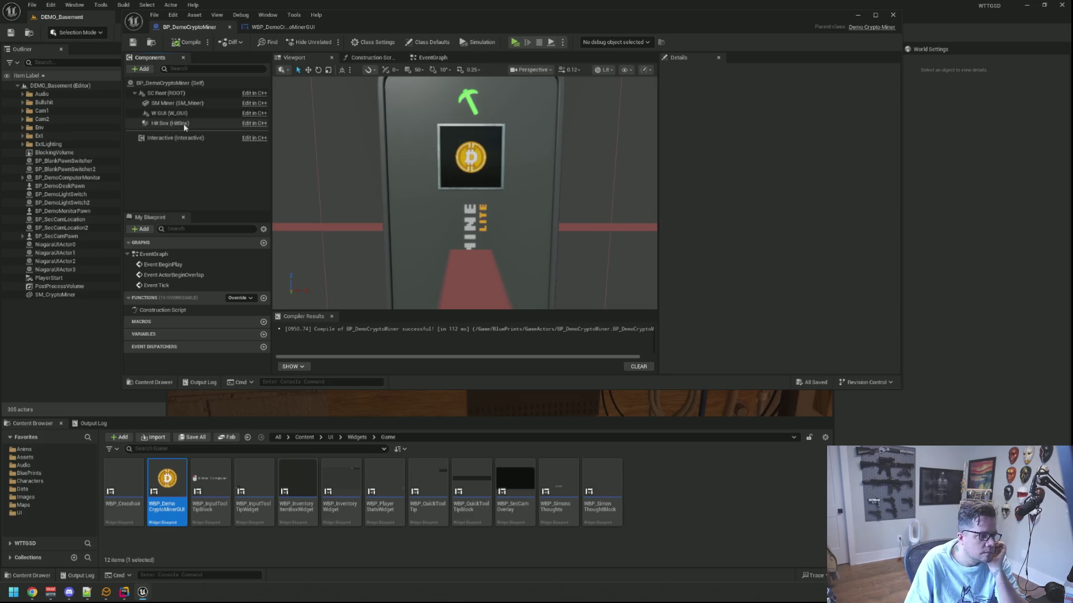
# - Turn off Hit Box overlap events, set Step Up On to No, and use a Custom collision preset
pyautogui.click(176, 123)
pyautogui.scroll(-2, 499, 274)
pyautogui.scroll(-3, 499, 274)
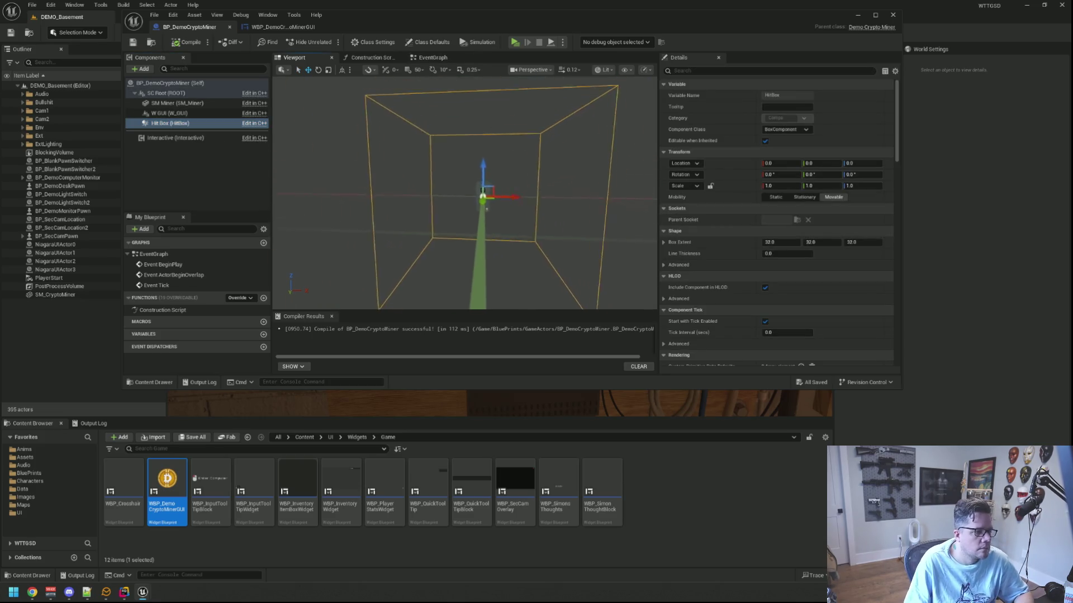
pyautogui.scroll(-10, 761, 213)
pyautogui.scroll(-2, 761, 213)
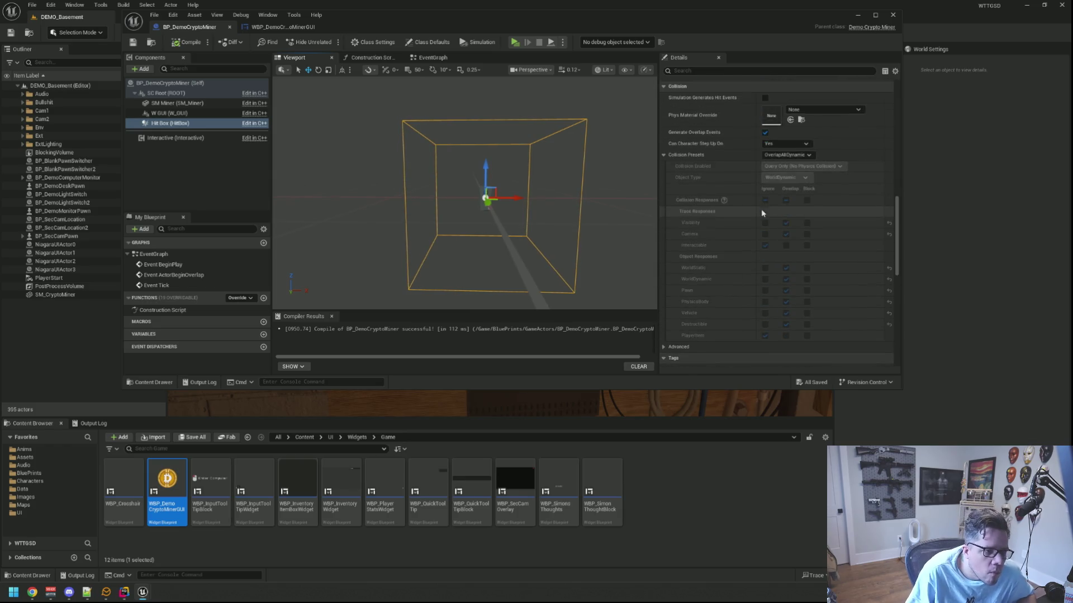
pyautogui.click(764, 132)
pyautogui.click(784, 144)
pyautogui.click(775, 153)
pyautogui.click(785, 155)
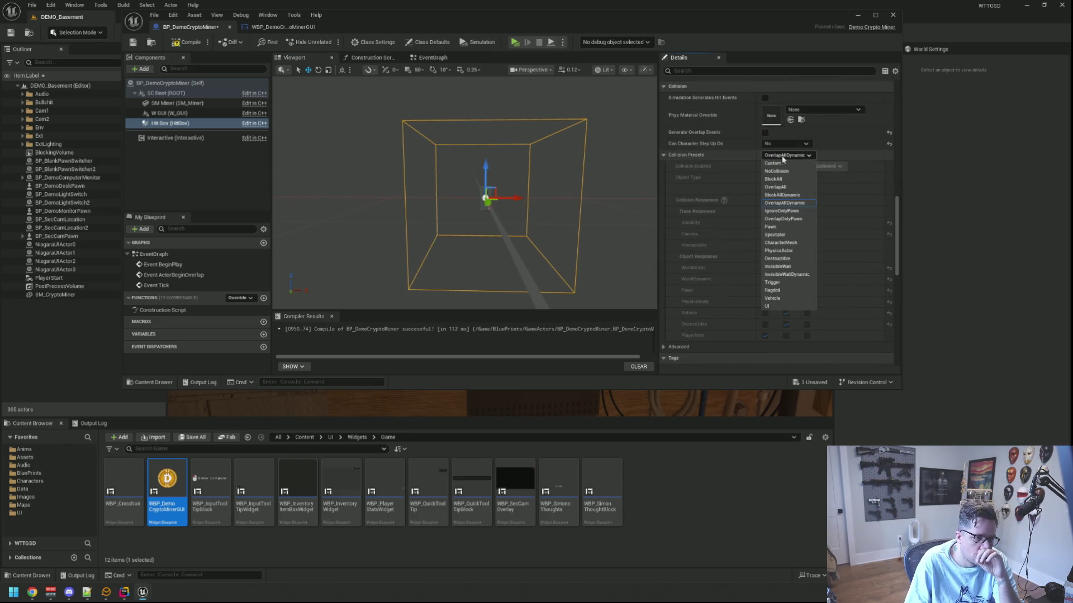
pyautogui.click(781, 166)
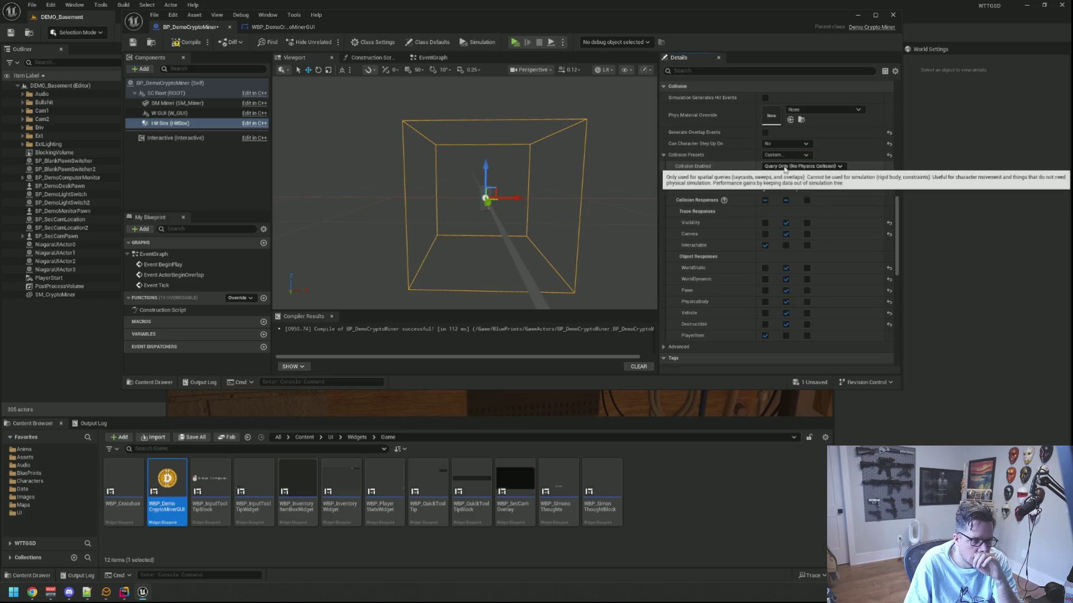
# - Make the hit box ignore all responses except blocking Interactable, then save
pyautogui.click(788, 180)
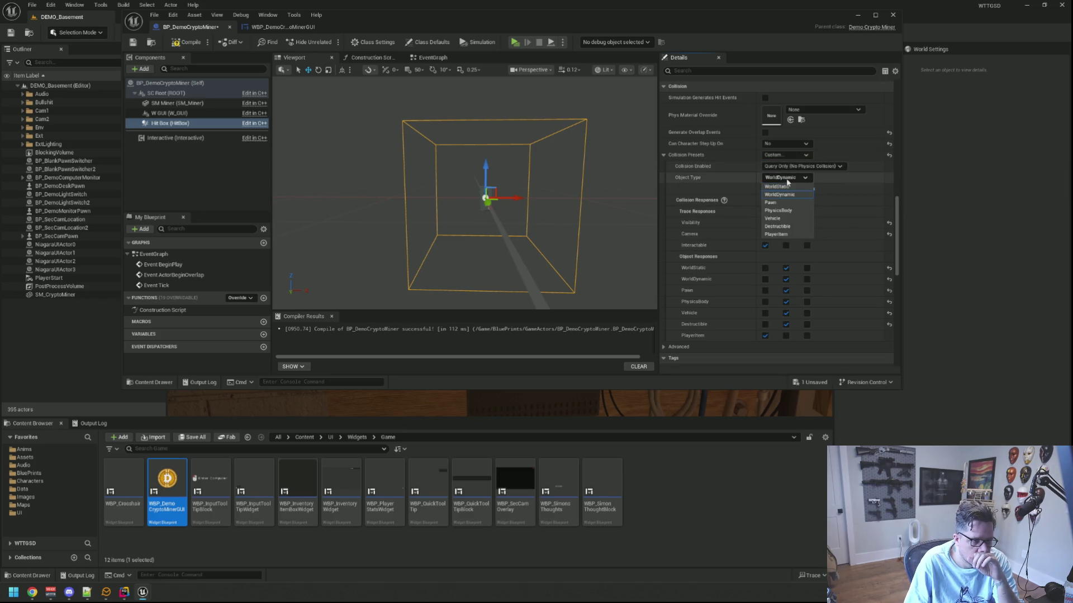
pyautogui.click(771, 197)
pyautogui.click(765, 200)
pyautogui.click(806, 245)
pyautogui.click(132, 42)
pyautogui.scroll(10, 743, 224)
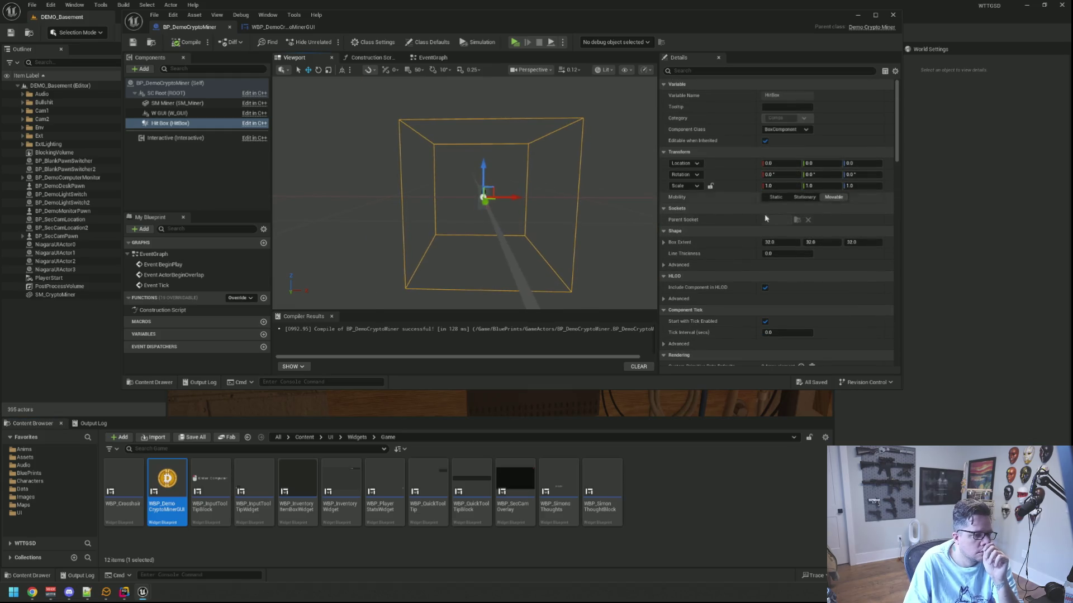
# - Set the hit box extent to 5.0 on each axis
pyautogui.write('5')
pyautogui.press('Tab')
pyautogui.write('5')
pyautogui.press('Tab')
pyautogui.write('5')
pyautogui.press('Return')
pyautogui.scroll(3, 533, 205)
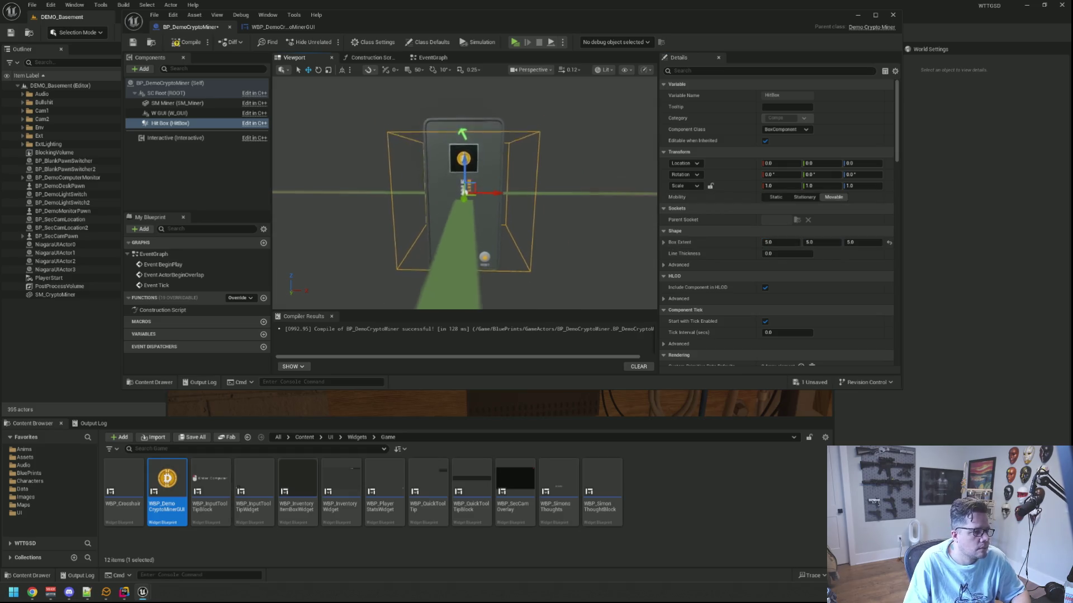
# - Fit the hit box snugly around the miner, about 5.37 × 2.56 × 6.58, and return to the level
pyautogui.moveTo(763, 242); pyautogui.dragTo(749, 241)
pyautogui.moveTo(544, 194)
pyautogui.mouseDown()
pyautogui.moveTo(488, 194)
pyautogui.moveTo(581, 192)
pyautogui.moveTo(512, 195)
pyautogui.mouseUp()
pyautogui.moveTo(809, 243)
pyautogui.mouseDown()
pyautogui.moveTo(754, 240)
pyautogui.moveTo(724, 223)
pyautogui.mouseUp()
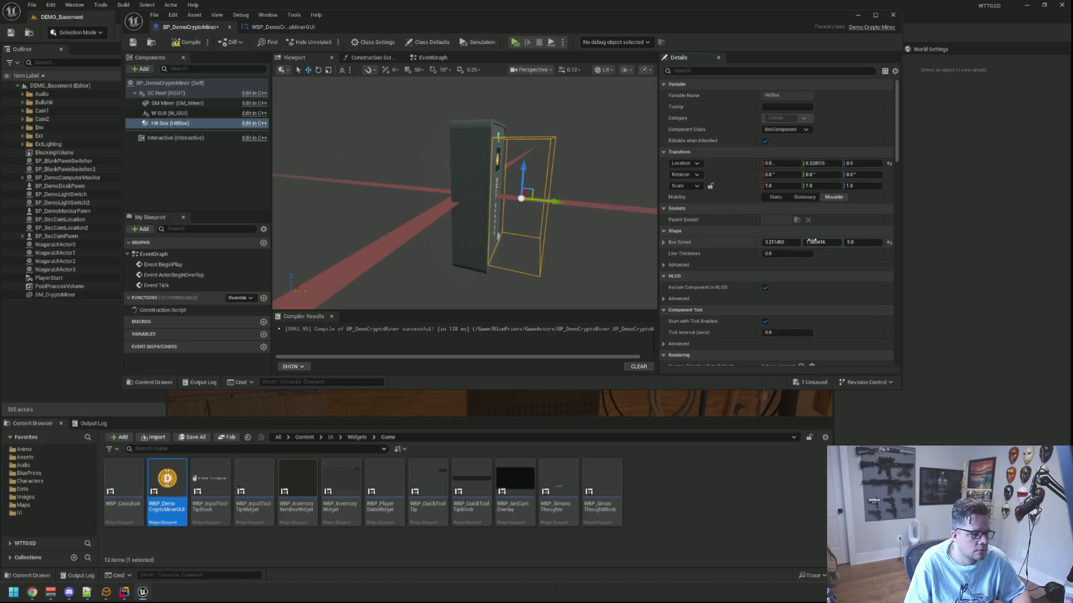
pyautogui.moveTo(809, 243); pyautogui.dragTo(824, 243)
pyautogui.moveTo(561, 203); pyautogui.dragTo(539, 200)
pyautogui.moveTo(614, 214)
pyautogui.mouseDown()
pyautogui.moveTo(564, 215)
pyautogui.moveTo(559, 234)
pyautogui.mouseUp()
pyautogui.moveTo(767, 241); pyautogui.dragTo(779, 242)
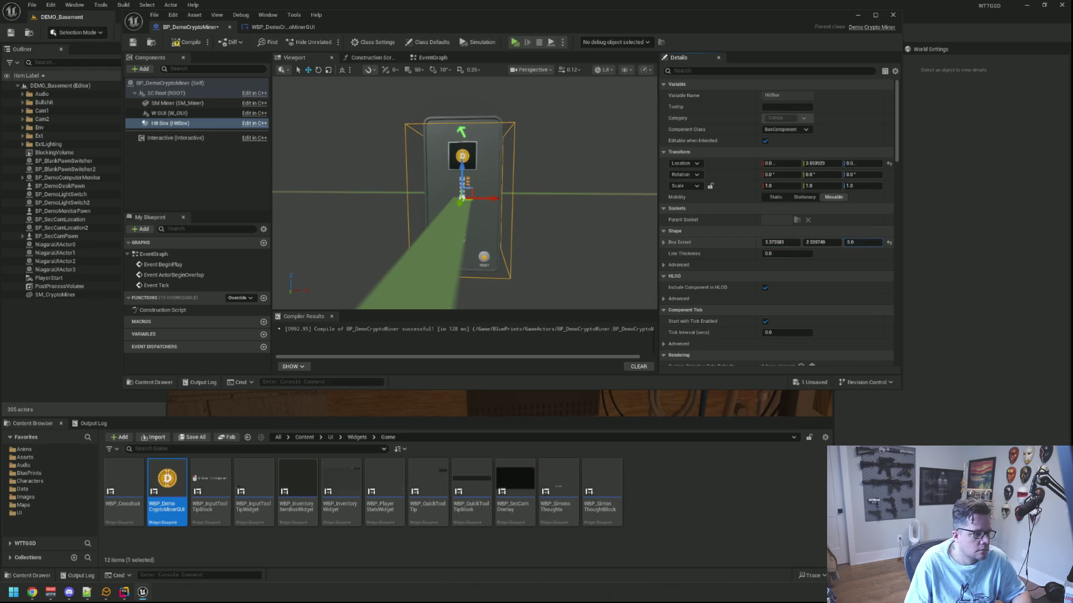
pyautogui.moveTo(615, 223); pyautogui.dragTo(550, 227)
pyautogui.moveTo(860, 242); pyautogui.dragTo(867, 242)
pyautogui.moveTo(570, 187); pyautogui.dragTo(411, 188)
pyautogui.hotkey('ctrl', 'b')
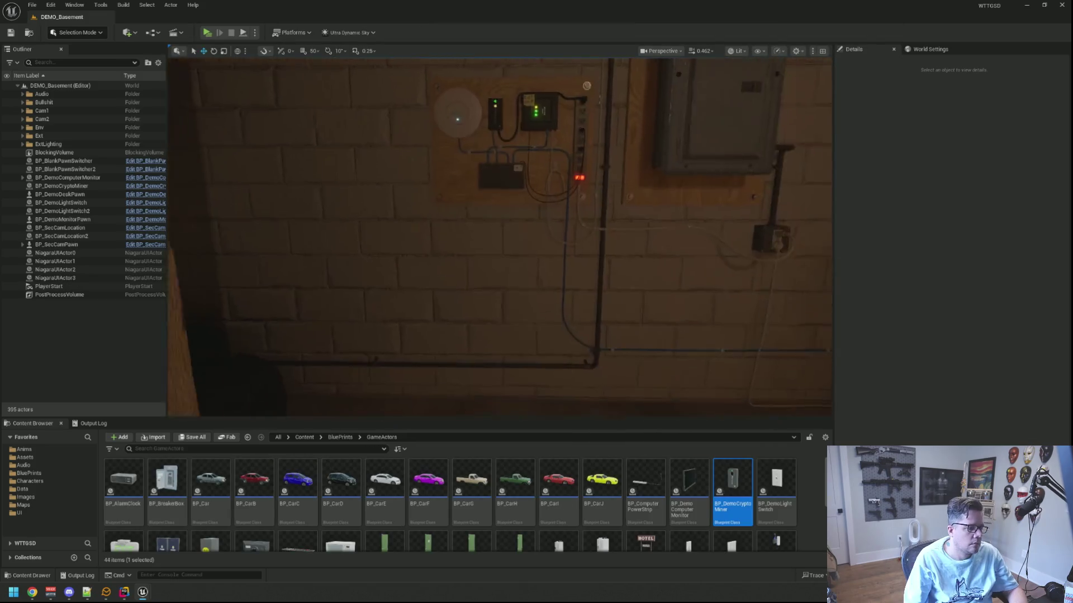
# - Reopen the crypto miner blueprint and move its editor aside to reveal the level
pyautogui.scroll(5, 666, 179)
pyautogui.scroll(4, 665, 178)
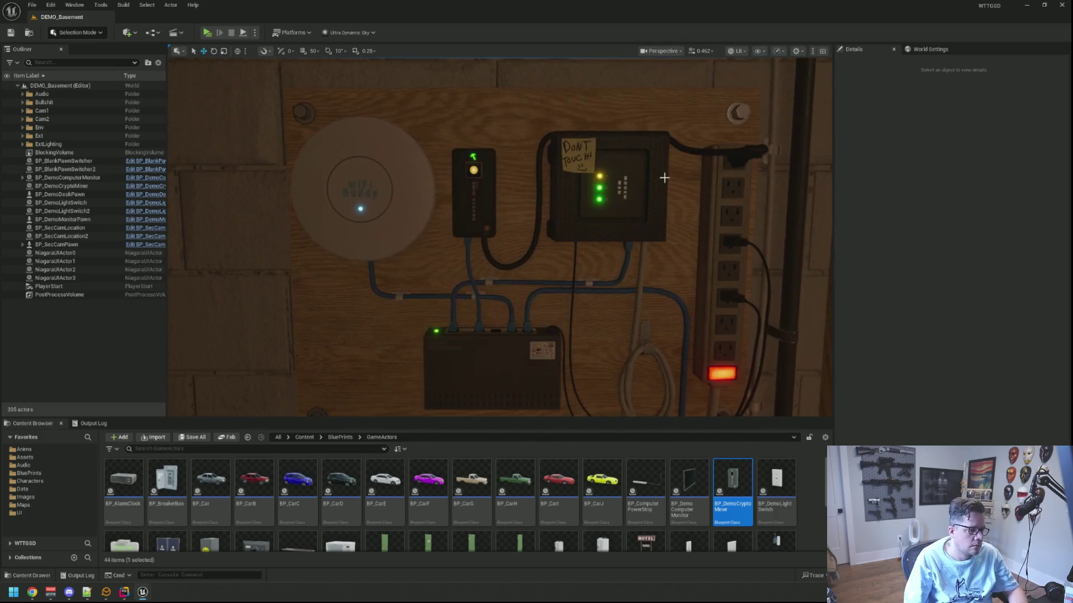
pyautogui.doubleClick(732, 480)
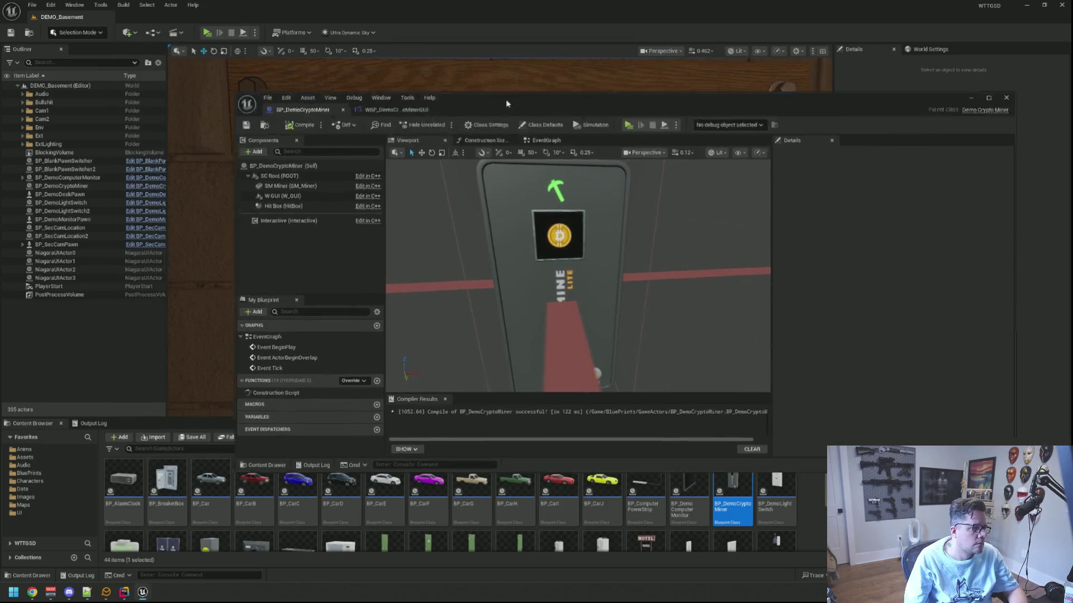
pyautogui.moveTo(304, 69); pyautogui.dragTo(1006, 133)
# - Open Advanced Settings from the Play options menu
pyautogui.click(242, 51)
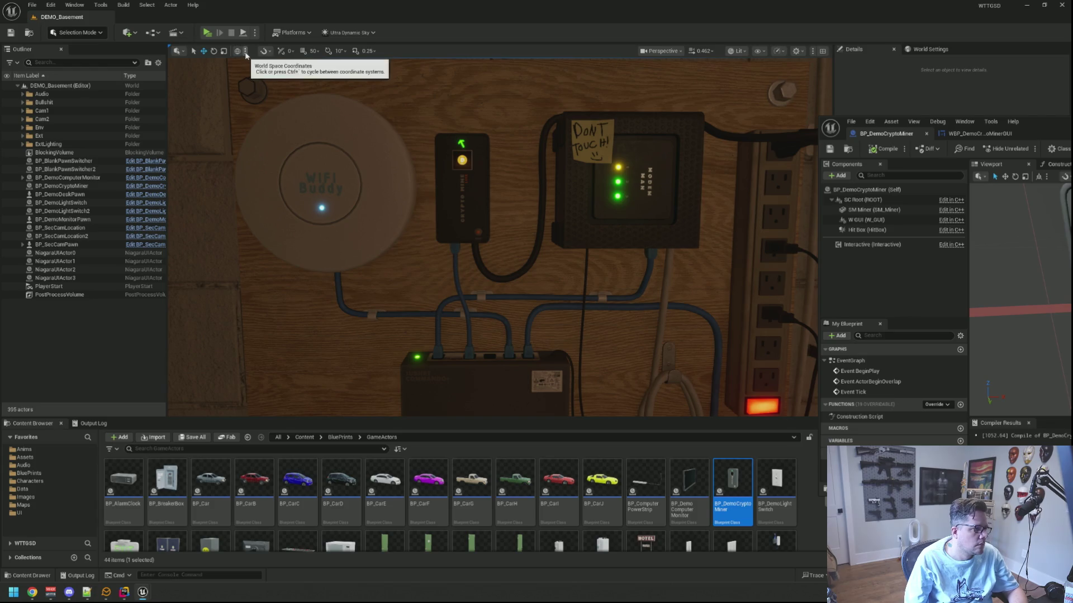
pyautogui.click(256, 33)
pyautogui.click(314, 230)
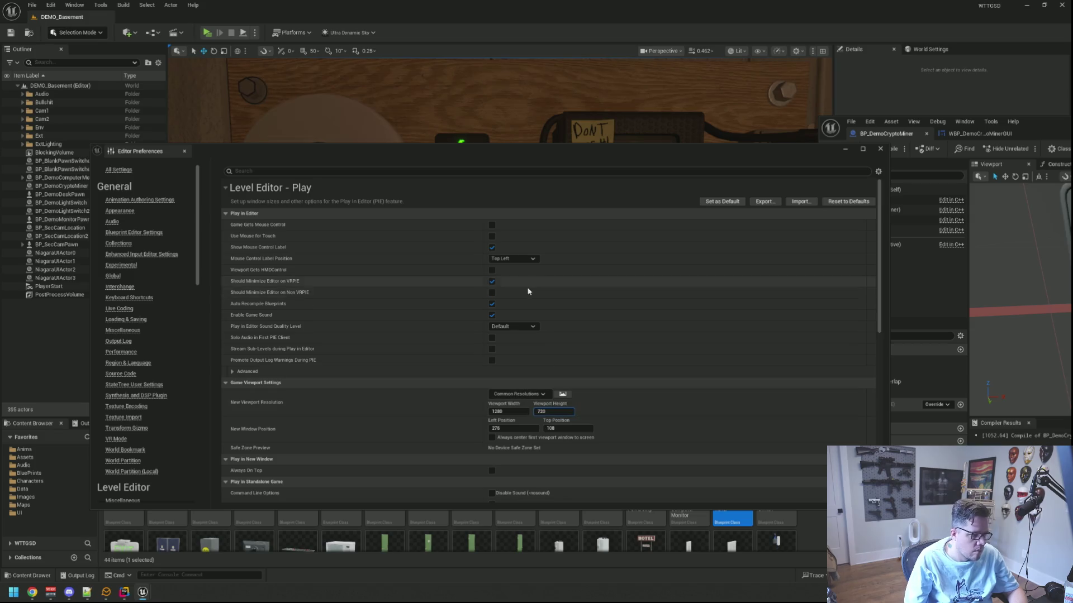
# - Close the preferences and briefly test-play the level at the current size
pyautogui.click(184, 151)
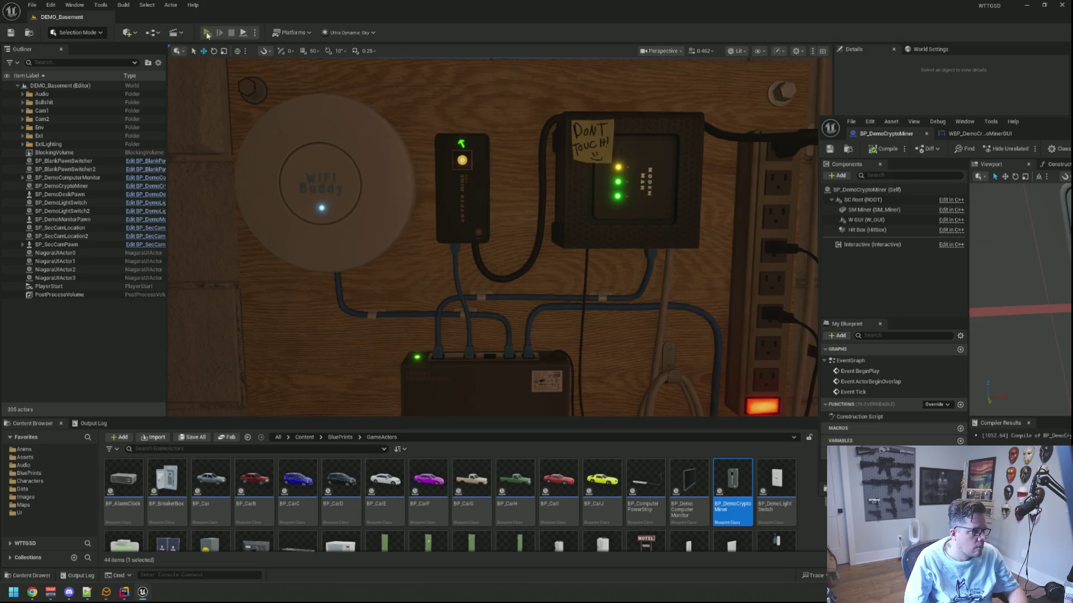
pyautogui.click(207, 33)
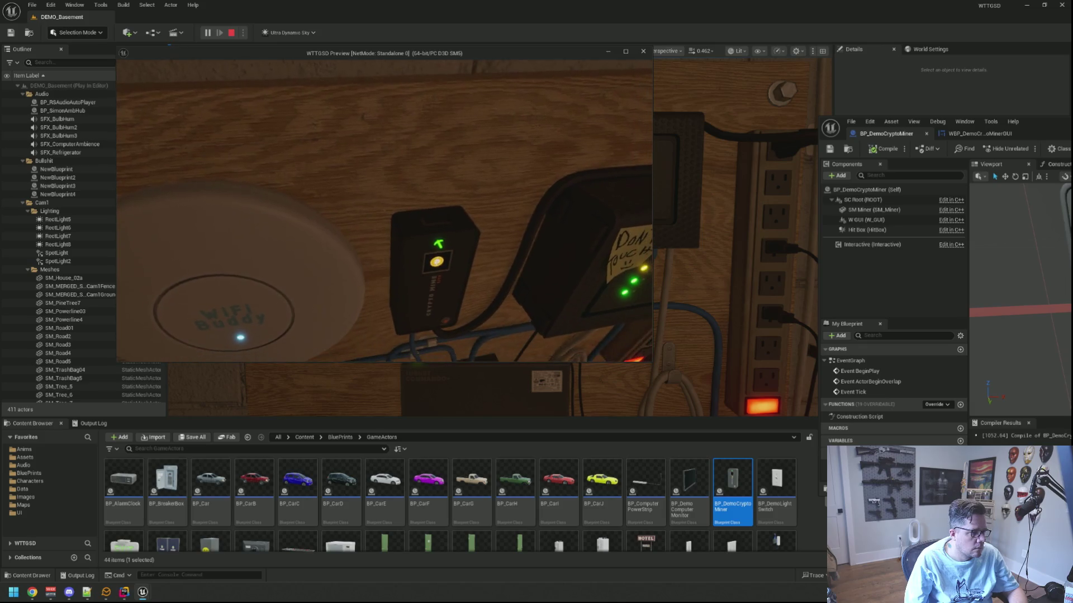
pyautogui.press('Escape')
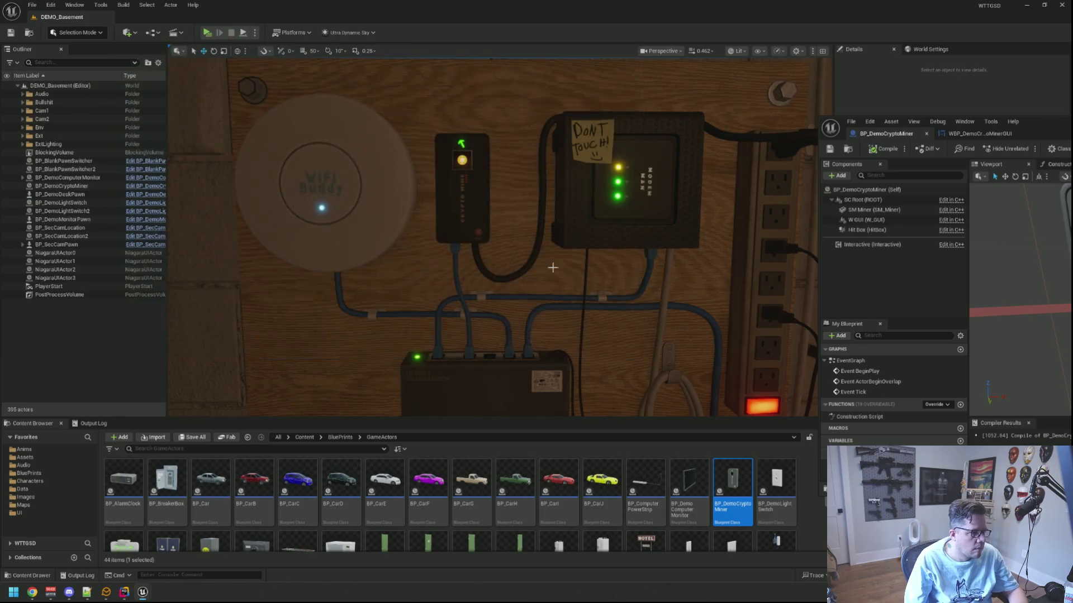
# - Set the play viewport to 1920 × 1080, test-play again, then restore the blueprint editor
pyautogui.click(255, 33)
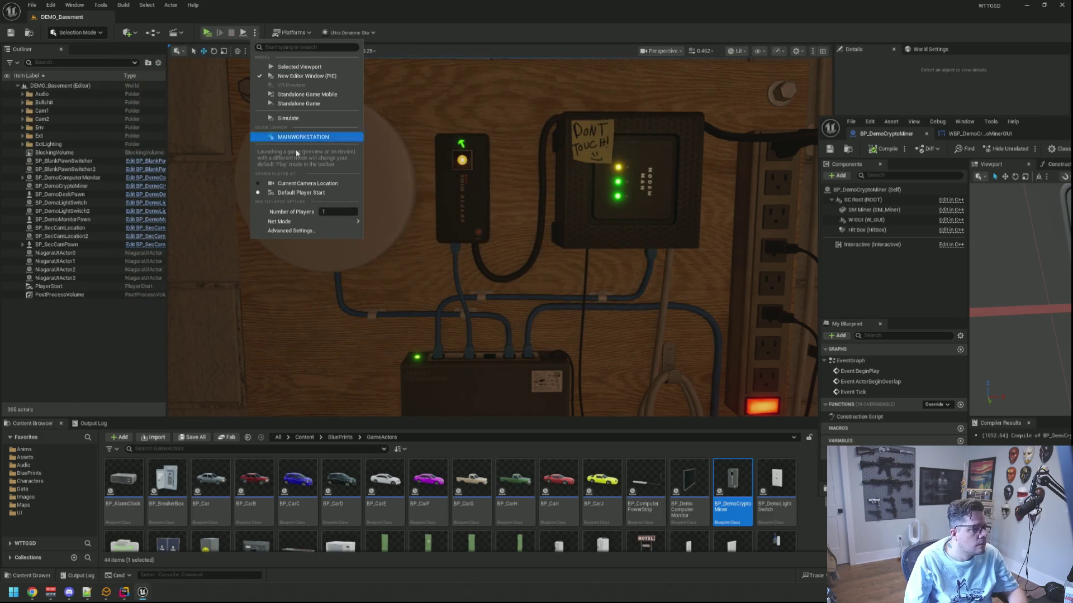
pyautogui.click(296, 232)
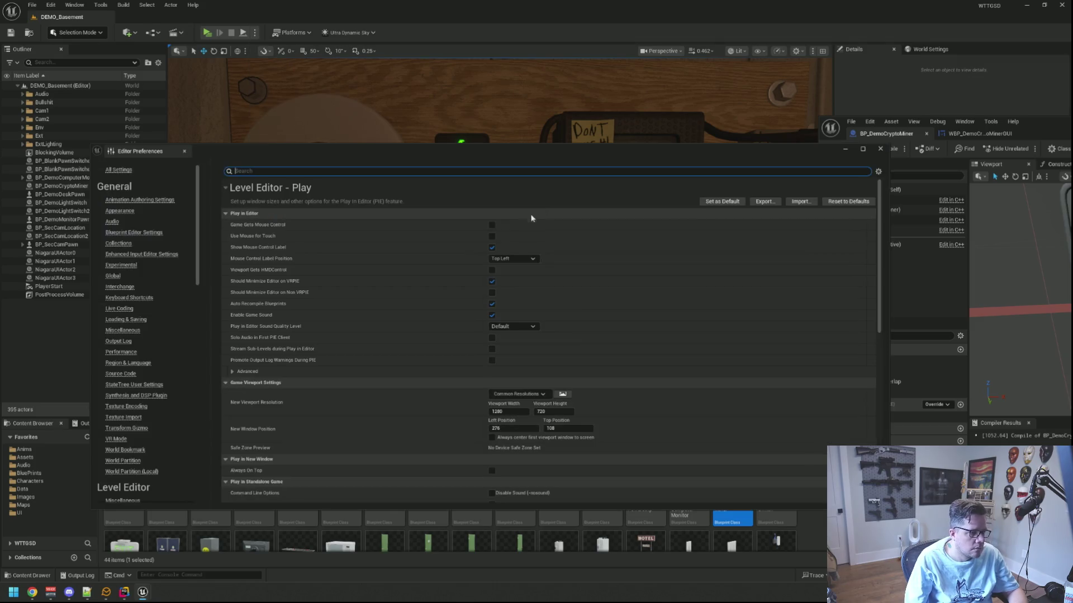
pyautogui.click(524, 412)
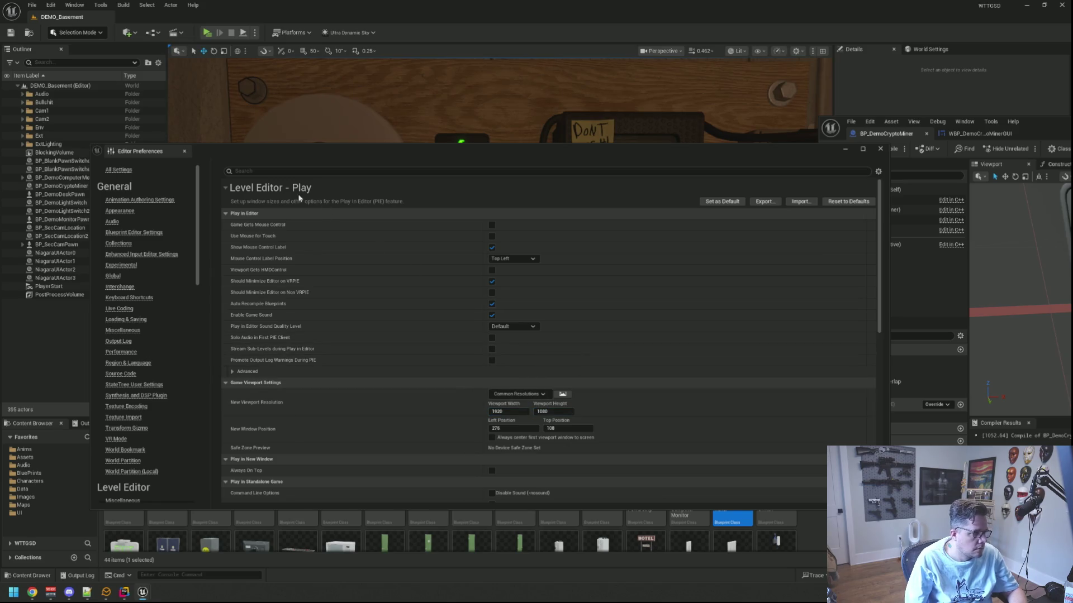
pyautogui.click(185, 150)
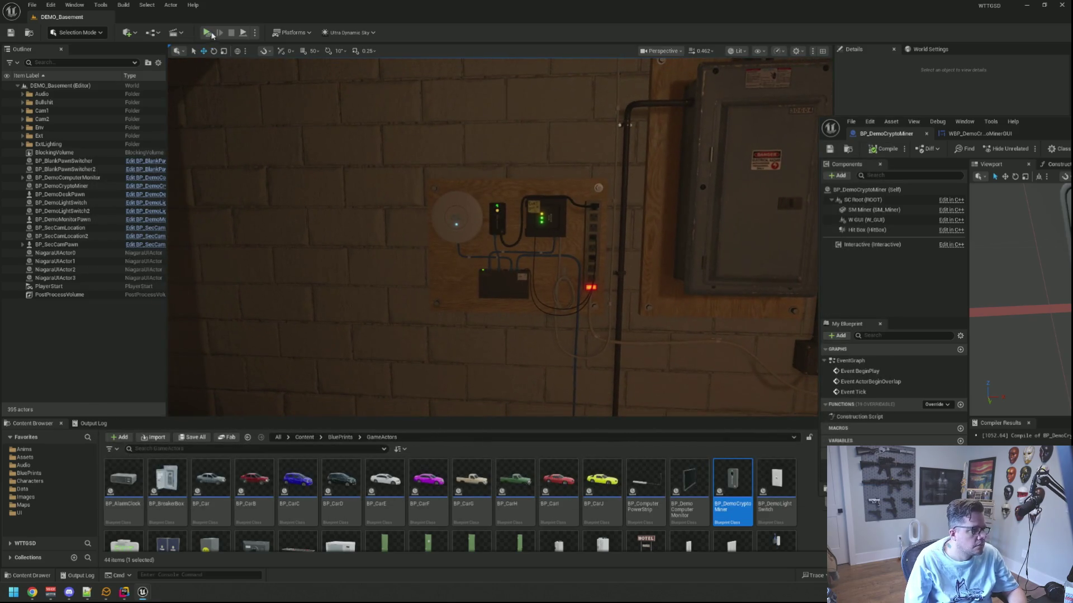
pyautogui.hotkey('alt', 'p')
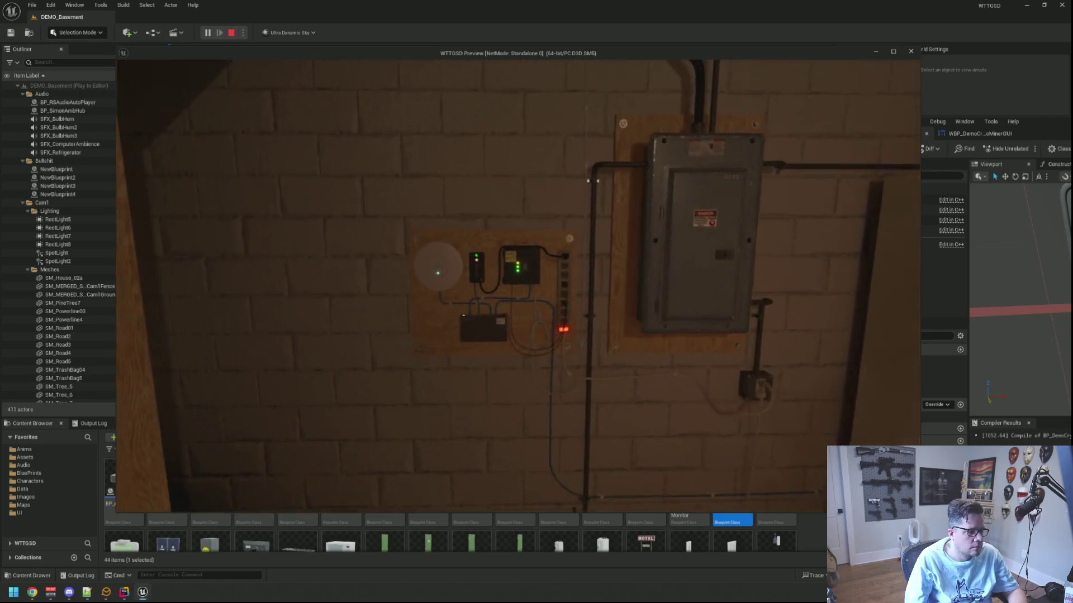
pyautogui.press('Escape')
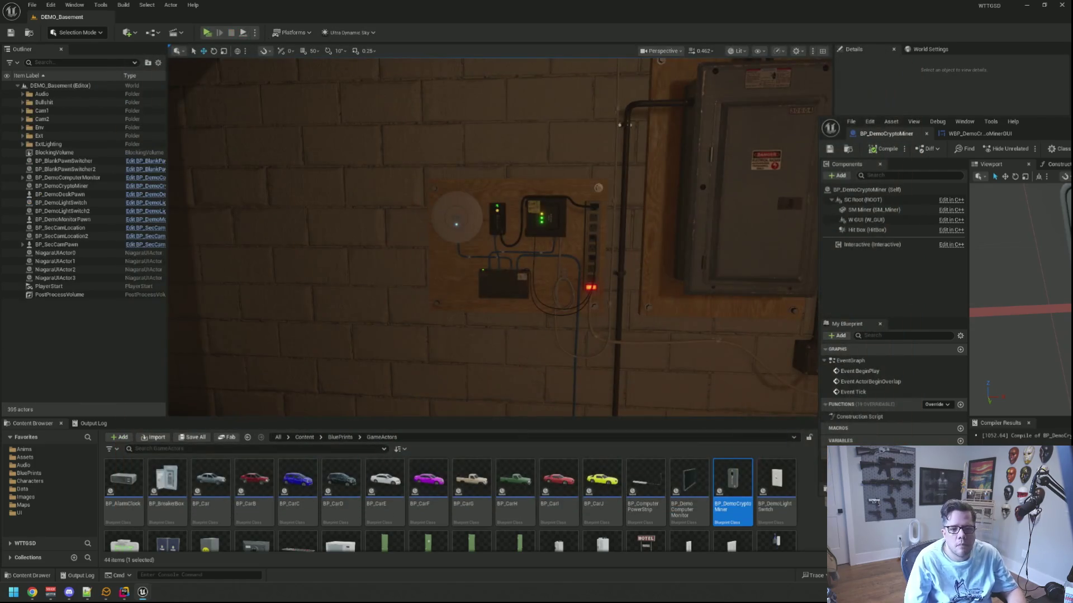
pyautogui.moveTo(1067, 127)
pyautogui.mouseDown()
pyautogui.moveTo(609, 65)
pyautogui.moveTo(557, 16)
pyautogui.moveTo(573, 26)
pyautogui.mouseUp()
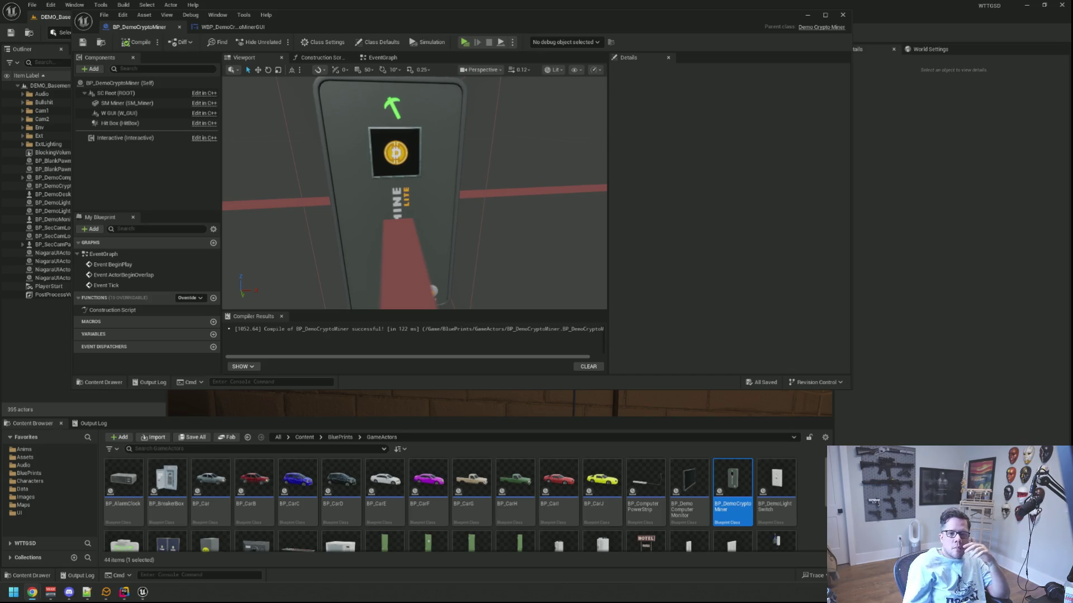
# - Switch to the WBP_DemoCryptoMinerGUI widget to see its coin image in the designer
pyautogui.click(230, 28)
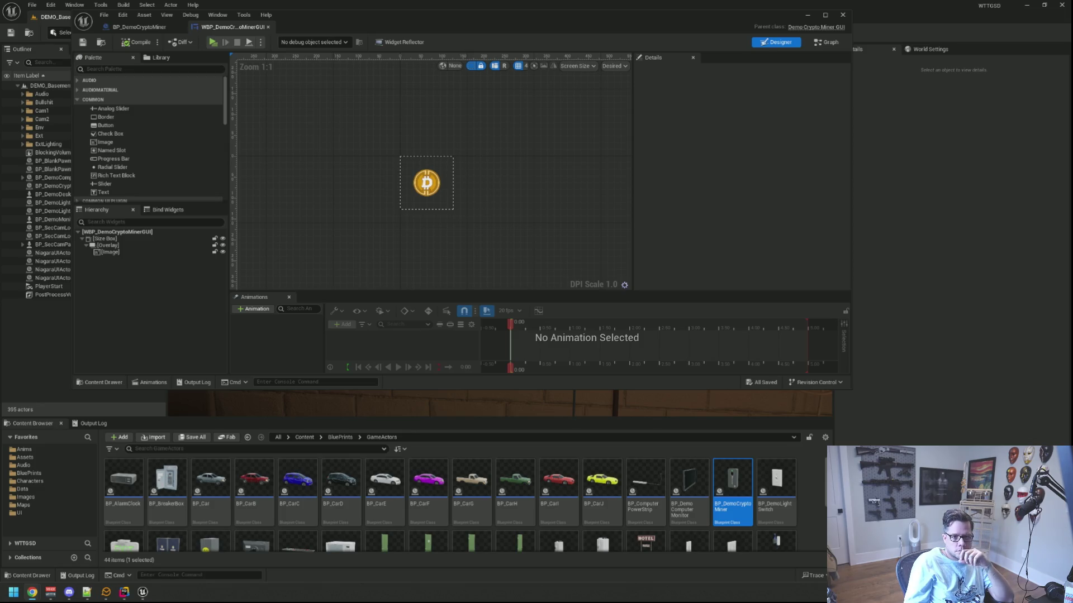
# - Zoom to the coin, confirm the Overlay is 128 × 128, then open the Start menu
pyautogui.moveTo(519, 162); pyautogui.dragTo(532, 180)
pyautogui.scroll(1, 505, 184)
pyautogui.scroll(1, 532, 179)
pyautogui.scroll(1, 541, 182)
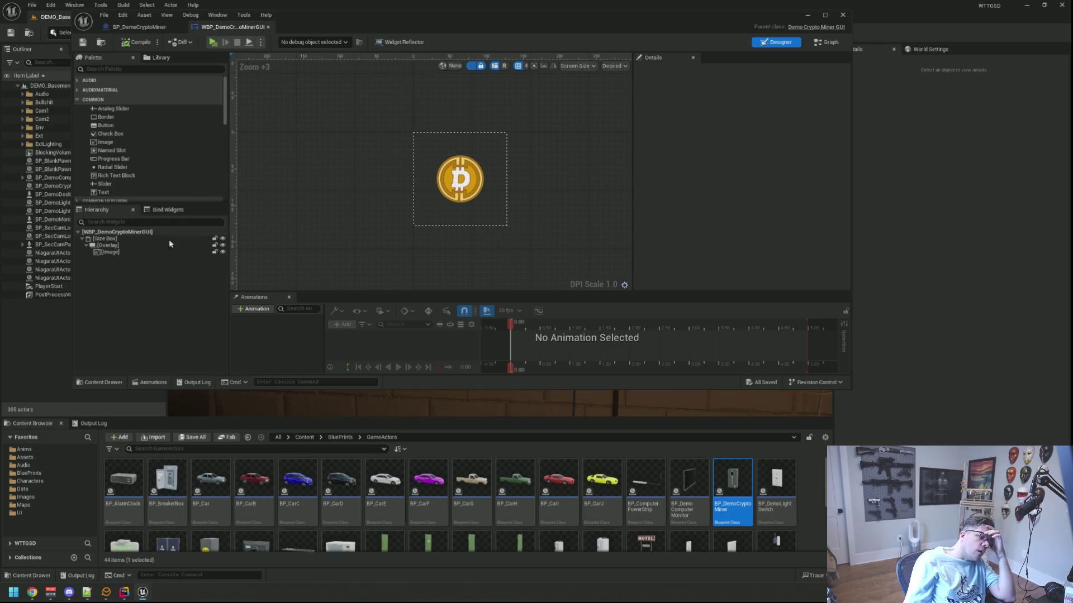
pyautogui.click(144, 246)
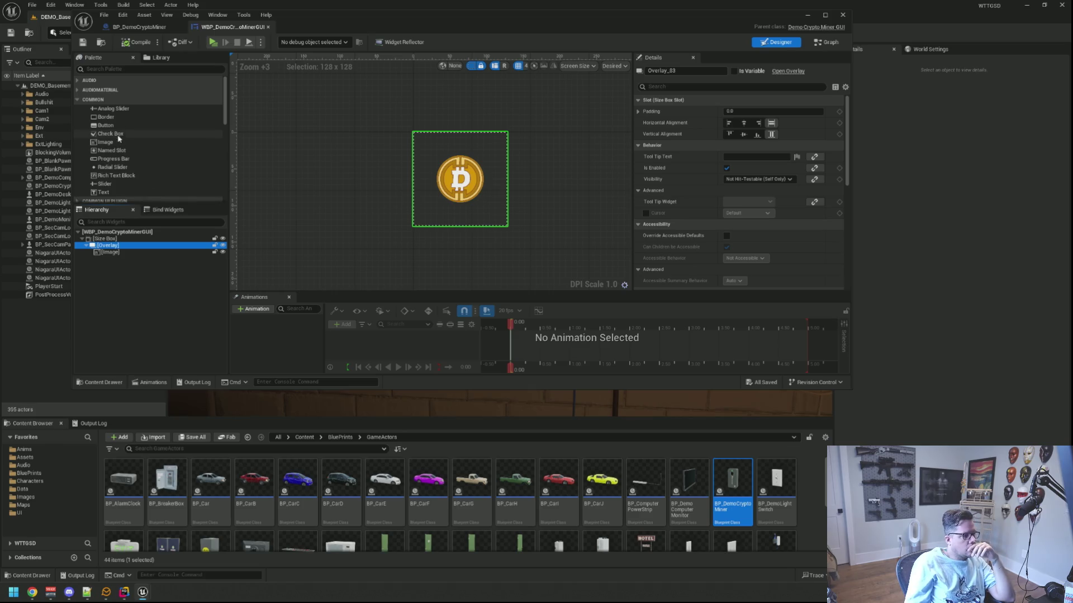
pyautogui.click(381, 179)
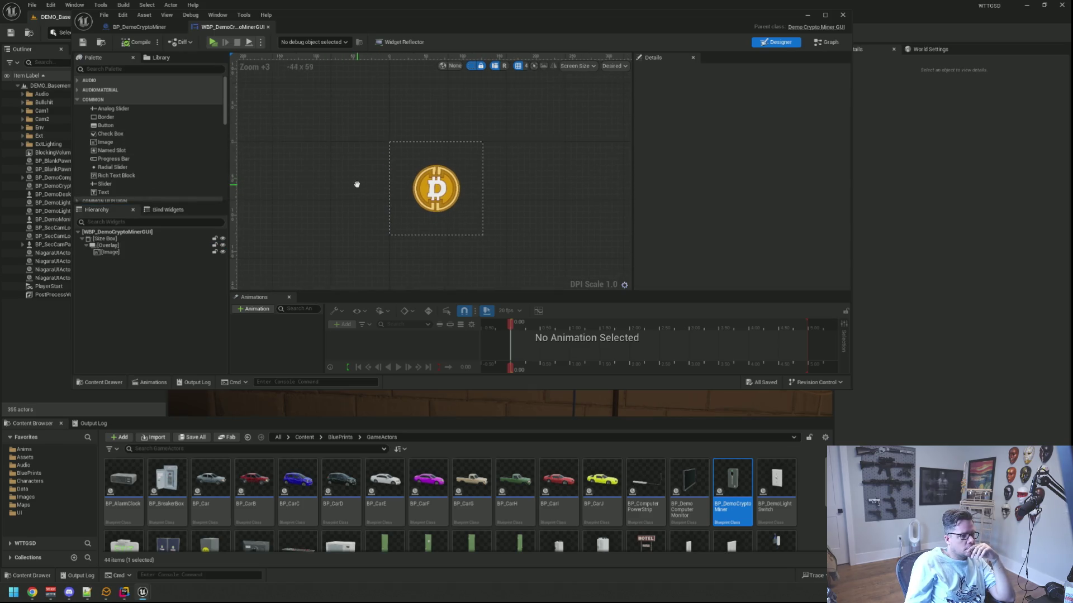
pyautogui.scroll(-3, 140, 163)
pyautogui.scroll(3, 138, 160)
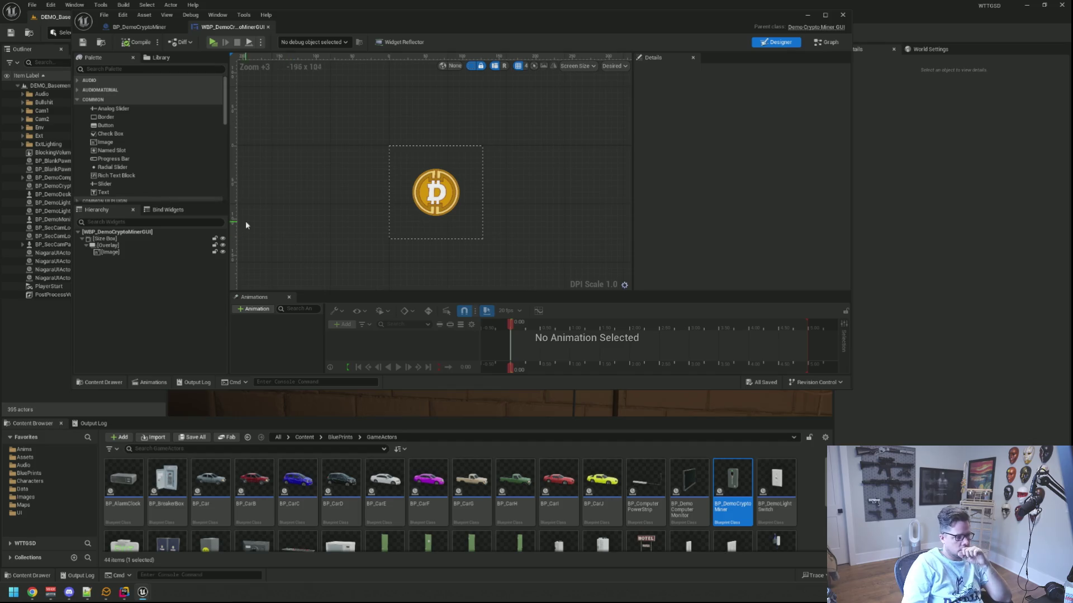
pyautogui.press('super')
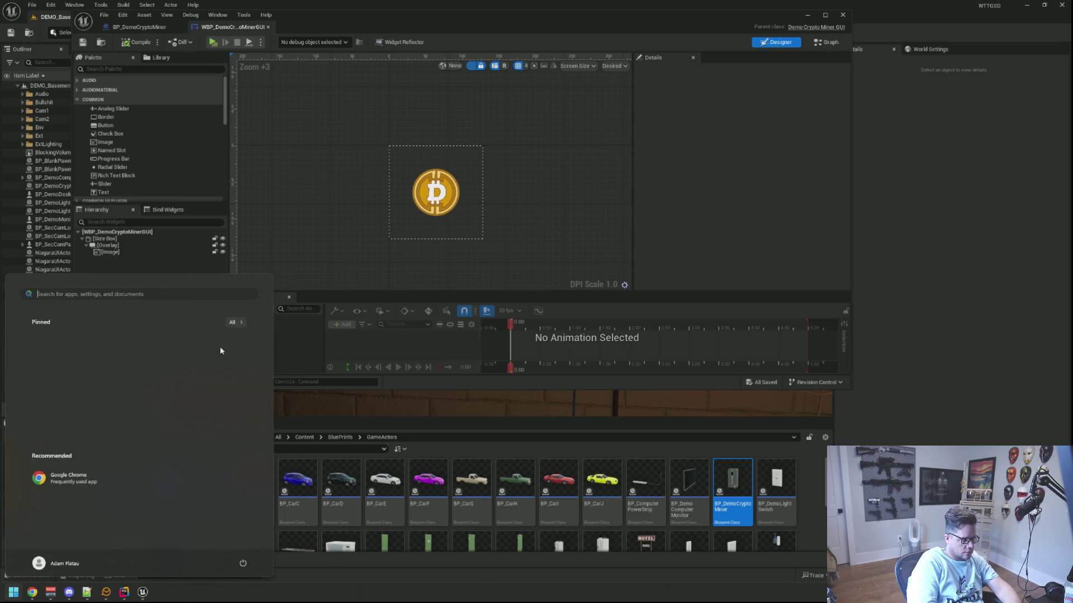
# - Launch Adobe Photoshop by searching 'pho' from the Start menu
pyautogui.write('pho')
pyautogui.press('Return')
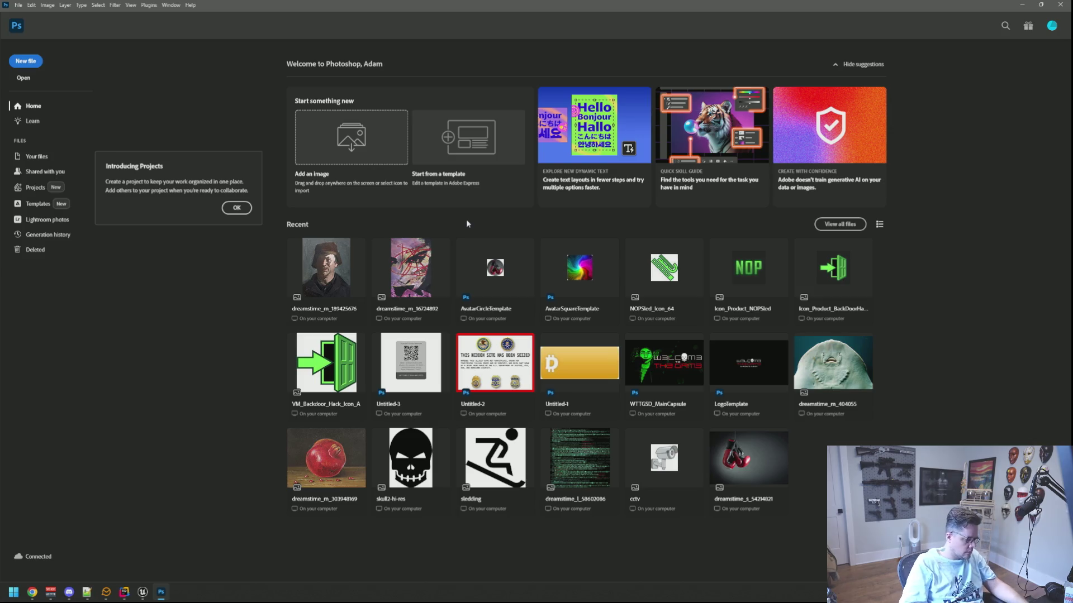
# - Create a new 128 × 128 pixel transparent document
pyautogui.hotkey('ctrl', 'n')
pyautogui.doubleClick(583, 255)
pyautogui.write('12')
pyautogui.press('Tab')
pyautogui.write('128')
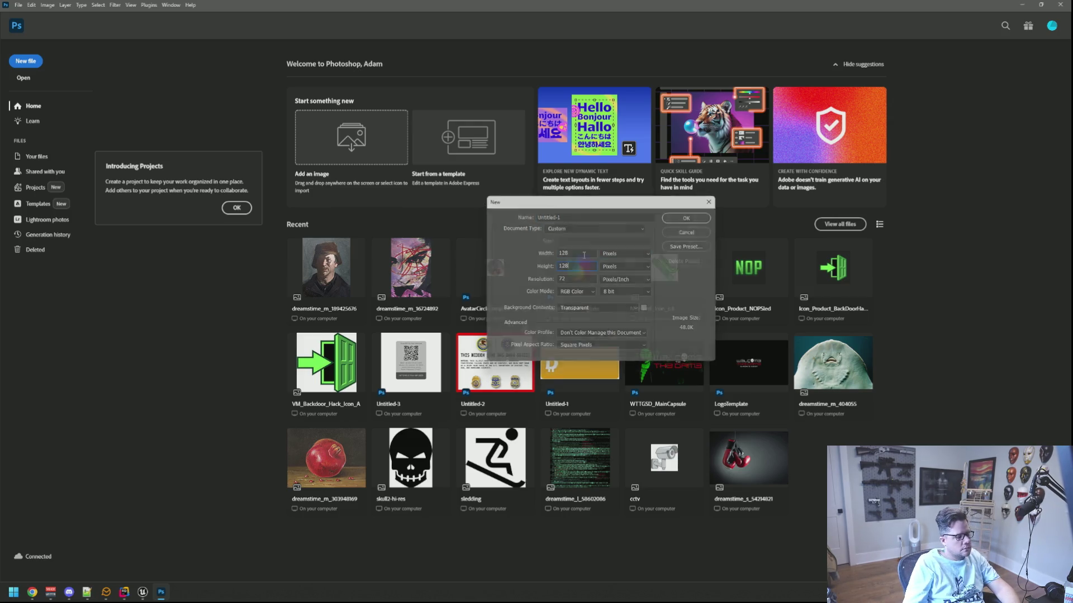
pyautogui.press('Return')
# - Enlarge and centre the Untitled-1 window, and move the chat viewer card to the centre
pyautogui.moveTo(91, 95); pyautogui.dragTo(161, 161)
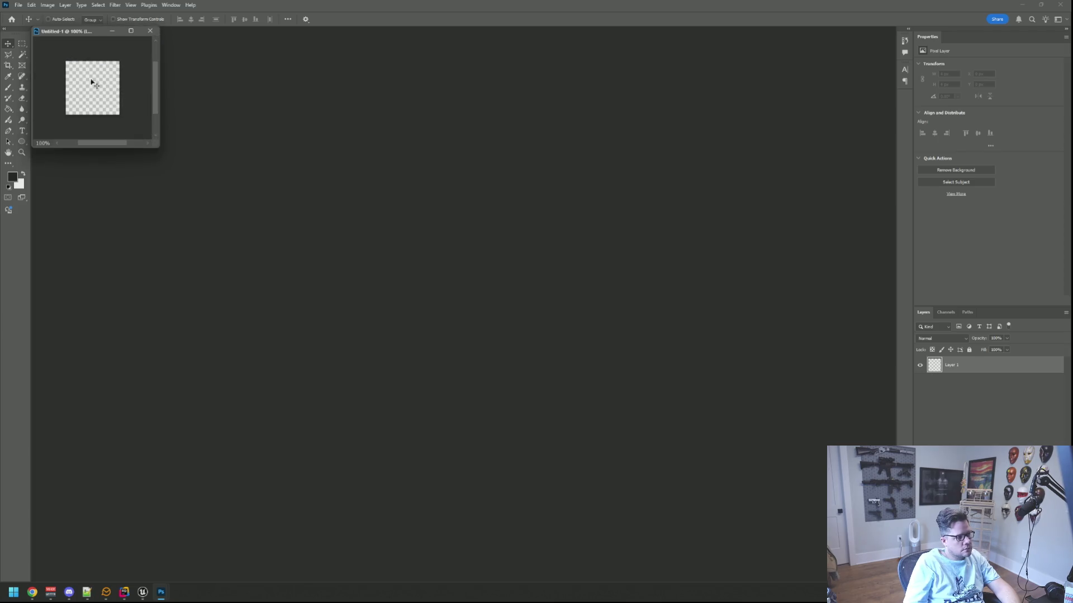
pyautogui.moveTo(76, 40)
pyautogui.mouseDown()
pyautogui.moveTo(294, 110)
pyautogui.moveTo(302, 129)
pyautogui.mouseUp()
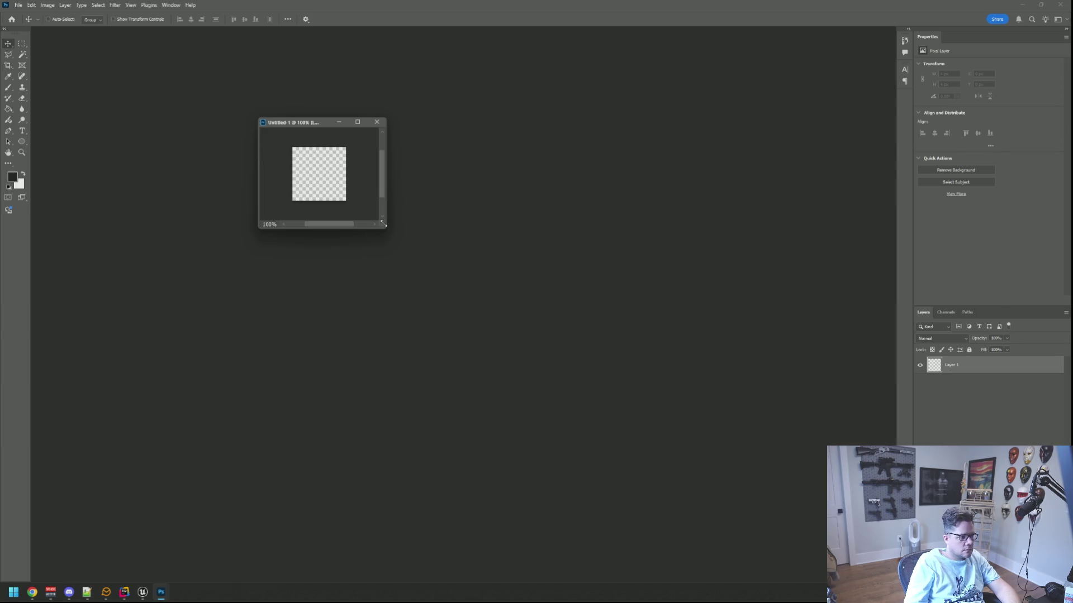
pyautogui.moveTo(383, 223); pyautogui.dragTo(479, 283)
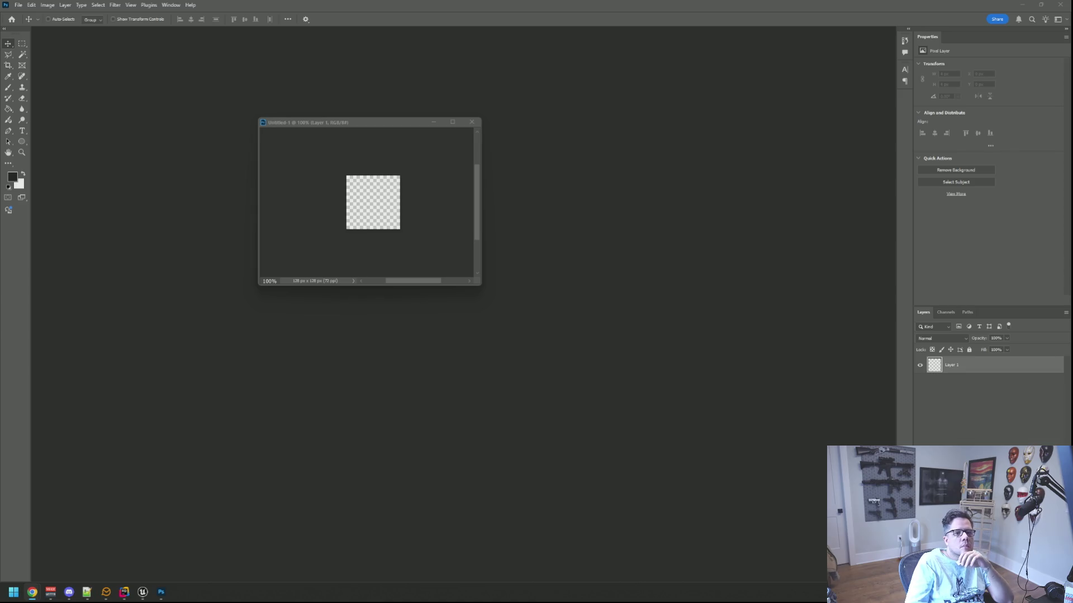
pyautogui.moveTo(911, 52)
pyautogui.mouseDown()
pyautogui.moveTo(505, 38)
pyautogui.moveTo(413, 21)
pyautogui.mouseUp()
# - Enlarge the Twitch viewer card and read through the chatter's messages
pyautogui.moveTo(497, 253); pyautogui.dragTo(647, 277)
pyautogui.tripleClick(582, 266)
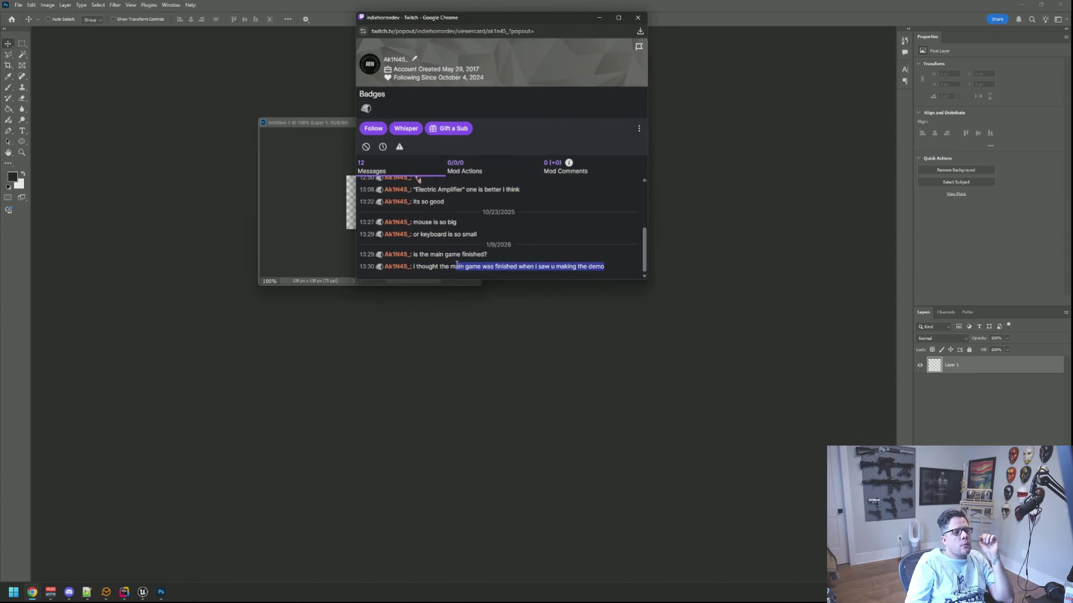
pyautogui.click(504, 264)
pyautogui.moveTo(601, 260); pyautogui.dragTo(523, 266)
pyautogui.click(539, 251)
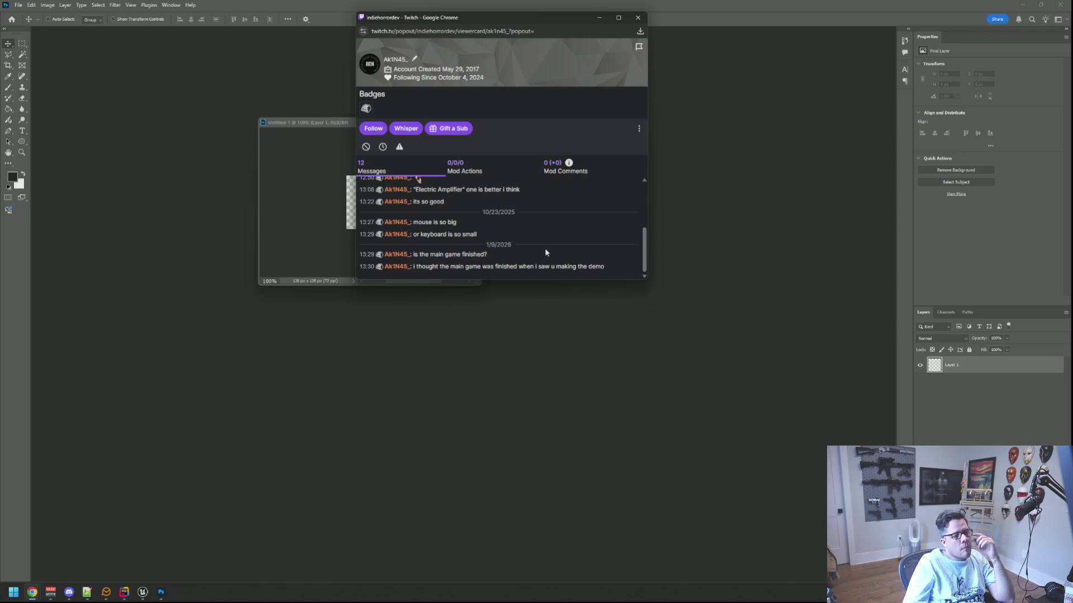
pyautogui.scroll(3, 548, 234)
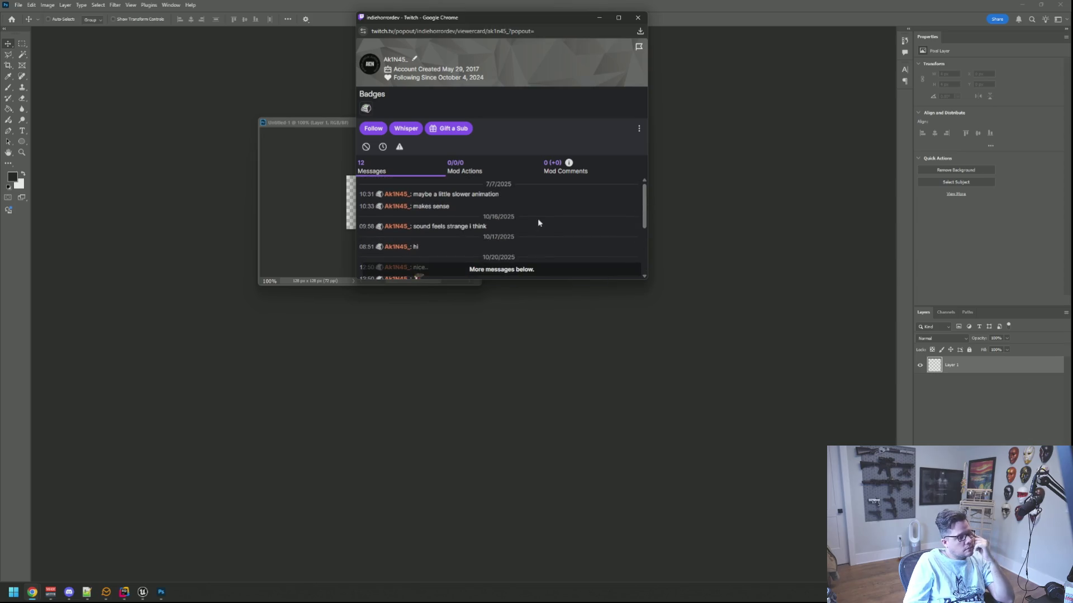
pyautogui.scroll(-3, 533, 225)
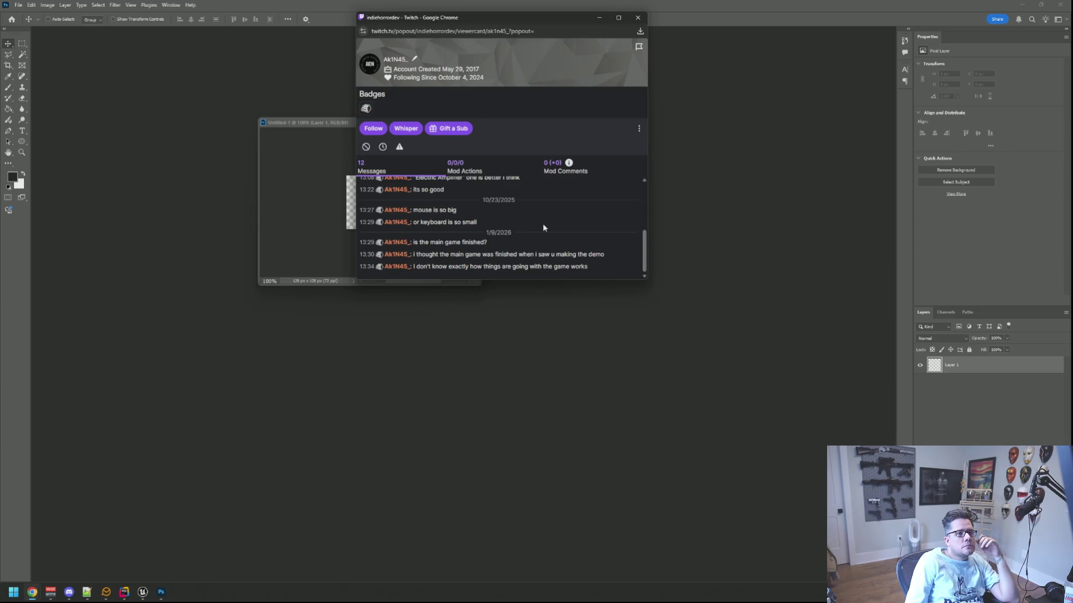
# - Review the newest messages, ban the chatter, and close the viewer card
pyautogui.moveTo(448, 266); pyautogui.dragTo(501, 266)
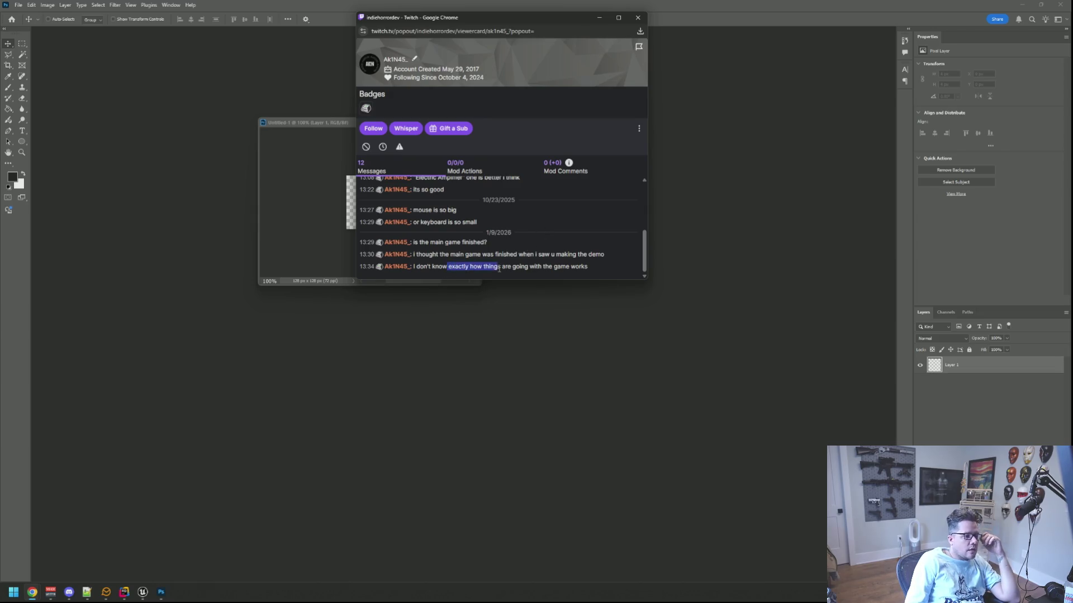
pyautogui.moveTo(588, 266); pyautogui.dragTo(552, 266)
pyautogui.moveTo(441, 254); pyautogui.dragTo(548, 254)
pyautogui.click(448, 250)
pyautogui.moveTo(460, 242); pyautogui.dragTo(488, 242)
pyautogui.click(500, 246)
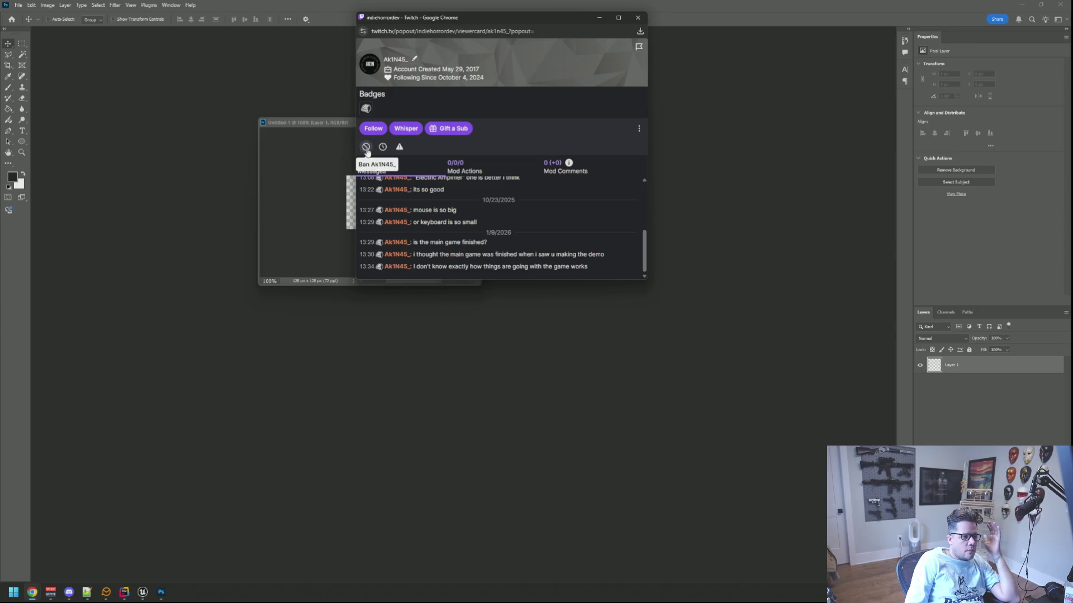
pyautogui.click(365, 147)
pyautogui.click(639, 19)
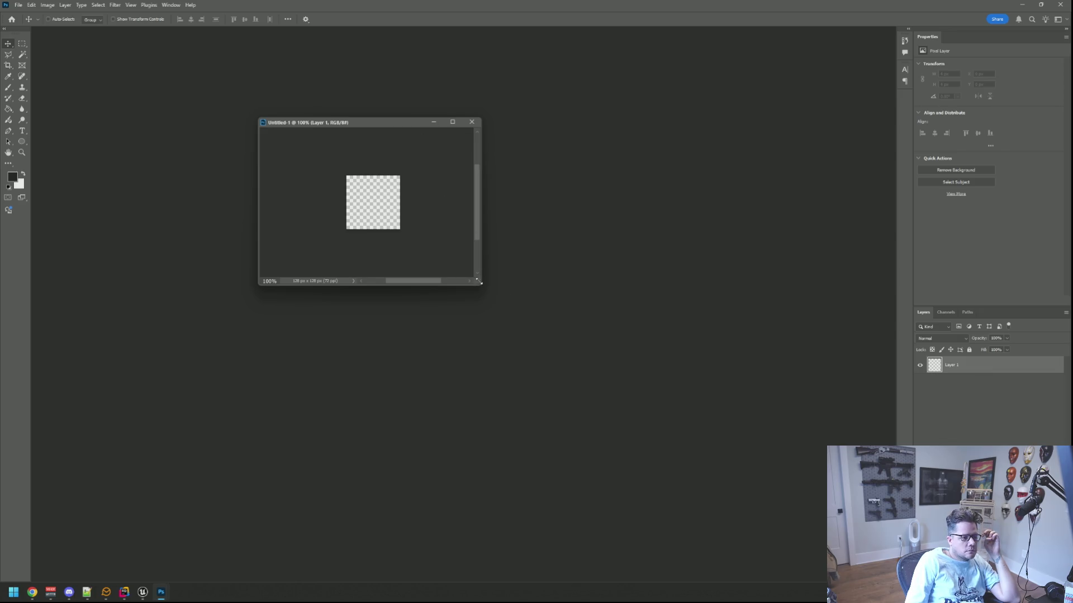
# - Adjust the blank canvas window, then choose File > Open in Photoshop
pyautogui.moveTo(480, 283); pyautogui.dragTo(515, 296)
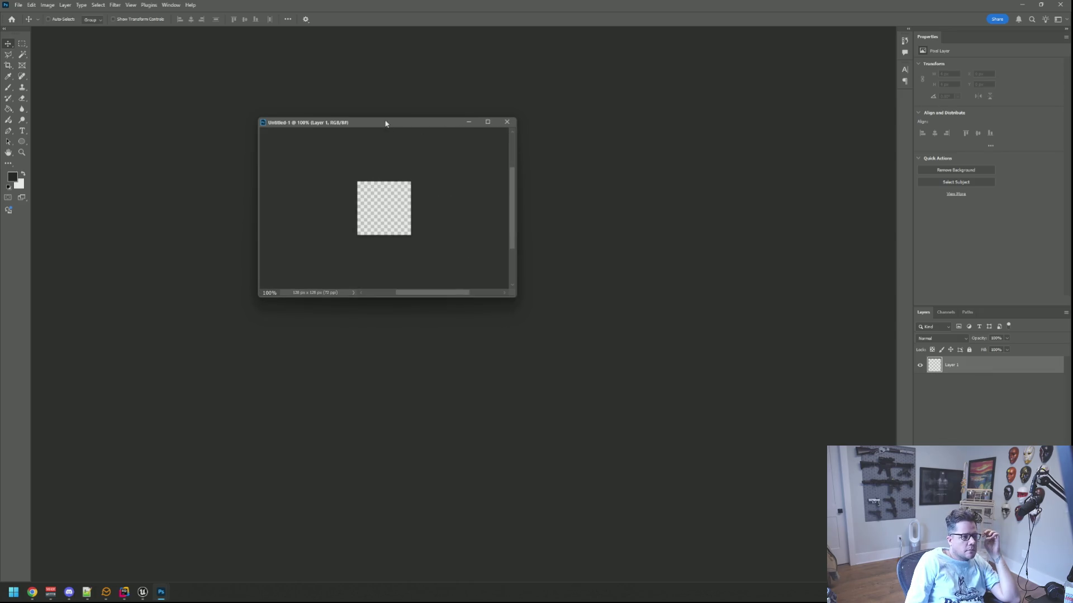
pyautogui.moveTo(386, 124); pyautogui.dragTo(393, 126)
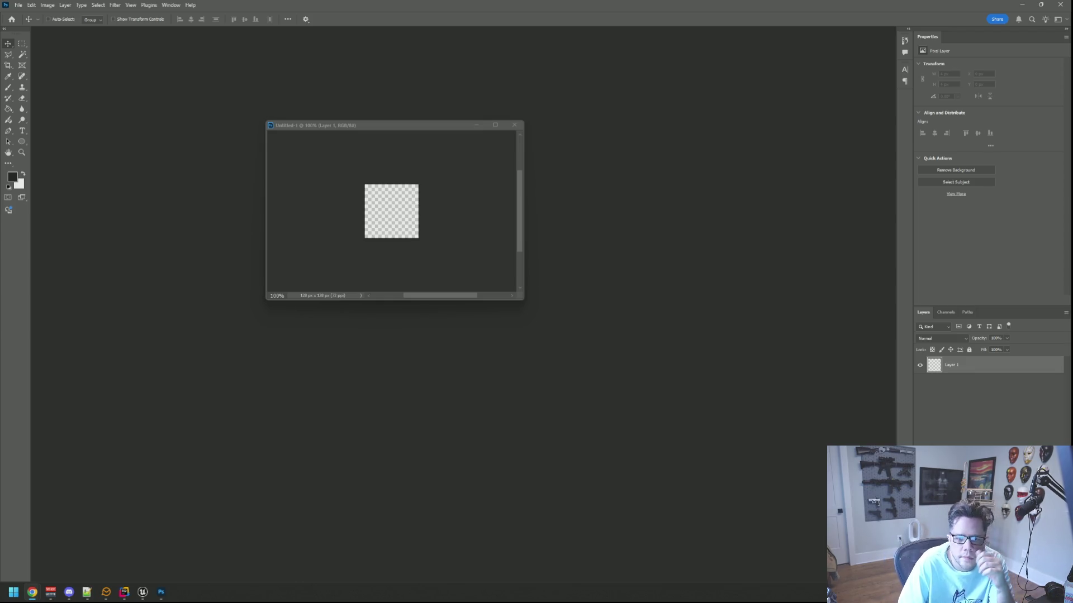
pyautogui.click(590, 184)
pyautogui.click(23, 6)
pyautogui.click(33, 23)
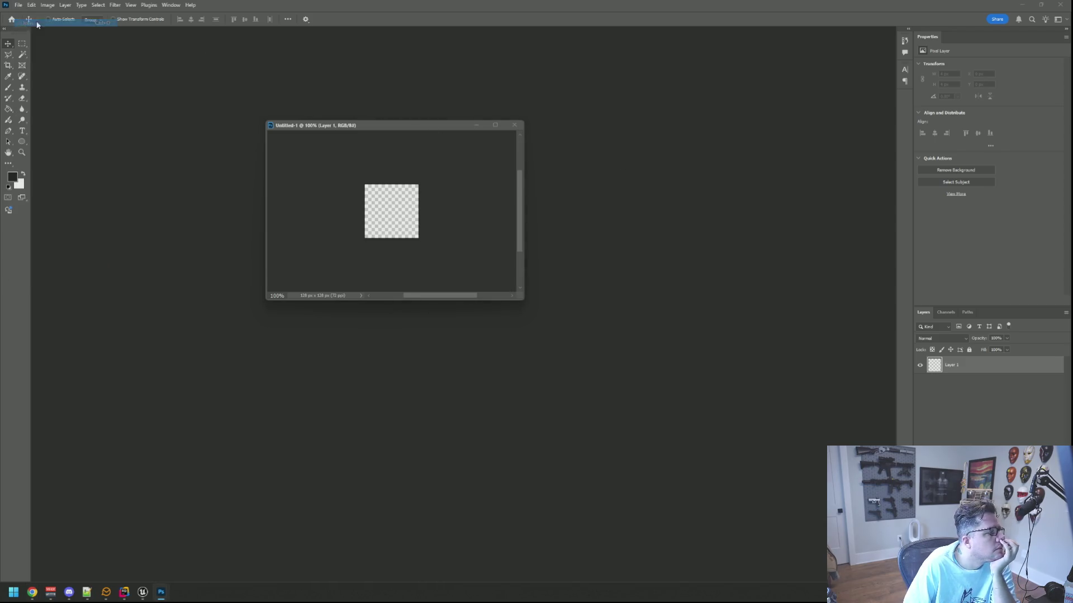
pyautogui.scroll(-2, 306, 100)
pyautogui.scroll(2, 301, 104)
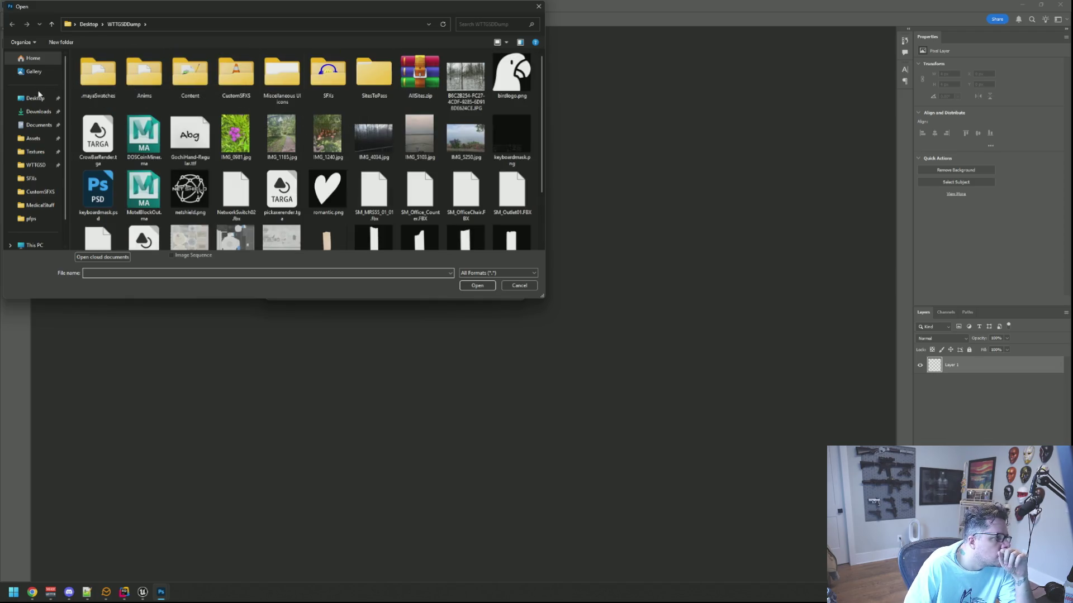
# - Browse from Desktop through Live Projects > WTTGSD > WTTGSD into the Content folder
pyautogui.click(39, 98)
pyautogui.moveTo(228, 3)
pyautogui.mouseDown()
pyautogui.moveTo(468, 122)
pyautogui.moveTo(460, 140)
pyautogui.mouseUp()
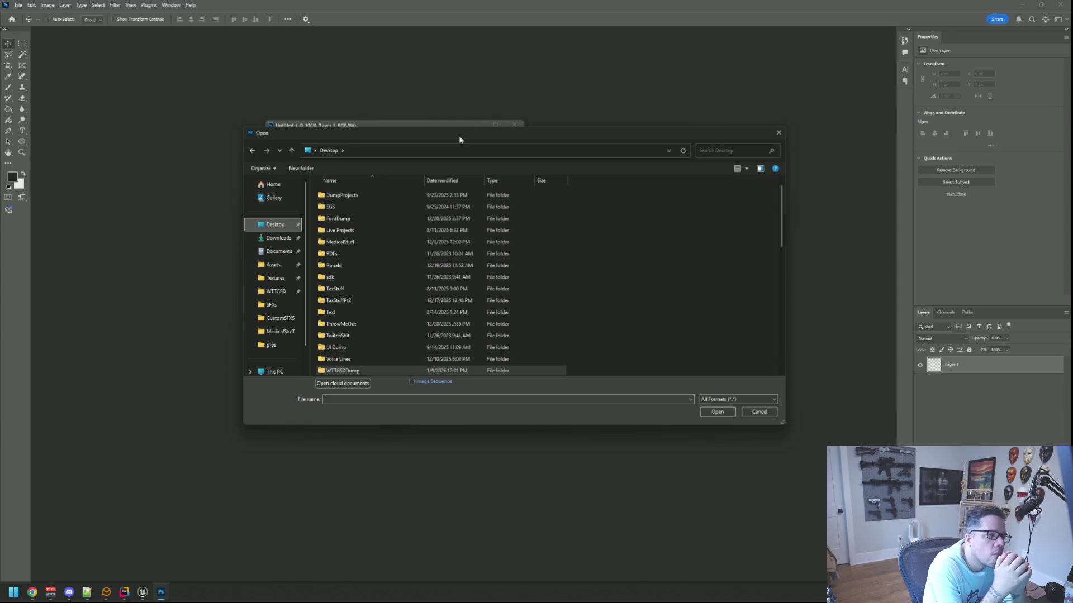
pyautogui.scroll(-7, 396, 240)
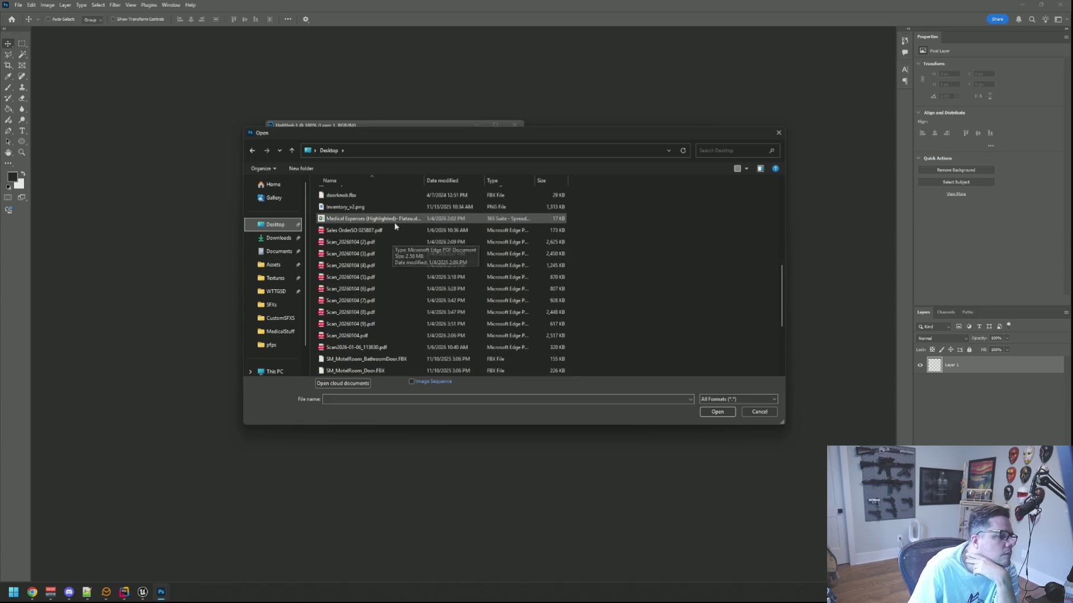
pyautogui.scroll(7, 398, 220)
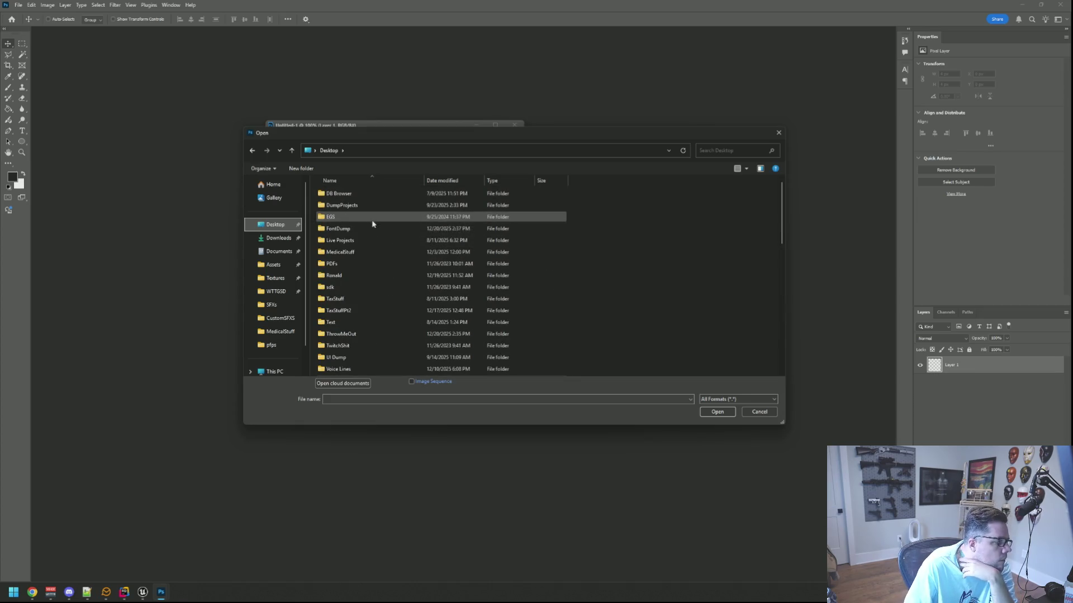
pyautogui.doubleClick(376, 241)
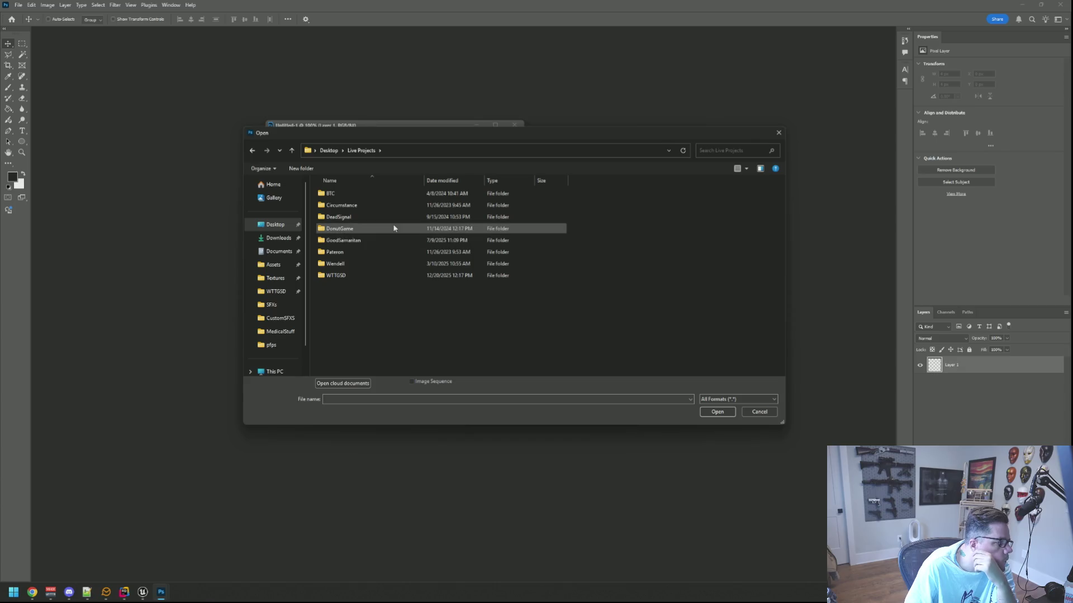
pyautogui.doubleClick(369, 274)
pyautogui.doubleClick(395, 240)
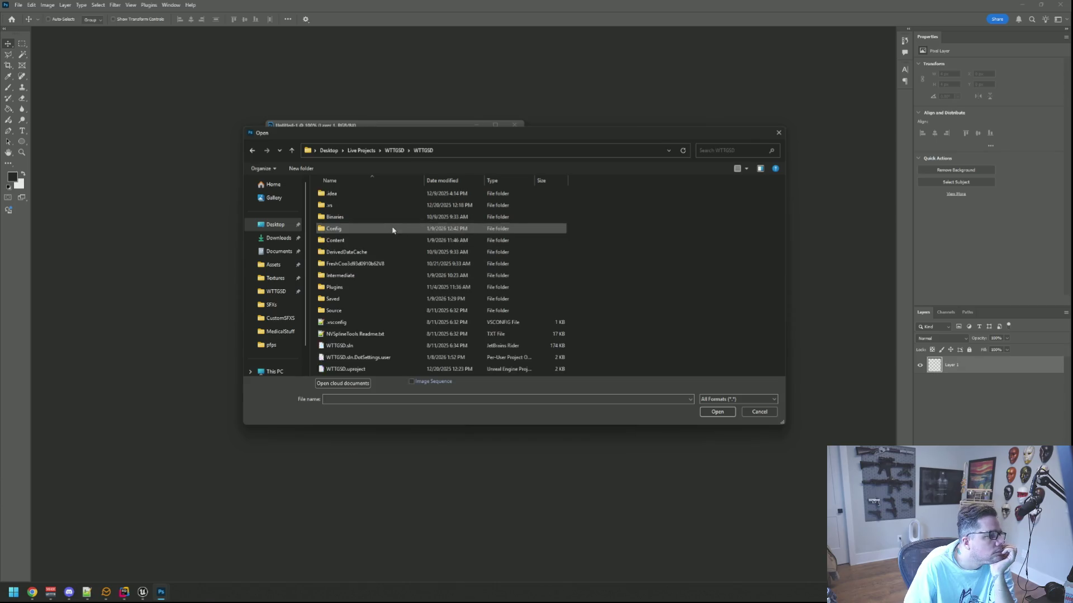
pyautogui.doubleClick(385, 241)
# - Go into Images > UI > Desktop and open Icon_DOSCoin.png
pyautogui.scroll(-5, 369, 257)
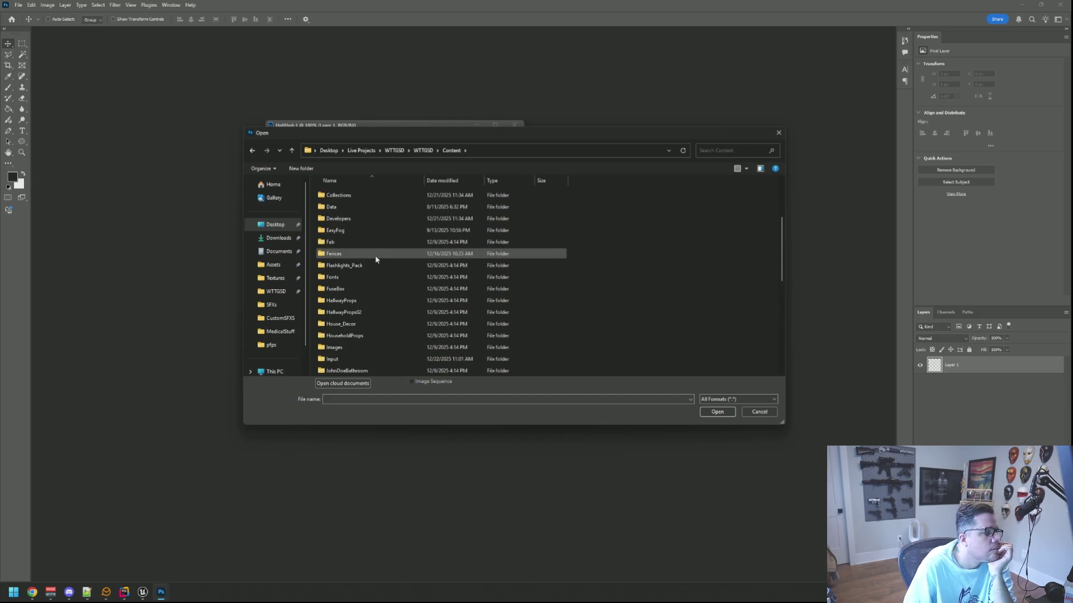
pyautogui.doubleClick(366, 276)
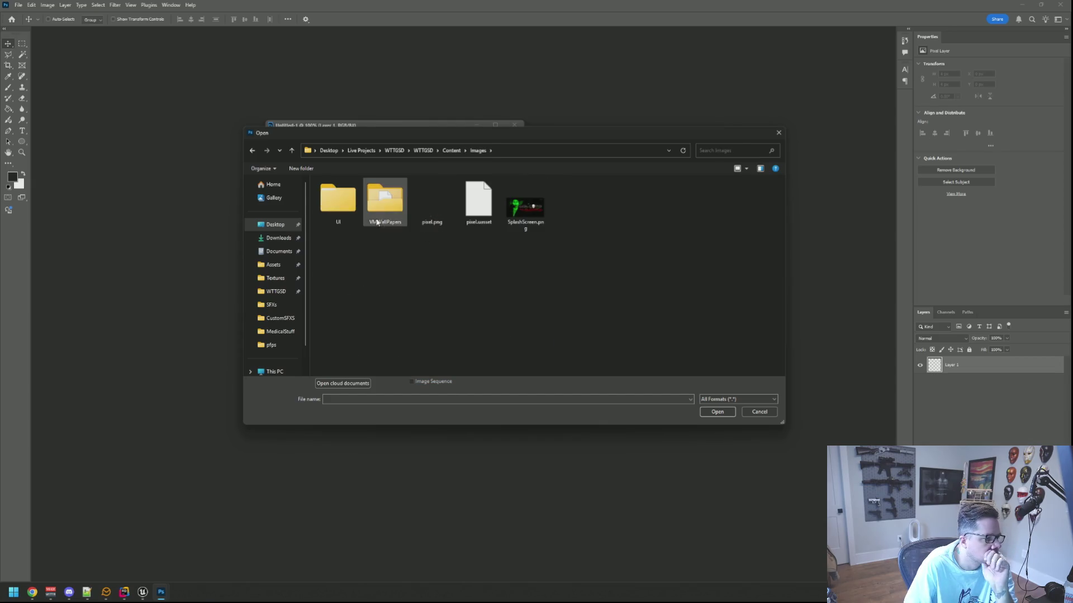
pyautogui.doubleClick(339, 196)
pyautogui.doubleClick(358, 216)
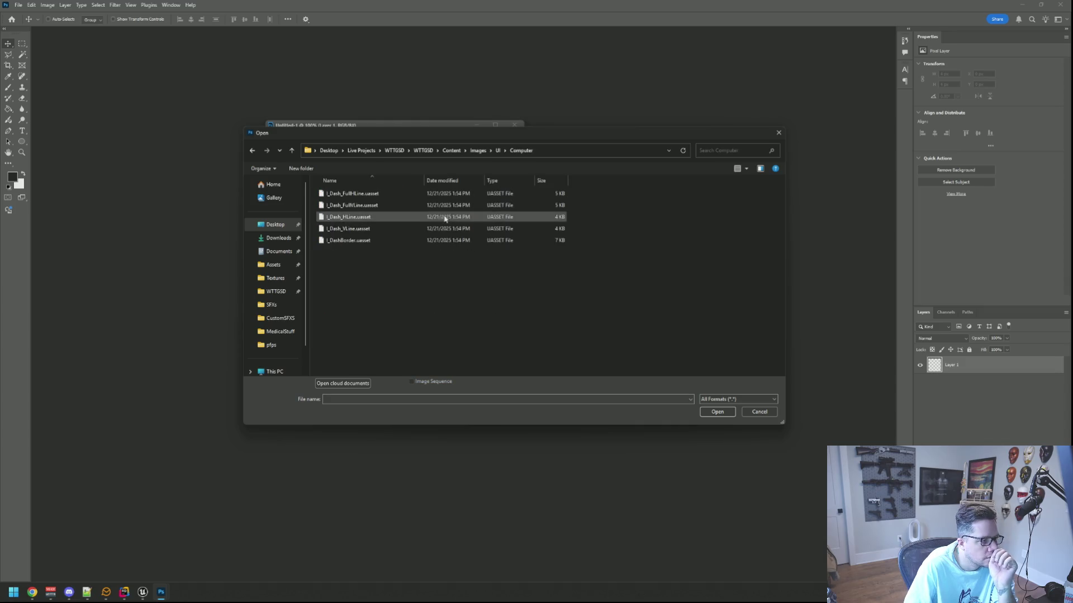
pyautogui.click(498, 152)
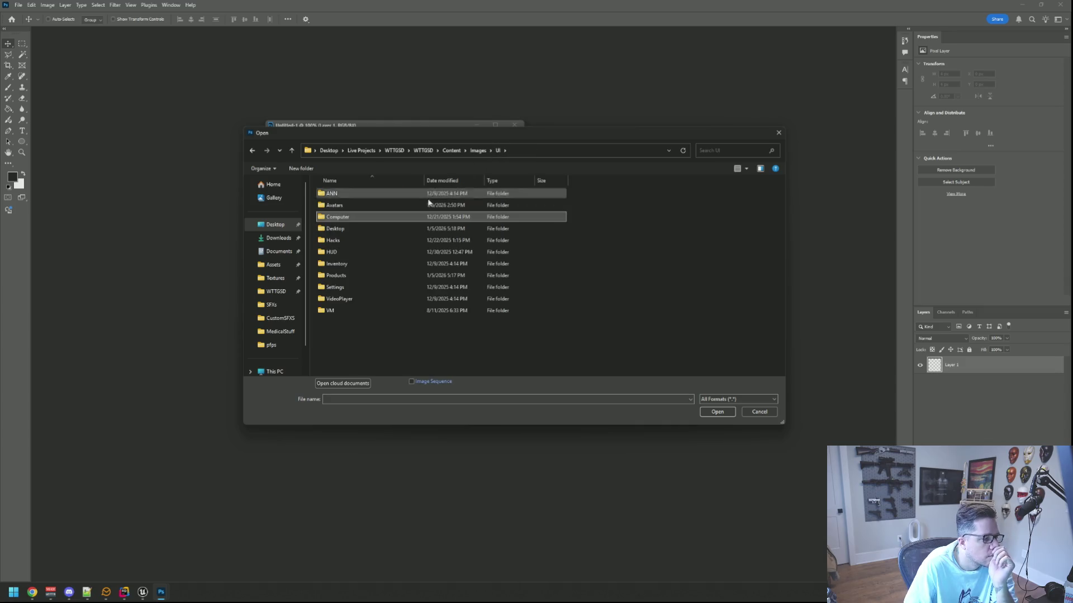
pyautogui.doubleClick(358, 229)
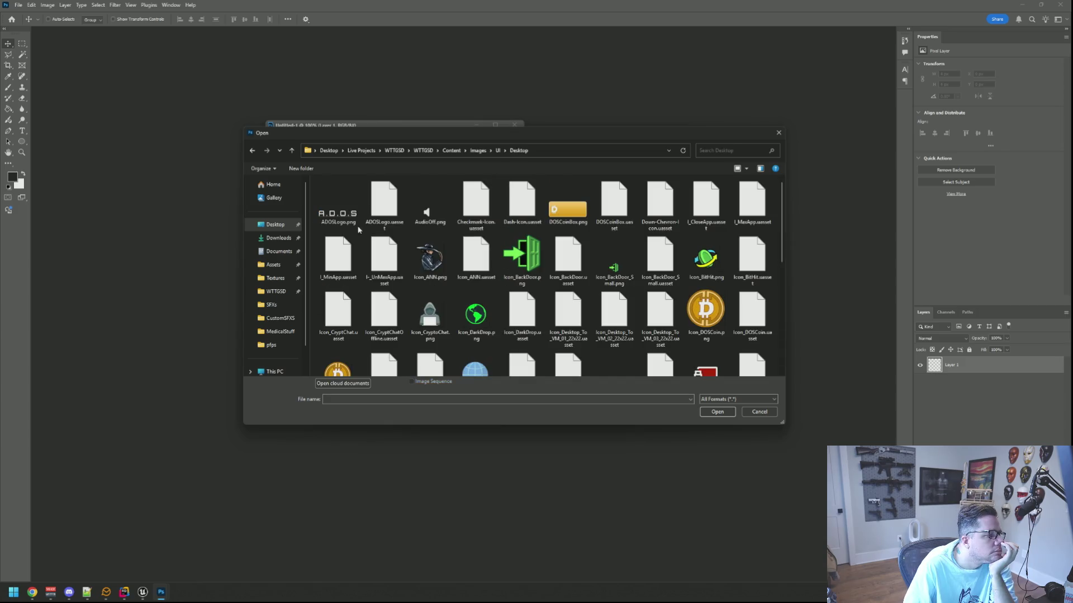
pyautogui.doubleClick(706, 311)
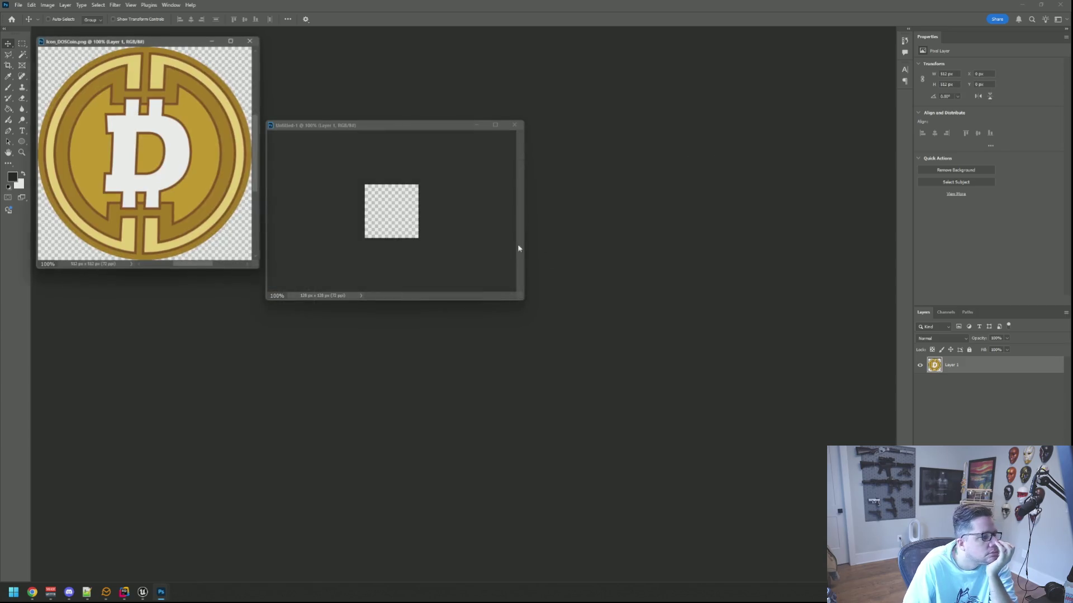
# - Enlarge the Icon_DOSCoin window, move Untitled-1 aside, and drag the coin layer down-right
pyautogui.moveTo(255, 262); pyautogui.dragTo(272, 277)
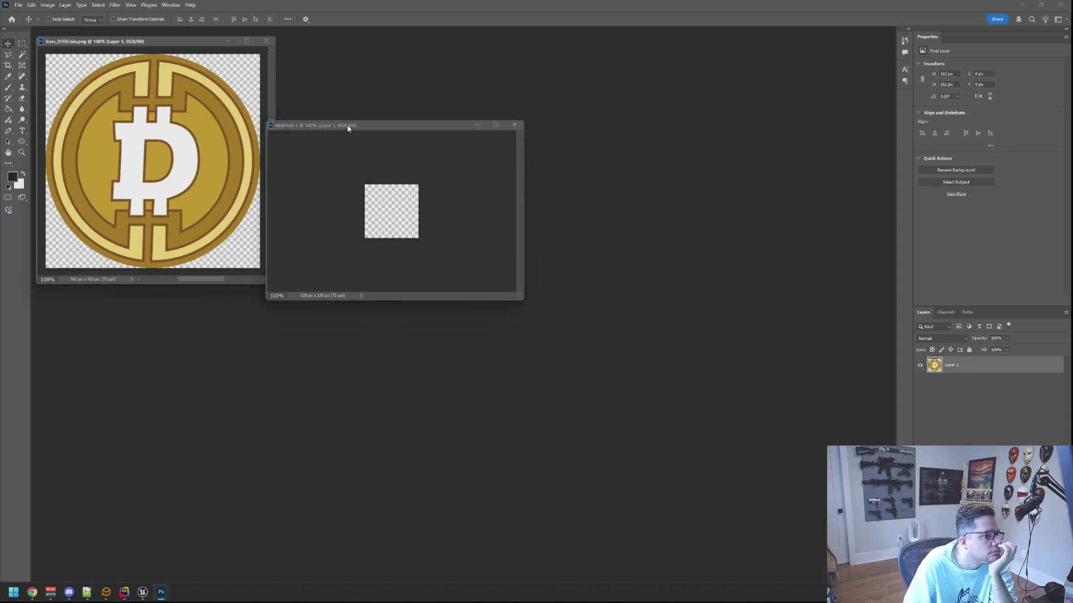
pyautogui.moveTo(347, 129); pyautogui.dragTo(529, 161)
pyautogui.moveTo(190, 137)
pyautogui.mouseDown()
pyautogui.moveTo(553, 247)
pyautogui.moveTo(221, 159)
pyautogui.mouseUp()
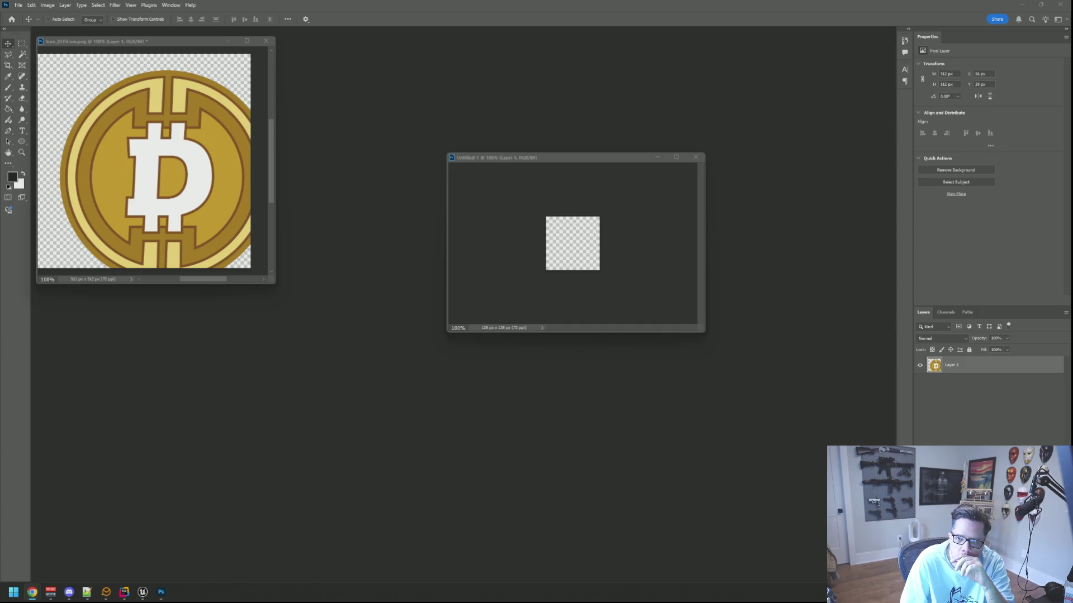
# - Open miner.png and copy its coin-and-pickaxe art into Untitled-1 as Layer 2
pyautogui.moveTo(873, 244); pyautogui.dragTo(723, 185)
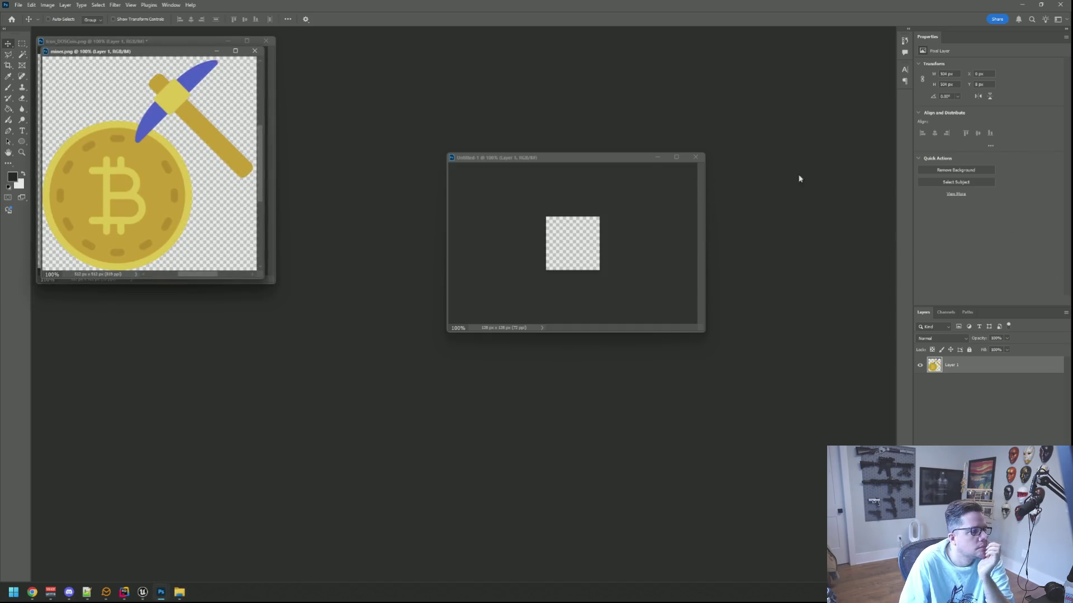
pyautogui.moveTo(151, 55)
pyautogui.mouseDown()
pyautogui.moveTo(311, 121)
pyautogui.moveTo(387, 125)
pyautogui.mouseUp()
pyautogui.moveTo(489, 341)
pyautogui.mouseDown()
pyautogui.moveTo(503, 359)
pyautogui.moveTo(555, 377)
pyautogui.mouseUp()
pyautogui.moveTo(398, 260)
pyautogui.mouseDown()
pyautogui.moveTo(452, 273)
pyautogui.moveTo(578, 245)
pyautogui.mouseUp()
pyautogui.moveTo(575, 163); pyautogui.dragTo(530, 146)
pyautogui.moveTo(658, 313); pyautogui.dragTo(741, 451)
# - Scale the miner art down to 83×83 px, then nudge it 3 px right and 1 px down
pyautogui.hotkey('ctrl', 't')
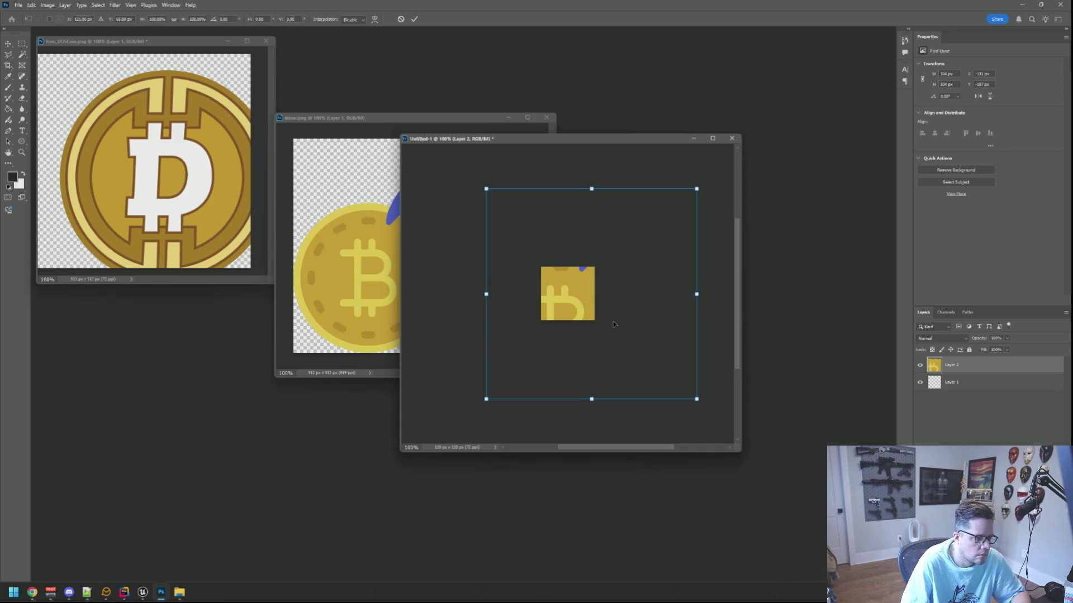
pyautogui.moveTo(593, 316)
pyautogui.mouseDown()
pyautogui.moveTo(545, 246)
pyautogui.moveTo(574, 295)
pyautogui.mouseUp()
pyautogui.scroll(5, 571, 293)
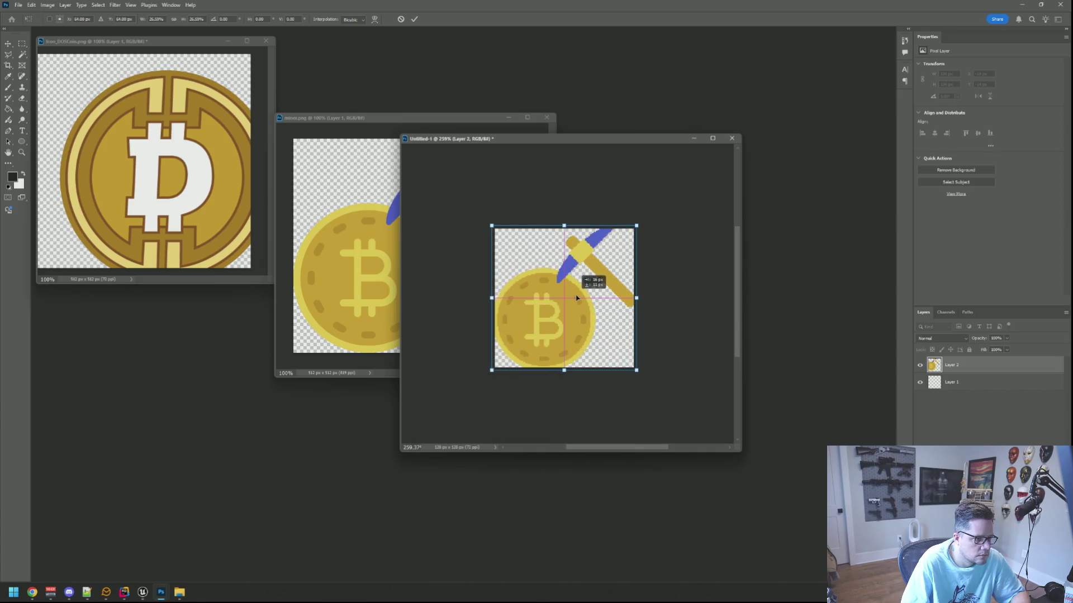
pyautogui.moveTo(635, 368)
pyautogui.mouseDown()
pyautogui.moveTo(558, 296)
pyautogui.moveTo(574, 300)
pyautogui.mouseUp()
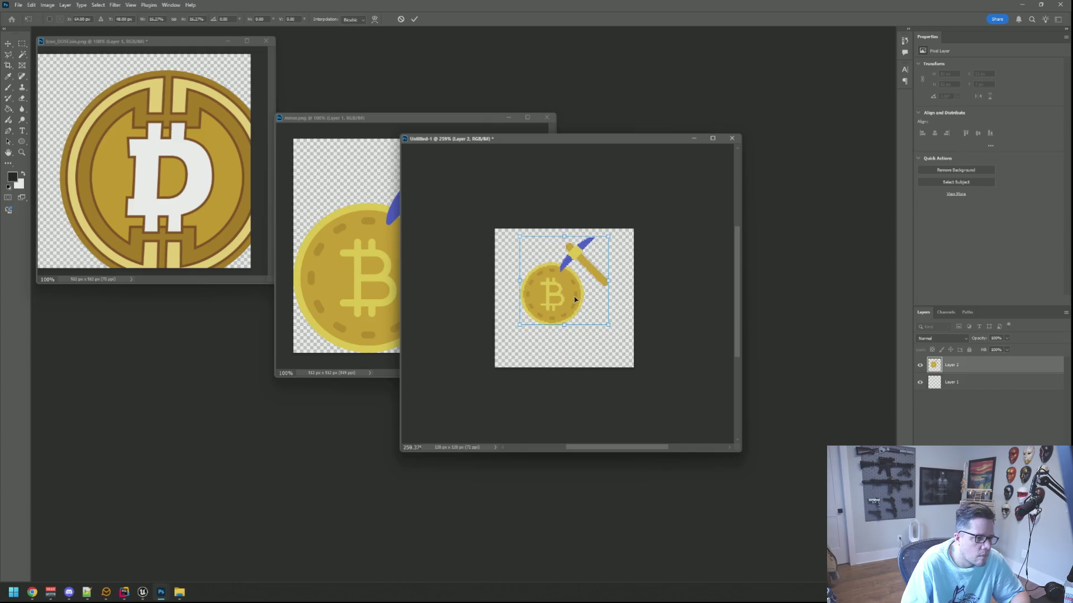
pyautogui.click(414, 19)
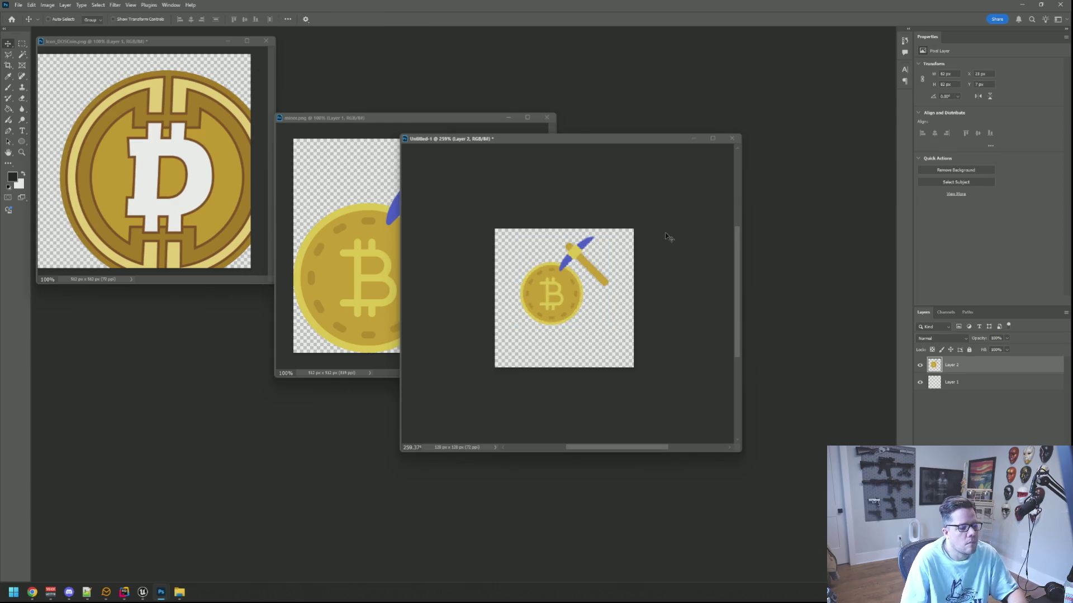
pyautogui.hotkey('ctrl', '1')
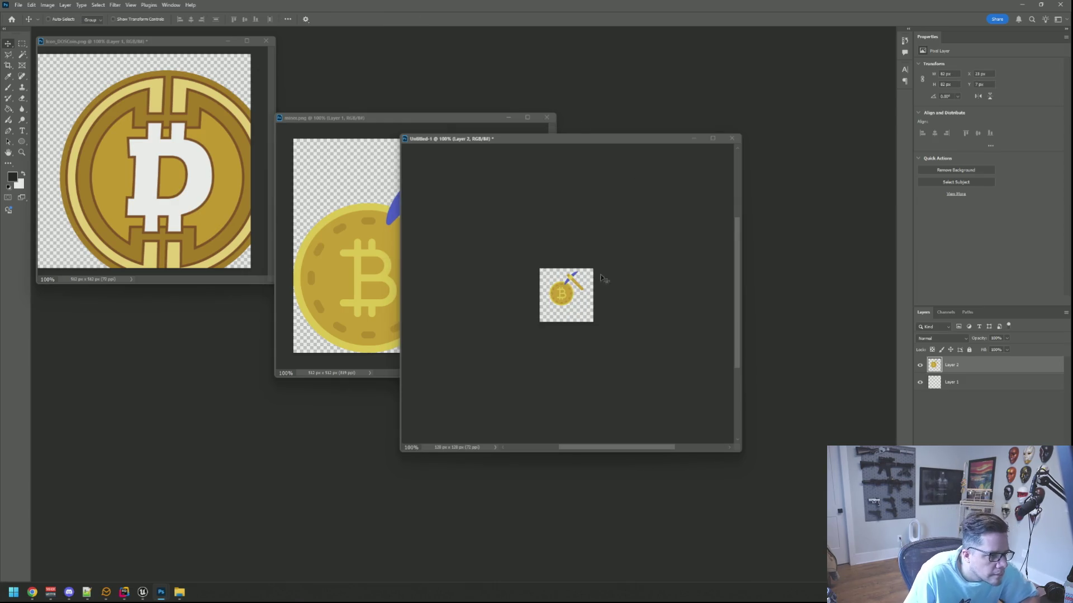
pyautogui.press('Right')
pyautogui.press('Right')
pyautogui.press('Right')
pyautogui.press('Right')
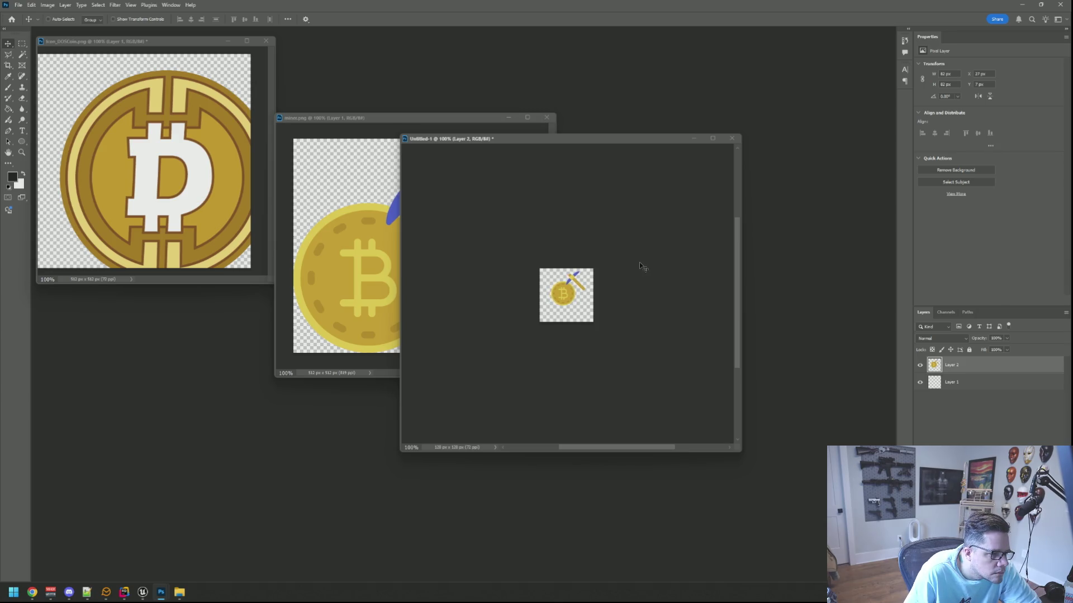
pyautogui.press('Down')
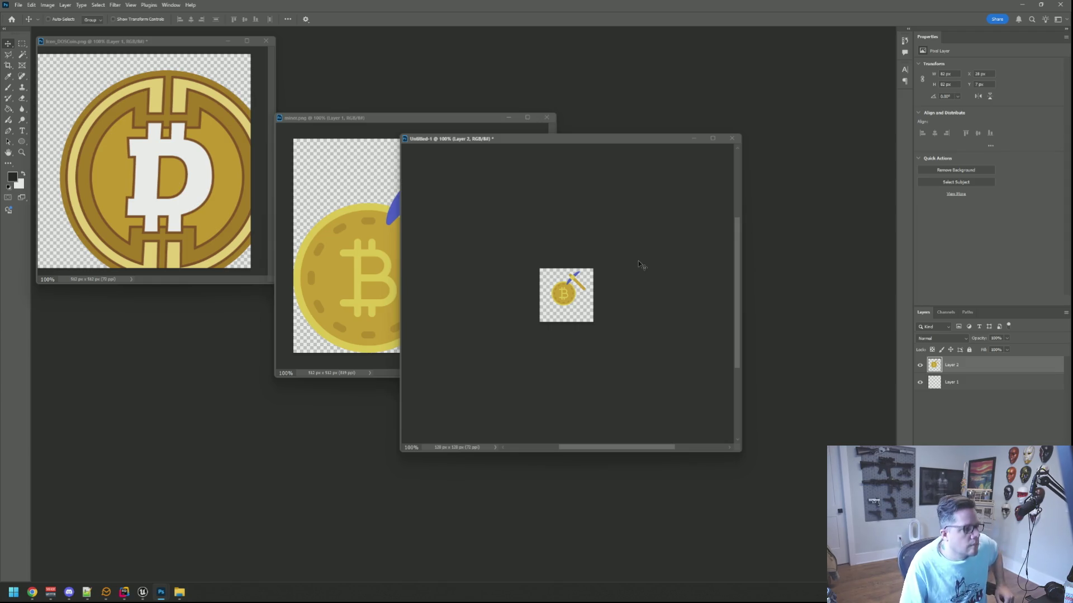
# - Copy the Icon_DOSCoin artwork into the Untitled-1 canvas as Layer 3
pyautogui.moveTo(188, 152); pyautogui.dragTo(605, 323)
pyautogui.moveTo(552, 141); pyautogui.dragTo(464, 87)
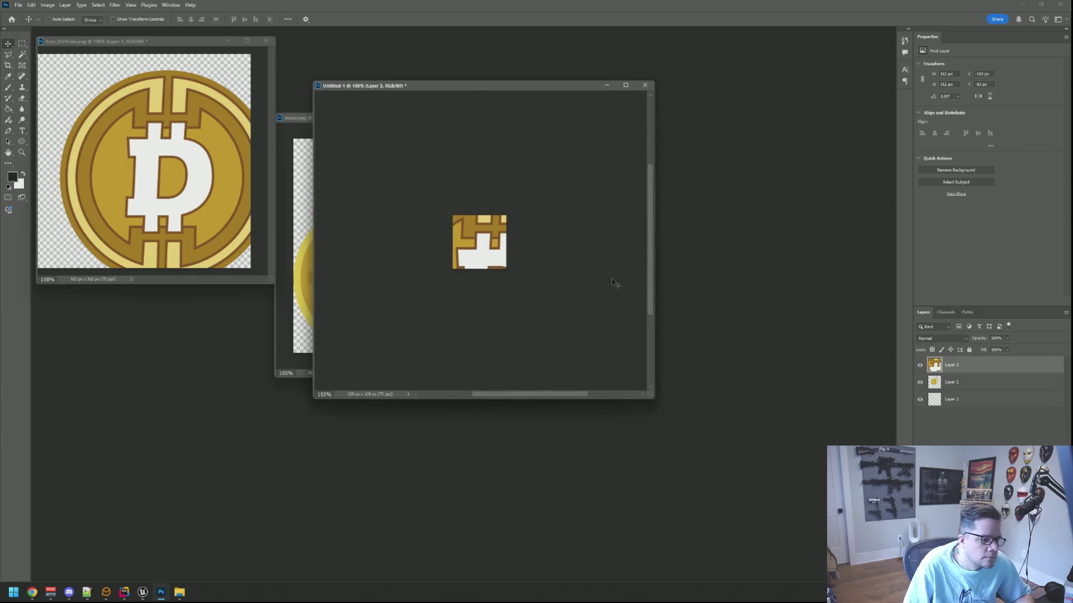
pyautogui.moveTo(652, 400); pyautogui.dragTo(774, 474)
pyautogui.moveTo(484, 84); pyautogui.dragTo(387, 68)
# - Shrink the DOS coin to 59 px over the old coin, nudge it 1 px right and down, then hide it
pyautogui.hotkey('ctrl', 't')
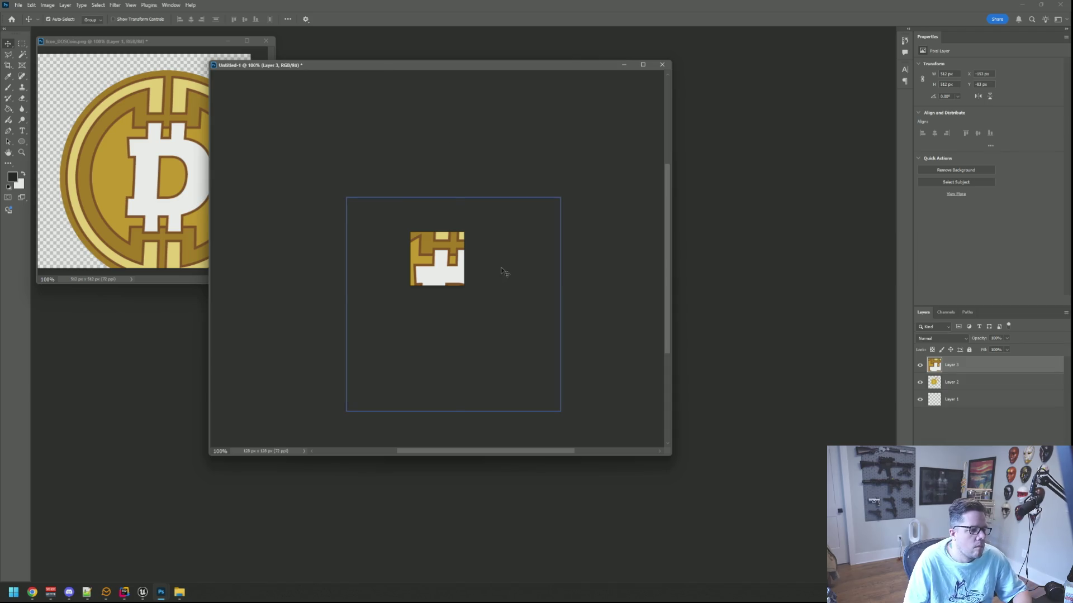
pyautogui.moveTo(555, 412)
pyautogui.mouseDown()
pyautogui.moveTo(412, 250)
pyautogui.moveTo(536, 334)
pyautogui.moveTo(507, 310)
pyautogui.mouseUp()
pyautogui.scroll(5, 436, 258)
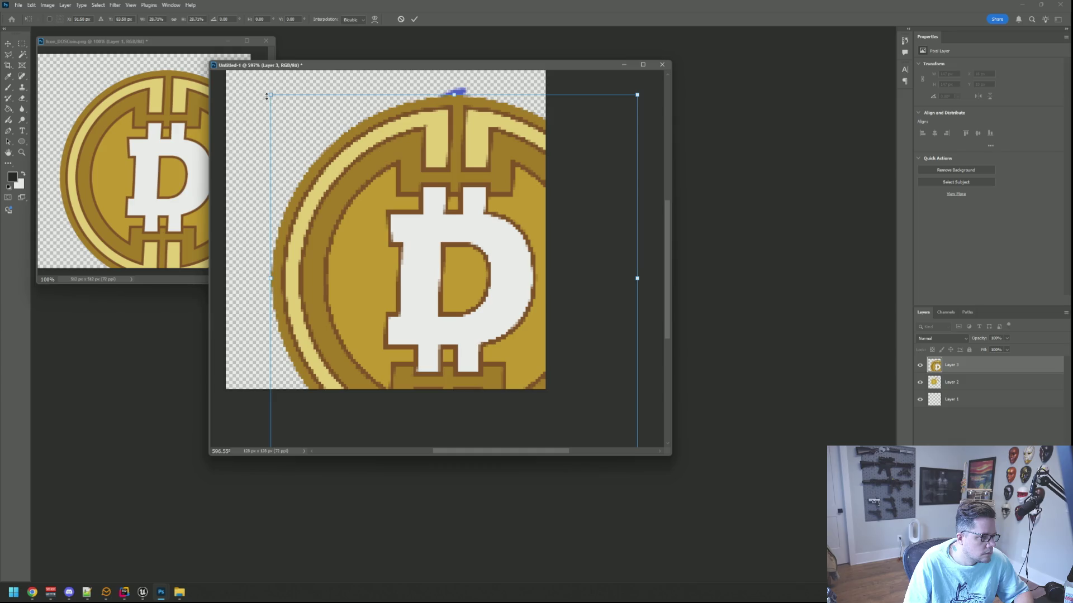
pyautogui.moveTo(268, 91); pyautogui.dragTo(474, 299)
pyautogui.moveTo(497, 338); pyautogui.dragTo(338, 201)
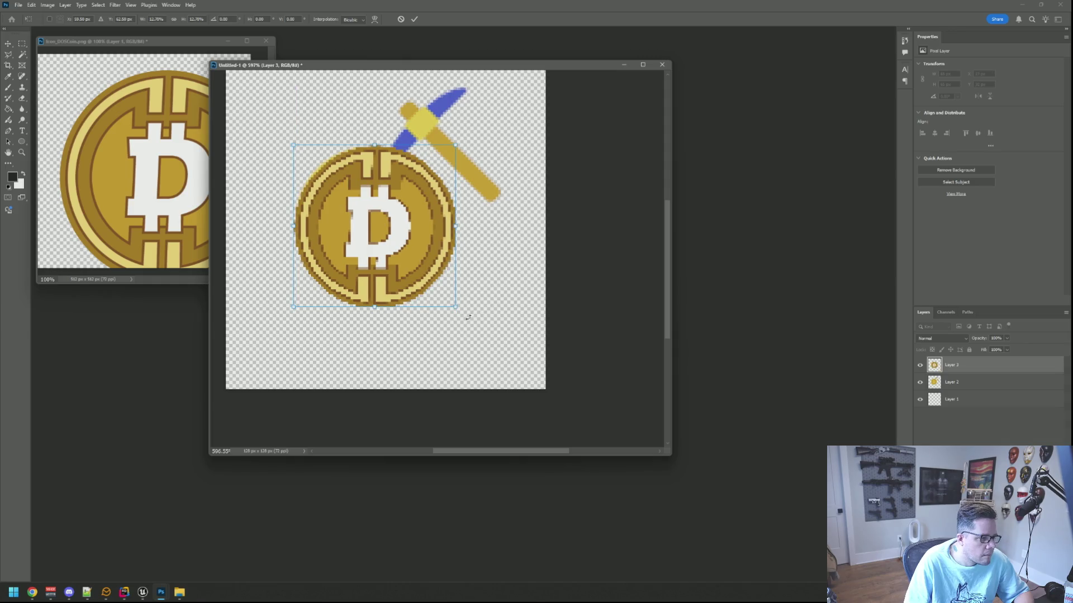
pyautogui.moveTo(455, 306)
pyautogui.mouseDown()
pyautogui.moveTo(398, 254)
pyautogui.moveTo(441, 290)
pyautogui.mouseUp()
pyautogui.click(414, 19)
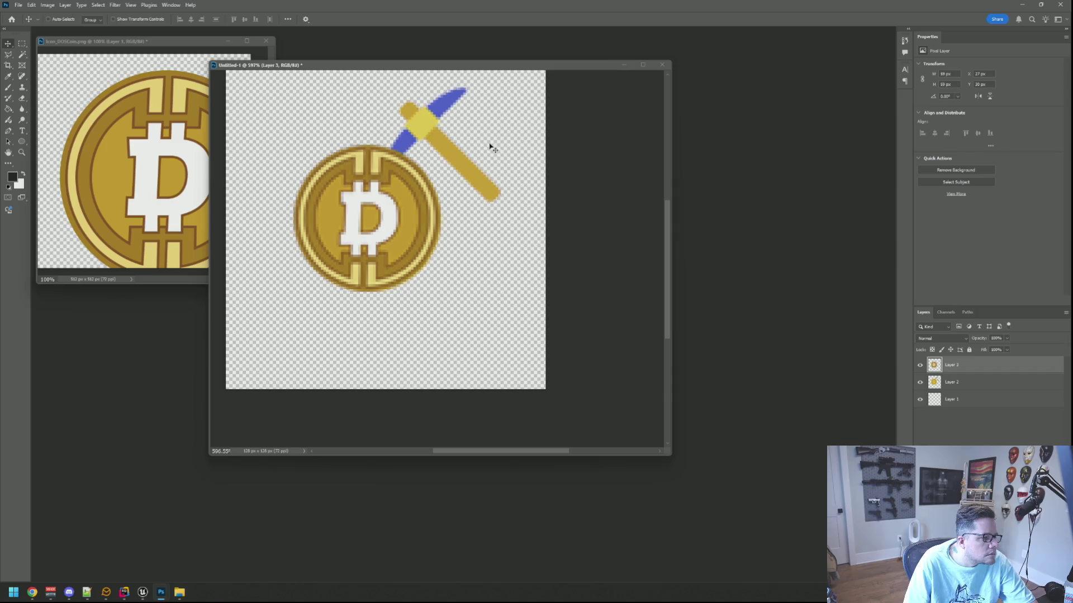
pyautogui.press('Right')
pyautogui.press('Down')
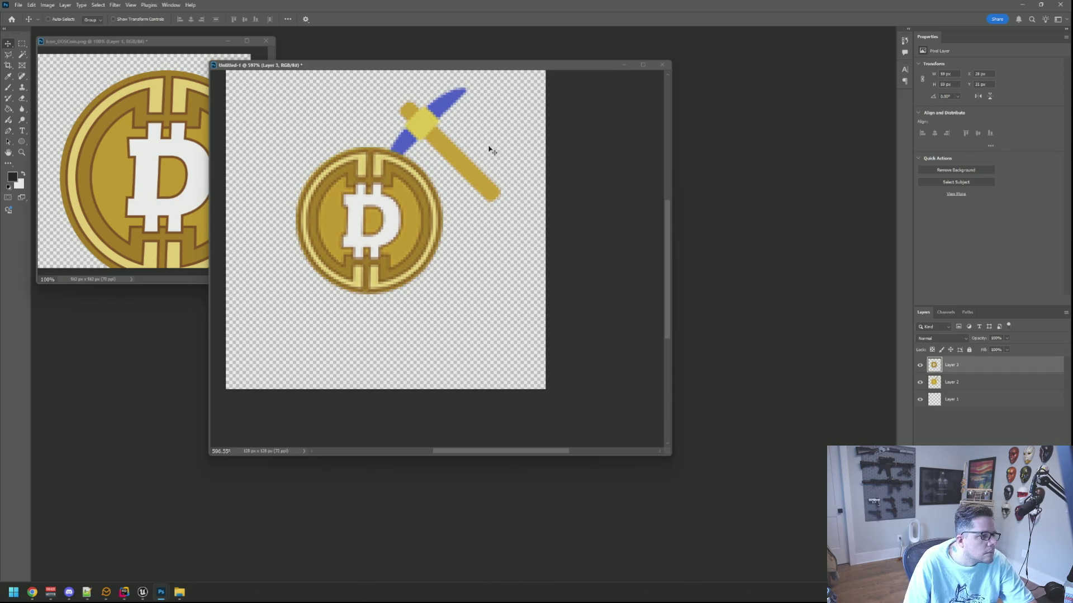
pyautogui.click(920, 365)
# - Lasso the old flat coin below the pickaxe on Layer 2 and delete it
pyautogui.keyDown('ctrl'); pyautogui.click(399, 166); pyautogui.keyUp('ctrl')
pyautogui.scroll(5, 398, 166)
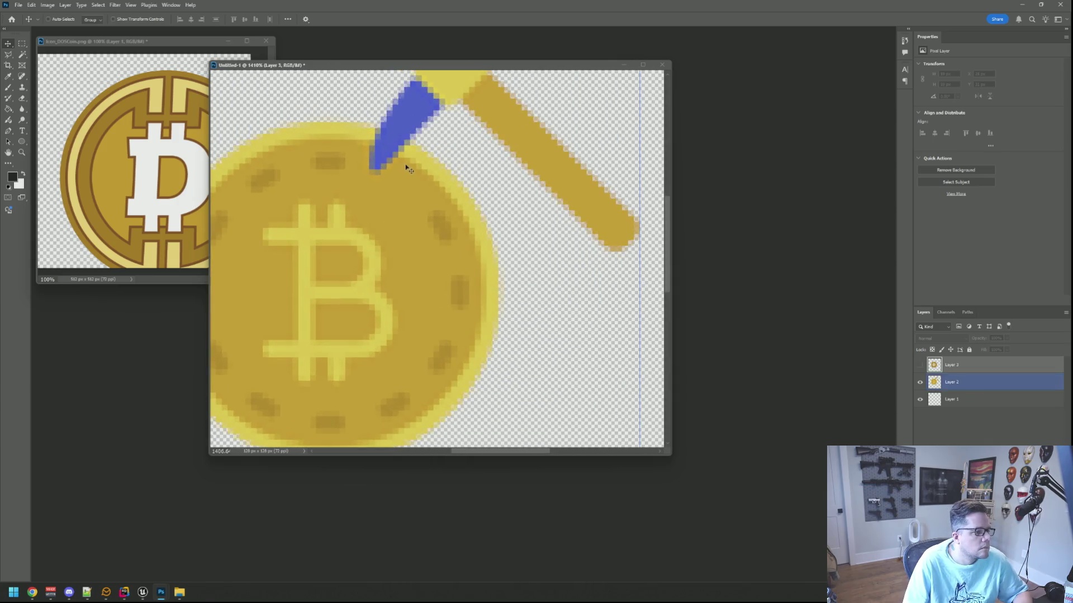
pyautogui.moveTo(403, 172); pyautogui.dragTo(456, 163)
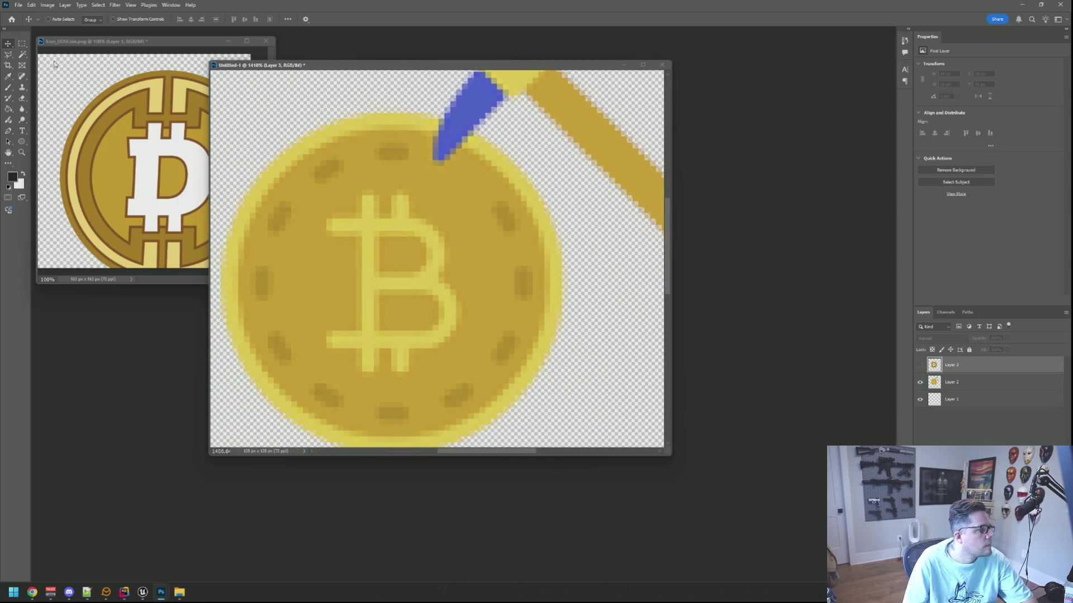
pyautogui.click(11, 55)
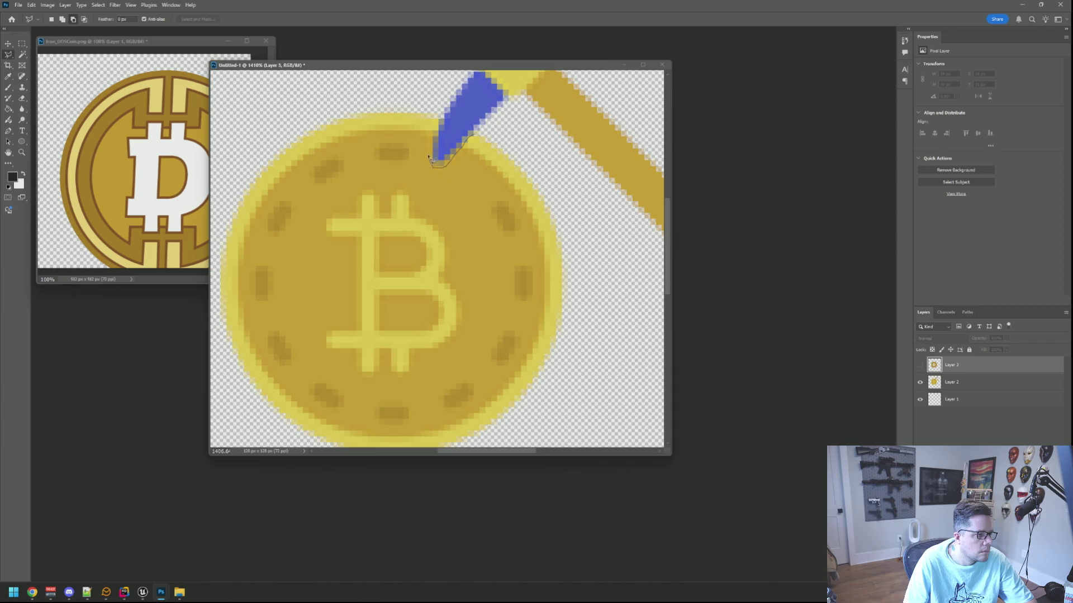
pyautogui.moveTo(440, 119)
pyautogui.mouseDown()
pyautogui.moveTo(305, 104)
pyautogui.moveTo(244, 183)
pyautogui.moveTo(219, 282)
pyautogui.moveTo(240, 371)
pyautogui.moveTo(271, 420)
pyautogui.moveTo(323, 449)
pyautogui.moveTo(608, 253)
pyautogui.moveTo(568, 136)
pyautogui.moveTo(530, 111)
pyautogui.mouseUp()
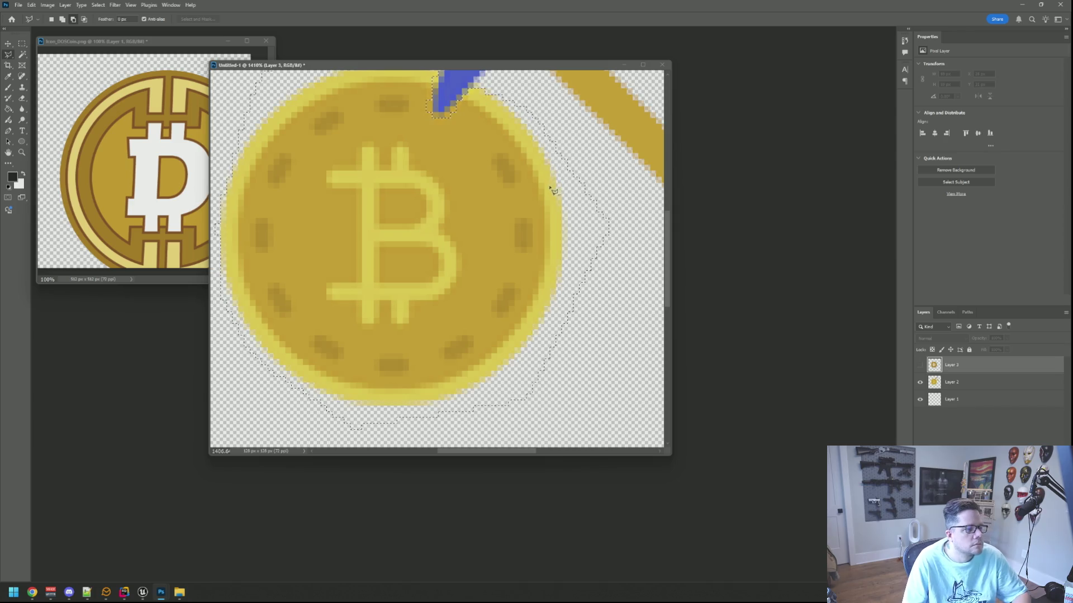
pyautogui.click(950, 382)
pyautogui.press('Delete')
pyautogui.hotkey('ctrl', 'd')
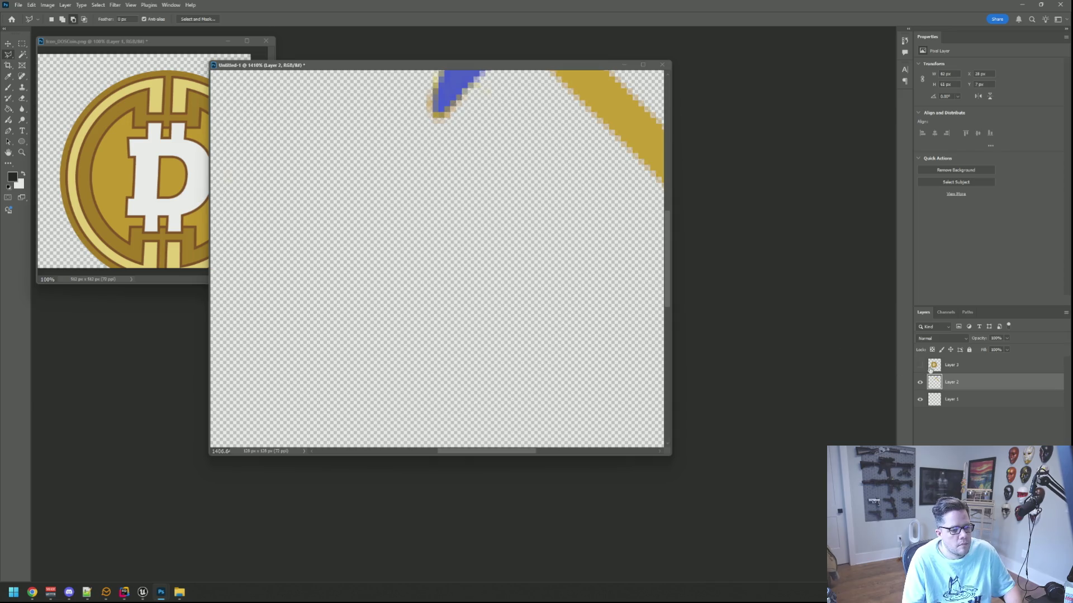
# - Move the pickaxe layer above the DOS coin layer and hide the coin to inspect the pickaxe
pyautogui.click(920, 365)
pyautogui.moveTo(962, 385); pyautogui.dragTo(957, 363)
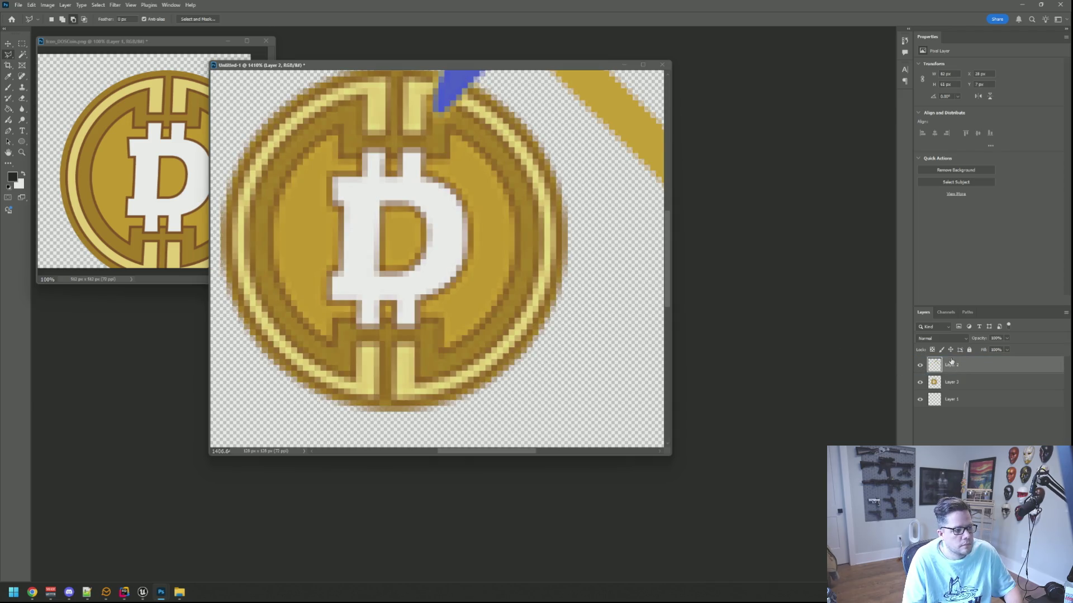
pyautogui.scroll(3, 467, 147)
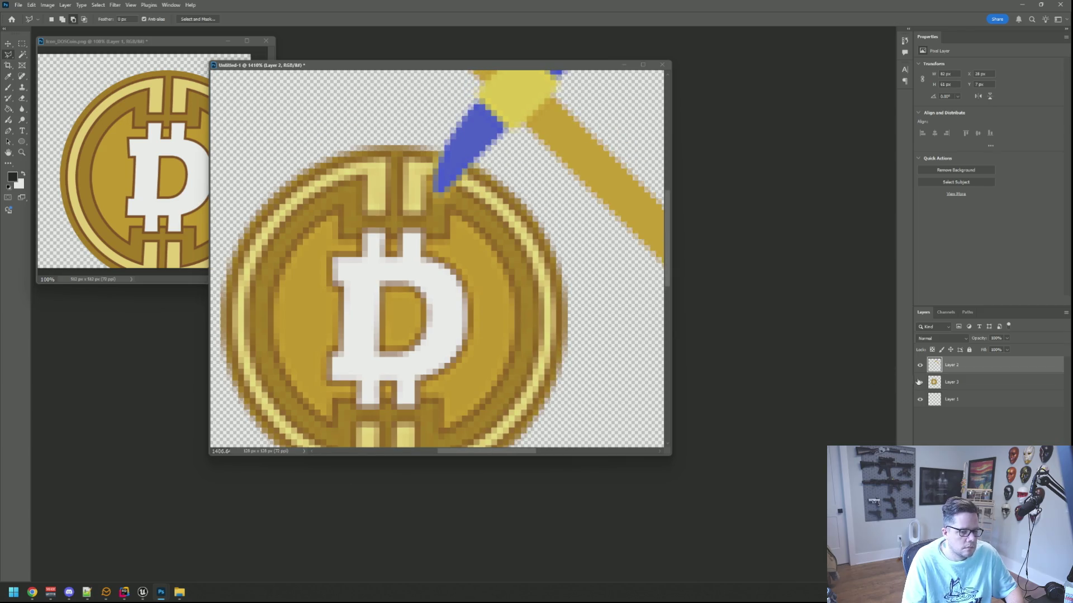
pyautogui.click(920, 382)
pyautogui.scroll(1, 466, 168)
pyautogui.scroll(5, 474, 194)
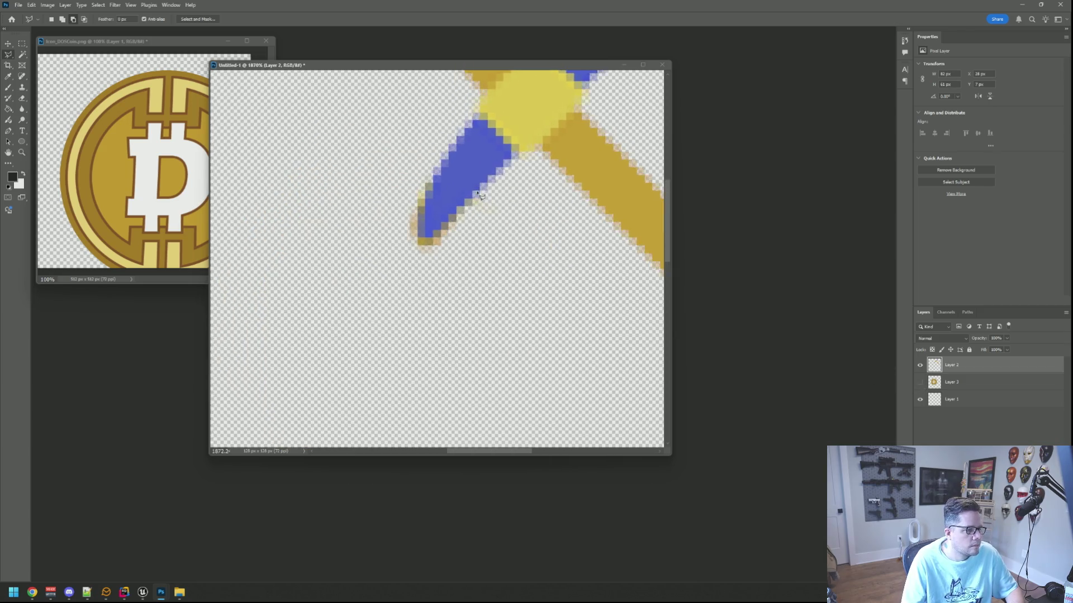
# - Marquee-delete the stray and faint pixels along the pickaxe blade's edge and tip
pyautogui.press('m')
pyautogui.moveTo(472, 201)
pyautogui.mouseDown()
pyautogui.moveTo(520, 218)
pyautogui.moveTo(536, 252)
pyautogui.moveTo(488, 239)
pyautogui.mouseUp()
pyautogui.press('Delete')
pyautogui.moveTo(416, 255)
pyautogui.mouseDown()
pyautogui.moveTo(434, 272)
pyautogui.moveTo(373, 332)
pyautogui.moveTo(361, 324)
pyautogui.mouseUp()
pyautogui.press('Delete')
pyautogui.press('Delete')
pyautogui.press('Delete')
pyautogui.press('Delete')
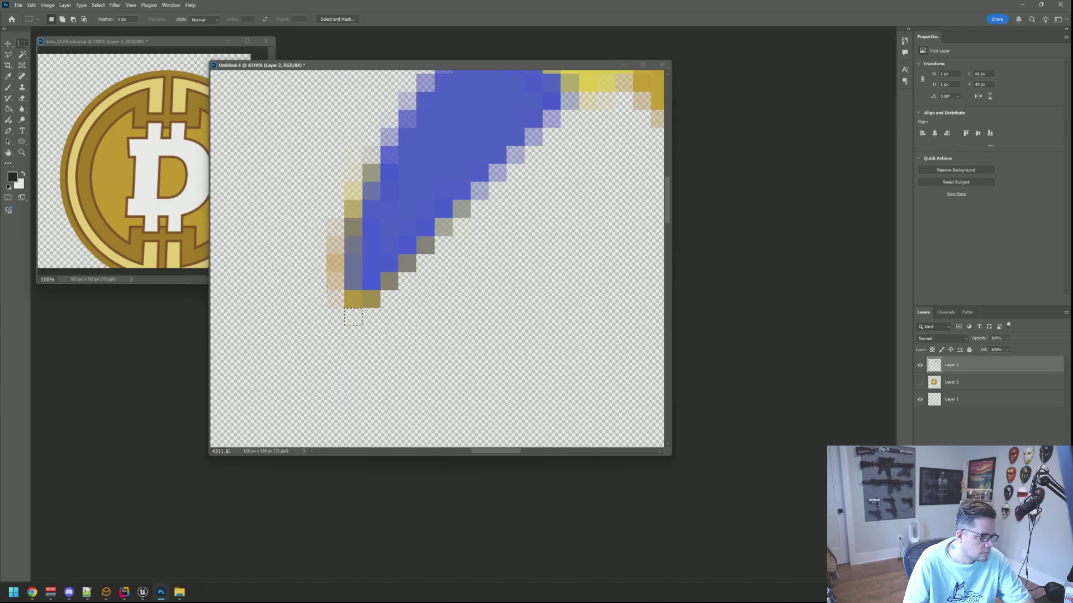
pyautogui.moveTo(328, 274); pyautogui.dragTo(342, 307)
pyautogui.press('Delete')
pyautogui.moveTo(328, 220); pyautogui.dragTo(342, 271)
pyautogui.press('Delete')
pyautogui.moveTo(346, 184); pyautogui.dragTo(360, 217)
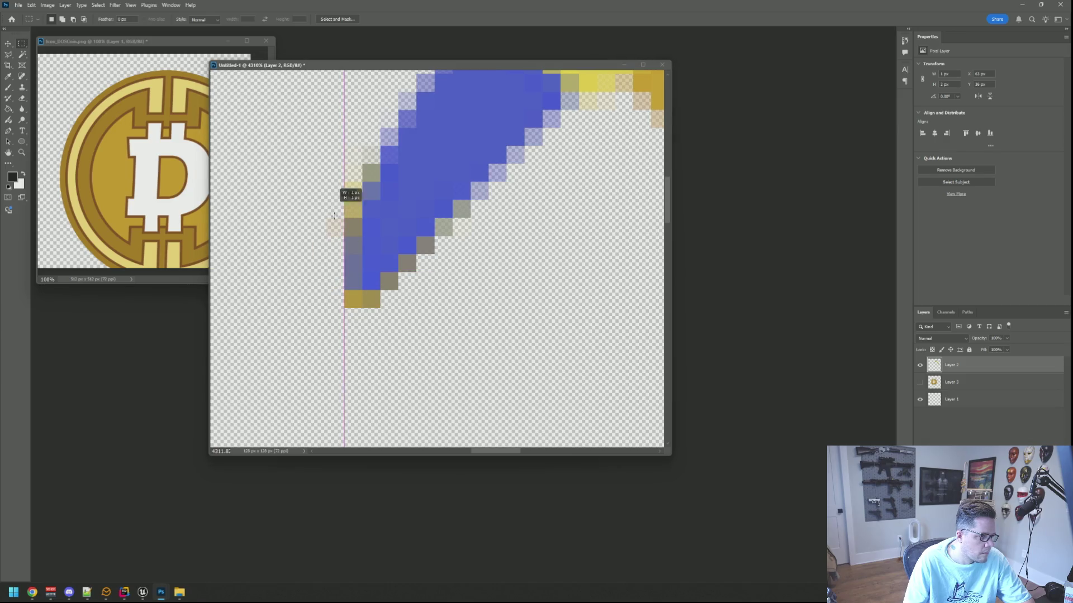
pyautogui.press('Delete')
pyautogui.moveTo(364, 149); pyautogui.dragTo(378, 181)
# - Erase the brownish blade-edge pixel and two yellow tip pixels, then check at actual size
pyautogui.press('Delete')
pyautogui.click(492, 224)
pyautogui.moveTo(356, 229); pyautogui.dragTo(345, 220)
pyautogui.press('Delete')
pyautogui.moveTo(371, 294); pyautogui.dragTo(345, 306)
pyautogui.press('Delete')
pyautogui.click(452, 309)
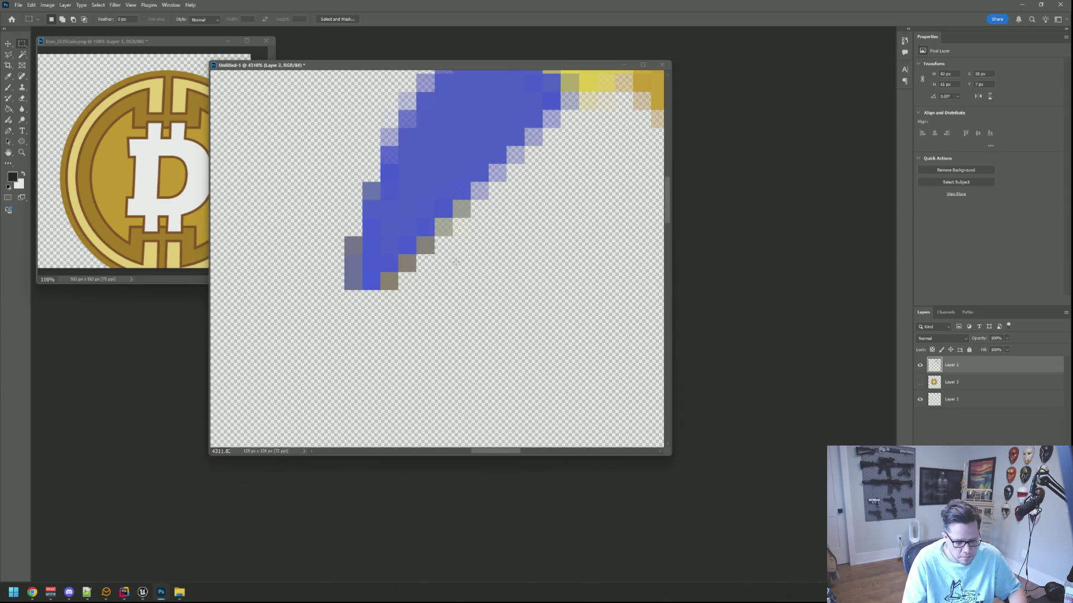
pyautogui.hotkey('ctrl', '0')
pyautogui.hotkey('ctrl', '1')
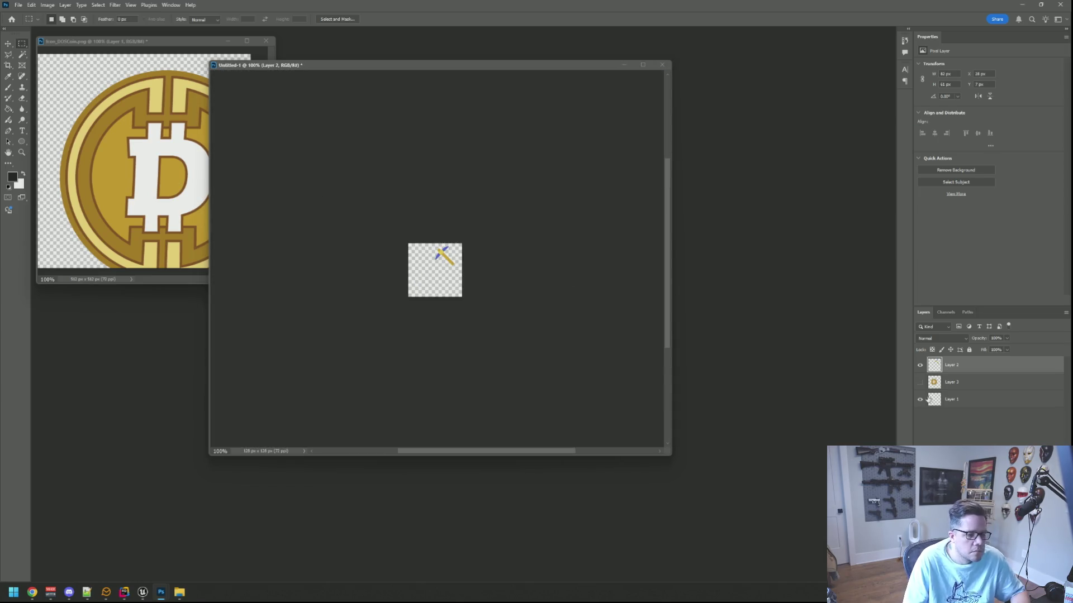
# - Show the pixel DOS coin layer again beneath the pickaxe at actual size
pyautogui.click(919, 383)
pyautogui.scroll(5, 436, 269)
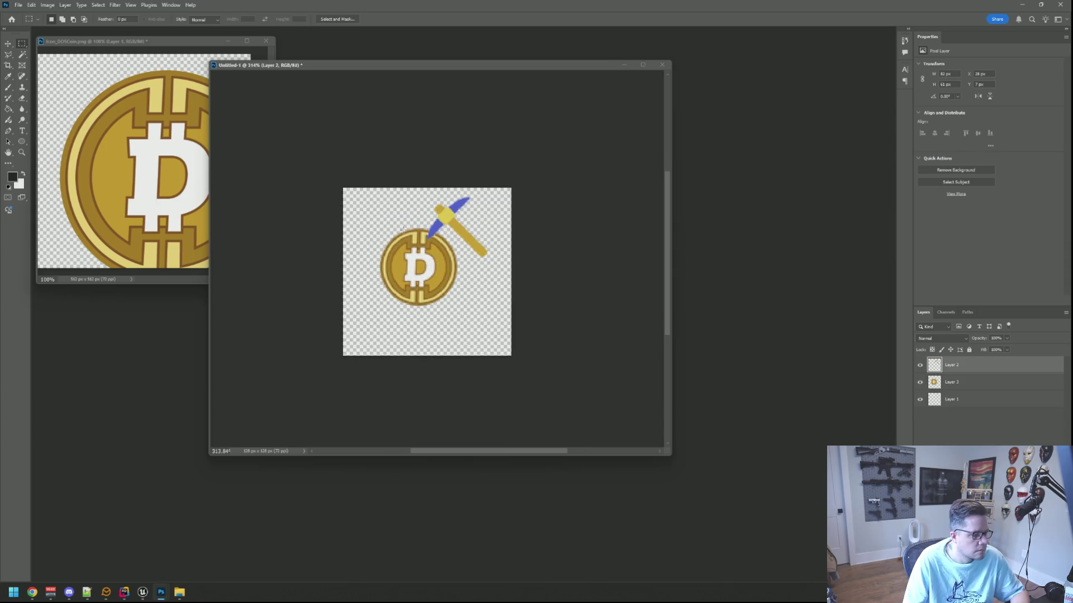
pyautogui.hotkey('ctrl', '1')
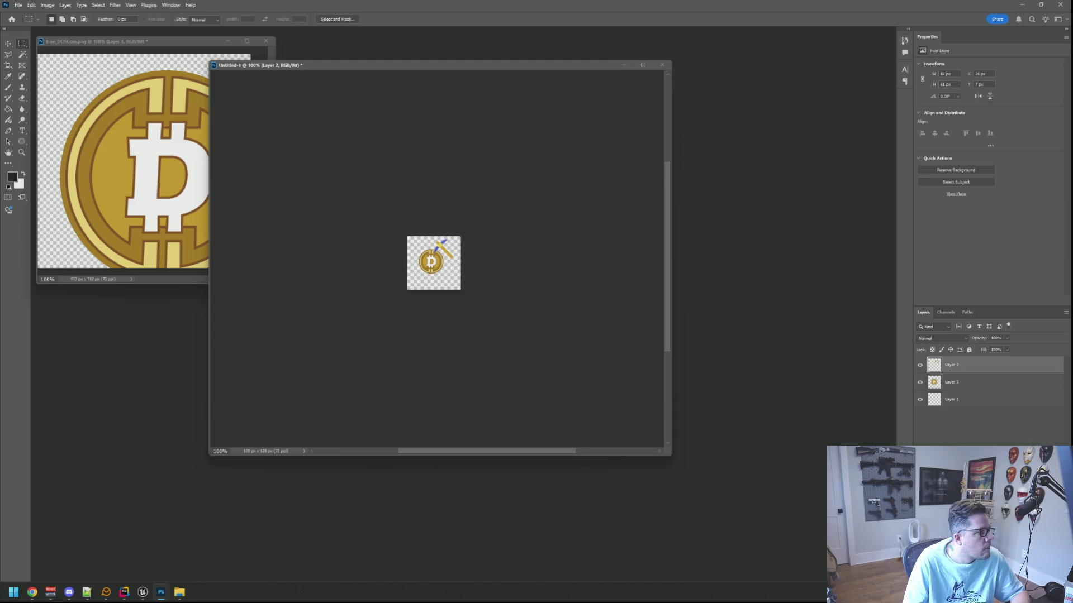
pyautogui.click(13, 44)
pyautogui.hotkey('ctrl', 's')
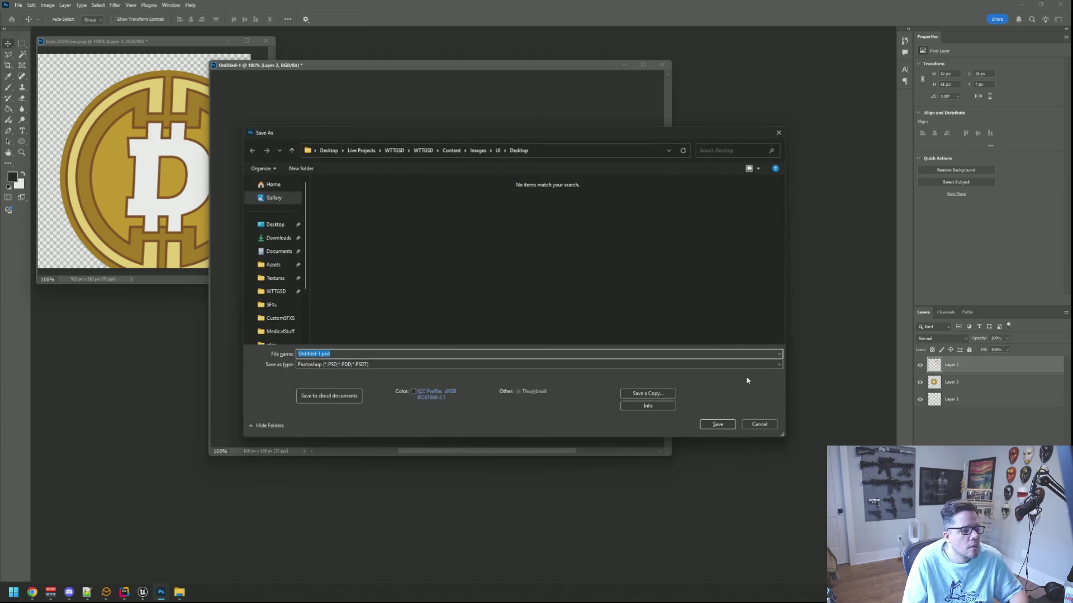
pyautogui.click(758, 424)
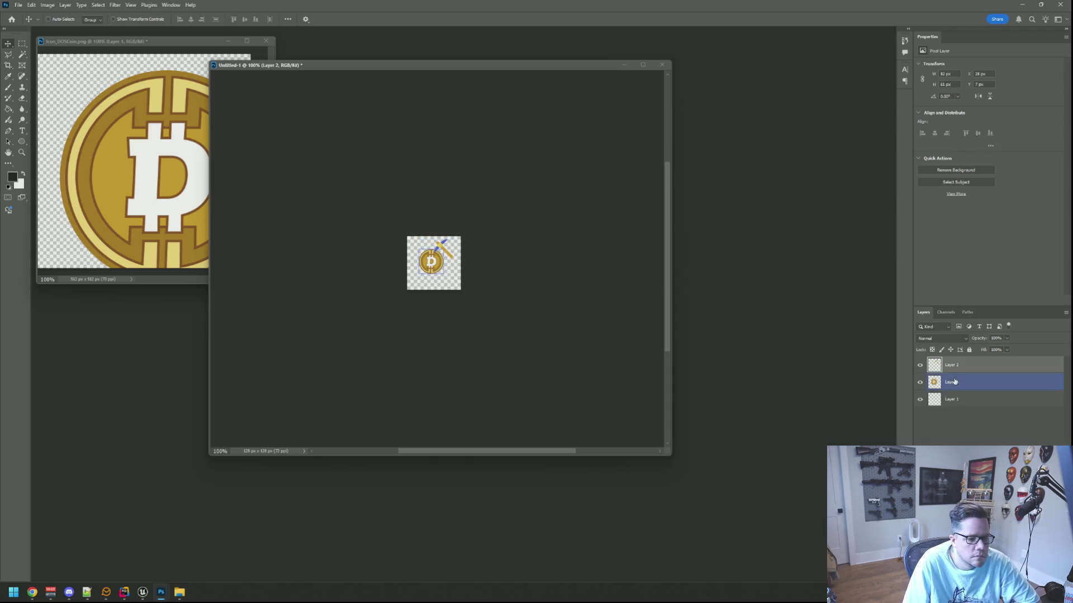
pyautogui.click(920, 365)
pyautogui.click(920, 366)
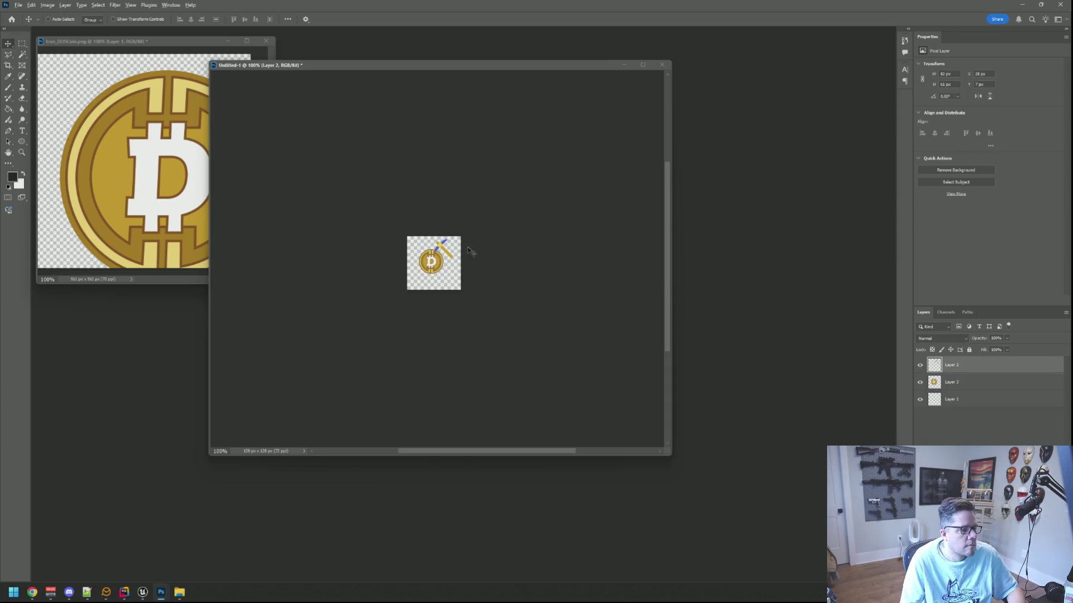
pyautogui.scroll(5, 469, 249)
pyautogui.scroll(2, 441, 245)
pyautogui.click(21, 43)
pyautogui.moveTo(391, 135)
pyautogui.mouseDown()
pyautogui.moveTo(531, 311)
pyautogui.moveTo(580, 336)
pyautogui.mouseUp()
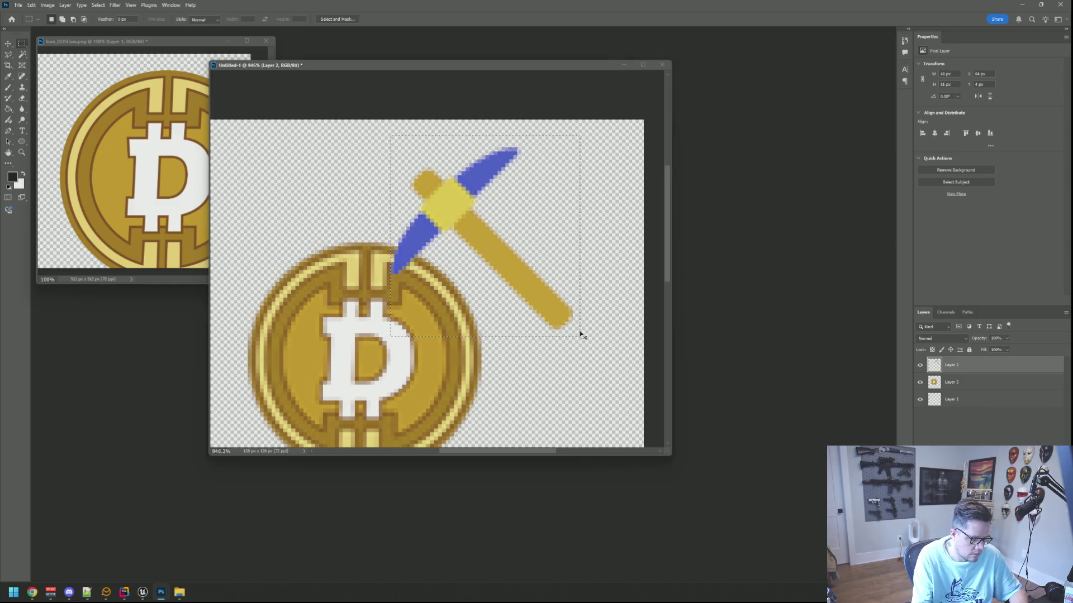
pyautogui.hotkey('ctrl', 'd')
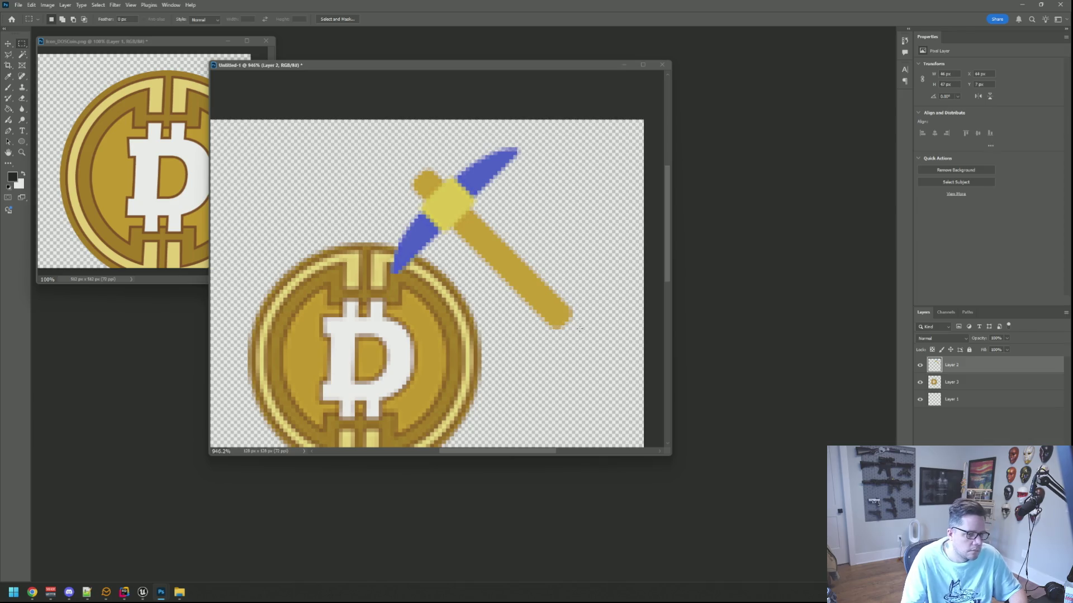
pyautogui.press('v')
pyautogui.moveTo(453, 218); pyautogui.dragTo(479, 222)
pyautogui.hotkey('ctrl', 't')
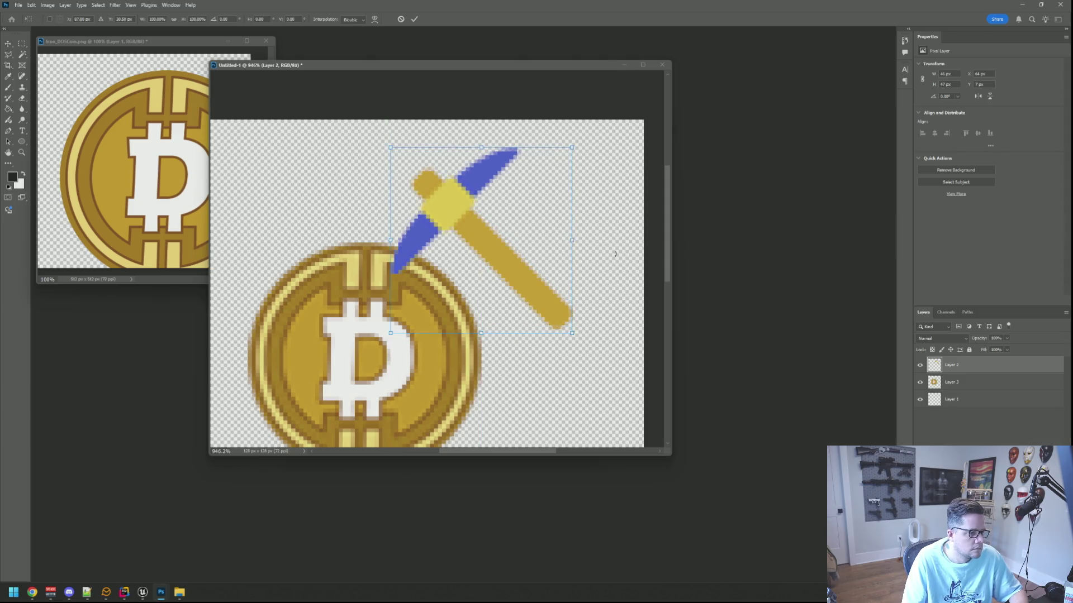
pyautogui.moveTo(593, 326)
pyautogui.mouseDown()
pyautogui.moveTo(605, 318)
pyautogui.moveTo(577, 367)
pyautogui.moveTo(581, 282)
pyautogui.mouseUp()
pyautogui.moveTo(573, 150)
pyautogui.mouseDown()
pyautogui.moveTo(575, 140)
pyautogui.moveTo(711, 208)
pyautogui.moveTo(239, 158)
pyautogui.moveTo(353, 77)
pyautogui.mouseUp()
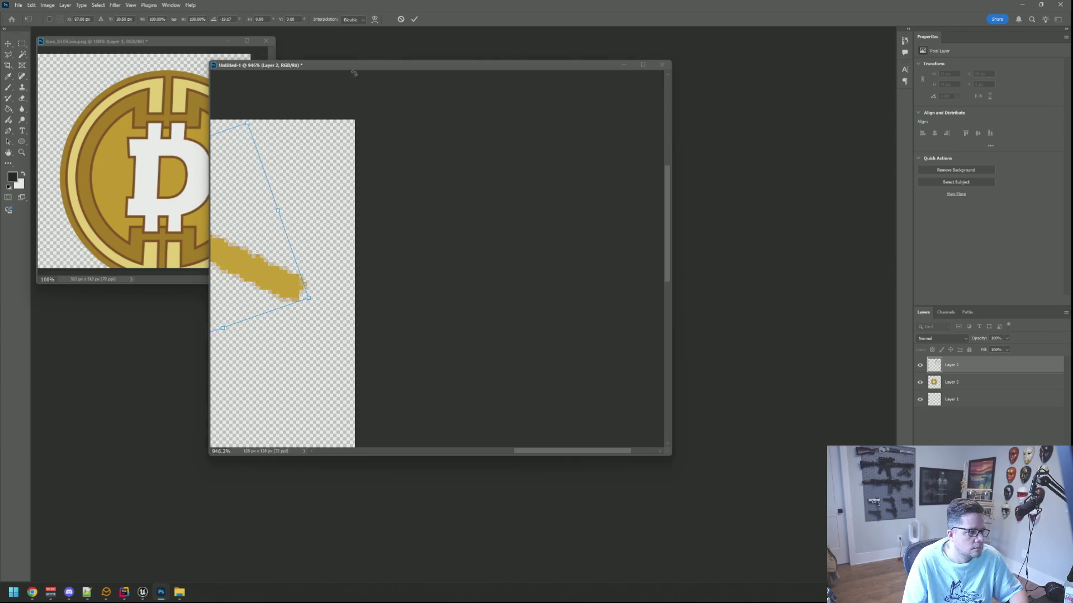
pyautogui.click(400, 19)
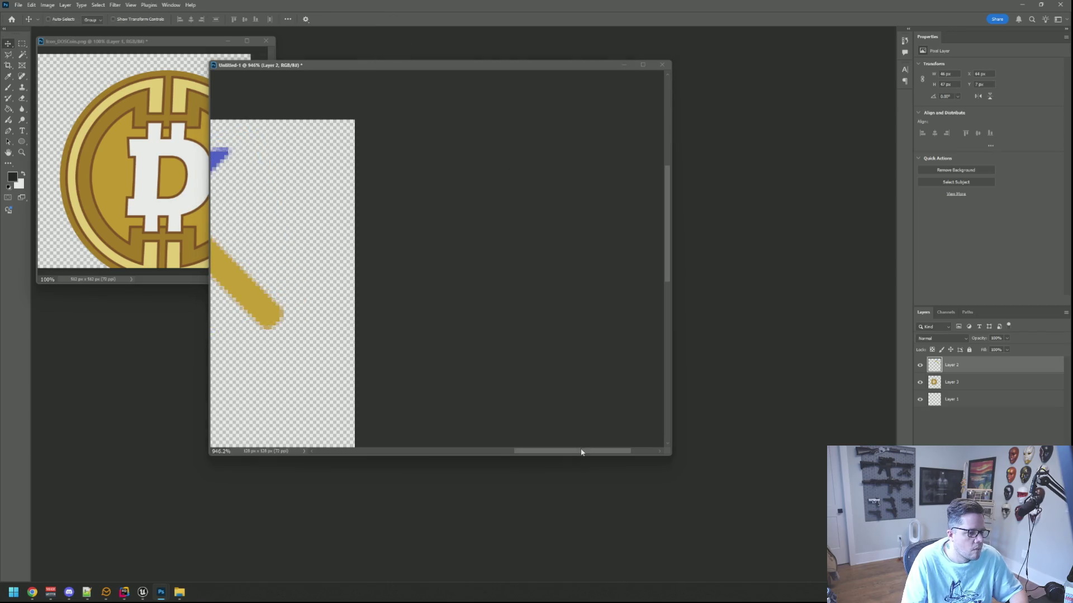
pyautogui.hscroll(-5, 581, 453)
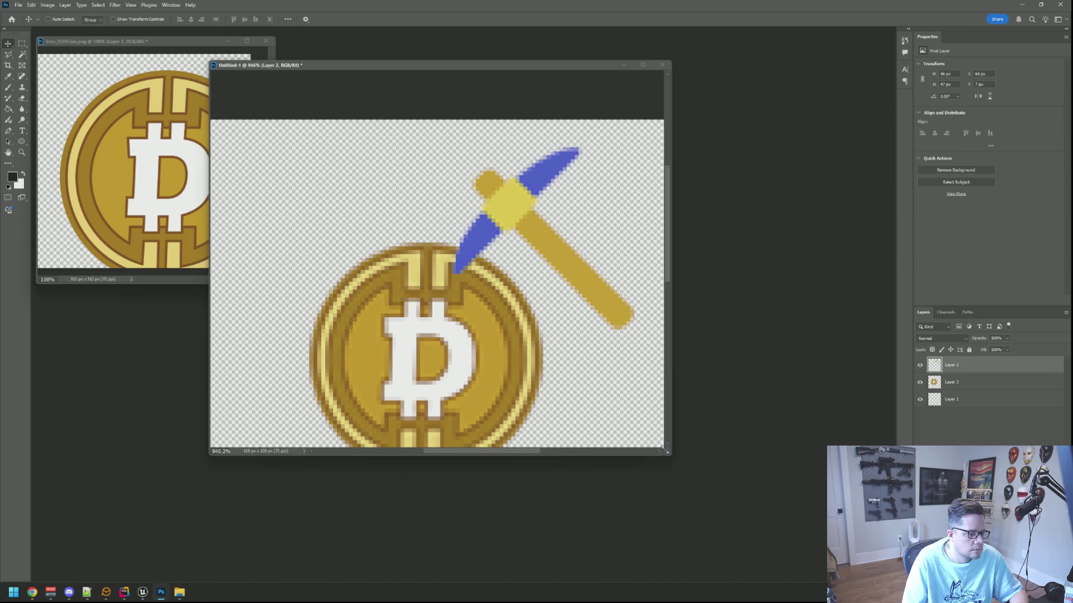
pyautogui.hotkey('ctrl', '-')
pyautogui.hotkey('ctrl', '1')
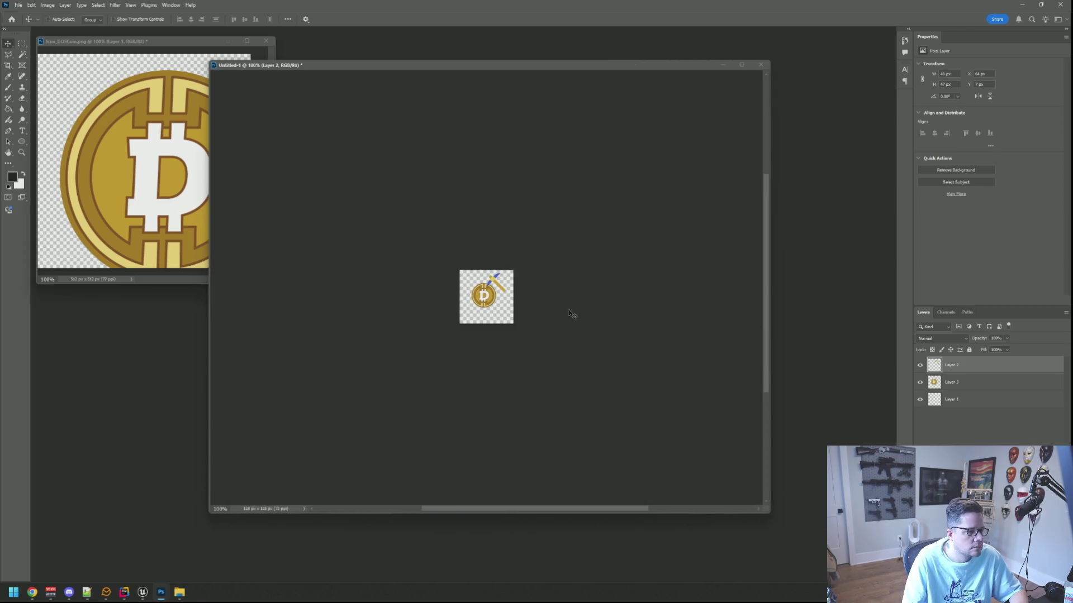
pyautogui.hscroll(-2, 551, 286)
pyautogui.scroll(-1, 551, 286)
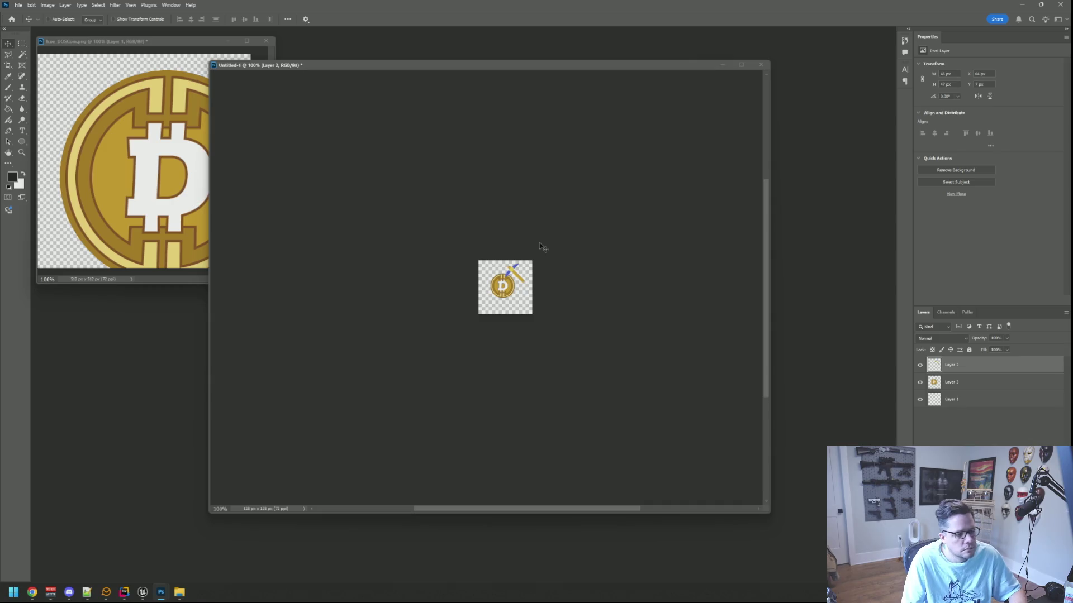
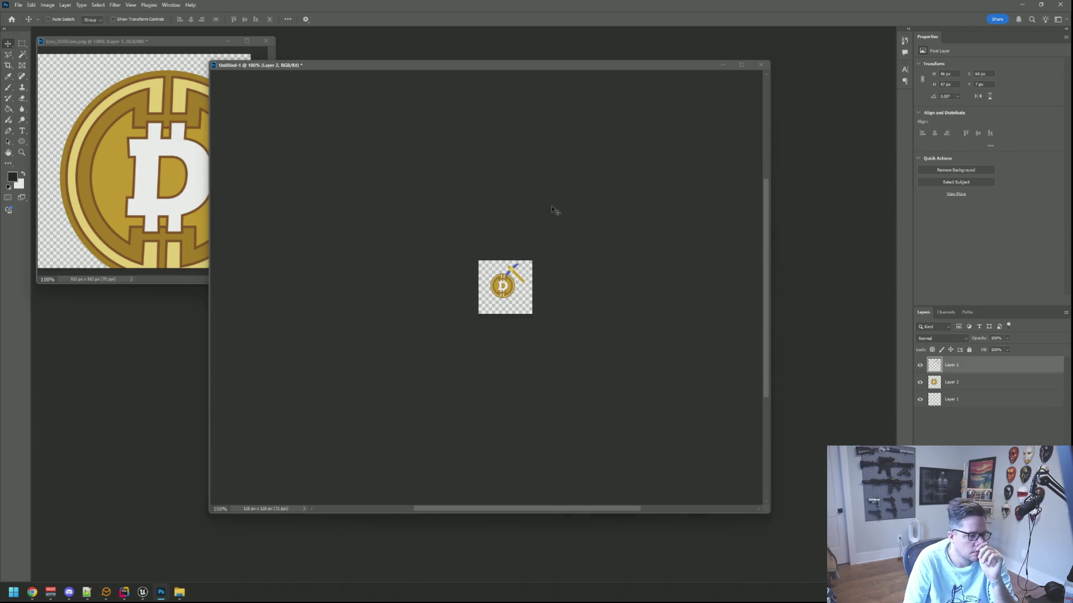
# - Create a new 128×128 transparent document and place it beside Untitled-1
pyautogui.moveTo(764, 514); pyautogui.dragTo(612, 414)
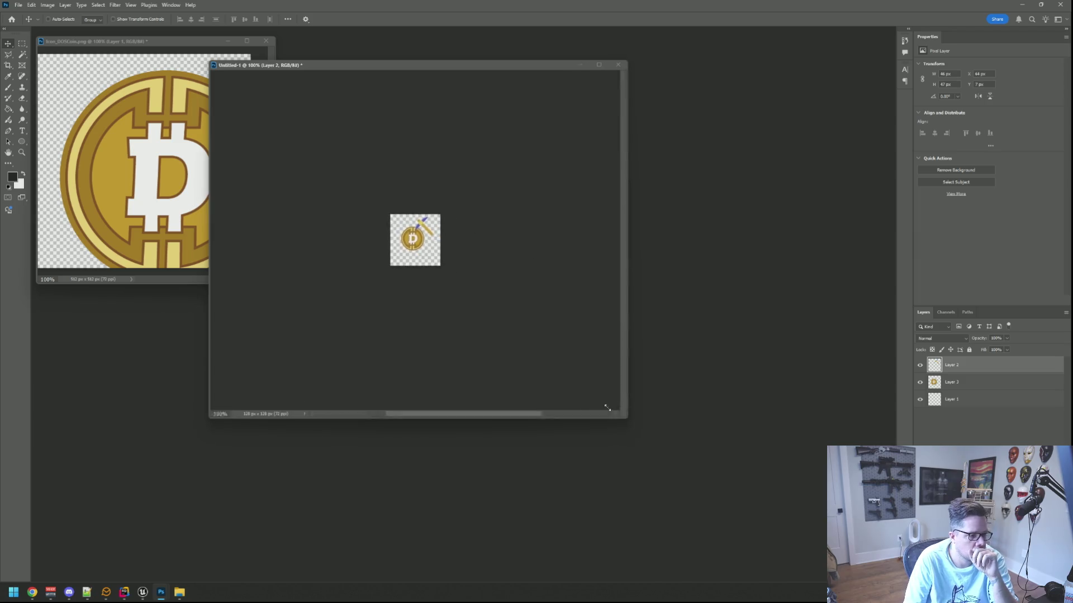
pyautogui.click(18, 5)
pyautogui.click(23, 13)
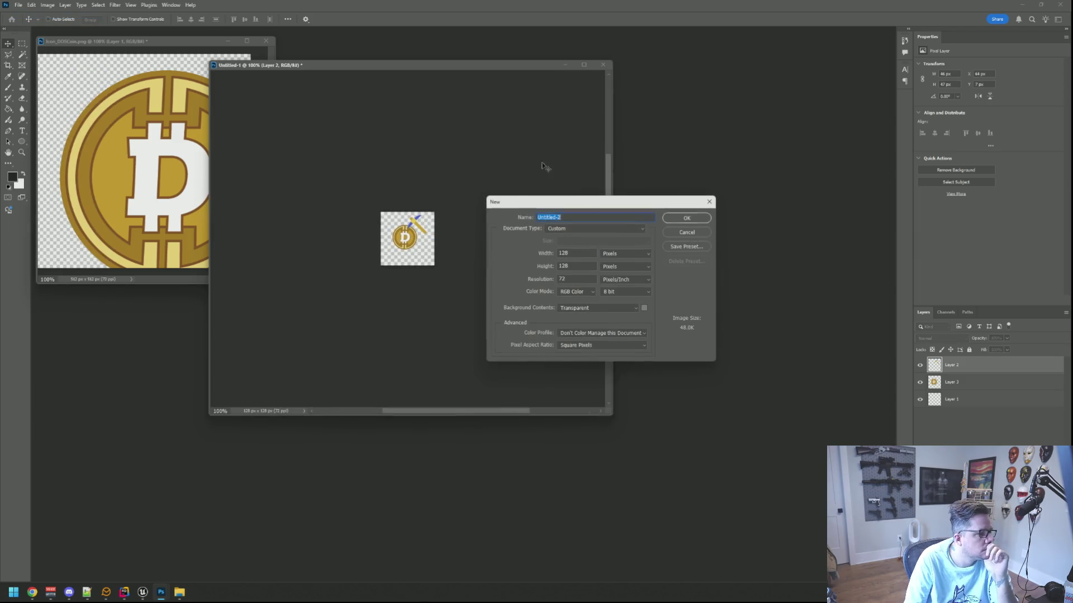
pyautogui.click(676, 220)
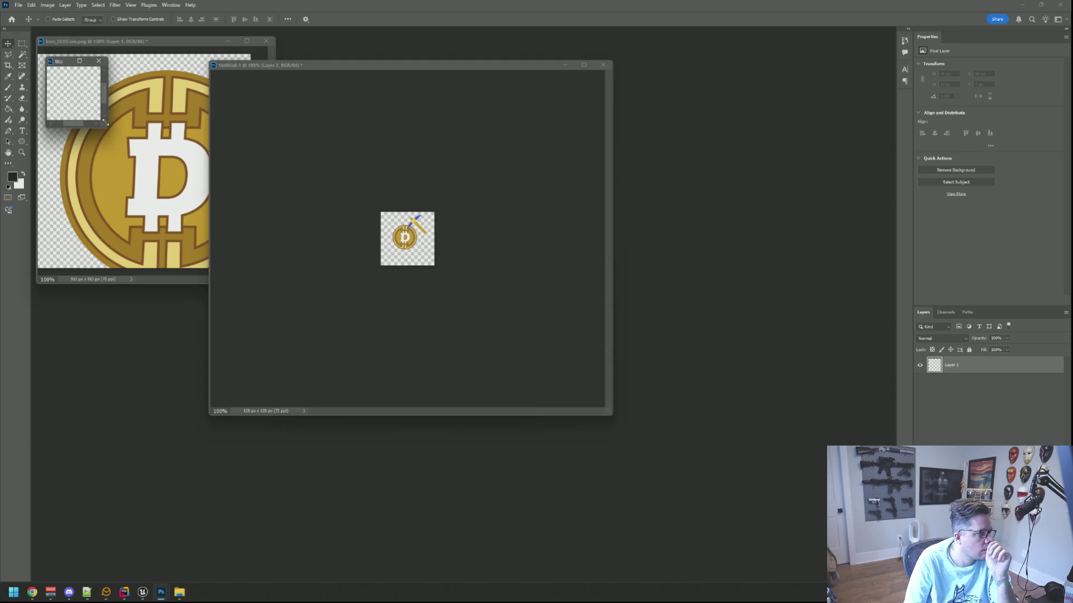
pyautogui.moveTo(100, 121); pyautogui.dragTo(166, 146)
pyautogui.moveTo(84, 60); pyautogui.dragTo(678, 173)
# - Copy the pickaxe layer into the new canvas, trim it to the pickaxe, and open Save for Web
pyautogui.click(428, 224)
pyautogui.moveTo(421, 229)
pyautogui.mouseDown()
pyautogui.moveTo(697, 225)
pyautogui.moveTo(707, 239)
pyautogui.mouseUp()
pyautogui.moveTo(701, 231)
pyautogui.mouseDown()
pyautogui.moveTo(719, 211)
pyautogui.moveTo(696, 226)
pyautogui.mouseUp()
pyautogui.click(47, 5)
pyautogui.click(75, 103)
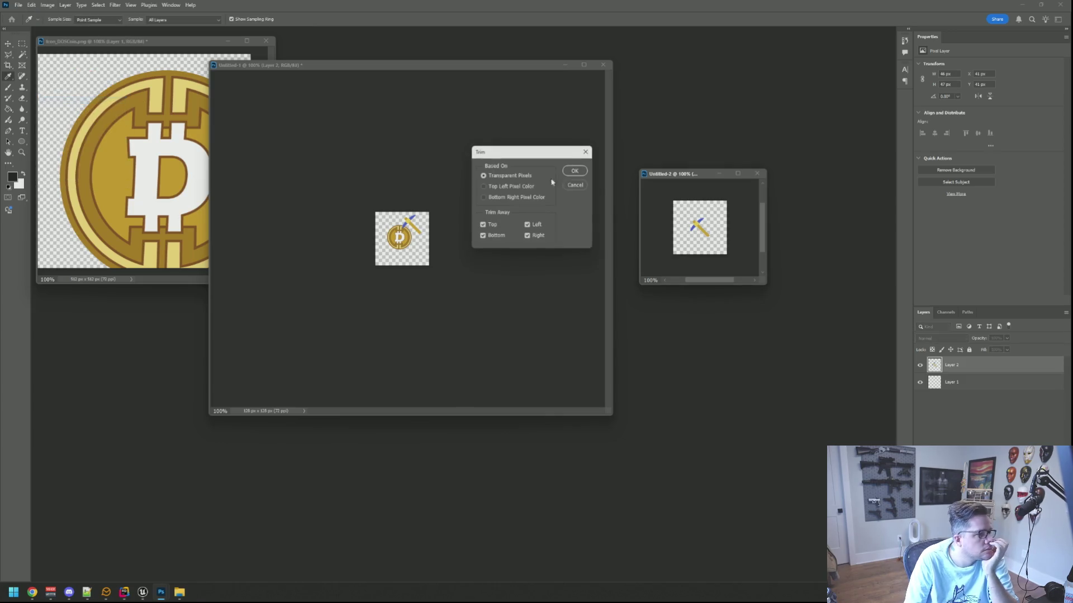
pyautogui.click(574, 170)
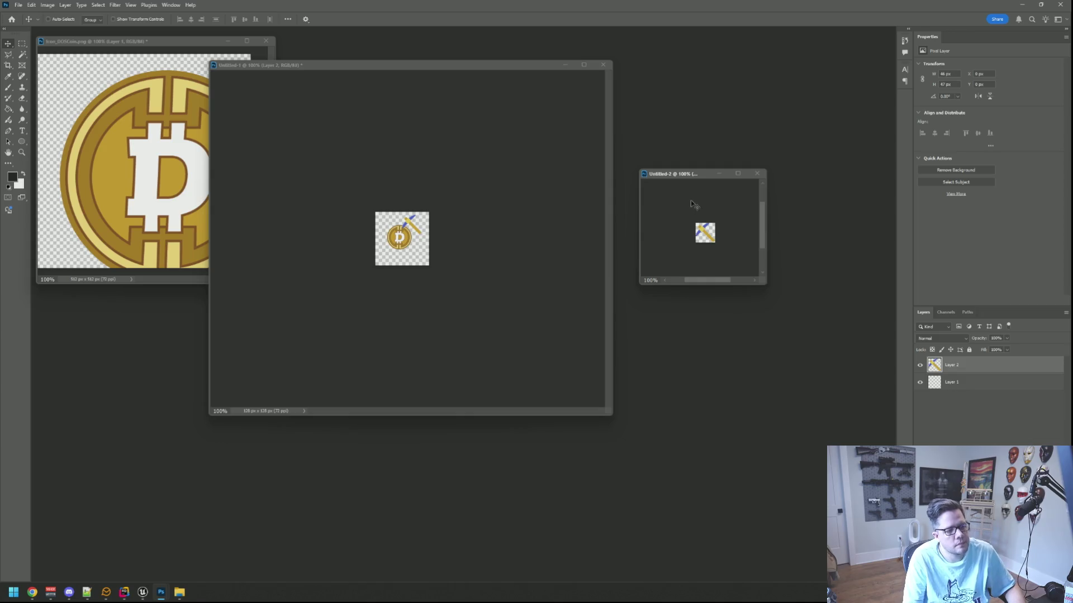
pyautogui.hotkey('ctrl', 'alt', 'shift', 's')
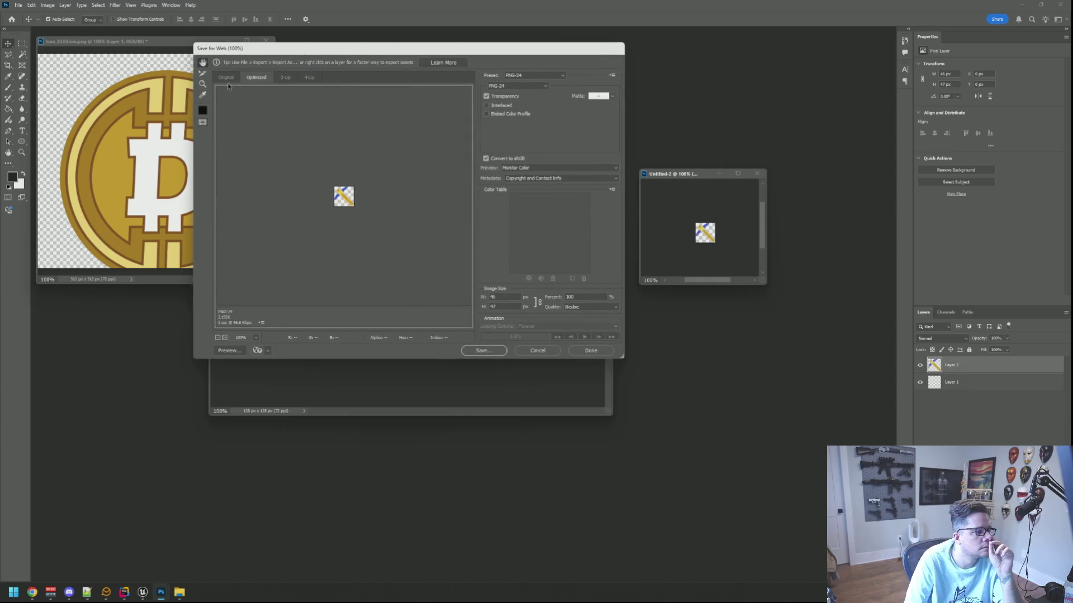
# - From Save for Web, go to the UI folder and create a new 'GUI' folder there
pyautogui.click(483, 351)
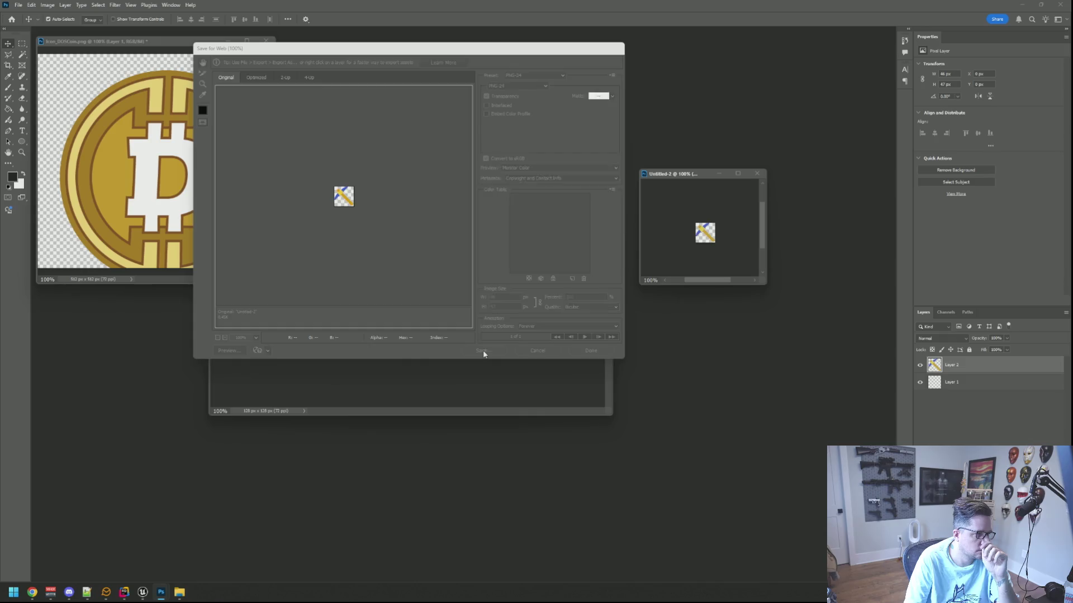
pyautogui.click(366, 75)
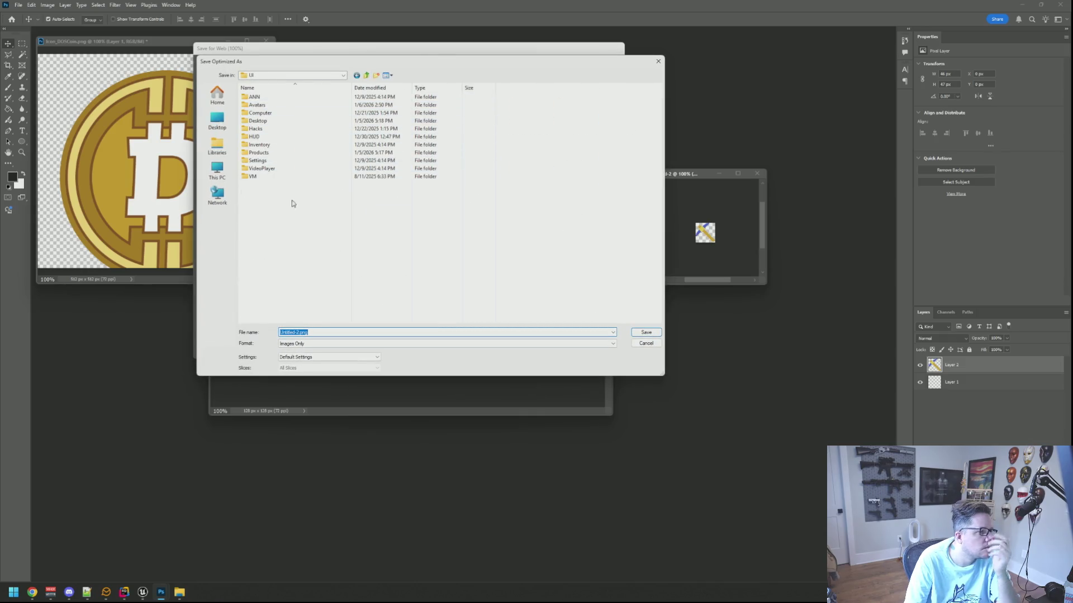
pyautogui.click(306, 212)
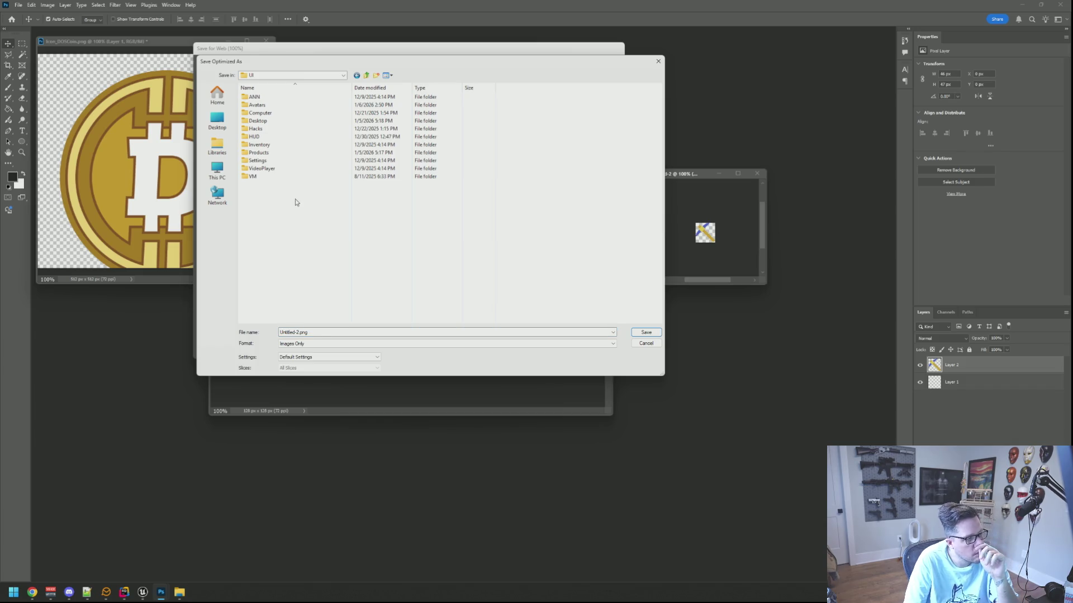
pyautogui.doubleClick(256, 136)
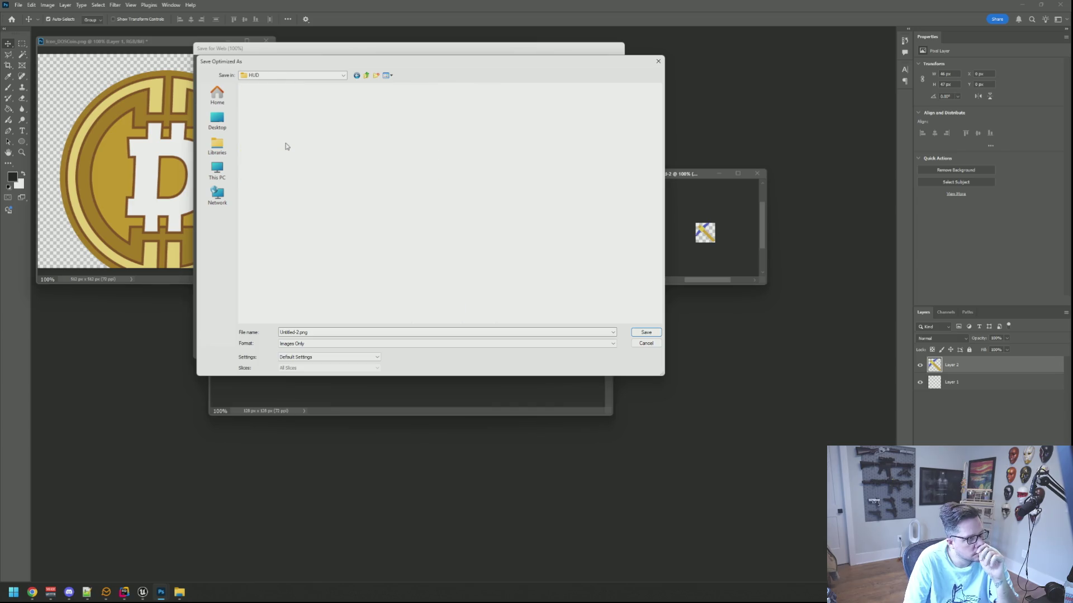
pyautogui.rightClick(356, 192)
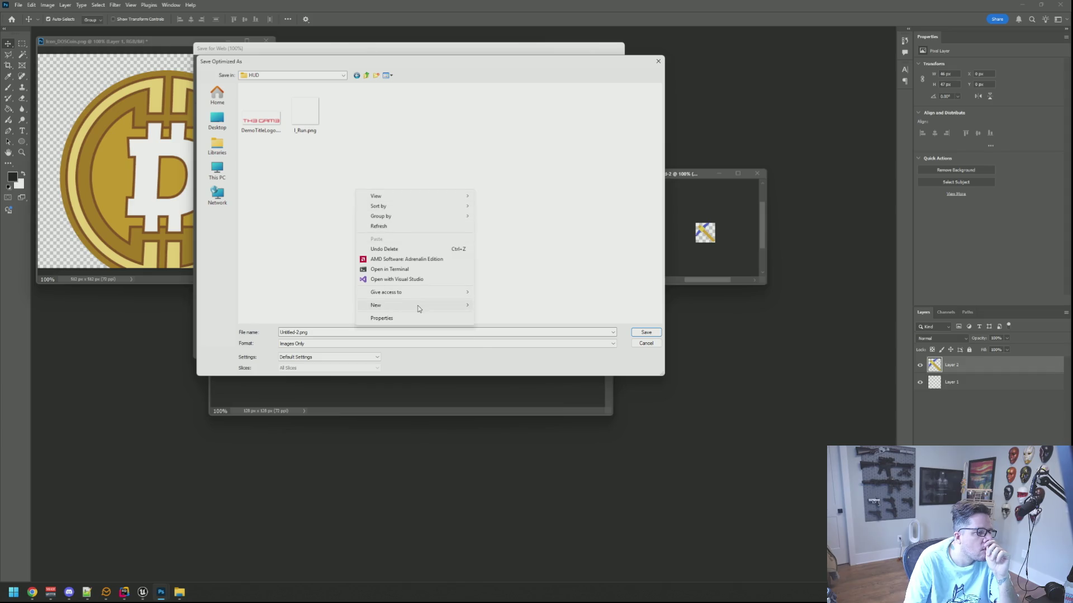
pyautogui.click(357, 75)
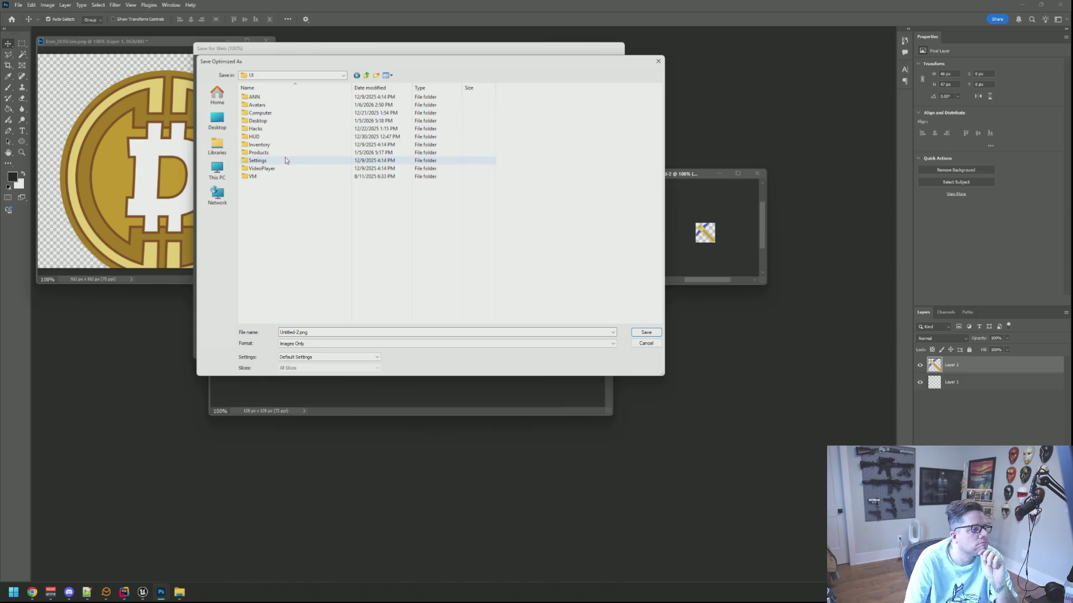
pyautogui.rightClick(290, 206)
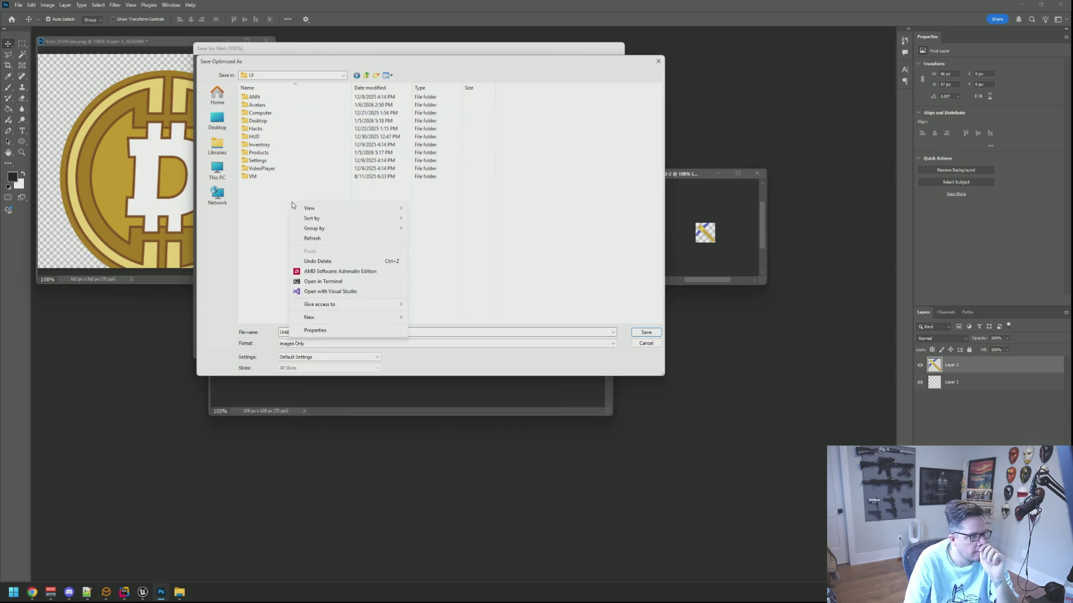
pyautogui.moveTo(372, 317)
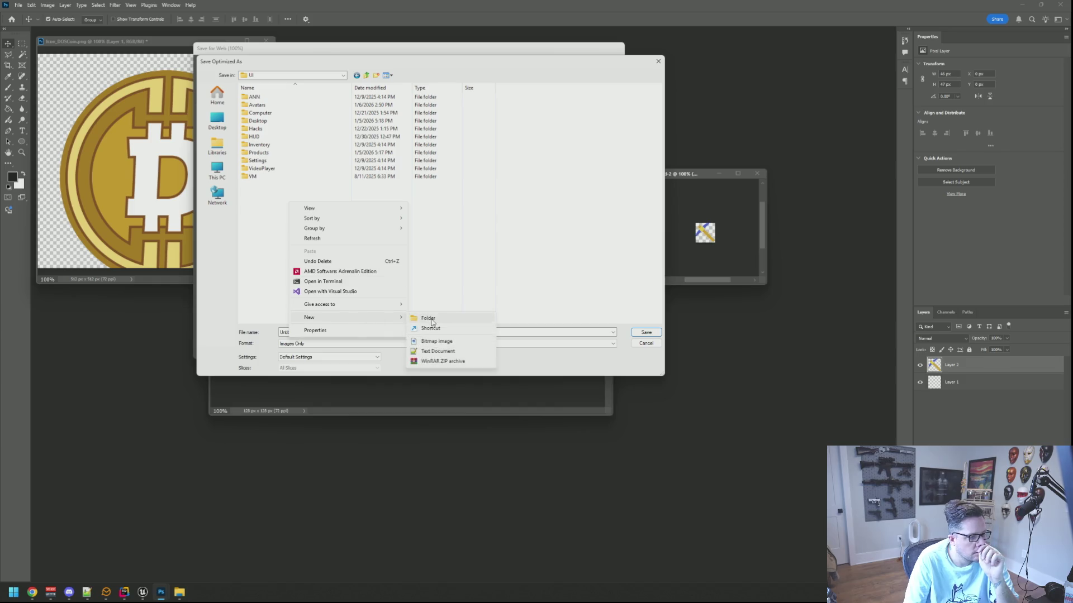
pyautogui.click(433, 318)
pyautogui.write('GUI')
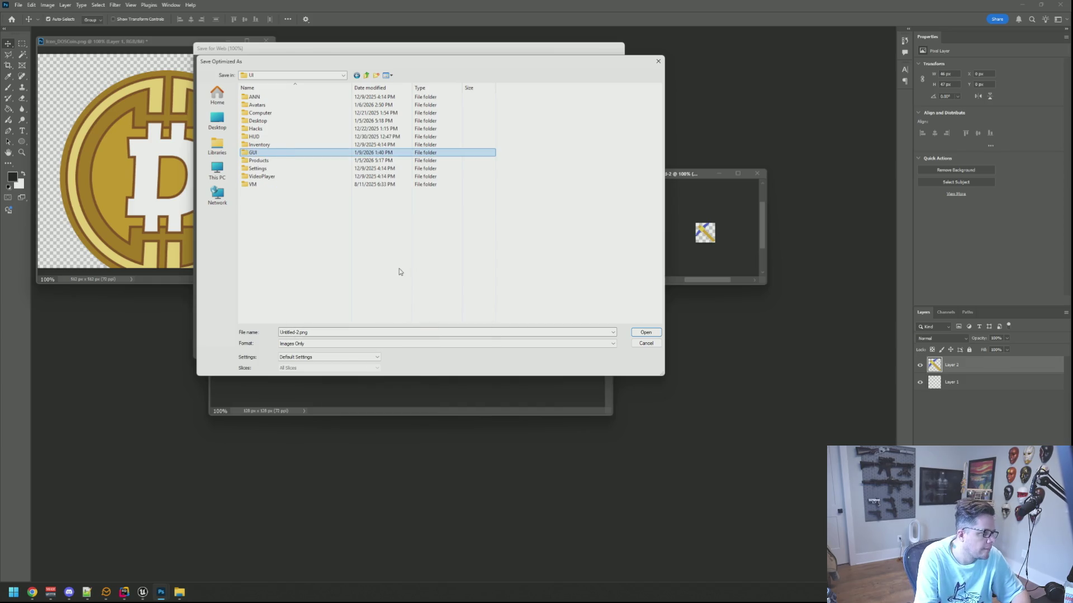
pyautogui.press('Return')
pyautogui.press('Return')
# - Create a 'CryptoMiner' folder inside GUI and save the pickaxe as CryptoMinerAxe.png
pyautogui.rightClick(337, 193)
pyautogui.moveTo(406, 307)
pyautogui.click(475, 306)
pyautogui.write('Crypt')
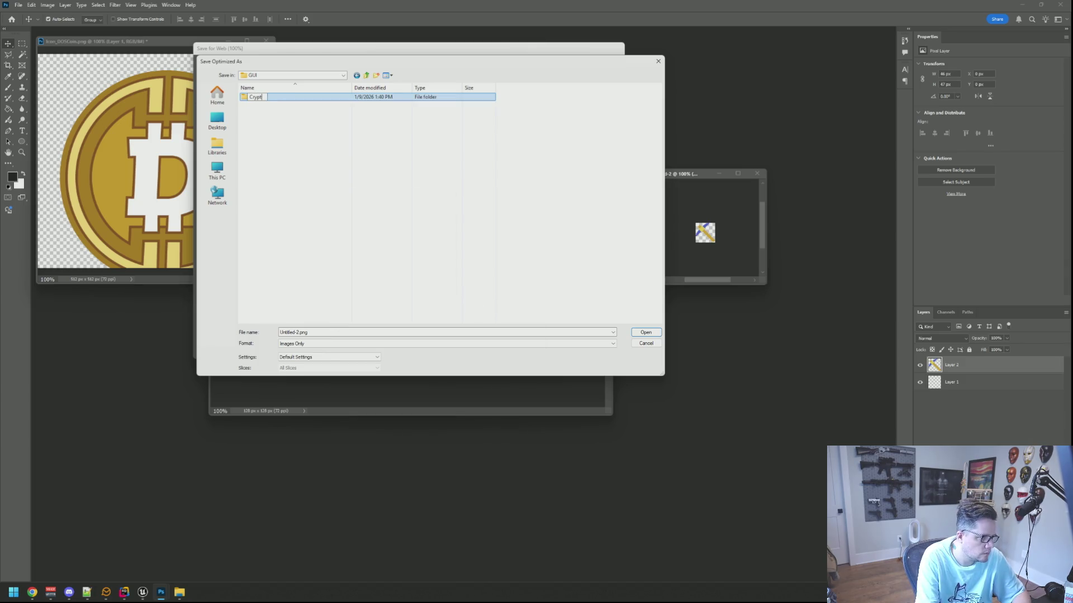
pyautogui.write('ner')
pyautogui.press('Return')
pyautogui.press('Return')
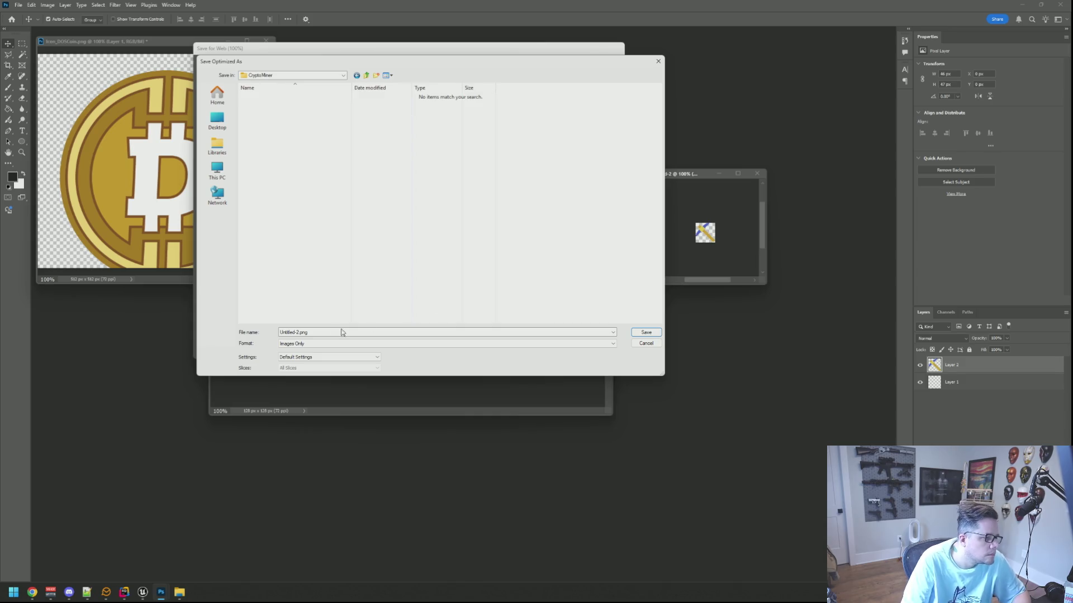
pyautogui.moveTo(300, 332); pyautogui.dragTo(274, 332)
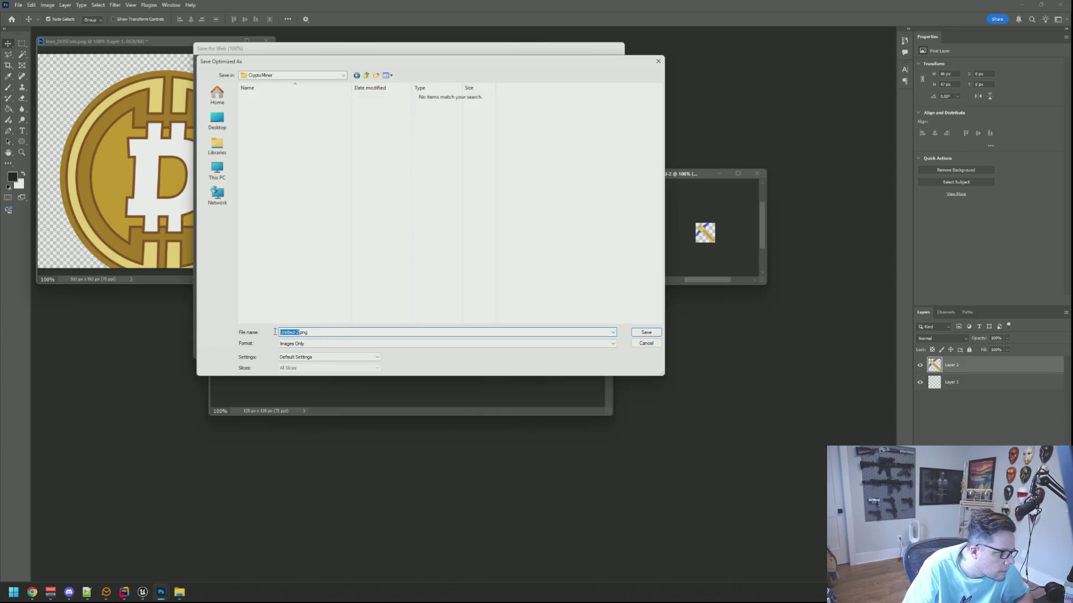
pyautogui.press('BackSpace')
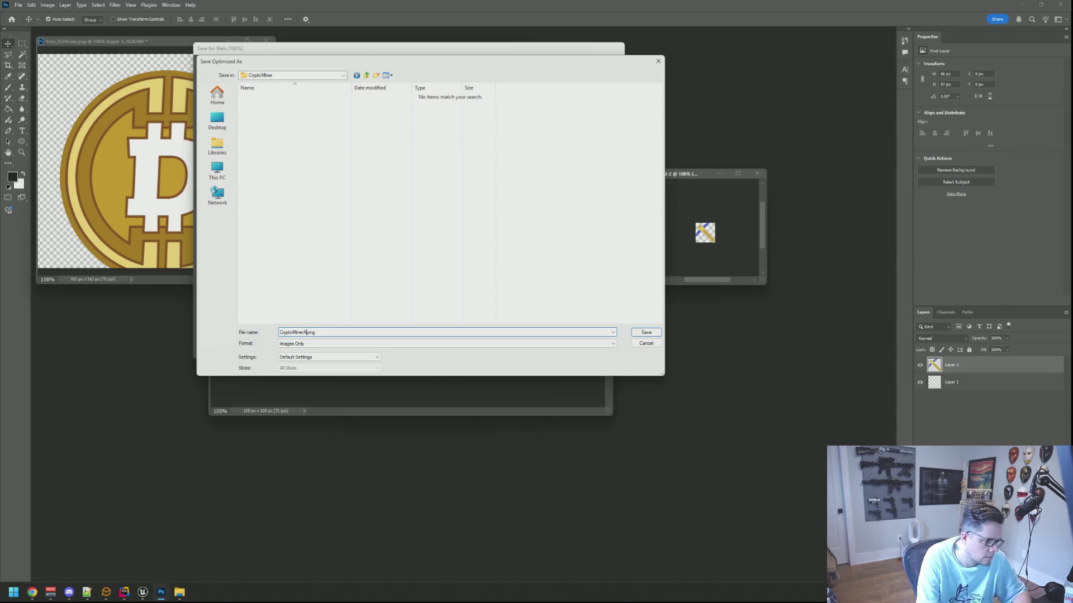
pyautogui.press('Return')
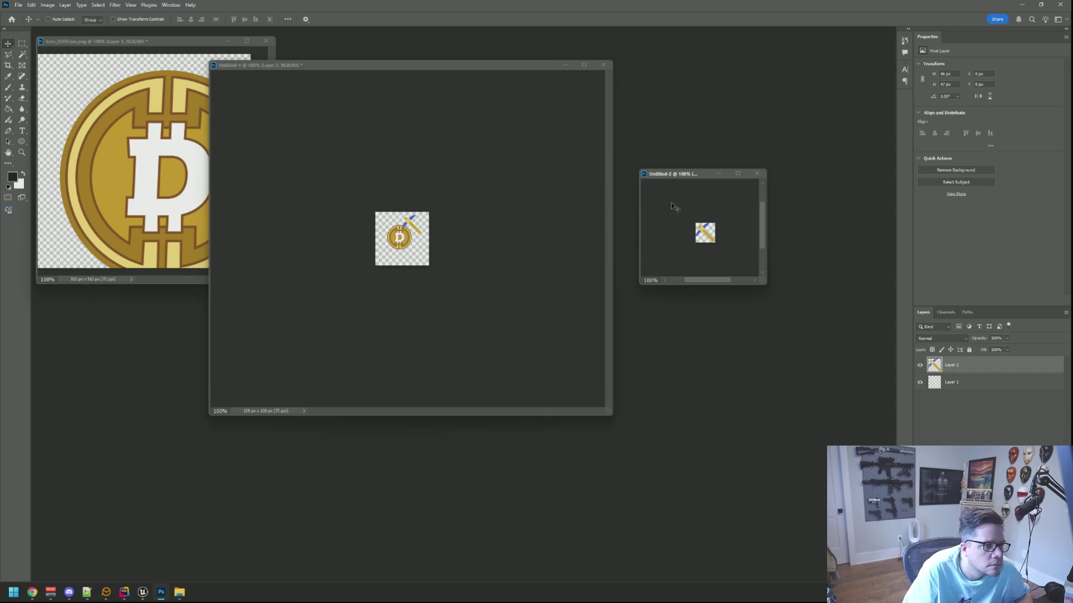
pyautogui.click(518, 200)
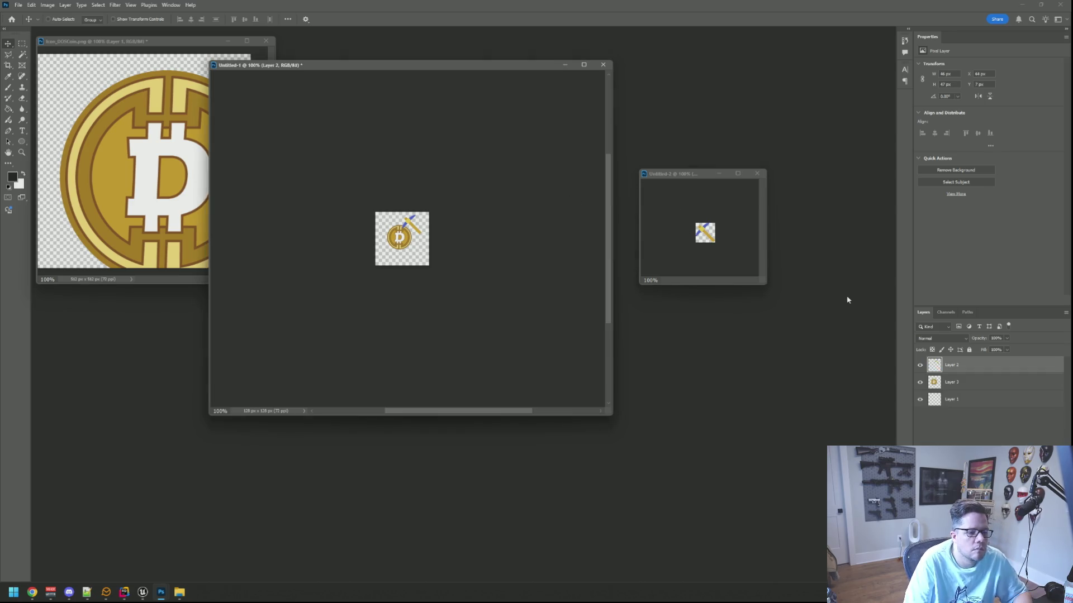
# - Hide the pickaxe layer and trim Untitled-1's canvas tightly around the coin
pyautogui.click(920, 365)
pyautogui.click(961, 382)
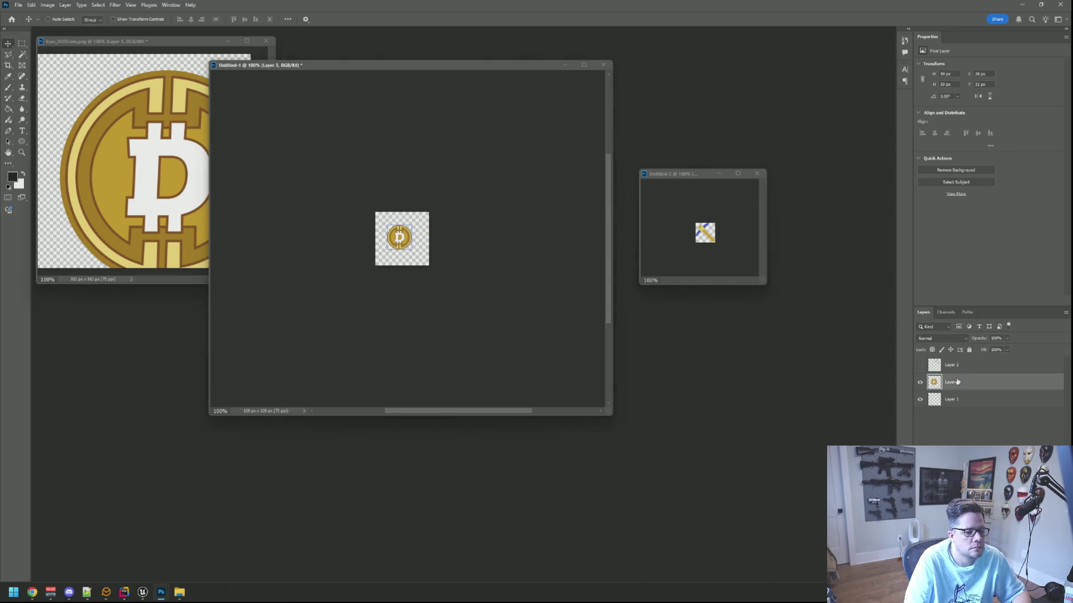
pyautogui.click(48, 5)
pyautogui.click(405, 161)
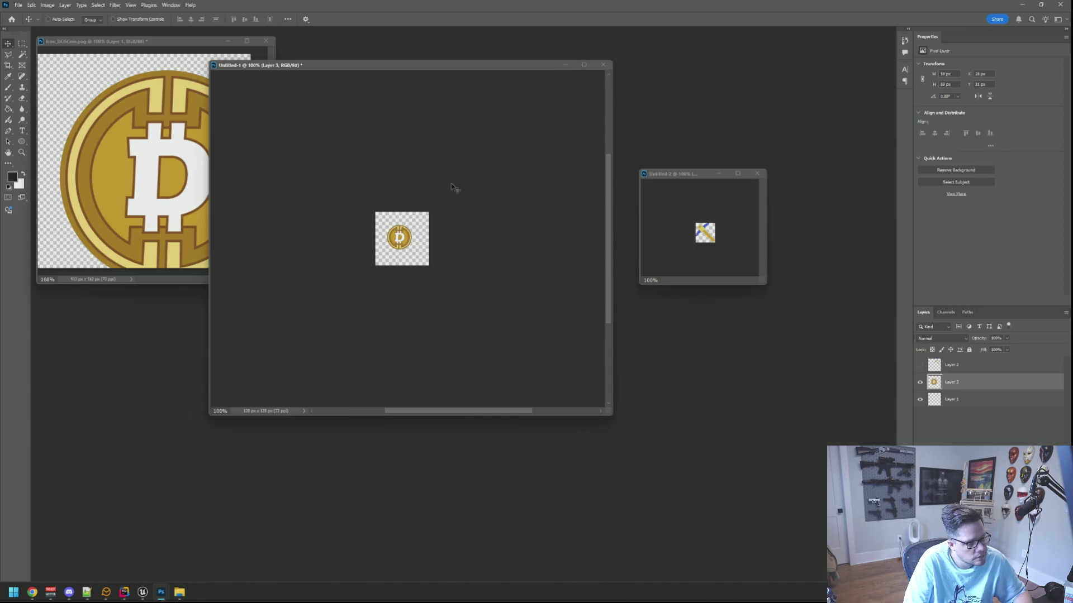
pyautogui.click(47, 5)
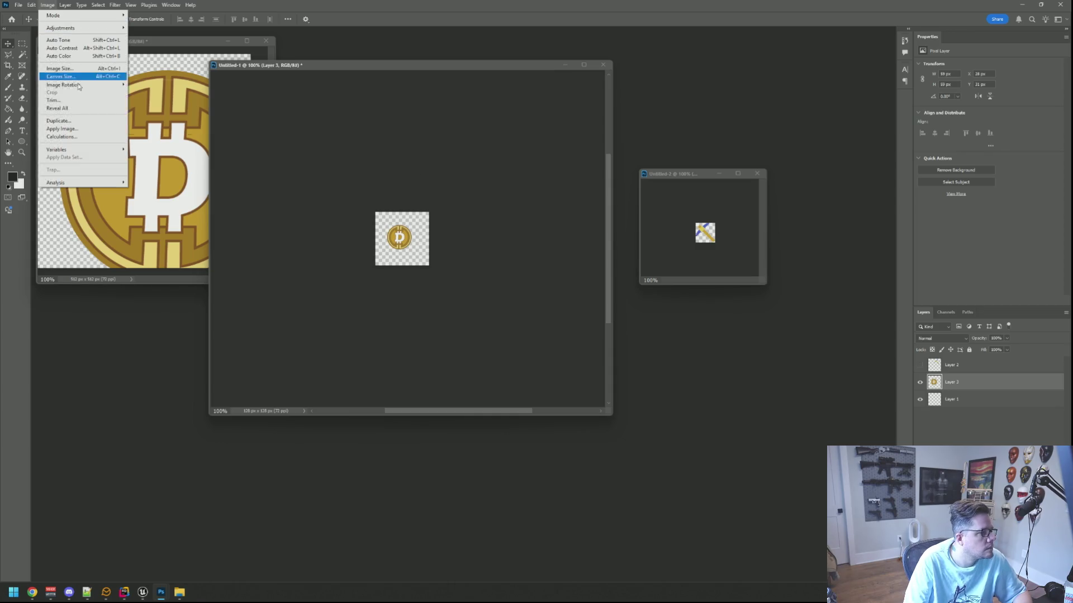
pyautogui.click(78, 100)
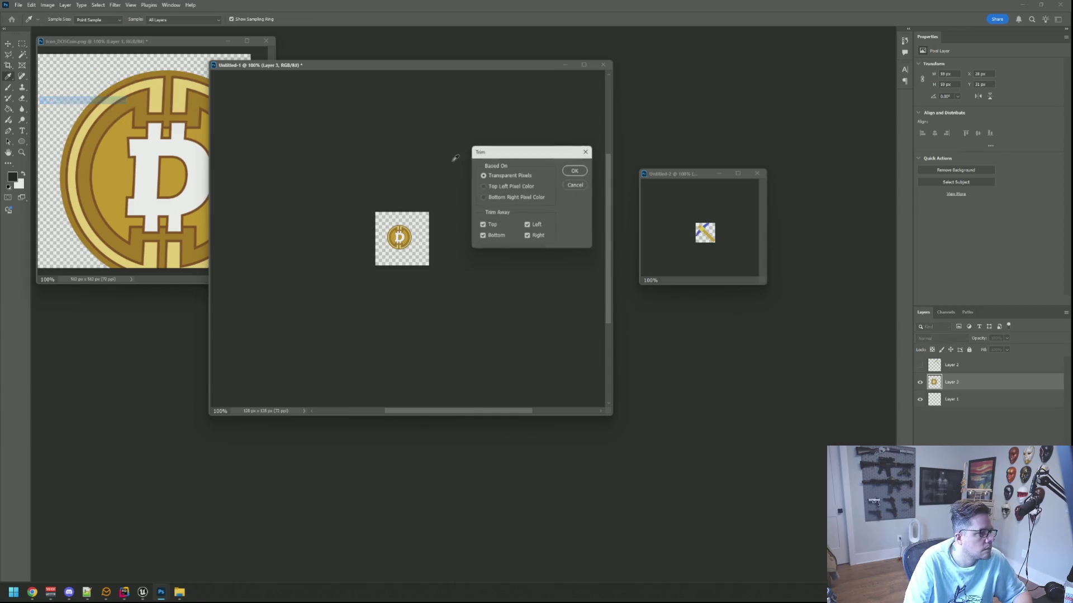
pyautogui.click(565, 171)
# - Export the coin through Save for Web as a PNG into the CryptoMiner folder
pyautogui.hotkey('ctrl', 'alt', 'shift', 's')
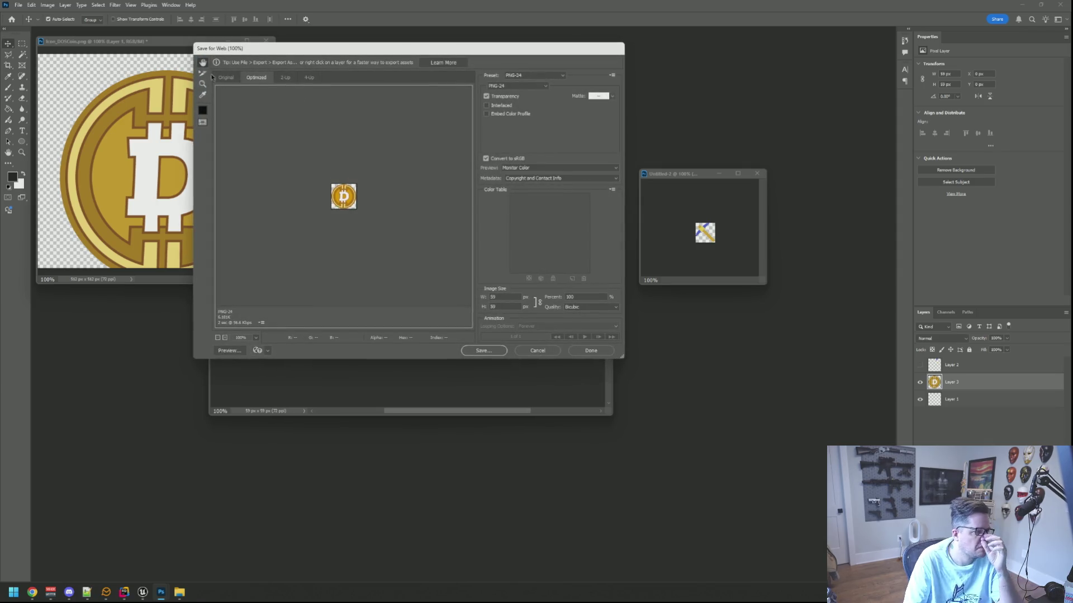
pyautogui.click(496, 351)
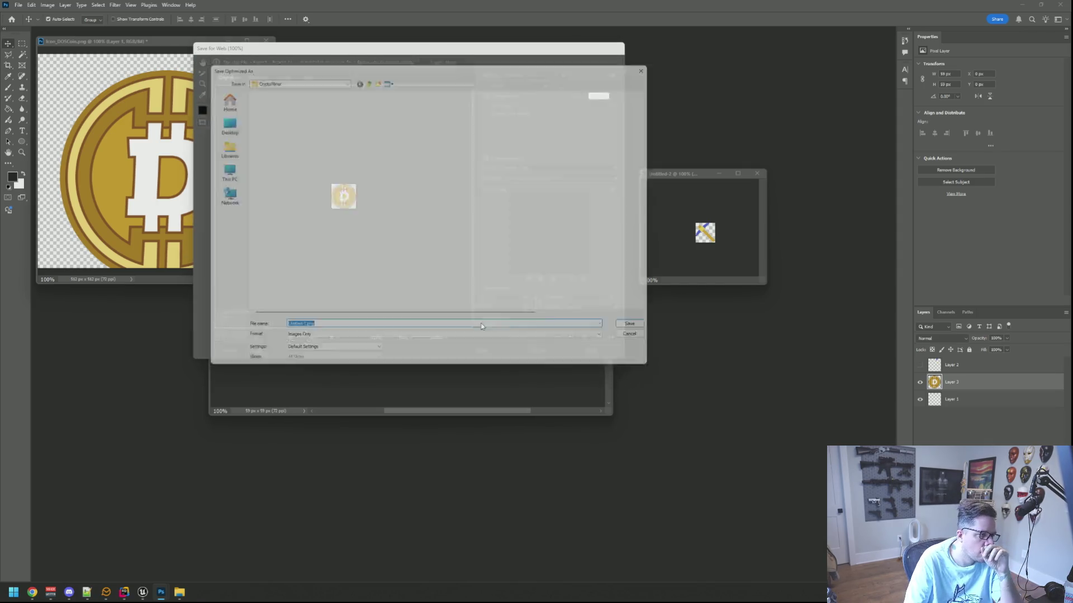
pyautogui.click(261, 115)
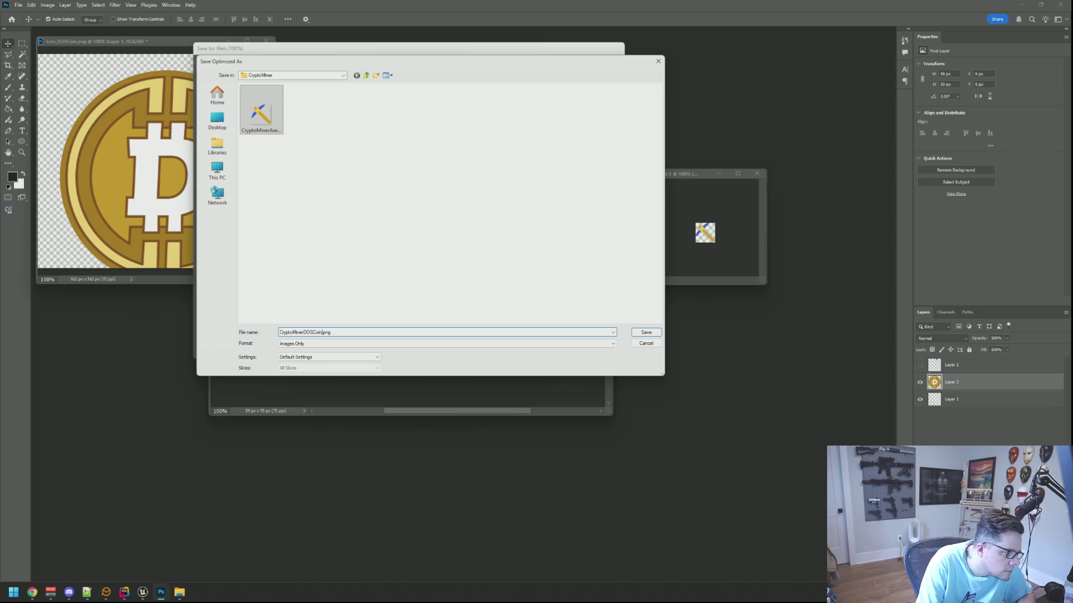
pyautogui.press('Return')
pyautogui.moveTo(143, 592)
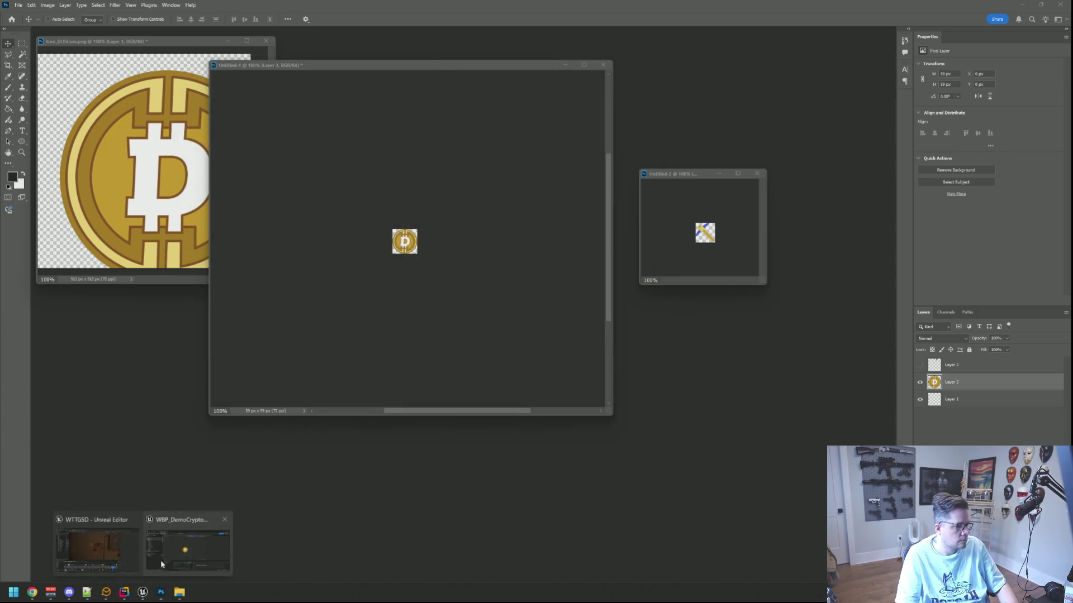
pyautogui.click(158, 567)
# - Delete the coin image and add a nested Overlay aligned to fill horizontally and vertically
pyautogui.click(138, 253)
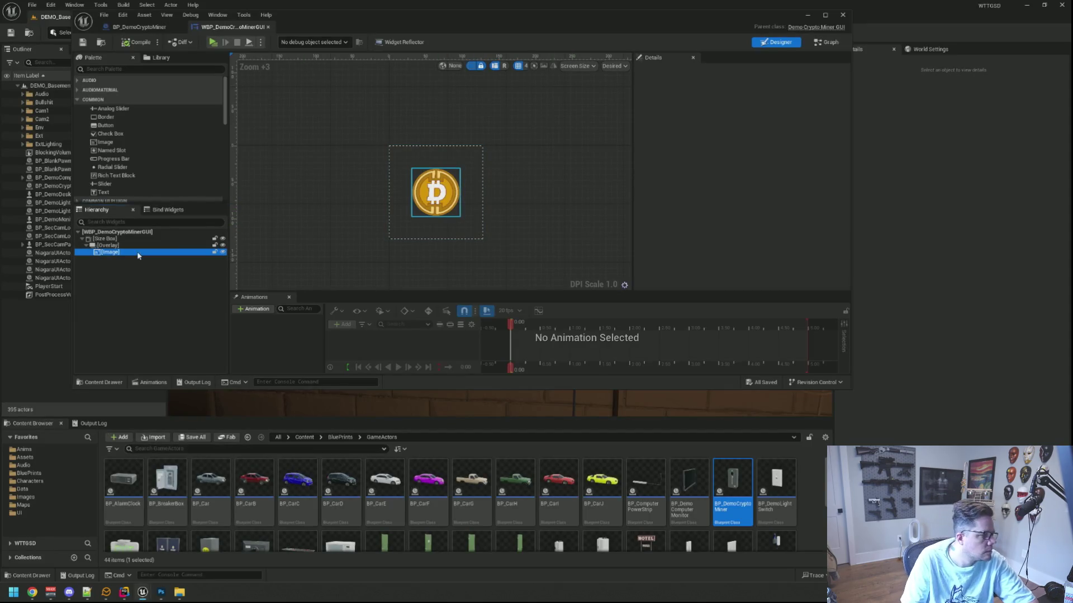
pyautogui.press('Delete')
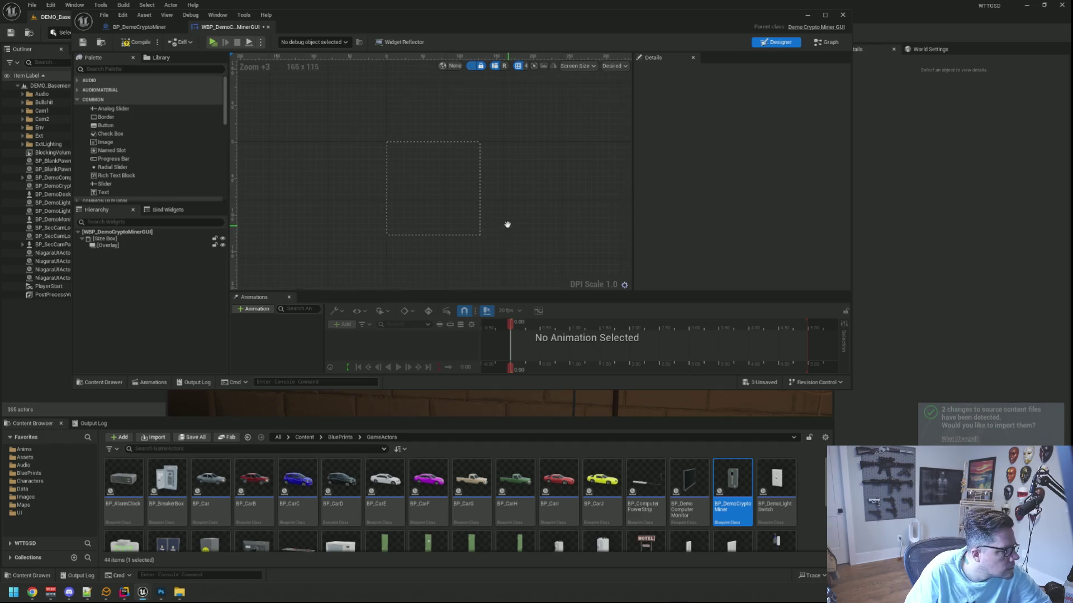
pyautogui.scroll(-8, 142, 149)
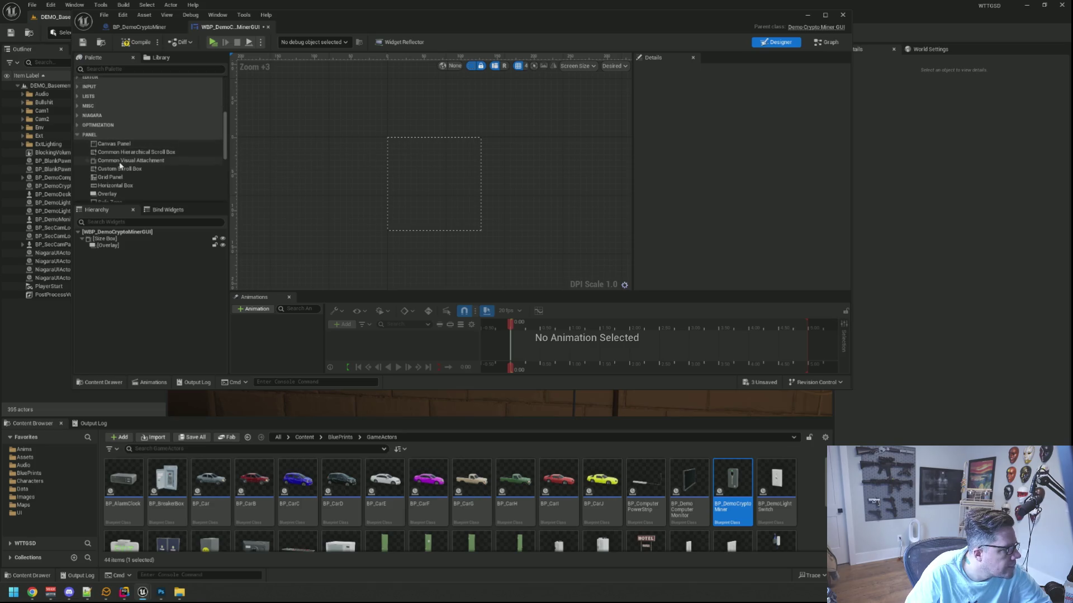
pyautogui.scroll(-2, 127, 155)
pyautogui.moveTo(107, 154); pyautogui.dragTo(119, 246)
pyautogui.click(114, 252)
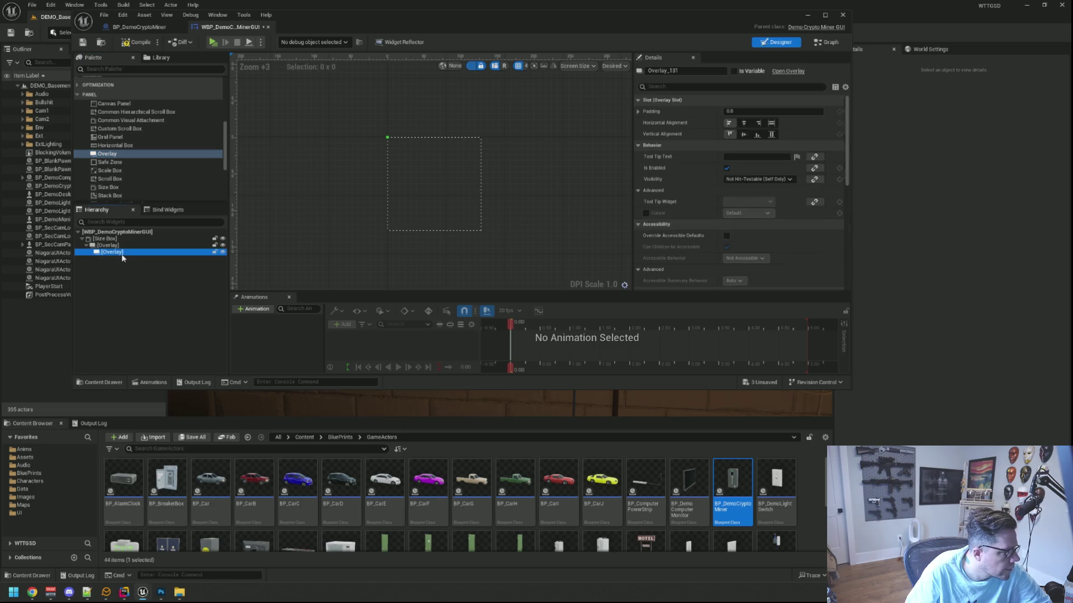
pyautogui.click(771, 123)
pyautogui.click(771, 135)
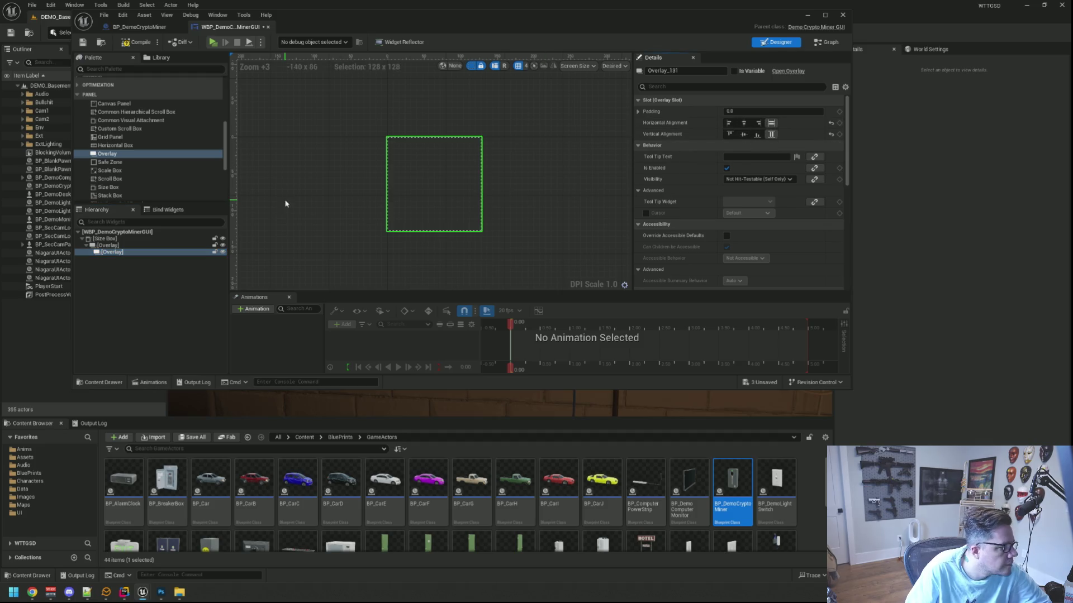
# - Rename the nested overlay to O_Mining and save the widget
pyautogui.doubleClick(139, 255)
pyautogui.write('O_Mine')
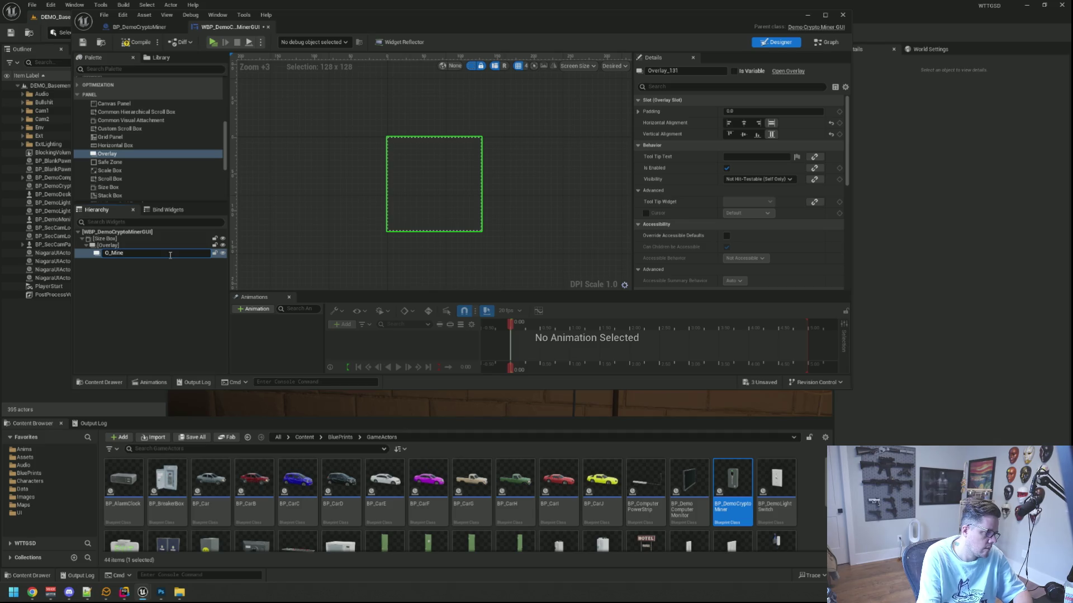
pyautogui.press('BackSpace')
pyautogui.press('BackSpace')
pyautogui.press('BackSpace')
pyautogui.write('Mi')
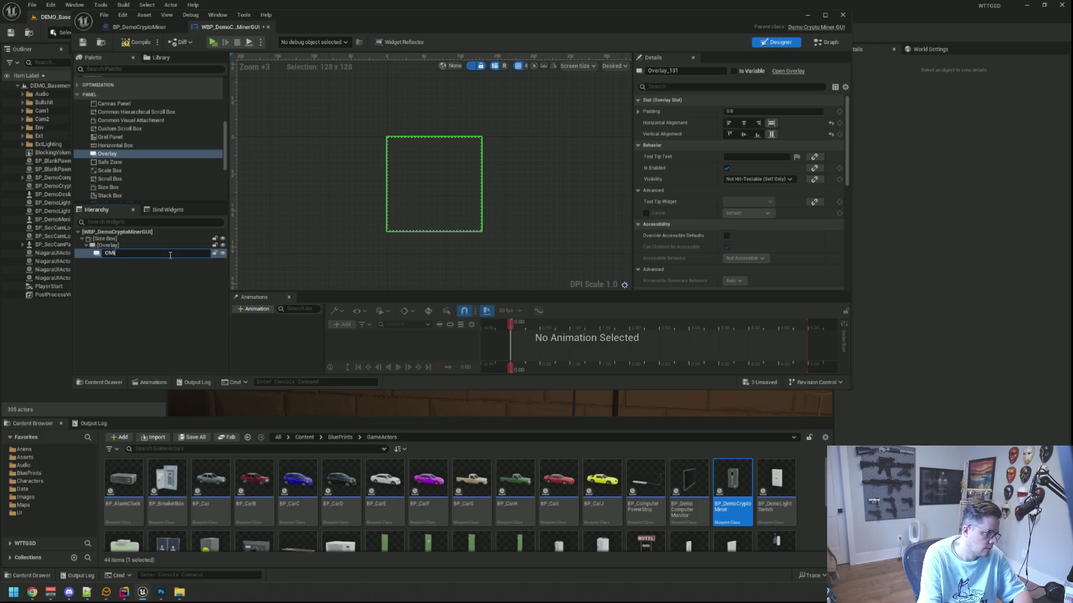
pyautogui.press('BackSpace')
pyautogui.write('O_Mining')
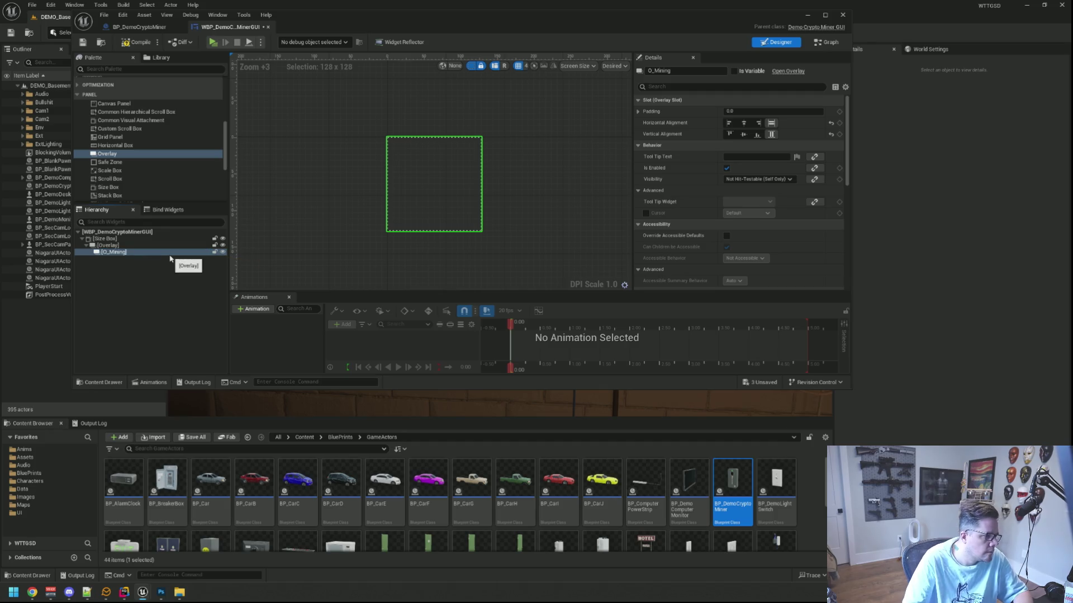
pyautogui.press('Return')
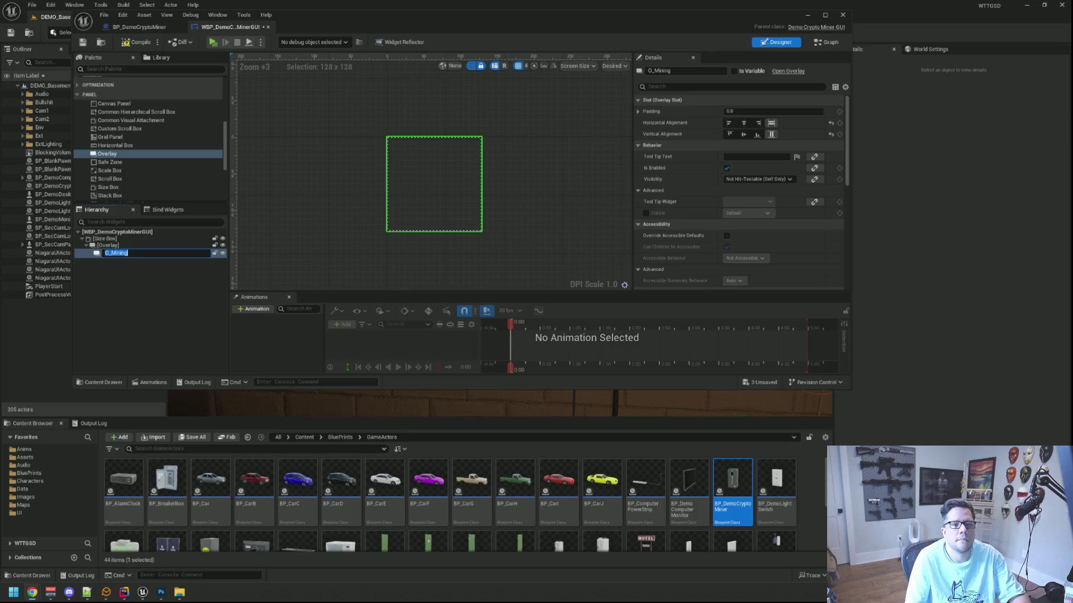
pyautogui.click(540, 129)
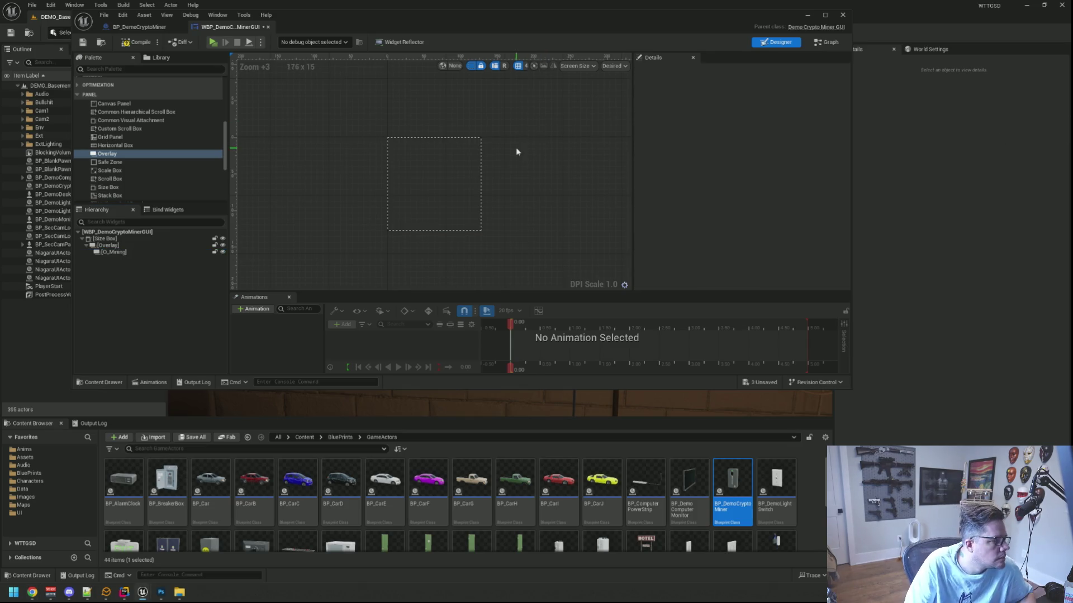
pyautogui.hotkey('ctrl', 's')
# - Open the CryptoMinerDOSCoin and CryptoMinerAxe textures from Images/UI/GUI/CryptoMiner
pyautogui.click(24, 497)
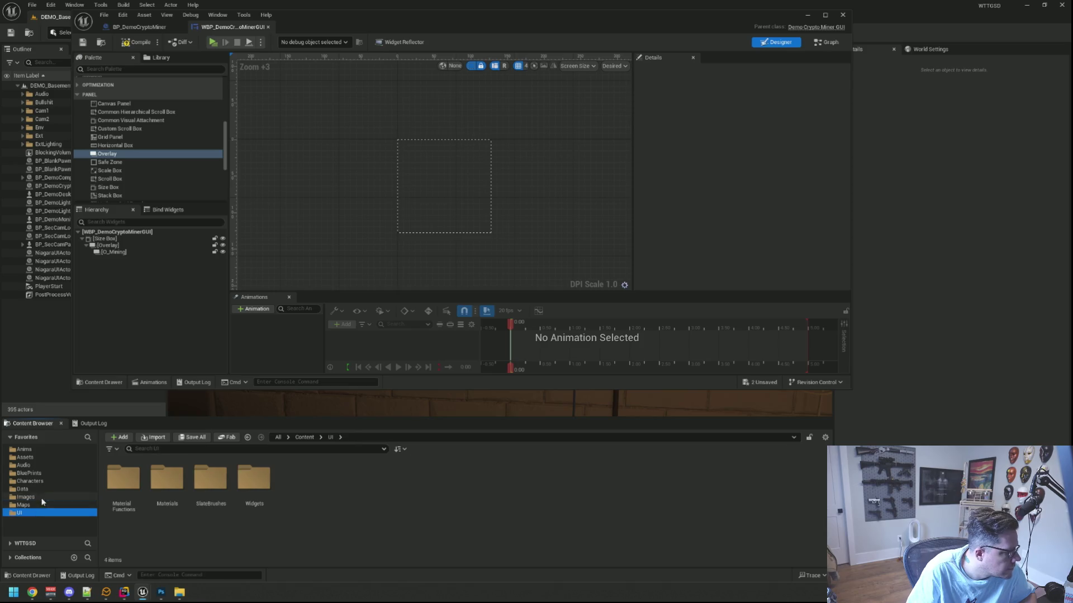
pyautogui.doubleClick(123, 478)
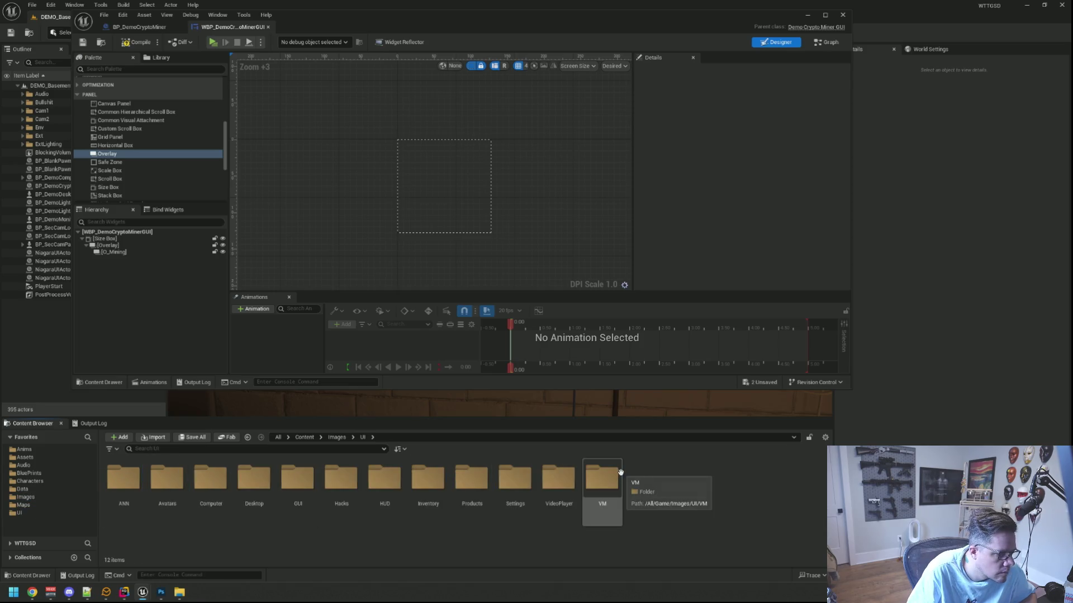
pyautogui.click(440, 524)
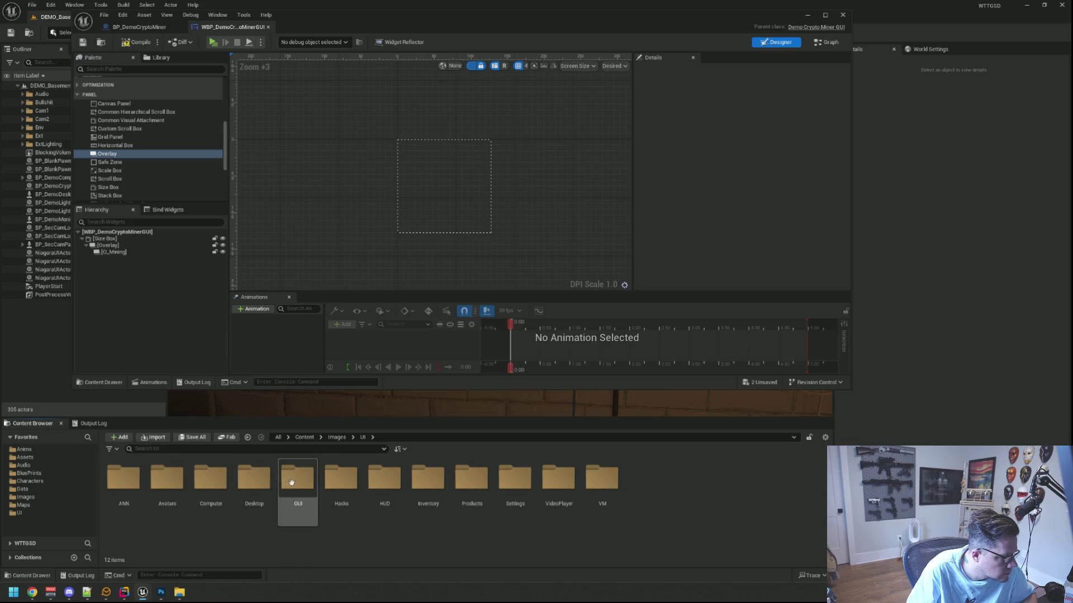
pyautogui.doubleClick(310, 520)
pyautogui.click(134, 484)
pyautogui.doubleClick(134, 484)
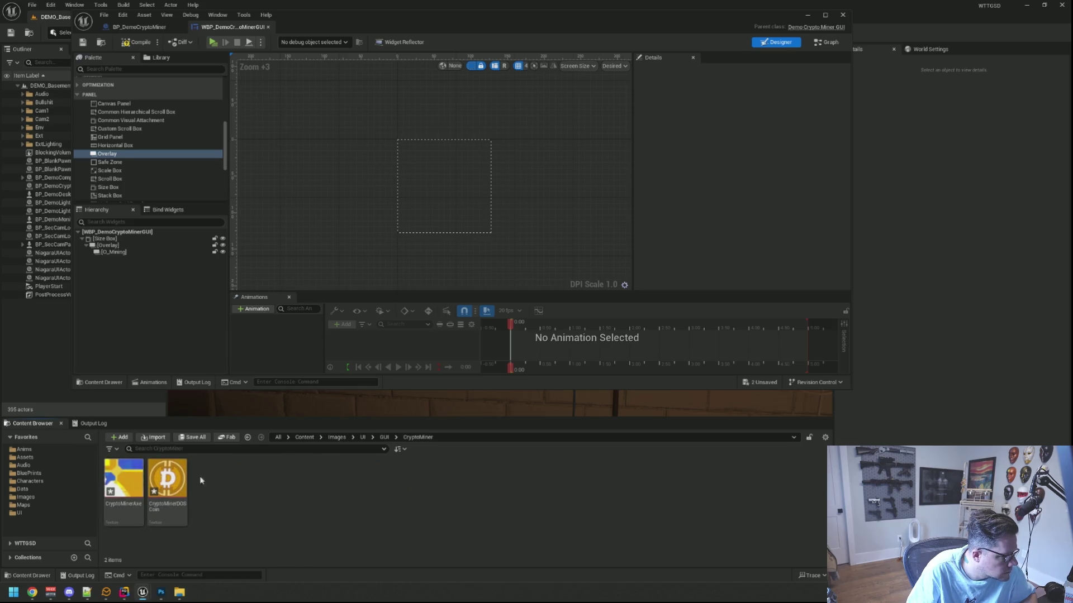
pyautogui.rightClick(170, 484)
pyautogui.doubleClick(169, 487)
pyautogui.doubleClick(125, 489)
# - Set both textures' Texture Group to UI and save each one
pyautogui.click(763, 191)
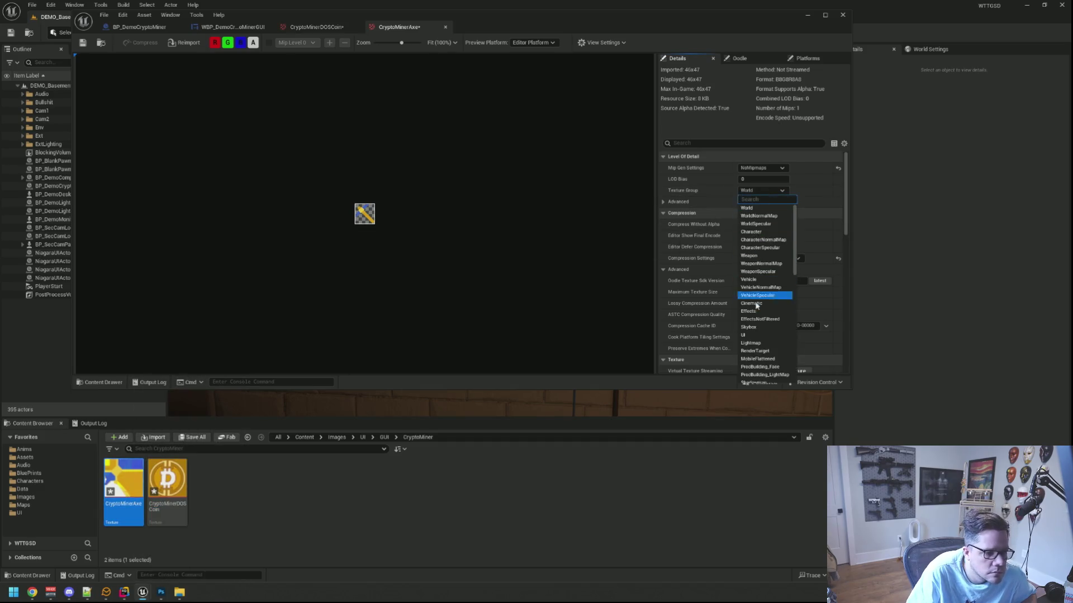
pyautogui.click(744, 334)
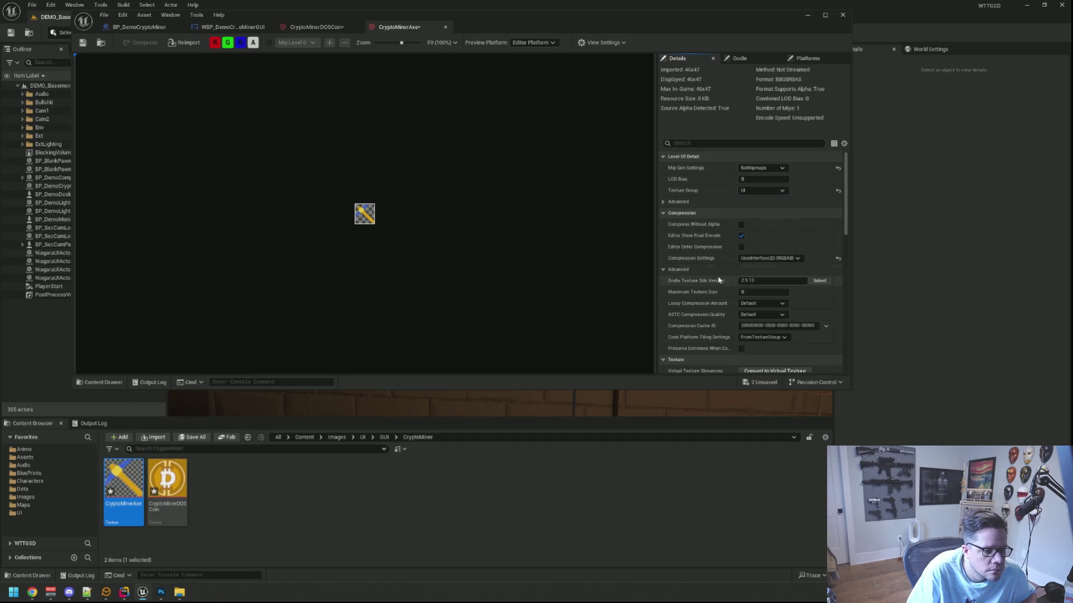
pyautogui.click(82, 42)
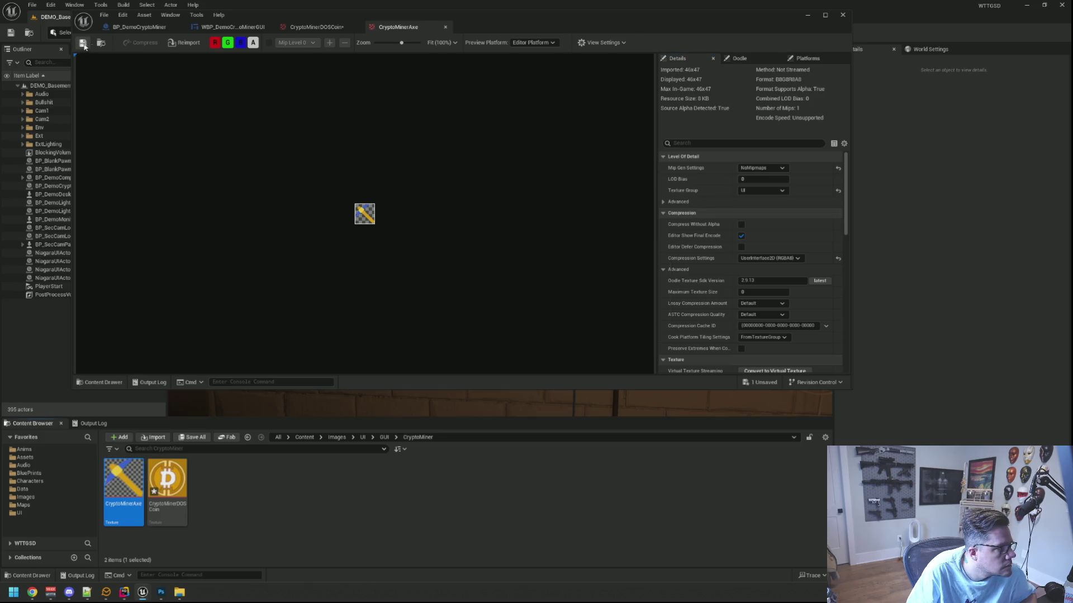
pyautogui.click(297, 27)
pyautogui.click(762, 190)
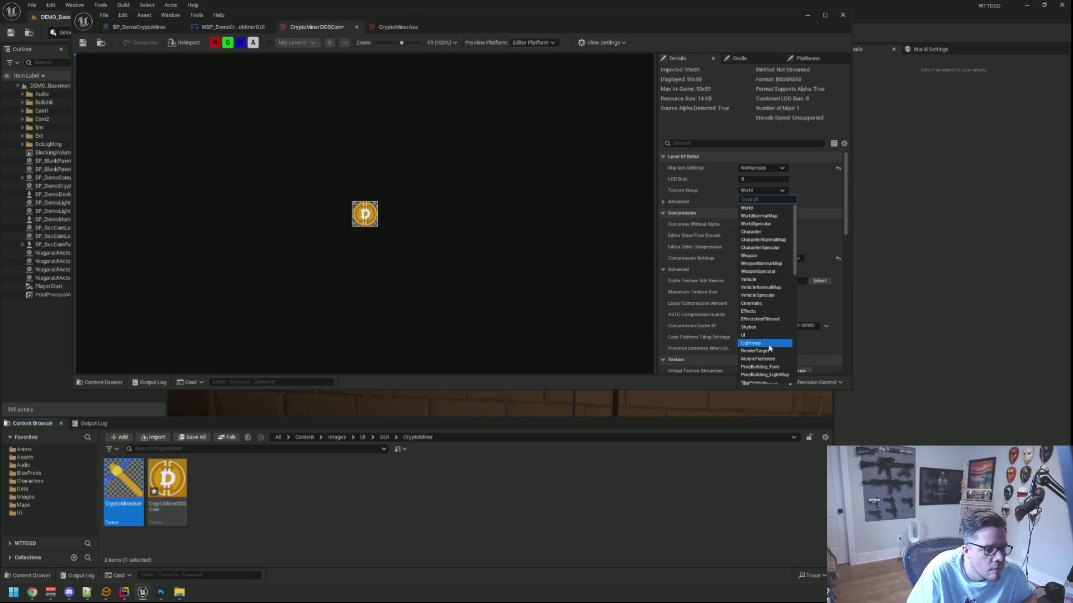
pyautogui.click(769, 345)
pyautogui.click(763, 191)
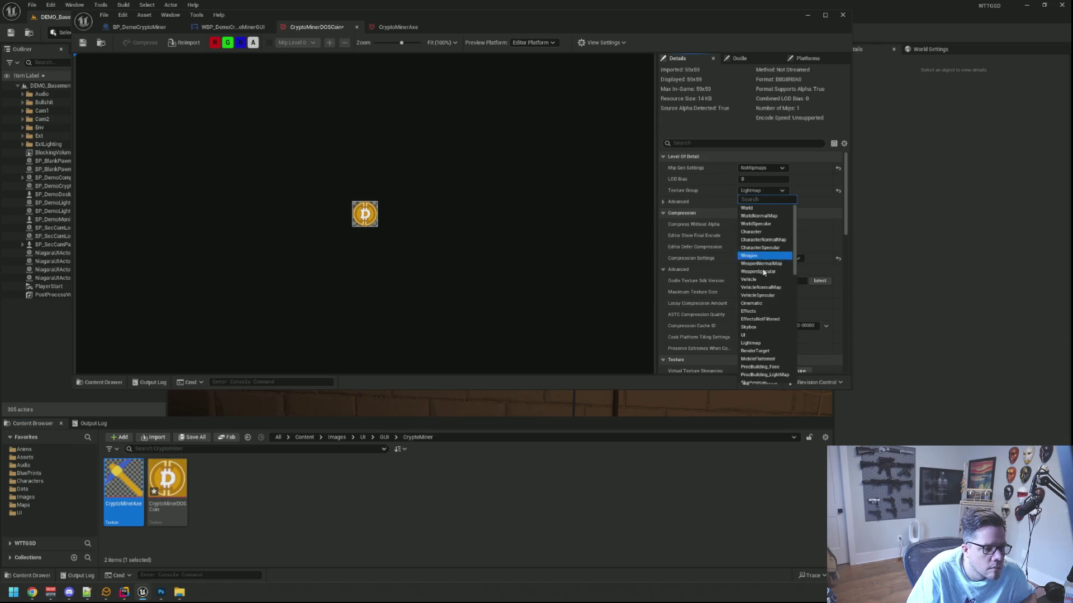
pyautogui.click(747, 335)
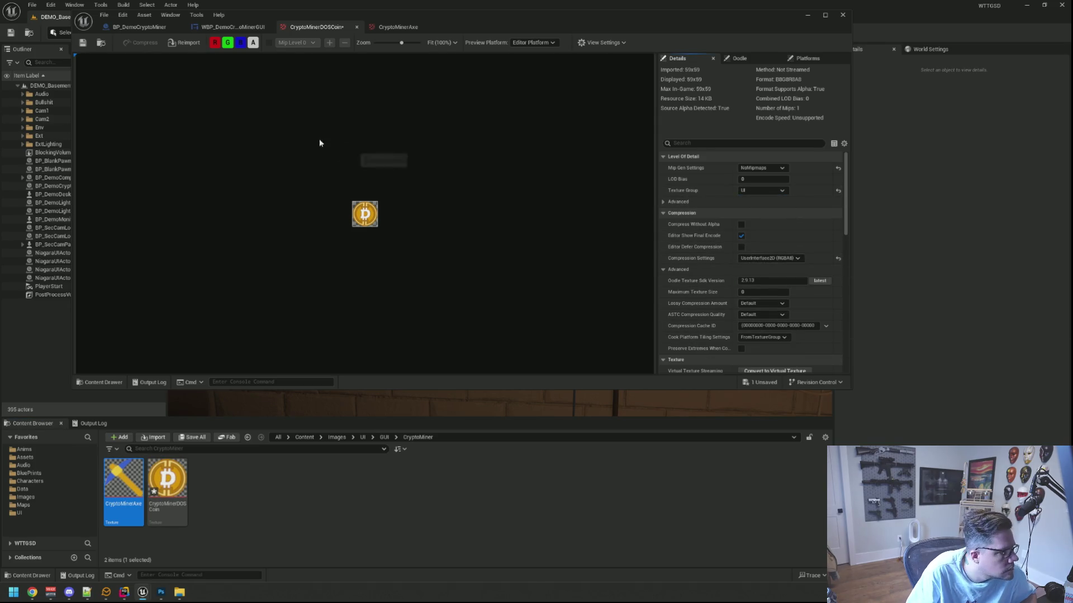
pyautogui.click(82, 43)
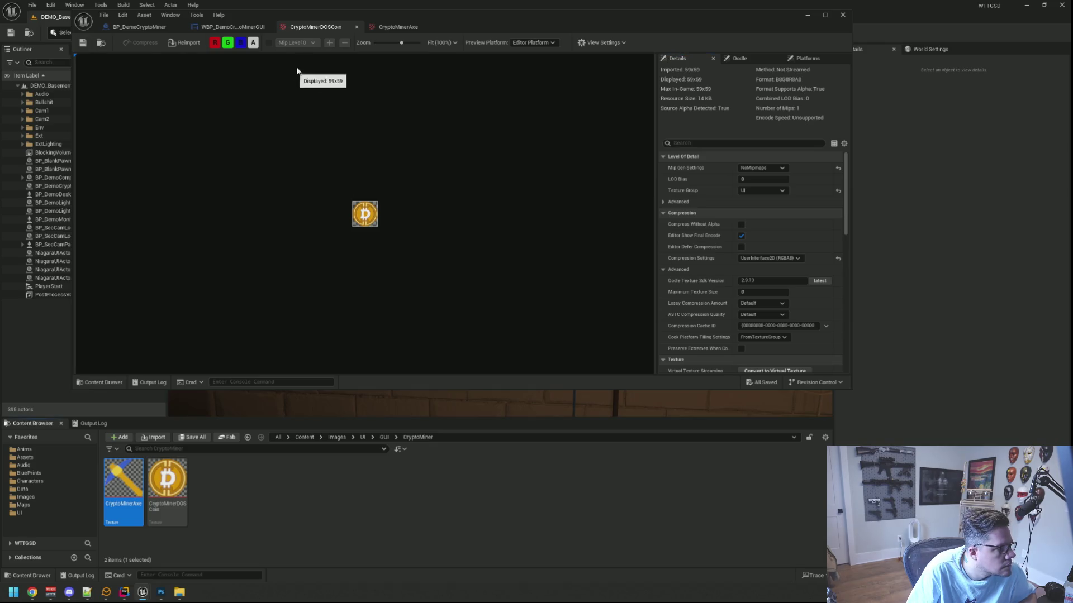
pyautogui.click(233, 26)
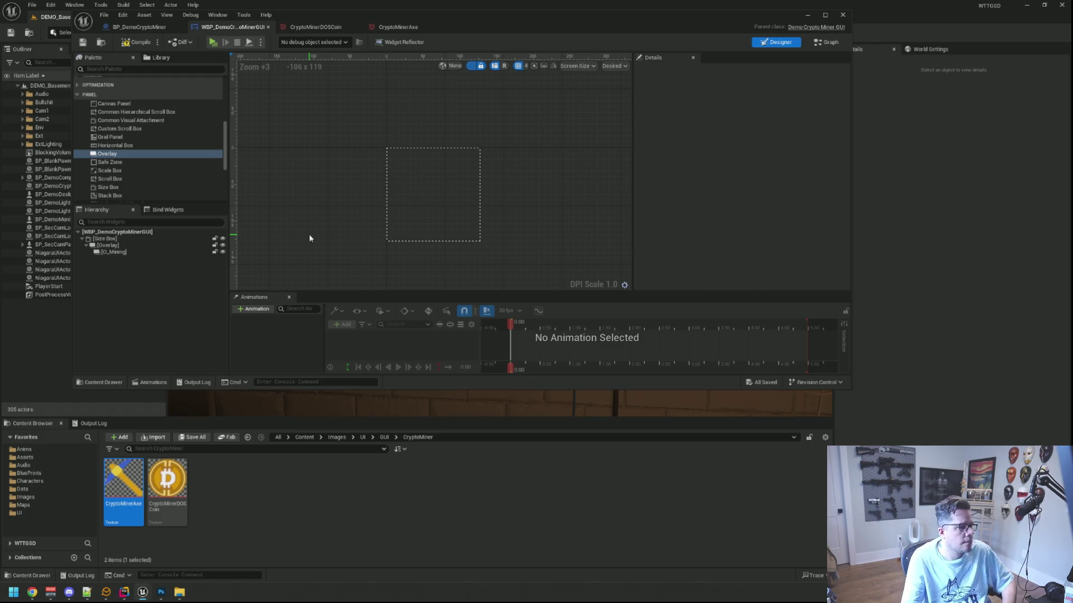
# - Drag the CryptoMinerDOSCoin texture into O_Mining as a new image
pyautogui.moveTo(181, 488)
pyautogui.mouseDown()
pyautogui.moveTo(163, 298)
pyautogui.moveTo(145, 257)
pyautogui.mouseUp()
pyautogui.click(143, 259)
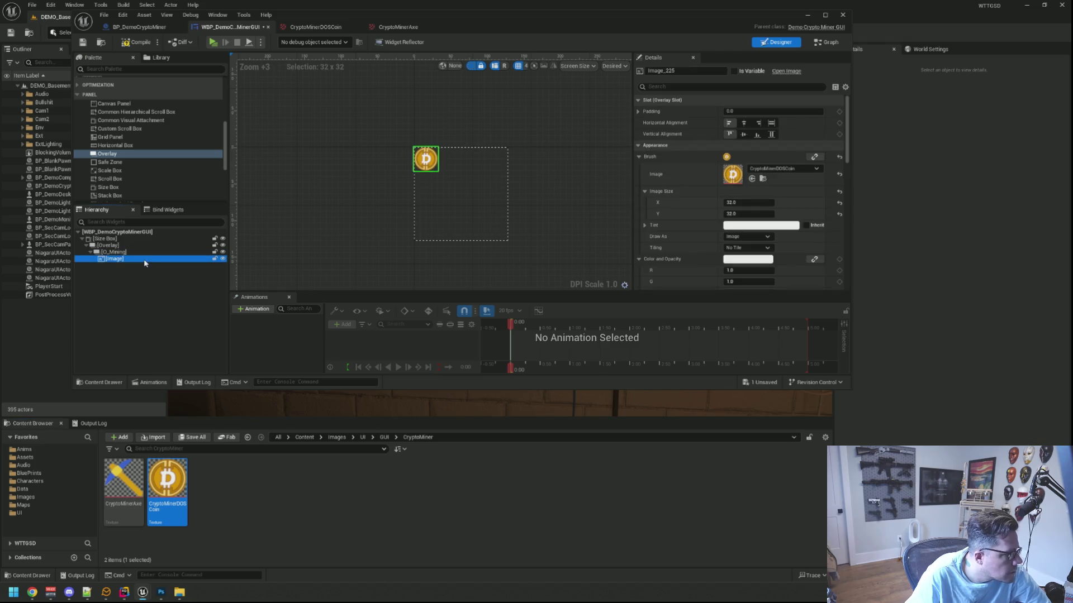
pyautogui.scroll(1, 551, 181)
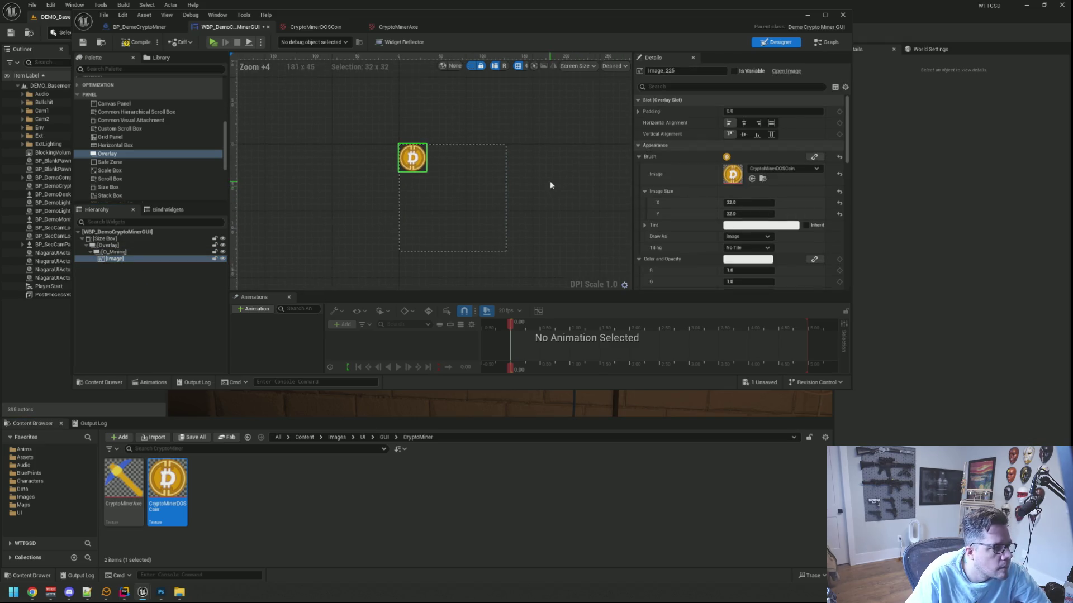
pyautogui.scroll(-1, 547, 181)
pyautogui.scroll(1, 546, 179)
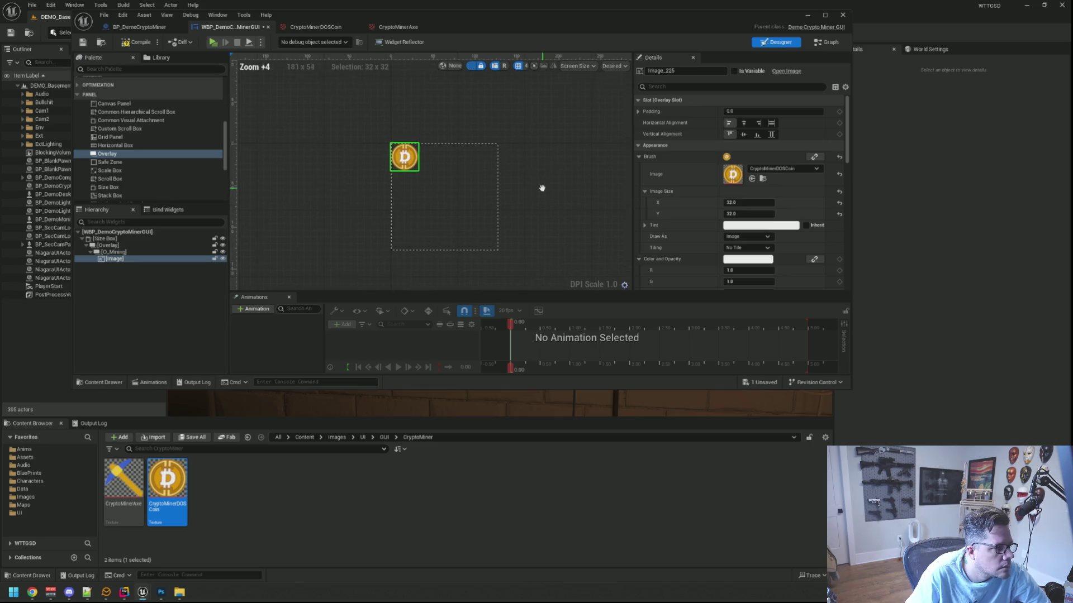
pyautogui.click(524, 184)
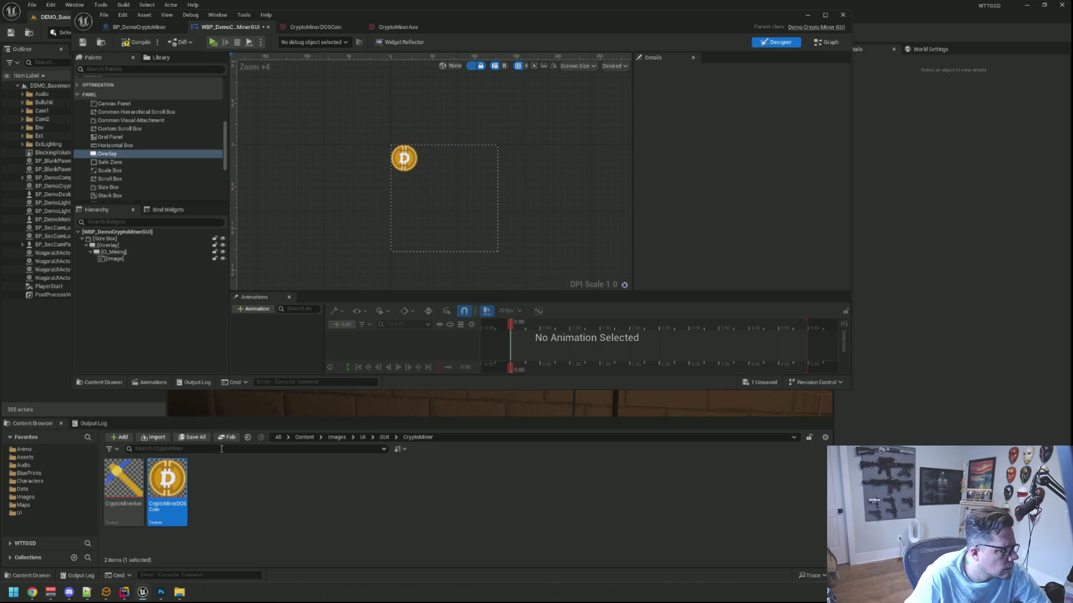
pyautogui.moveTo(182, 468)
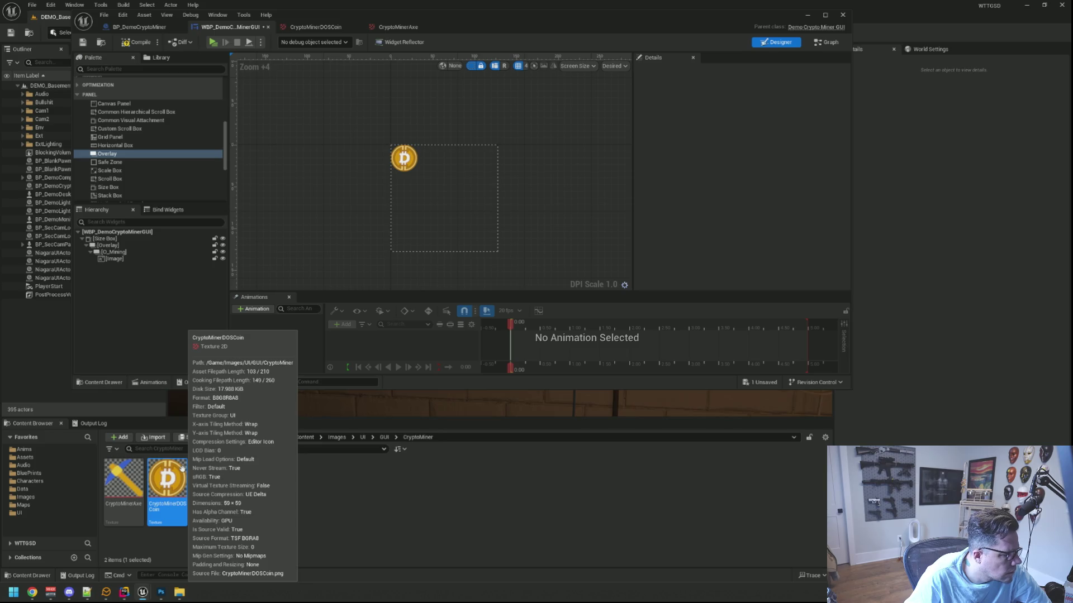
# - Size the coin image to 59 by 59
pyautogui.click(411, 169)
pyautogui.click(760, 202)
pyautogui.write('59')
pyautogui.press('Tab')
pyautogui.write('59')
pyautogui.press('Return')
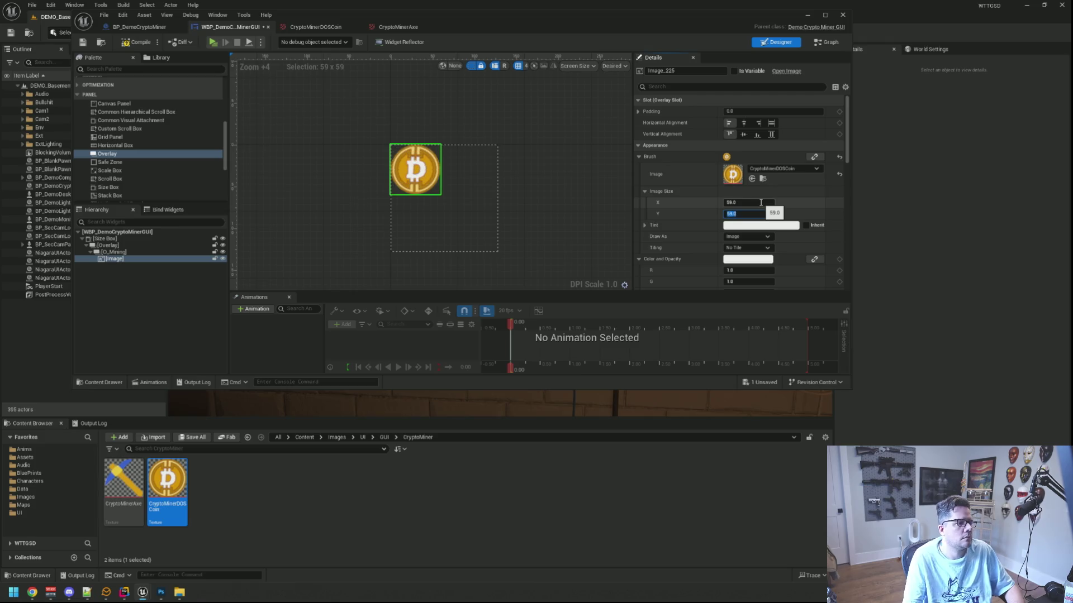
pyautogui.click(696, 199)
# - Set the coin's Render Transform translation to X 20, Y 20, then undo in Photoshop to restore the pickaxe
pyautogui.scroll(-10, 696, 199)
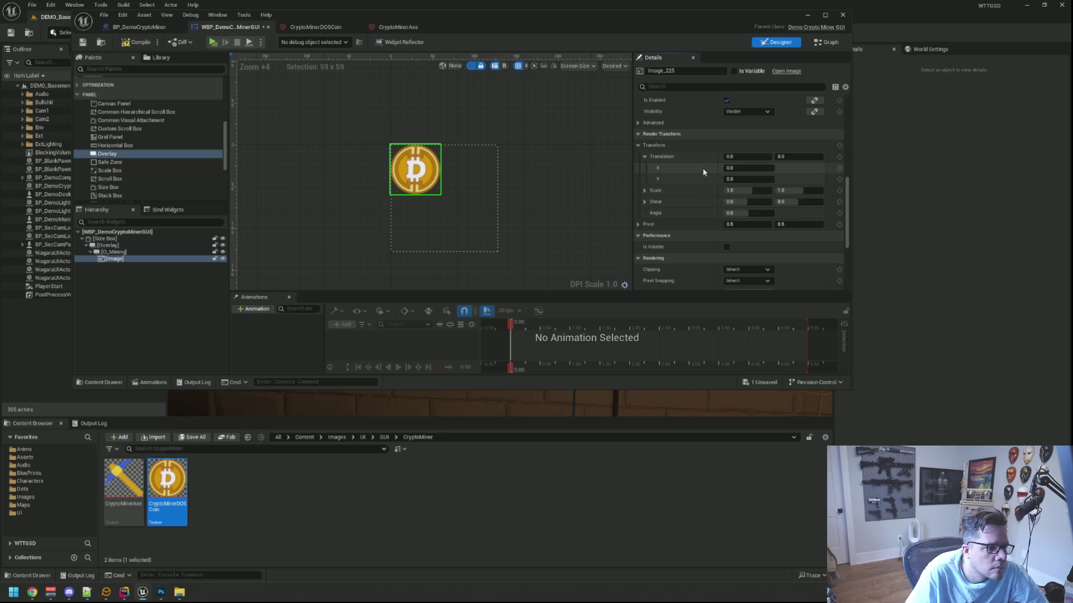
pyautogui.moveTo(748, 168)
pyautogui.mouseDown()
pyautogui.moveTo(759, 168)
pyautogui.moveTo(729, 179)
pyautogui.mouseUp()
pyautogui.click(730, 168)
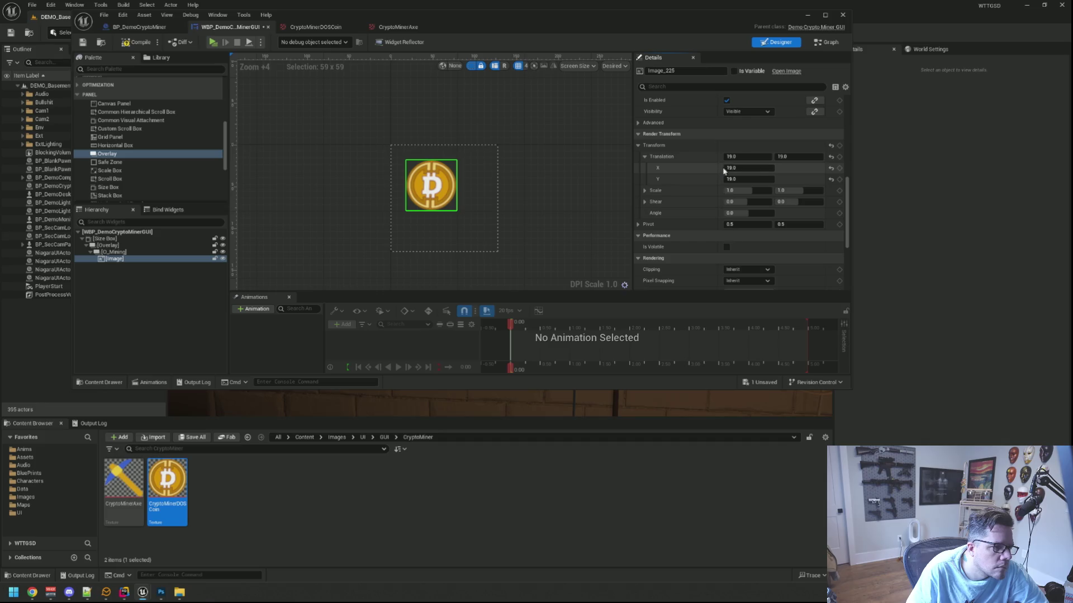
pyautogui.press('Tab')
pyautogui.write('0')
pyautogui.press('Return')
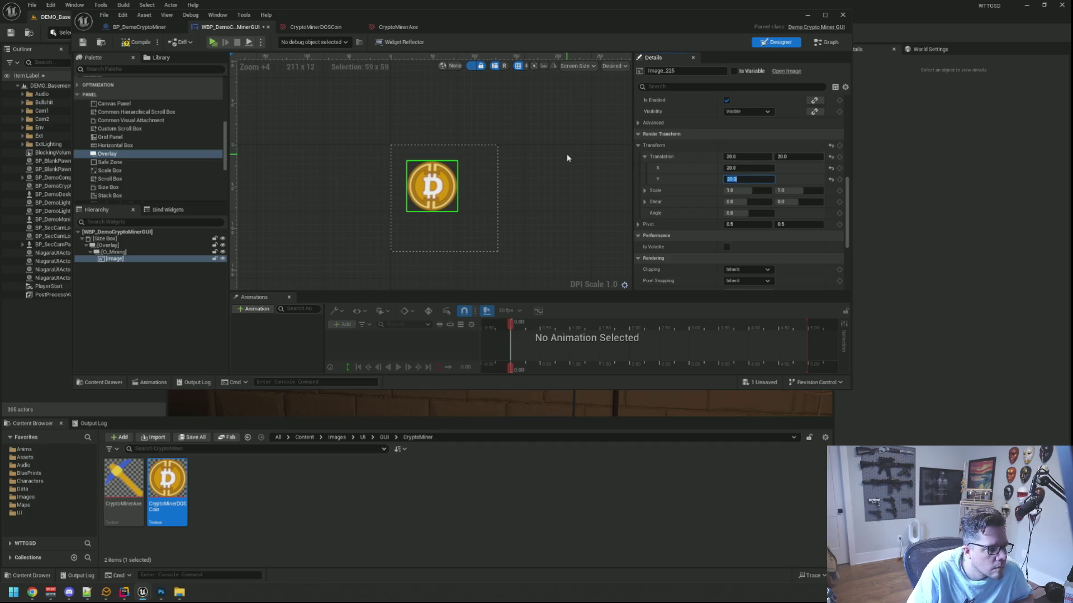
pyautogui.click(566, 159)
pyautogui.click(161, 593)
pyautogui.hotkey('ctrl', 'z')
pyautogui.hotkey('ctrl', 'z')
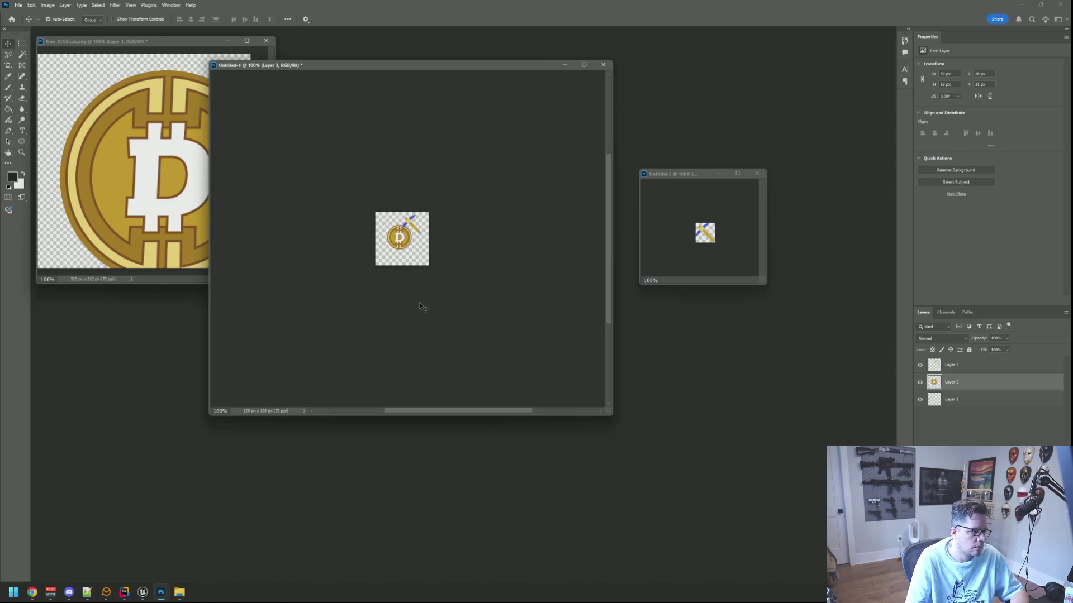
# - Zoom into the mockup, toggle the coin layer, and keep its X position at 28 px
pyautogui.scroll(2, 391, 232)
pyautogui.scroll(3, 391, 232)
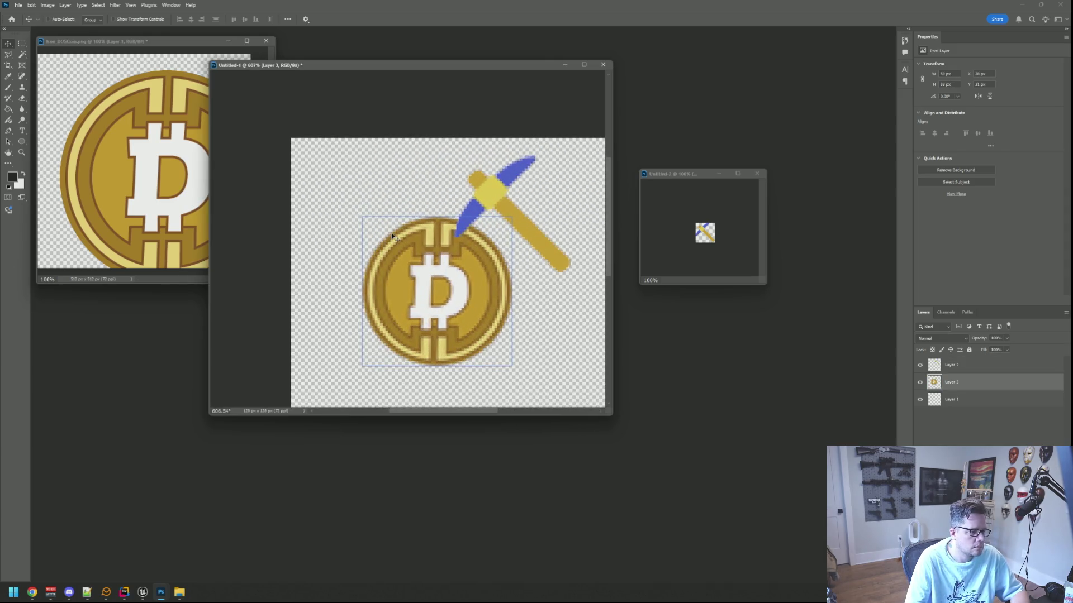
pyautogui.click(920, 383)
pyautogui.click(920, 382)
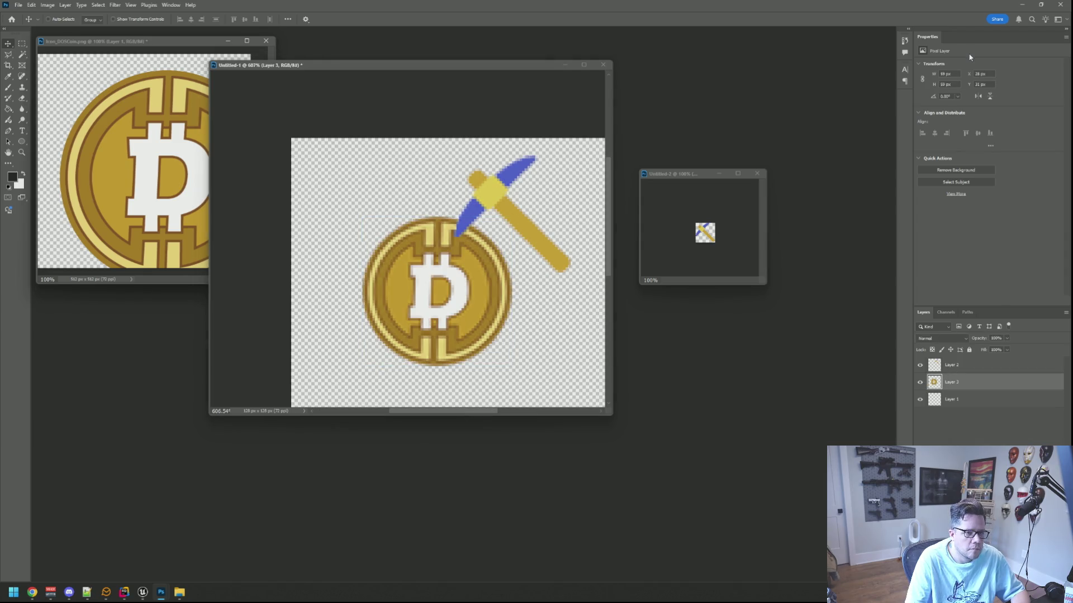
pyautogui.press('BackSpace')
pyautogui.press('BackSpace')
pyautogui.press('Up')
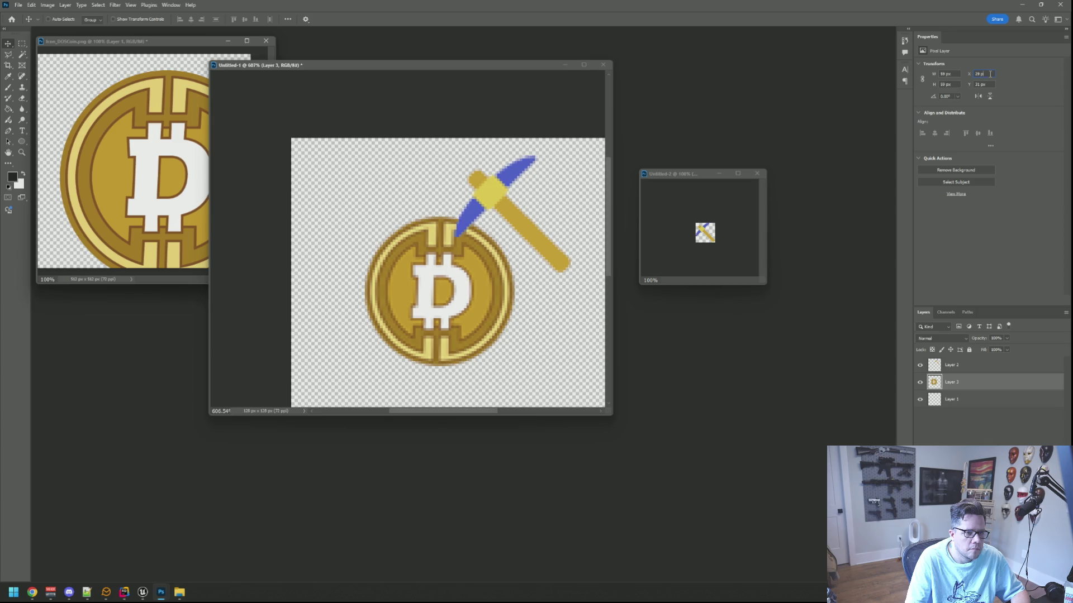
pyautogui.press('Return')
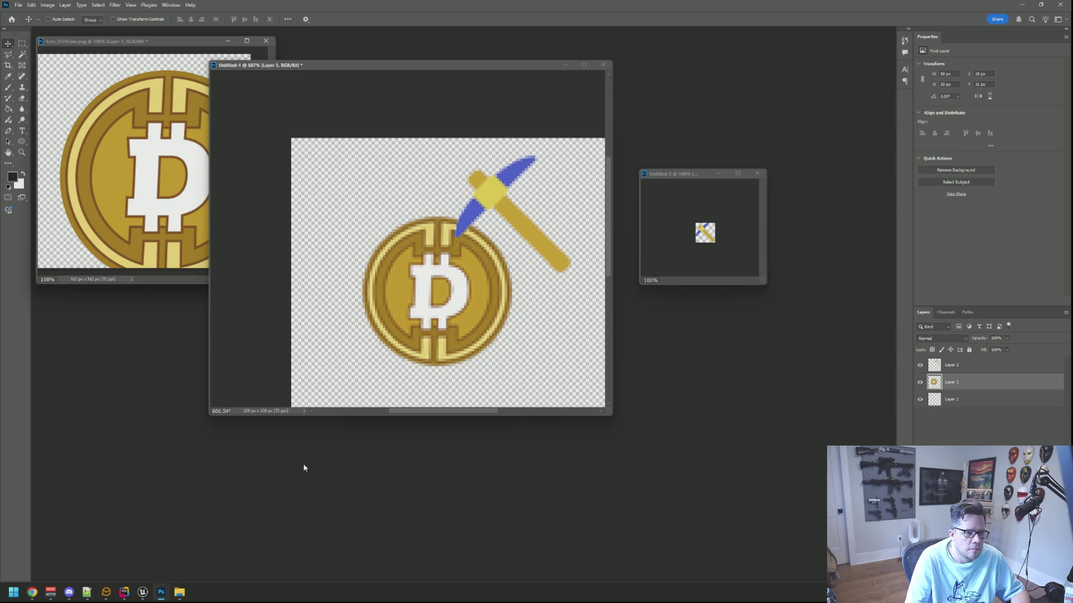
pyautogui.moveTo(143, 592)
pyautogui.click(187, 550)
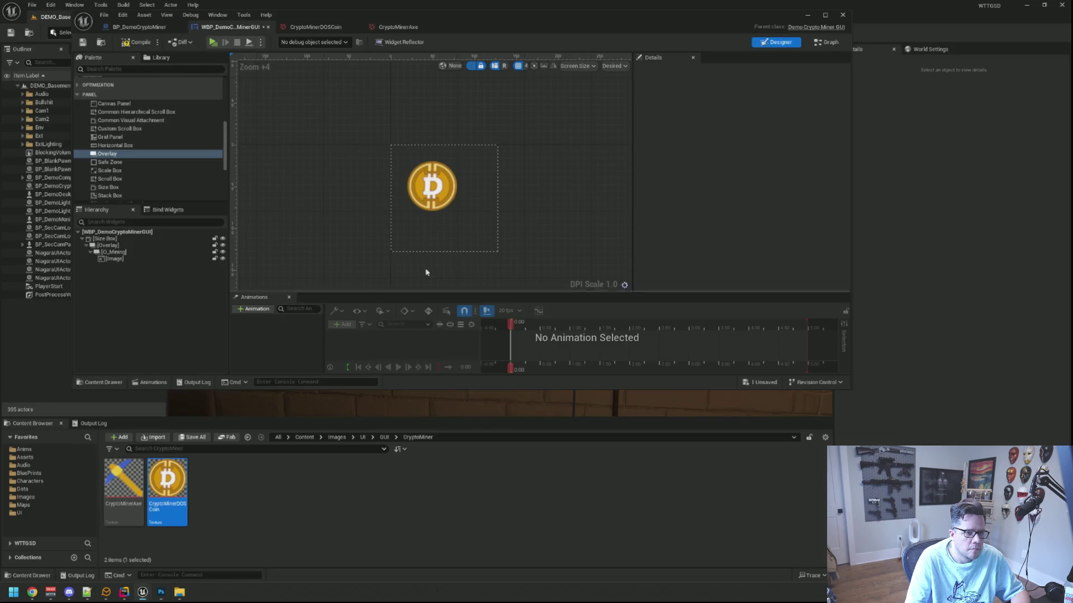
# - Check the coin image's width and leave its Visibility set to Visible
pyautogui.click(414, 210)
pyautogui.click(760, 203)
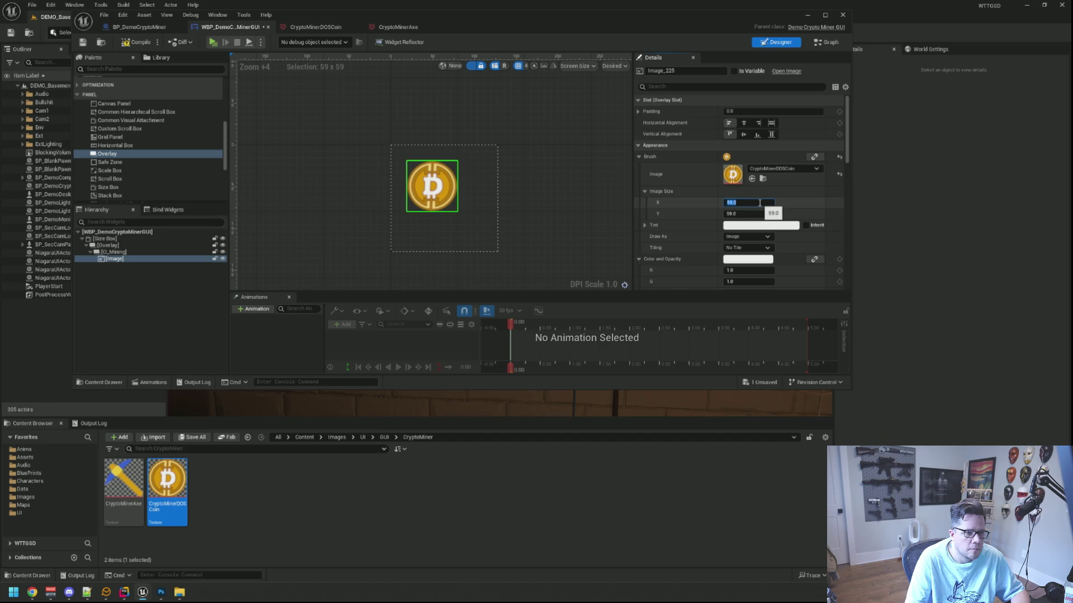
pyautogui.scroll(-5, 760, 203)
pyautogui.scroll(-4, 767, 234)
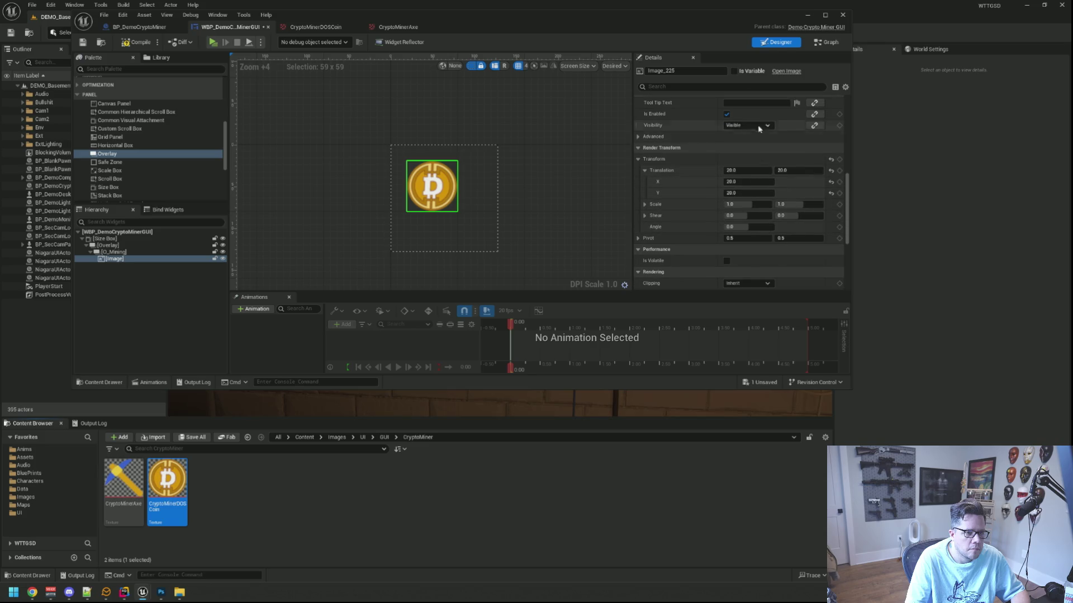
pyautogui.click(759, 125)
pyautogui.click(755, 163)
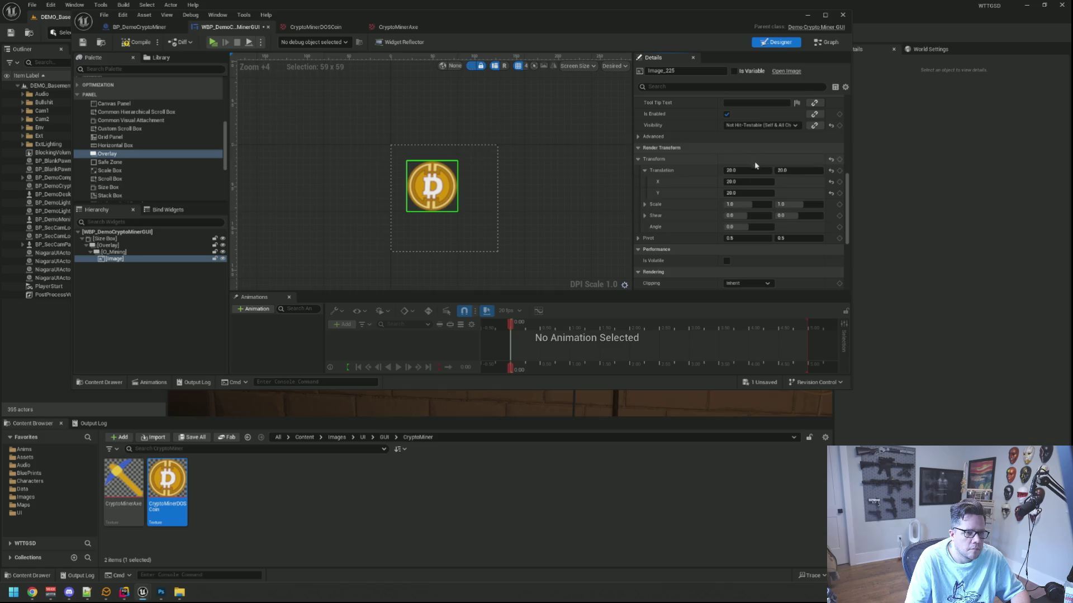
pyautogui.click(760, 125)
pyautogui.click(746, 134)
# - Set the coin's overlay to Not Hit-Testable (Self & All Children) and save the widget blueprint
pyautogui.click(129, 246)
pyautogui.scroll(-2, 759, 178)
pyautogui.scroll(2, 759, 178)
pyautogui.click(759, 174)
pyautogui.click(748, 208)
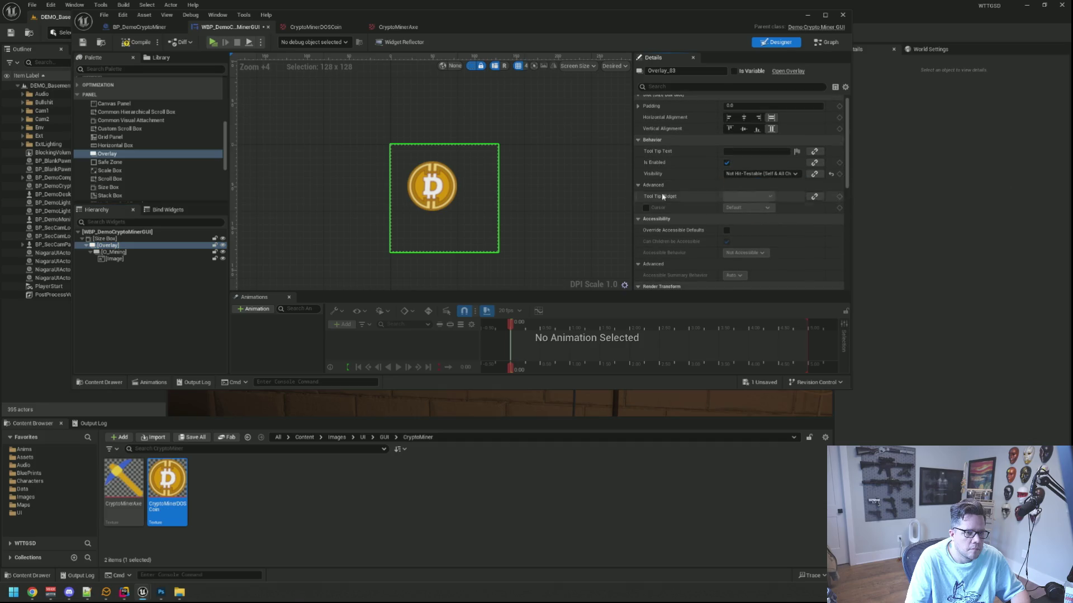
pyautogui.click(83, 42)
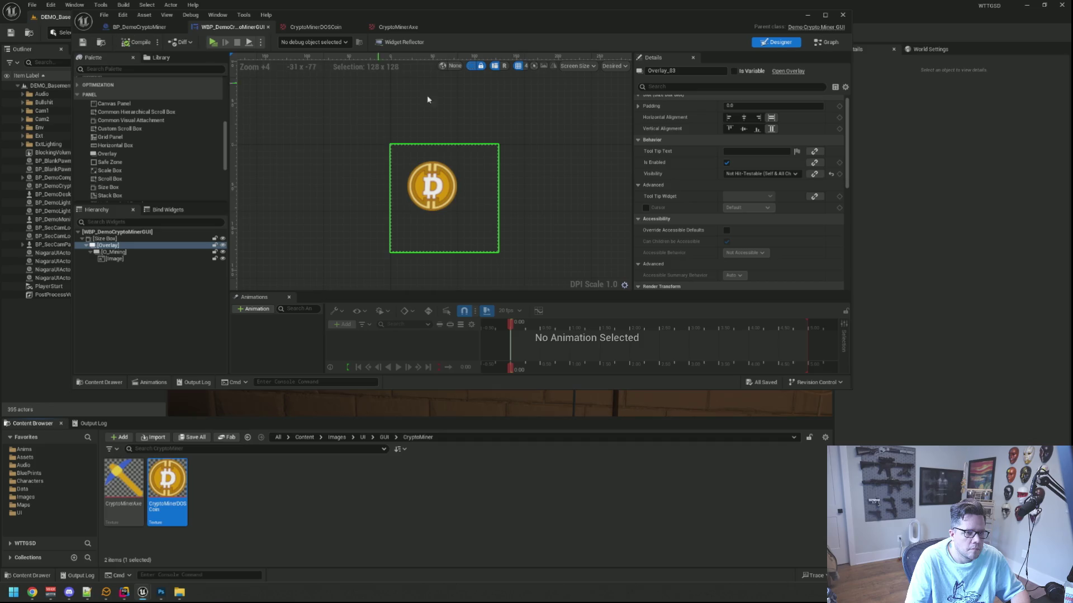
pyautogui.click(570, 138)
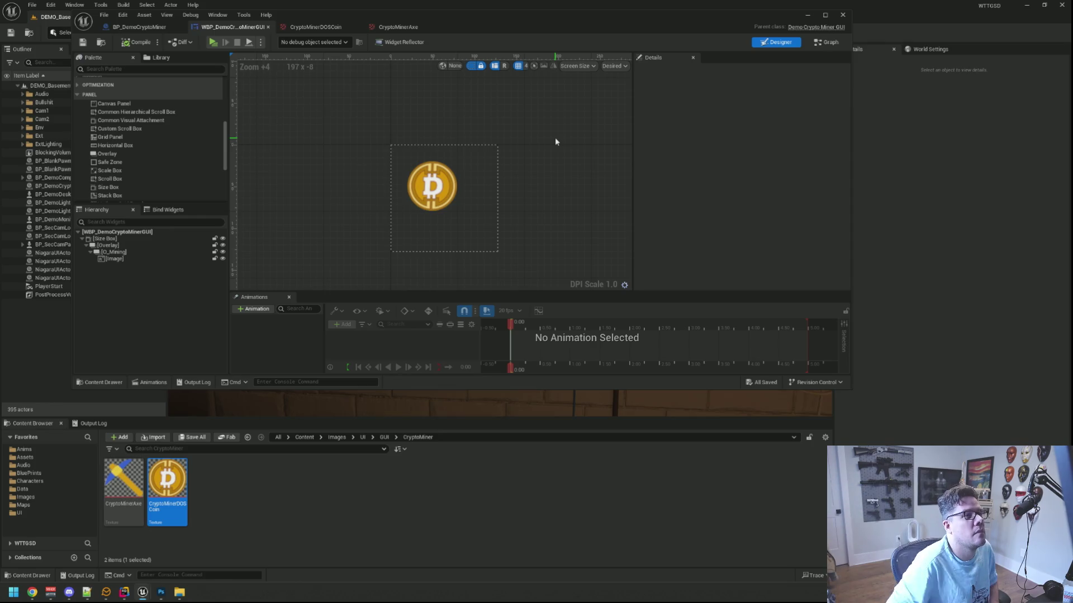
pyautogui.click(453, 165)
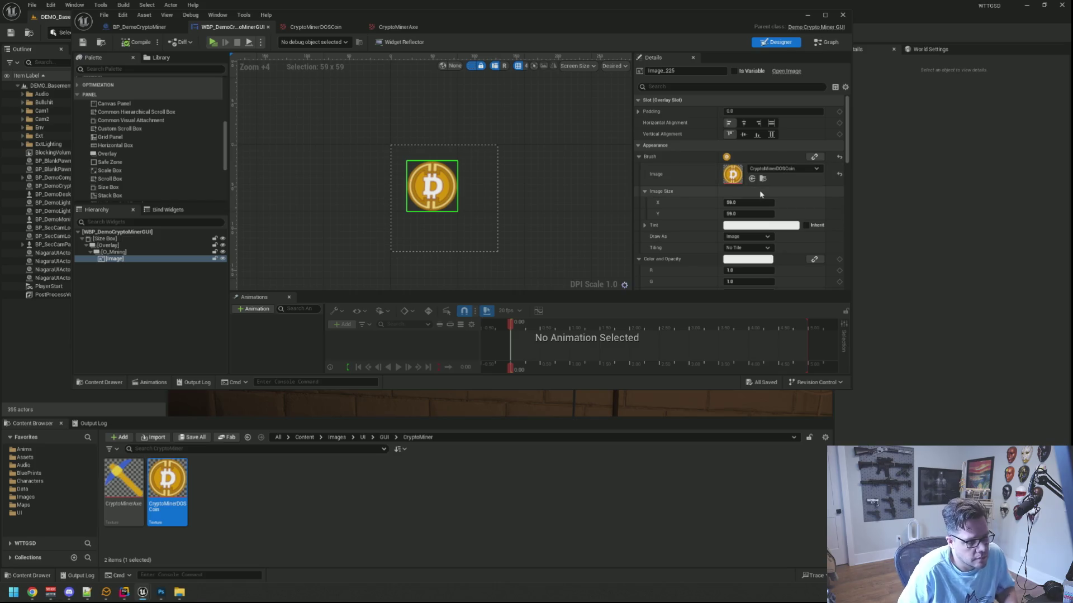
# - Compare the coin's placement against the Photoshop mockup
pyautogui.scroll(-6, 760, 194)
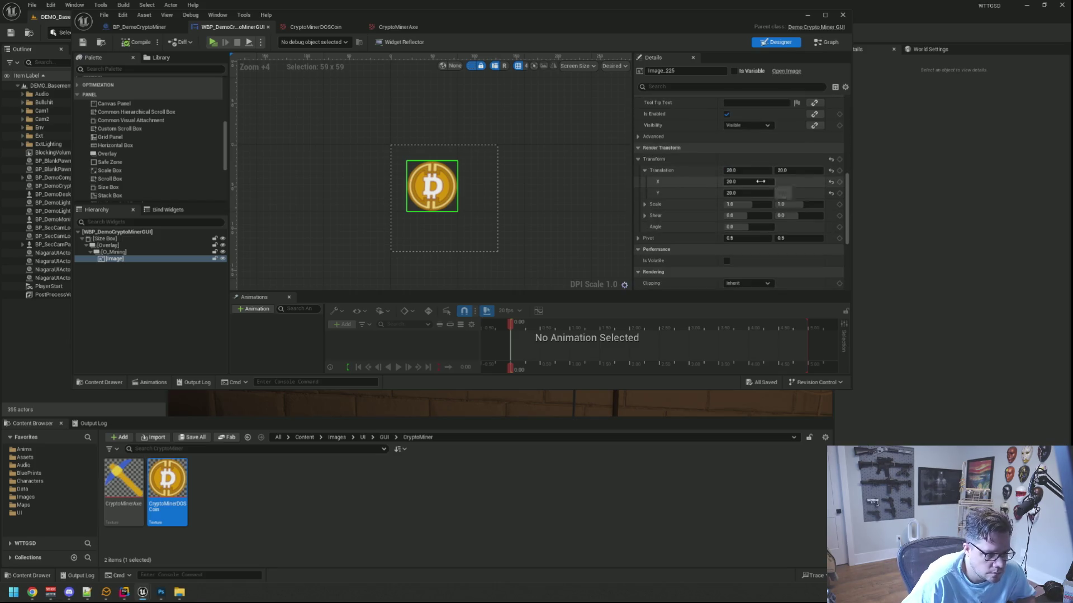
pyautogui.moveTo(163, 595)
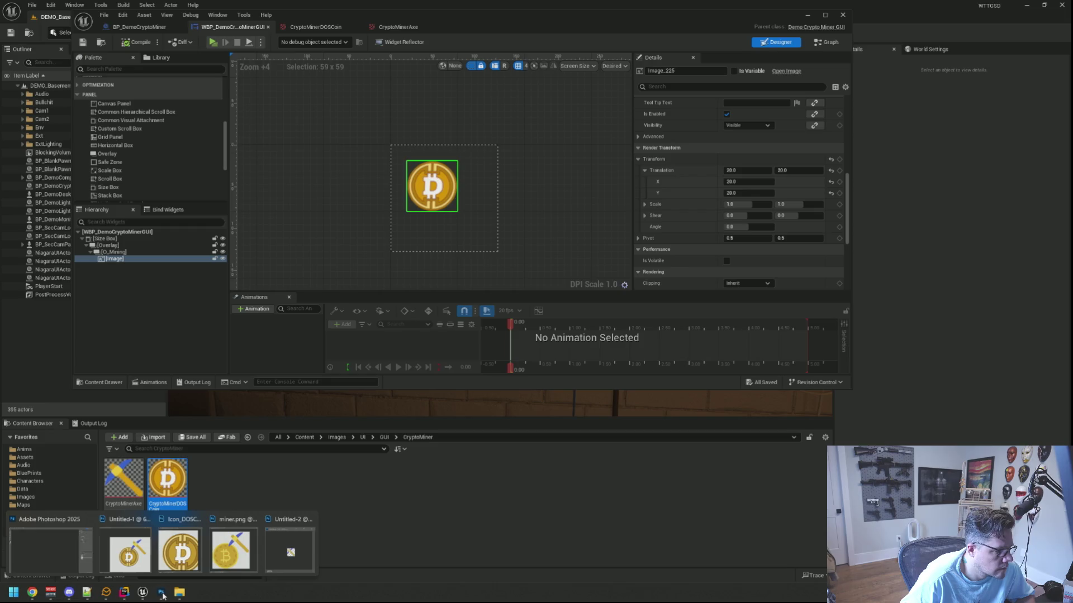
pyautogui.click(130, 551)
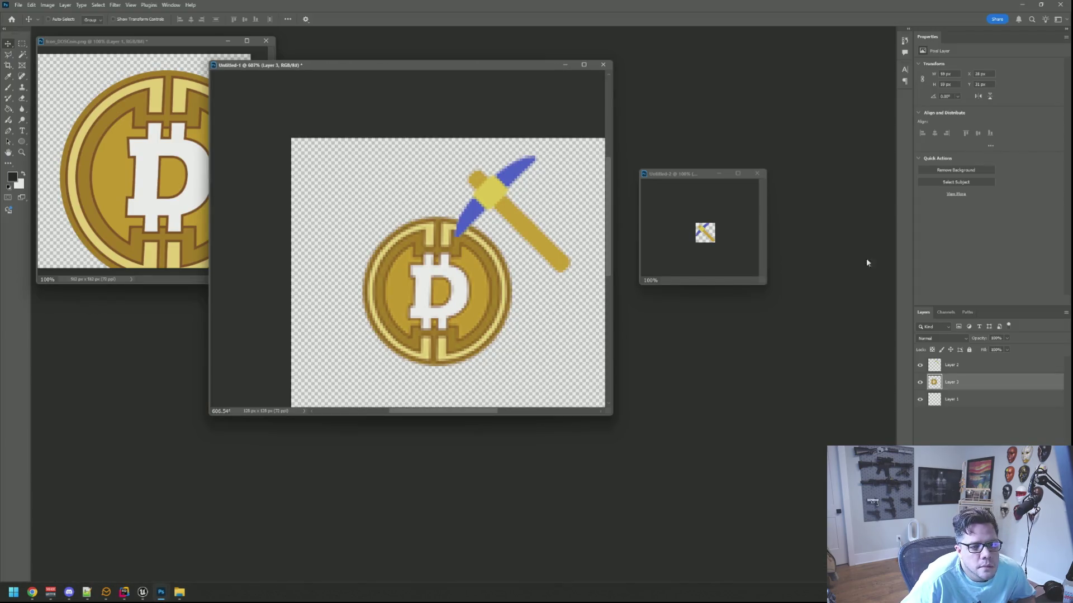
pyautogui.click(1019, 4)
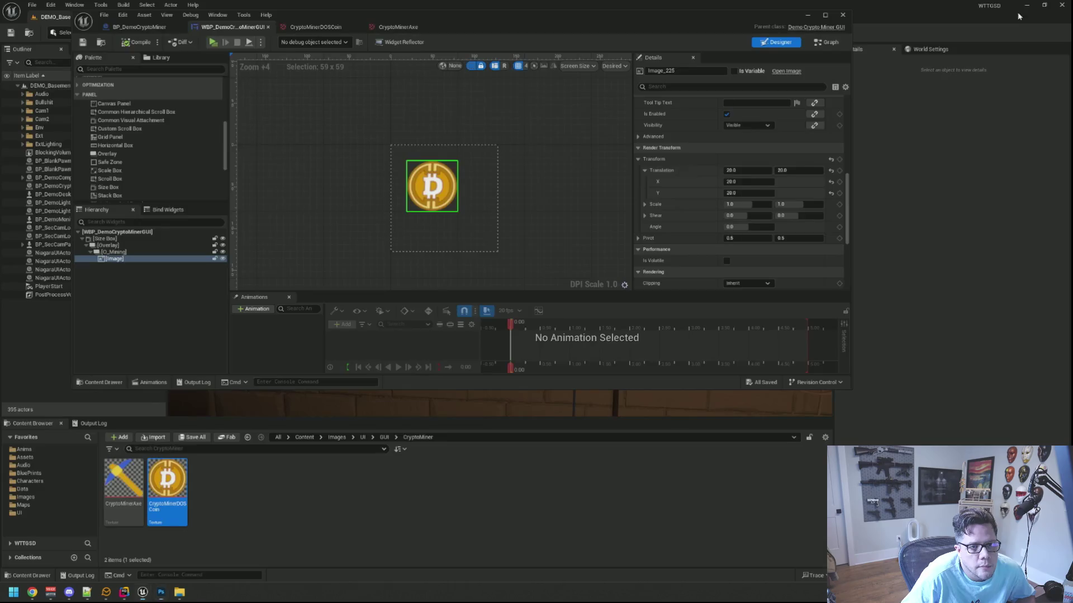
# - Set the coin's render translation to X 28, Y 31, then add the CryptoMinerAxe image under O_Mining
pyautogui.click(737, 181)
pyautogui.write('28')
pyautogui.press('Tab')
pyautogui.write('31')
pyautogui.press('Return')
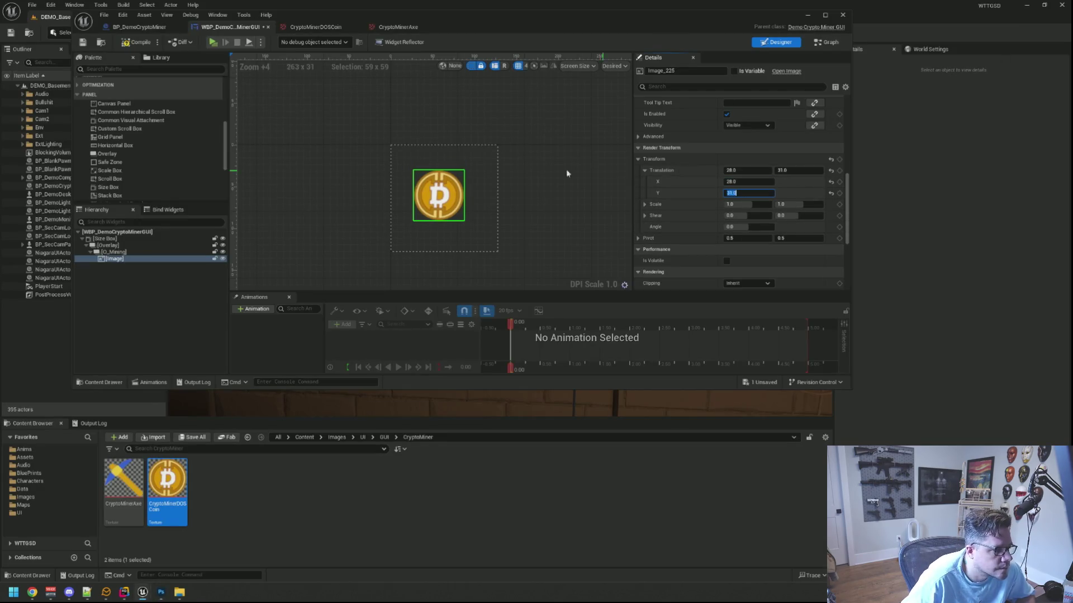
pyautogui.click(539, 169)
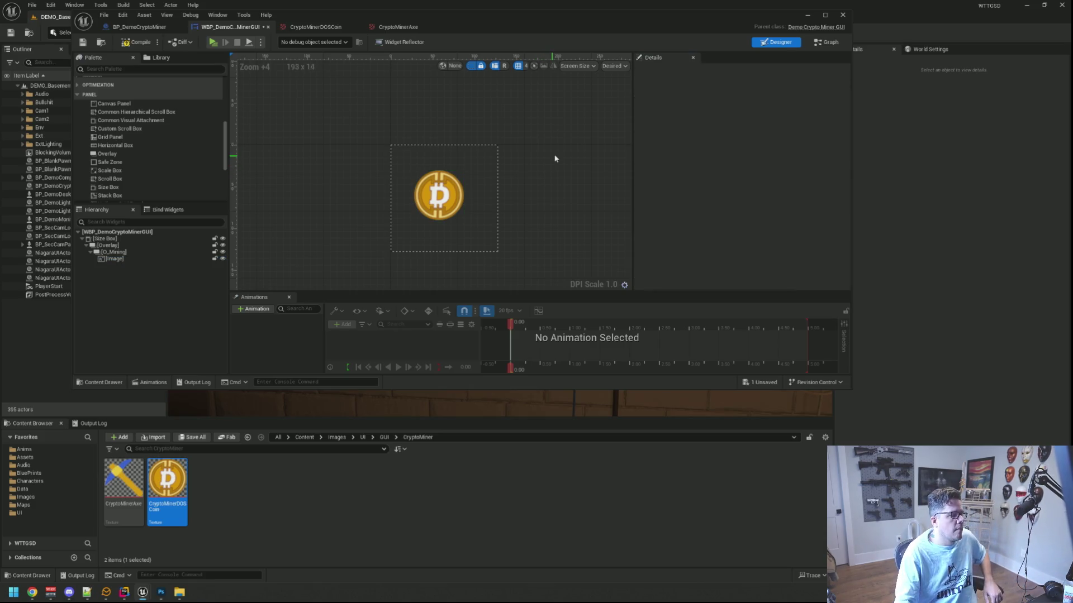
pyautogui.moveTo(130, 474); pyautogui.dragTo(143, 253)
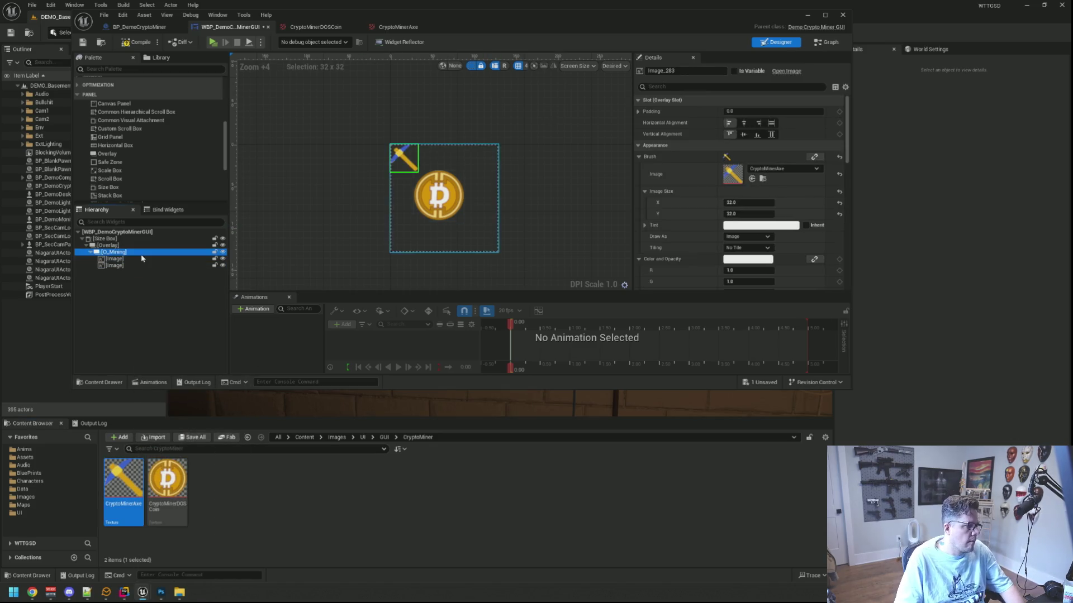
# - Rename the coin image to I_Coin and the pickaxe image to I_Axe
pyautogui.click(142, 259)
pyautogui.click(143, 261)
pyautogui.press('BackSpace')
pyautogui.write('I_Coin')
pyautogui.press('Return')
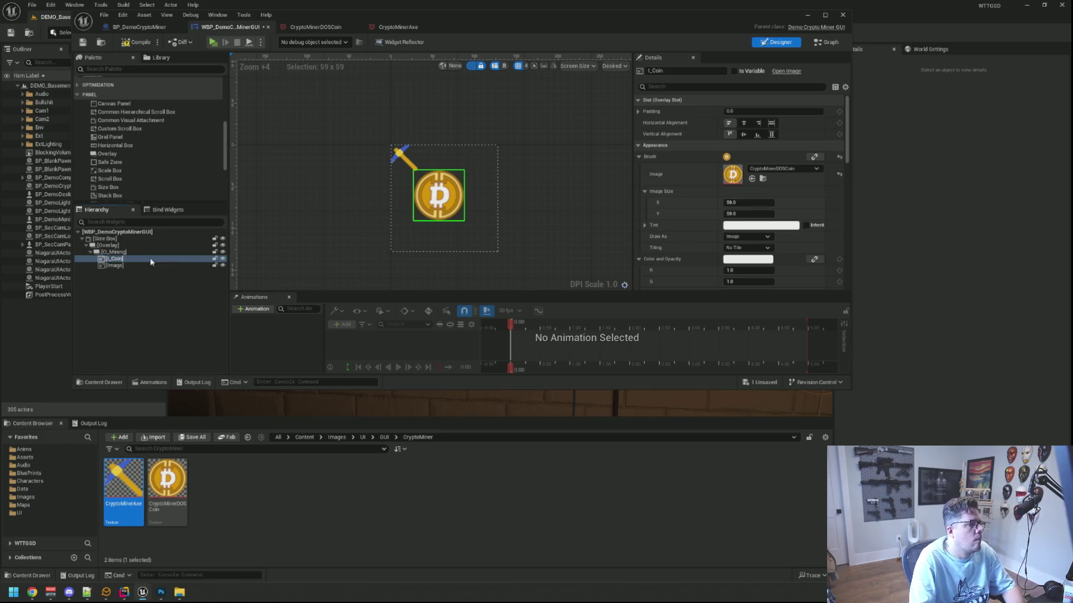
pyautogui.click(147, 266)
pyautogui.click(148, 266)
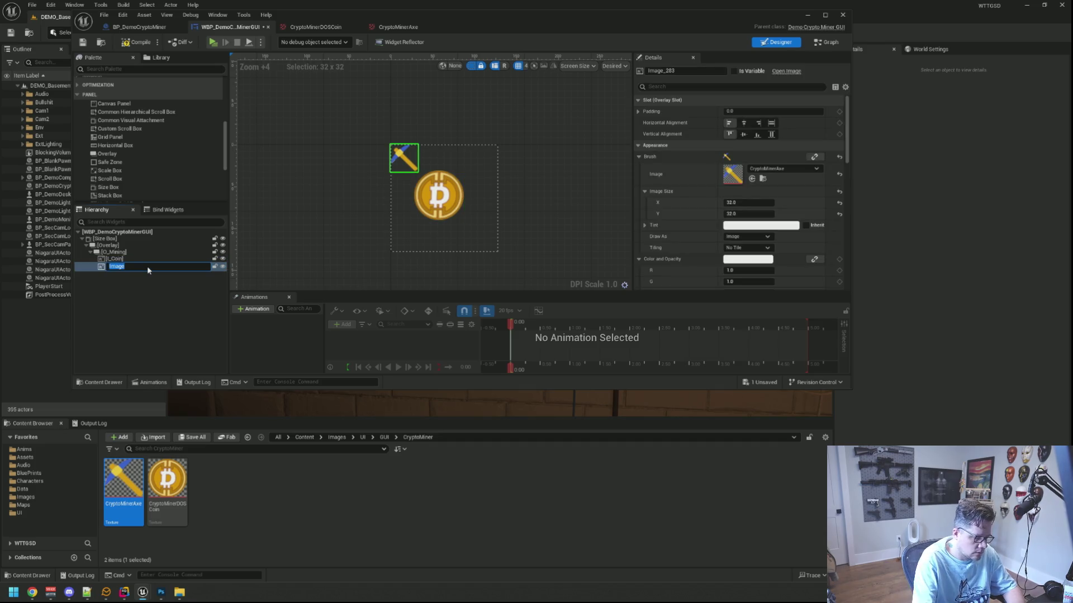
pyautogui.write('I_Axe')
pyautogui.press('Return')
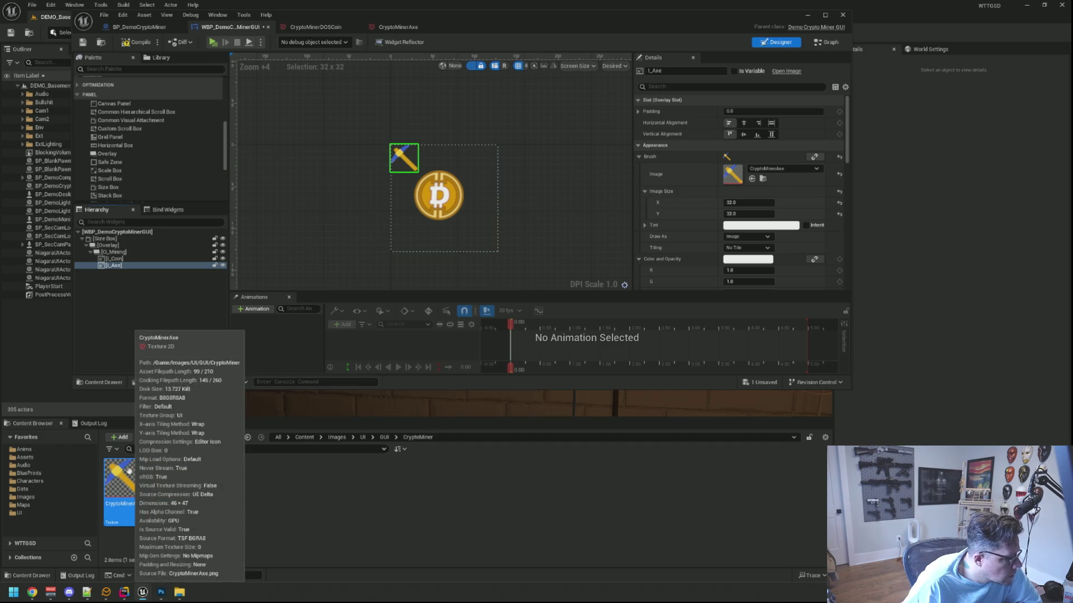
# - Size the I_Axe image to 46 by 47 over the coin's upper right
pyautogui.click(758, 203)
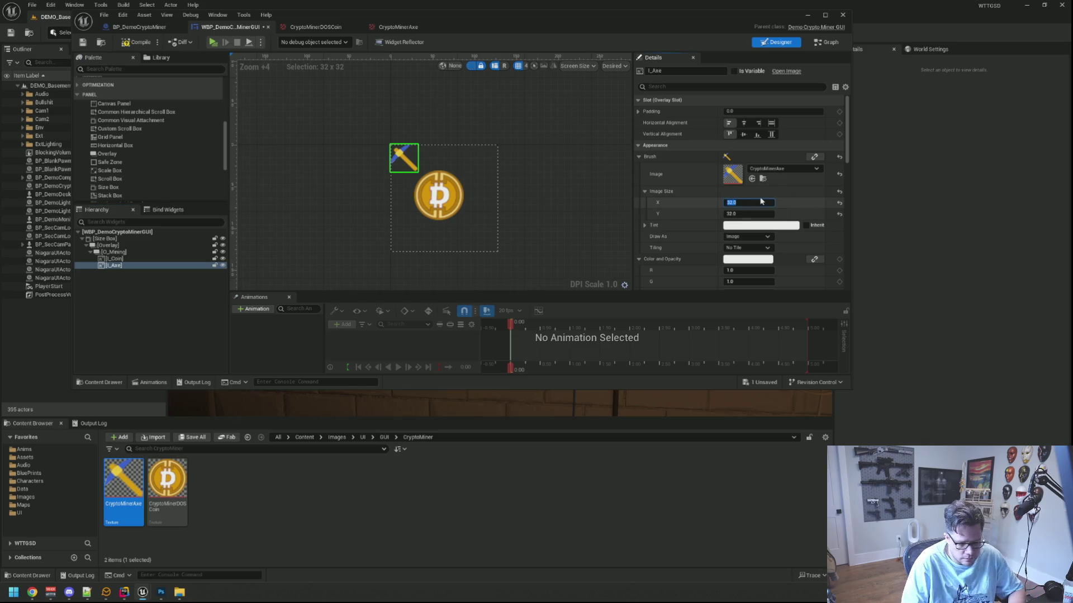
pyautogui.write('46')
pyautogui.press('Tab')
pyautogui.write('47')
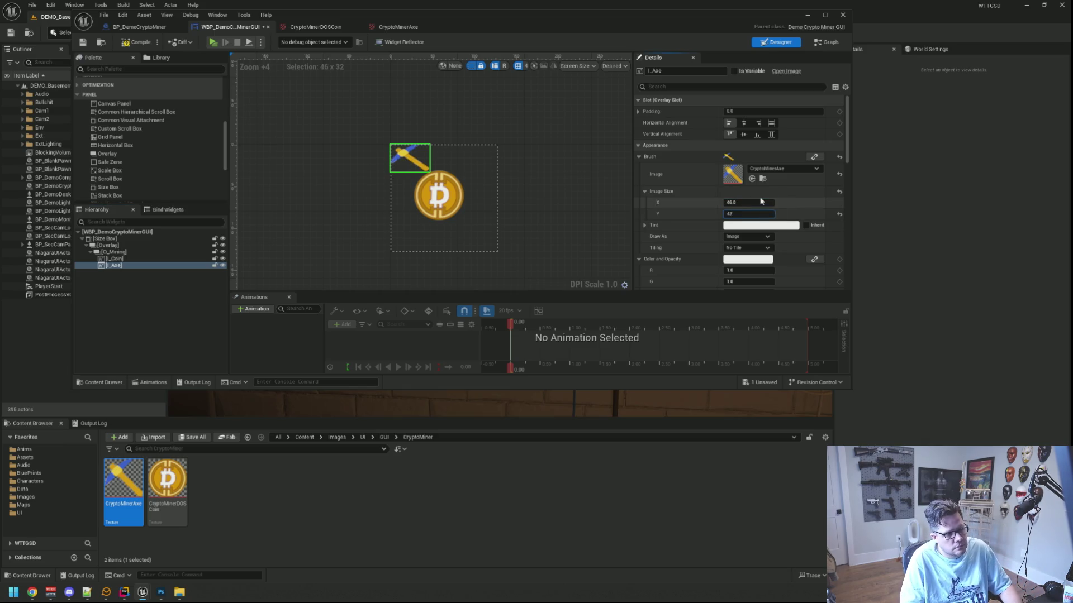
pyautogui.press('Return')
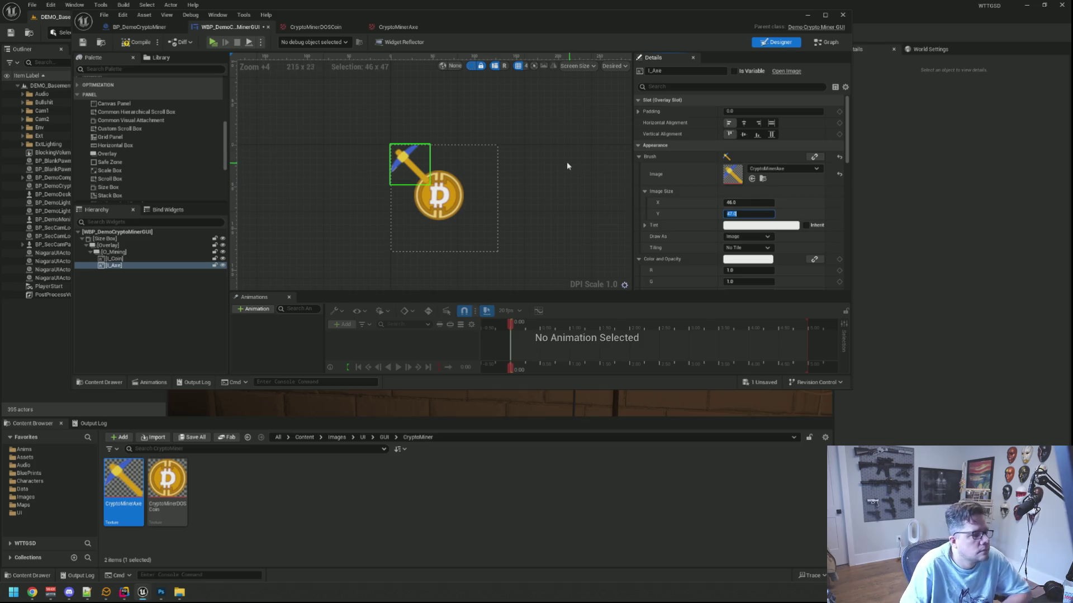
pyautogui.click(550, 178)
pyautogui.scroll(-3, 537, 186)
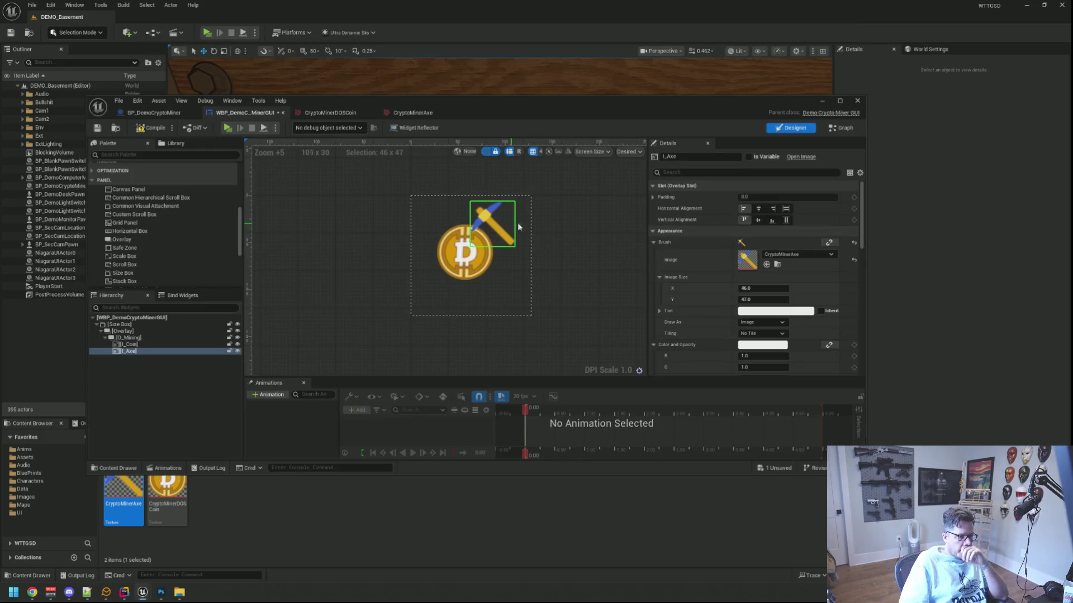
# - Create a new widget animation named Ani_Test and select it for editing
pyautogui.scroll(-8, 698, 254)
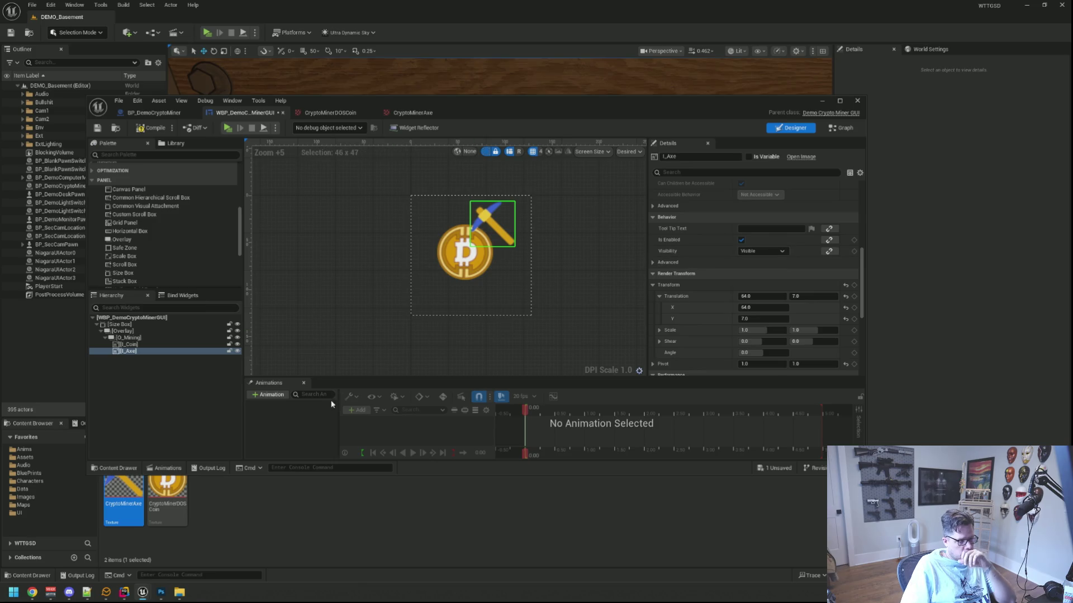
pyautogui.click(272, 396)
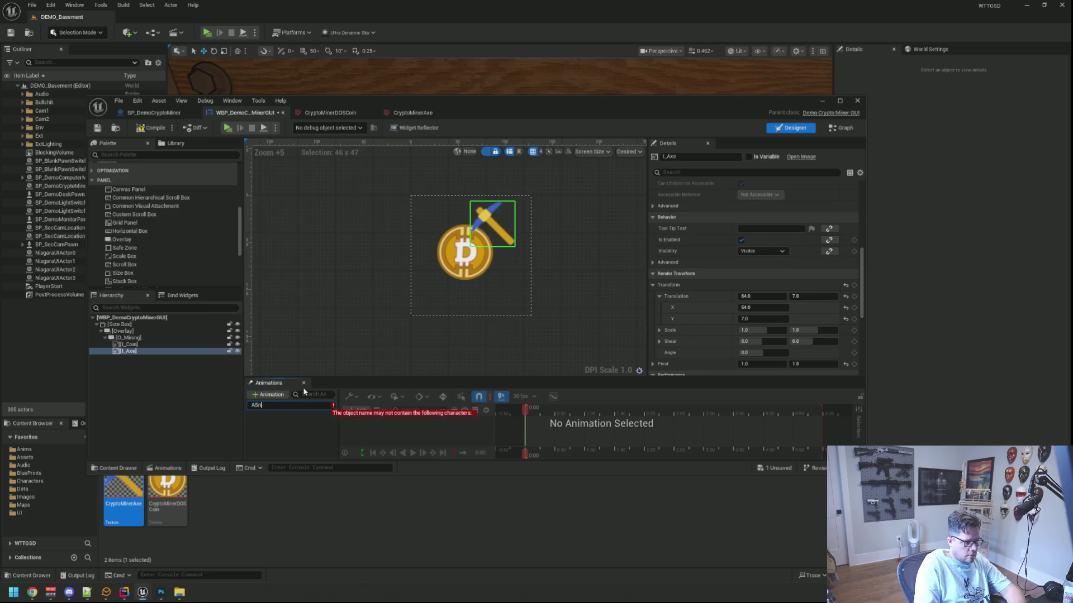
pyautogui.write('aNI')
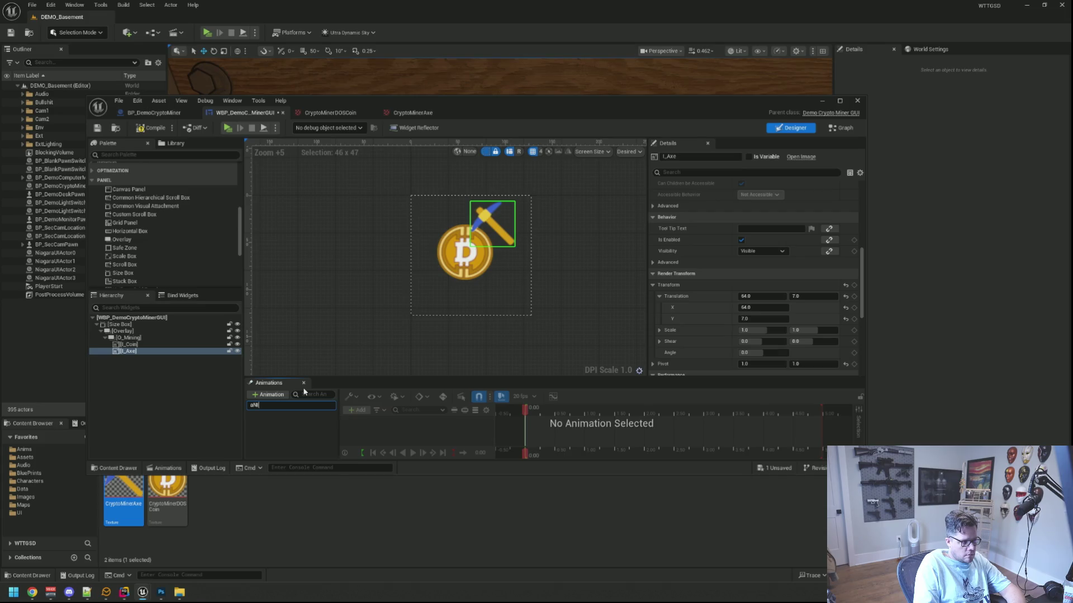
pyautogui.press('BackSpace')
pyautogui.press('BackSpace')
pyautogui.write('Ani_test')
pyautogui.write('est')
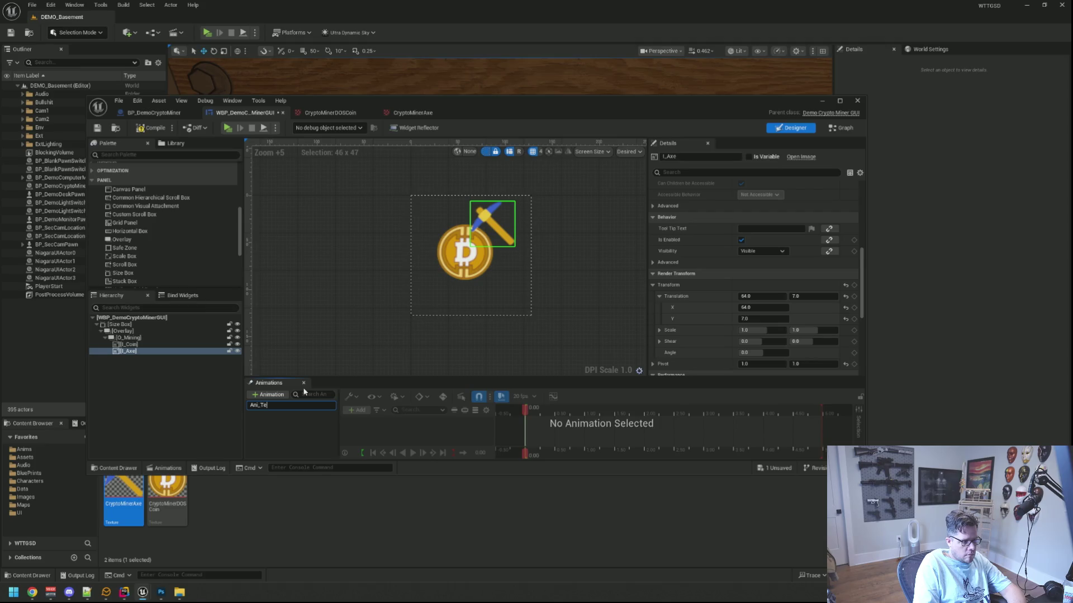
pyautogui.press('Return')
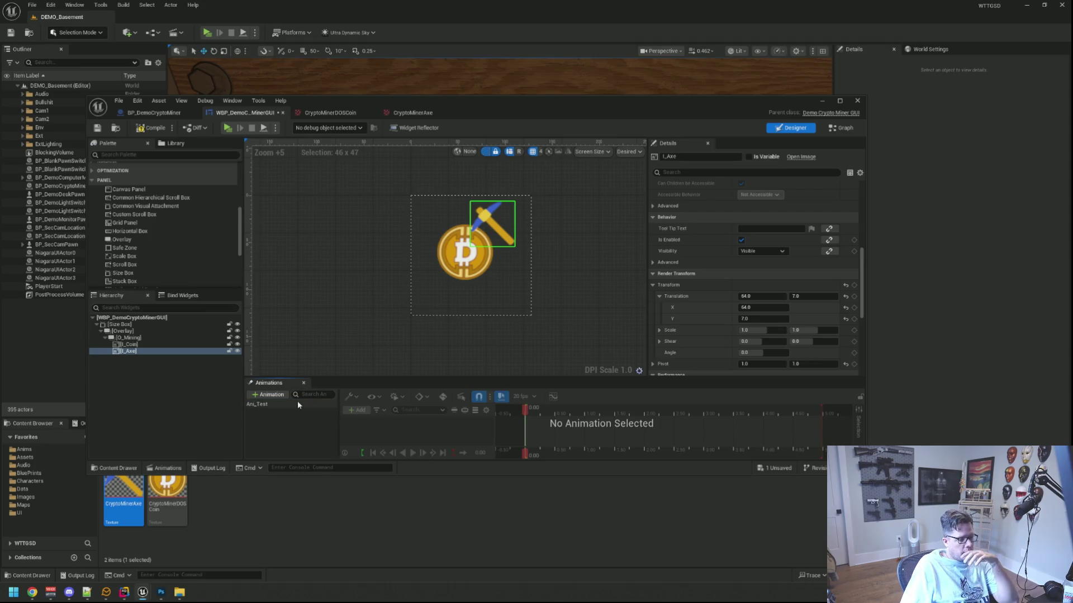
pyautogui.click(297, 402)
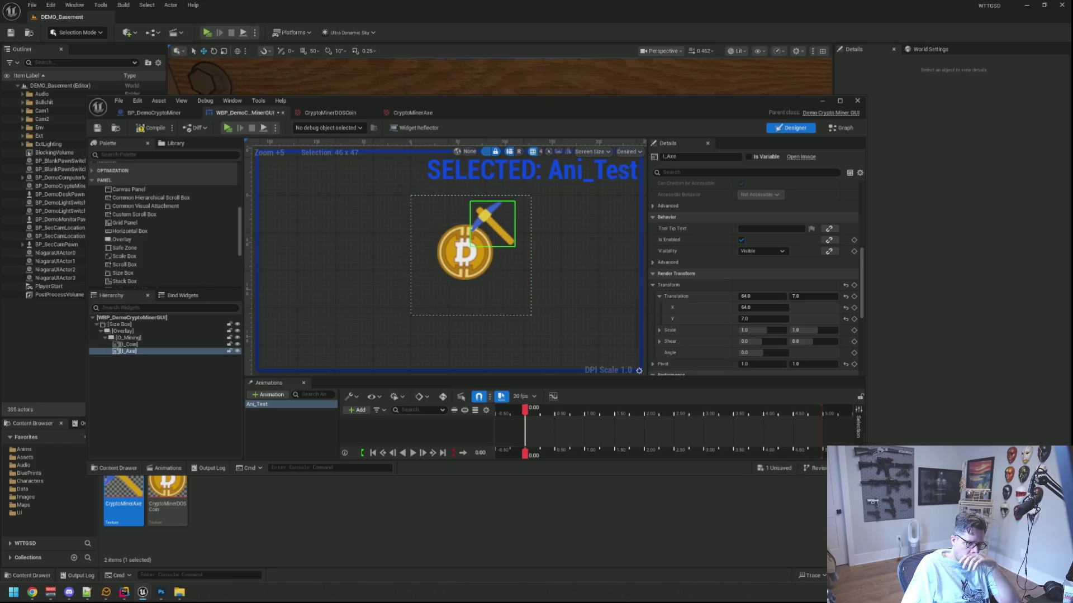
# - Tilt the I_Axe pickaxe's render transform angle to 14 degrees
pyautogui.moveTo(865, 476); pyautogui.dragTo(883, 526)
pyautogui.scroll(-10, 743, 334)
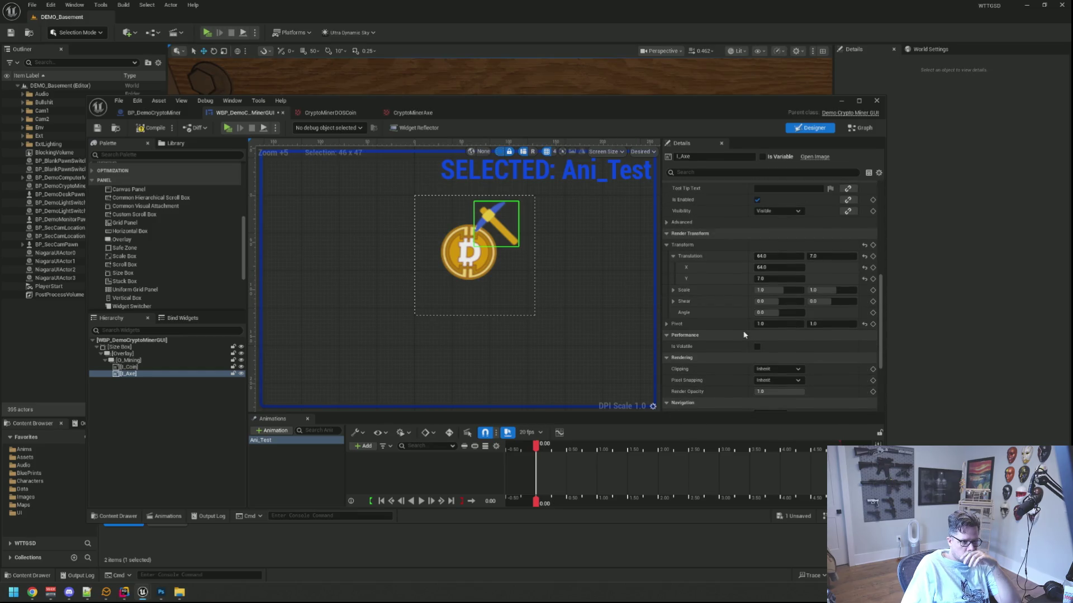
pyautogui.moveTo(779, 312); pyautogui.dragTo(787, 313)
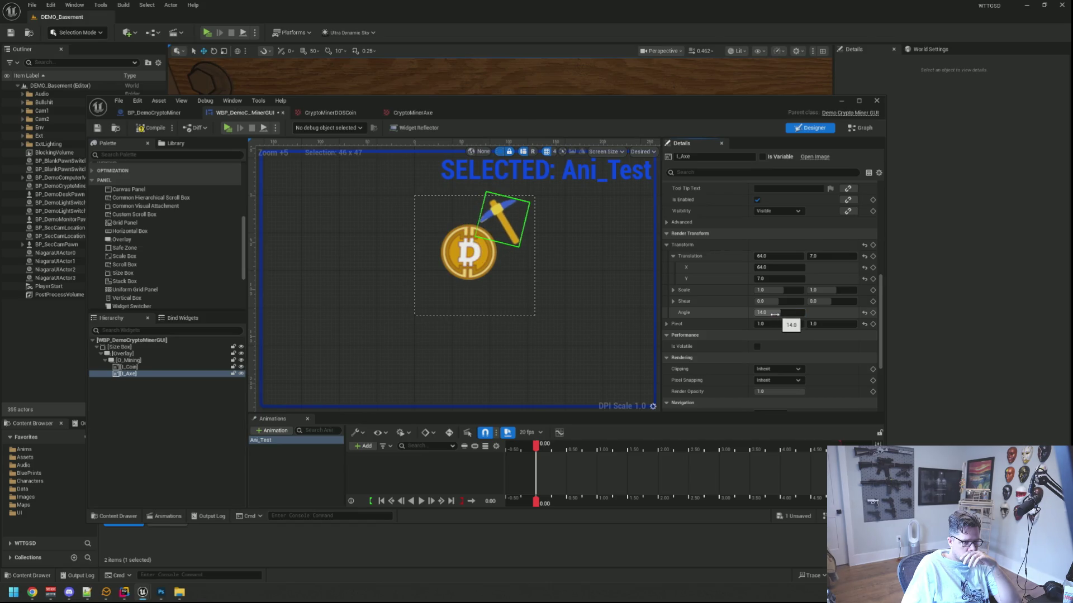
pyautogui.click(365, 446)
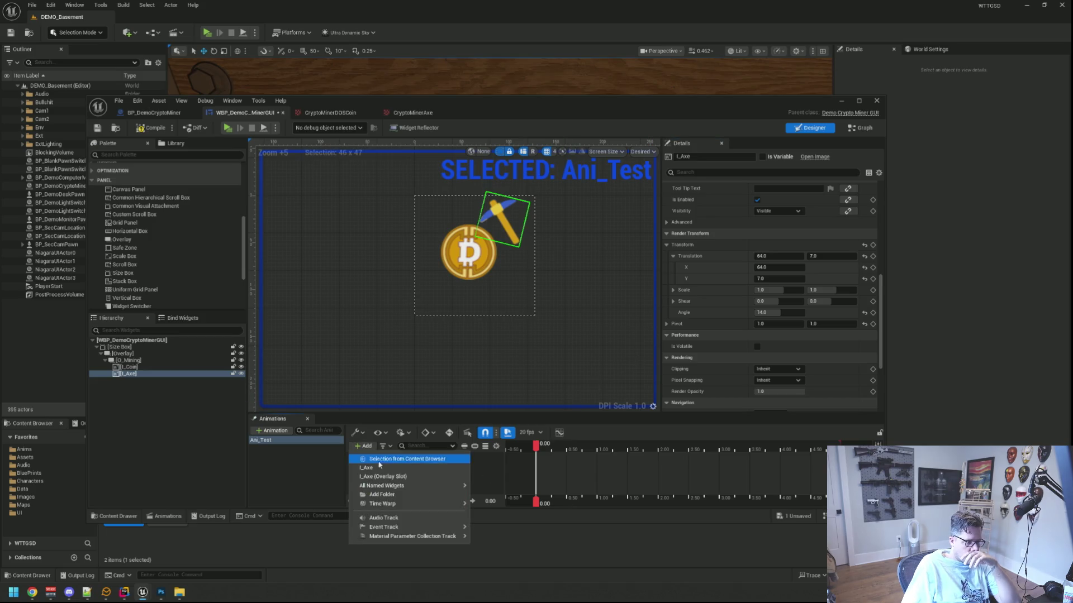
# - Add an I_Axe track with a Transform sub-track to Ani_Test
pyautogui.click(466, 462)
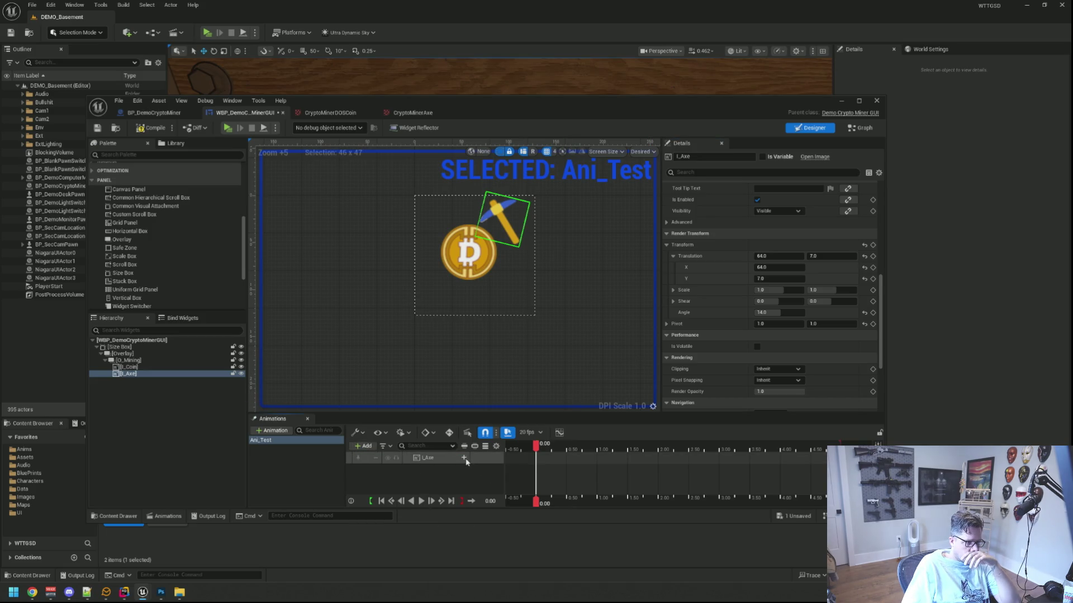
pyautogui.click(464, 458)
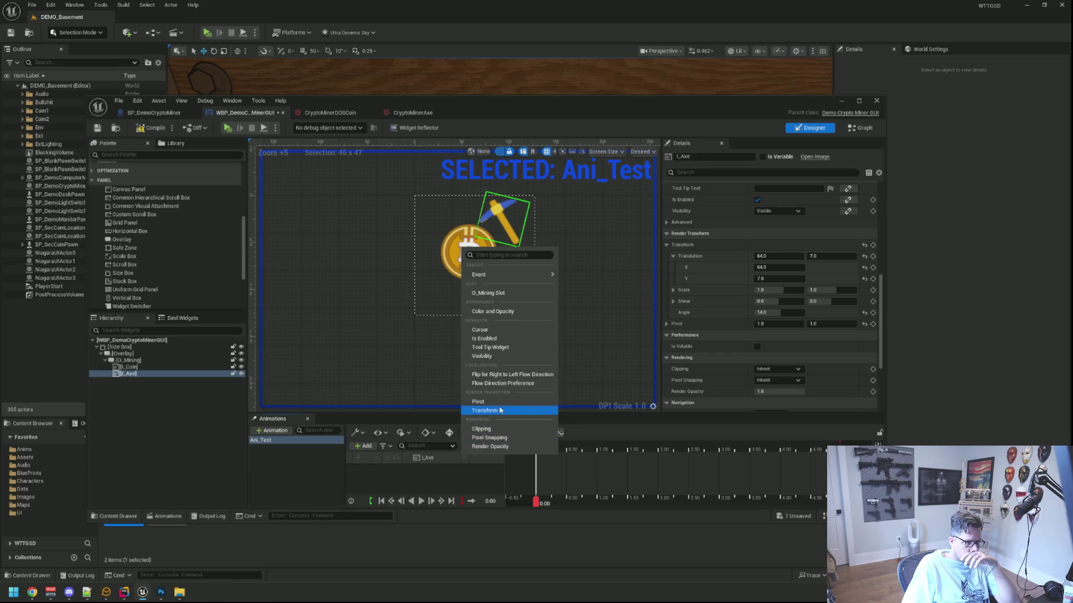
pyautogui.click(485, 411)
pyautogui.click(414, 470)
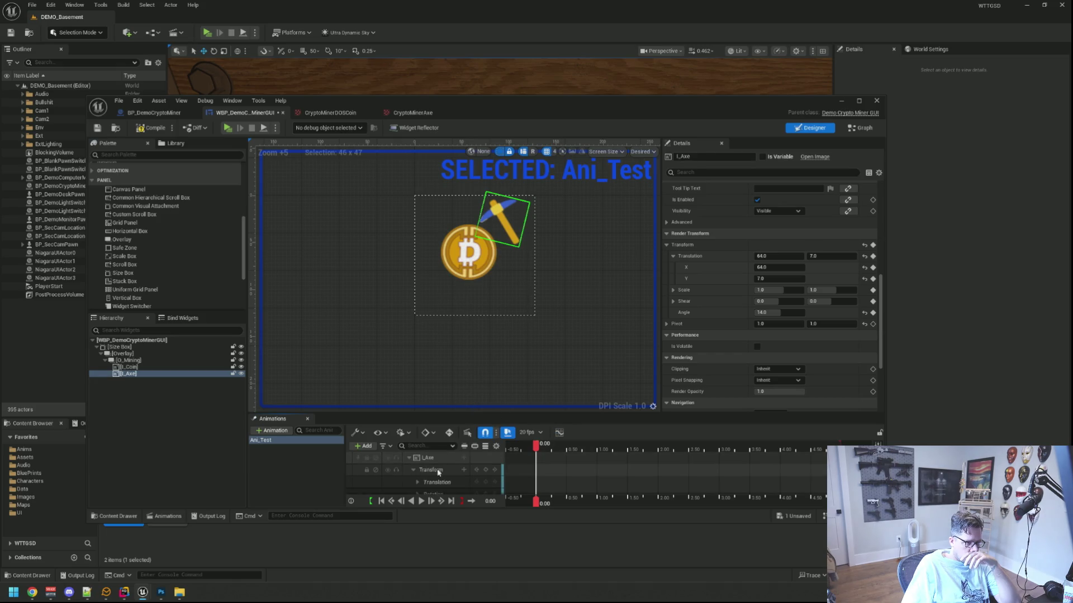
pyautogui.scroll(-1, 438, 479)
pyautogui.scroll(-2, 442, 484)
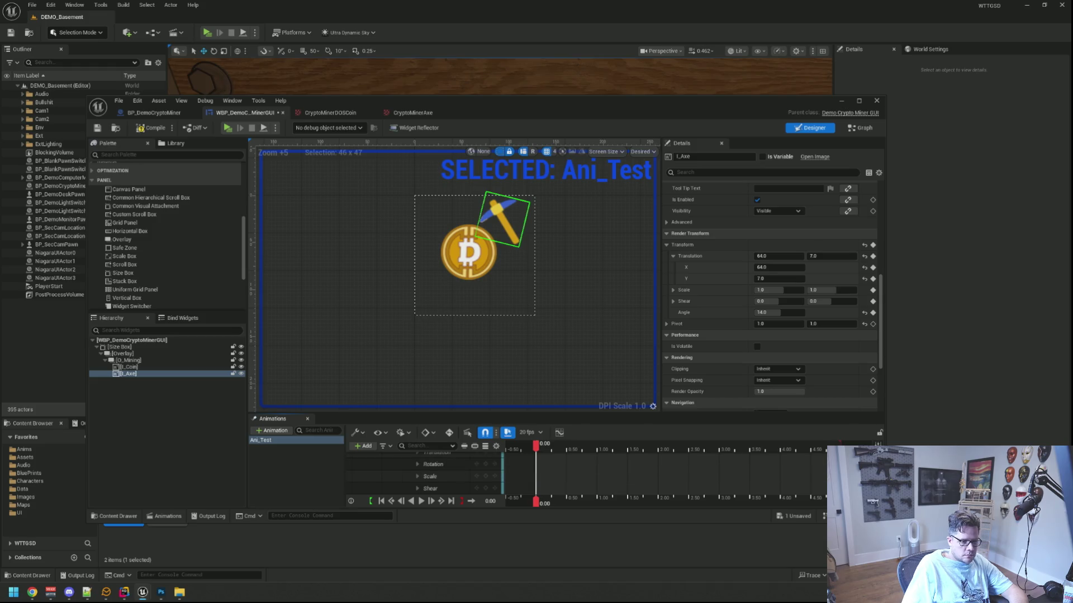
pyautogui.moveTo(885, 524); pyautogui.dragTo(982, 563)
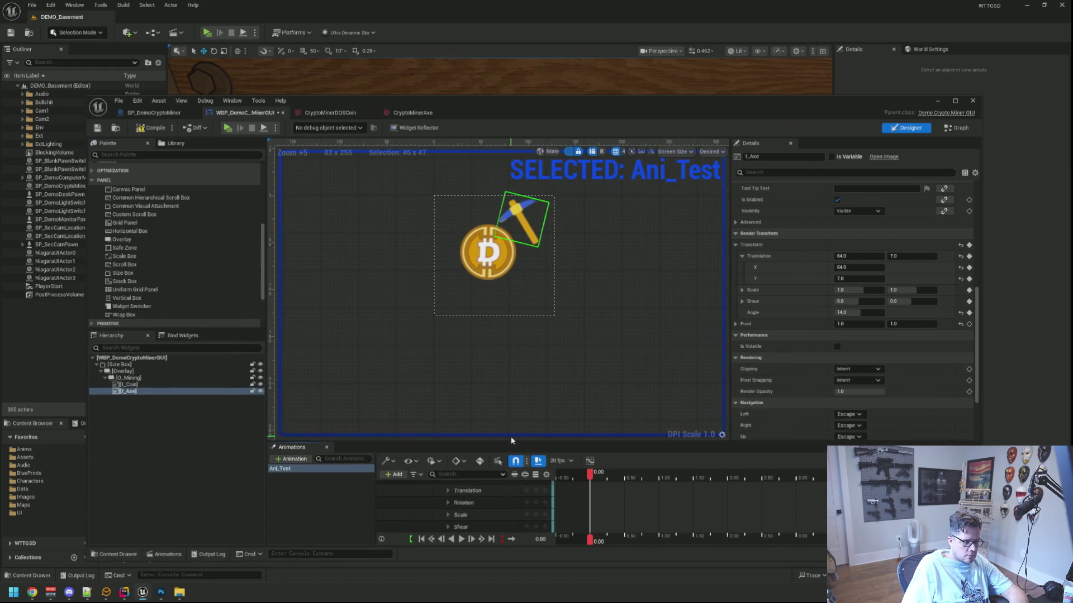
pyautogui.moveTo(511, 441); pyautogui.dragTo(506, 405)
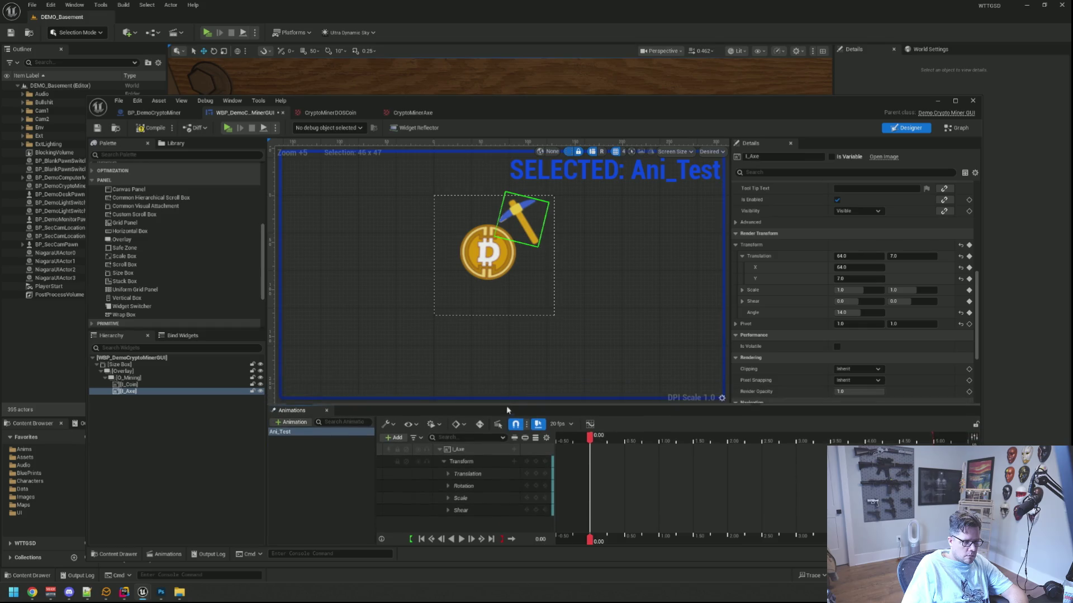
# - Delete the Translation, Scale and Shear sub-tracks, keeping only Rotation with its Angle
pyautogui.click(450, 487)
pyautogui.click(448, 486)
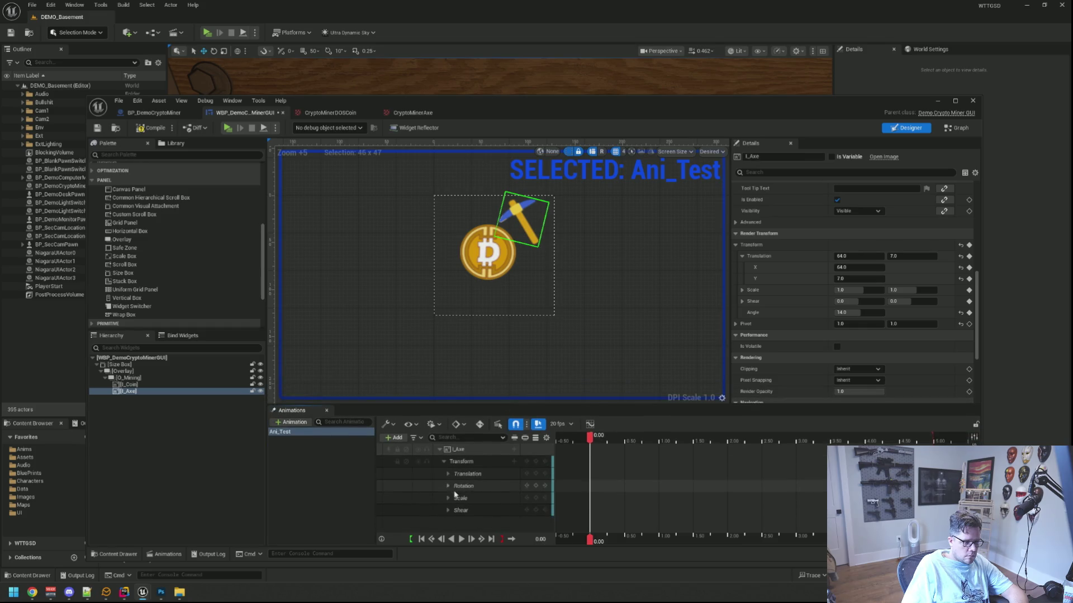
pyautogui.click(460, 498)
pyautogui.keyDown('shift'); pyautogui.click(461, 510); pyautogui.keyUp('shift')
pyautogui.press('Delete')
pyautogui.click(451, 474)
pyautogui.press('Delete')
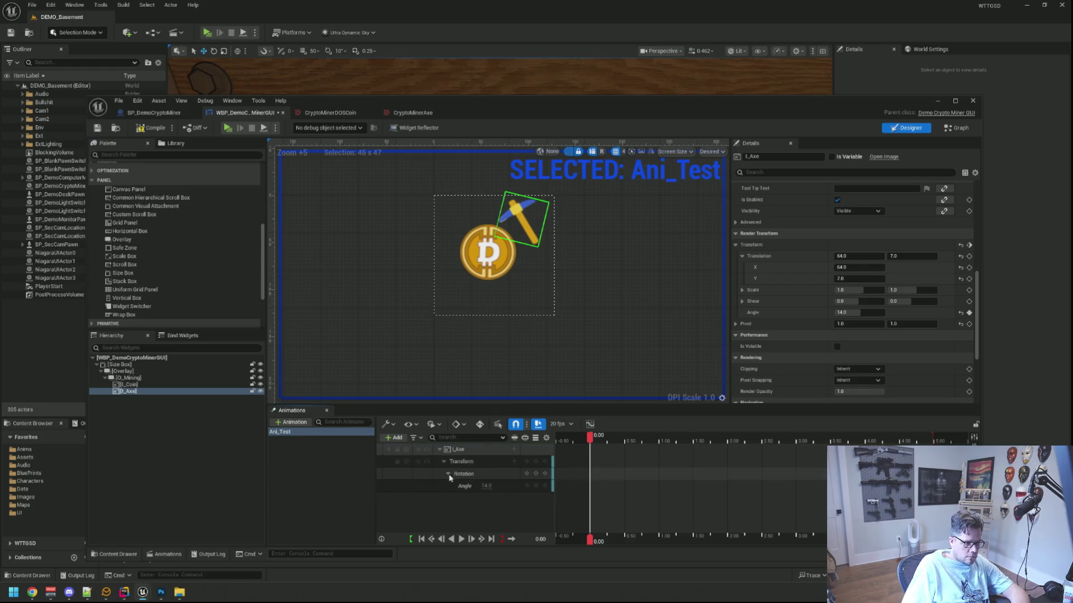
pyautogui.click(449, 473)
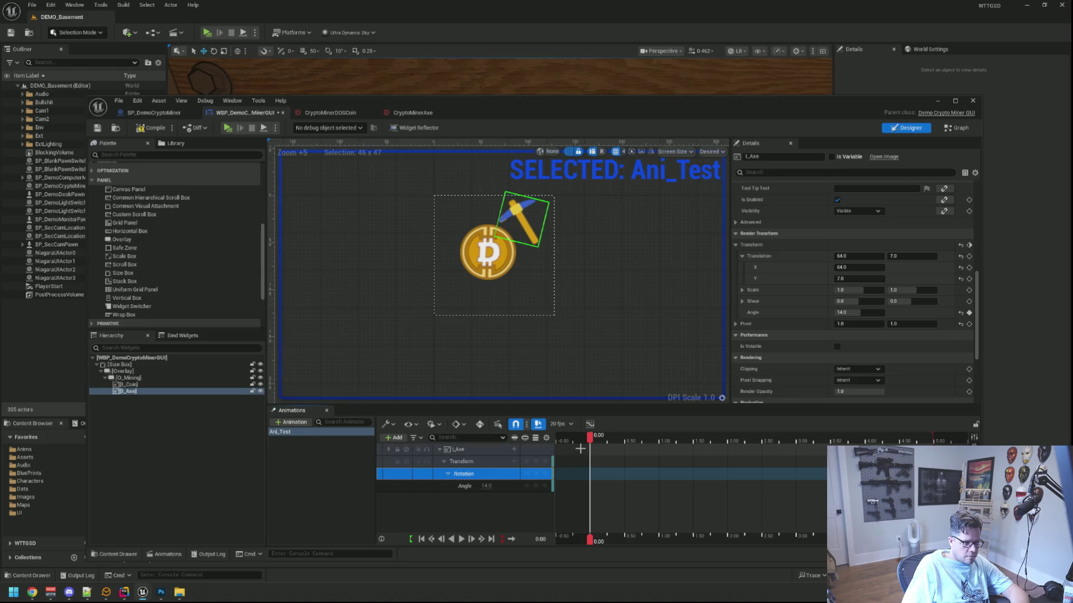
# - Key the pickaxe's Rotation Angle at 0.00 and 0.50 seconds
pyautogui.moveTo(590, 436)
pyautogui.mouseDown()
pyautogui.moveTo(619, 436)
pyautogui.moveTo(592, 439)
pyautogui.mouseUp()
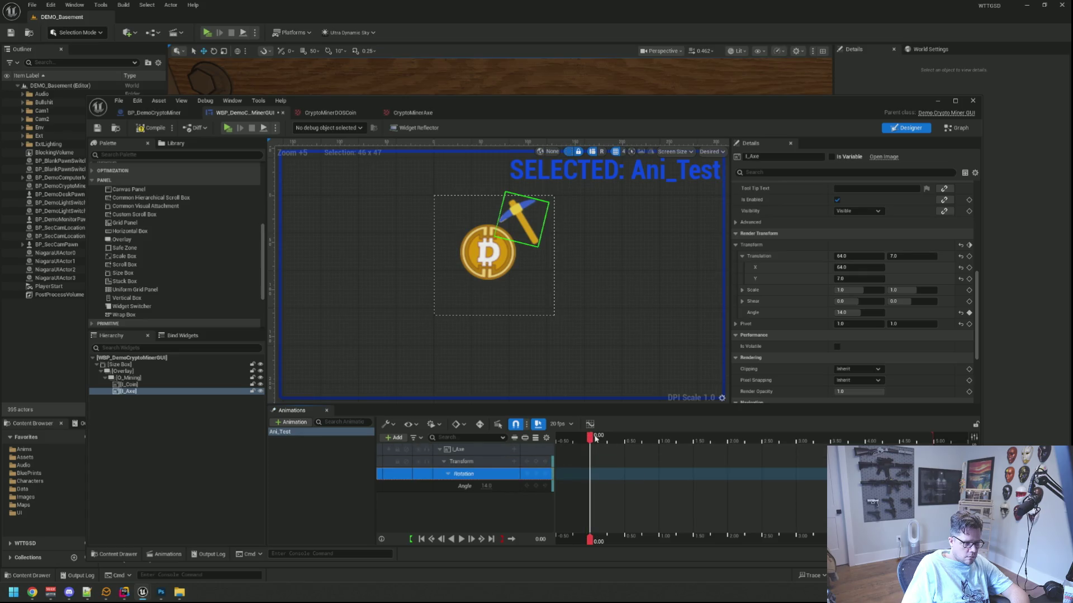
pyautogui.moveTo(590, 438)
pyautogui.mouseDown()
pyautogui.moveTo(632, 436)
pyautogui.moveTo(589, 439)
pyautogui.moveTo(625, 446)
pyautogui.mouseUp()
pyautogui.click(537, 463)
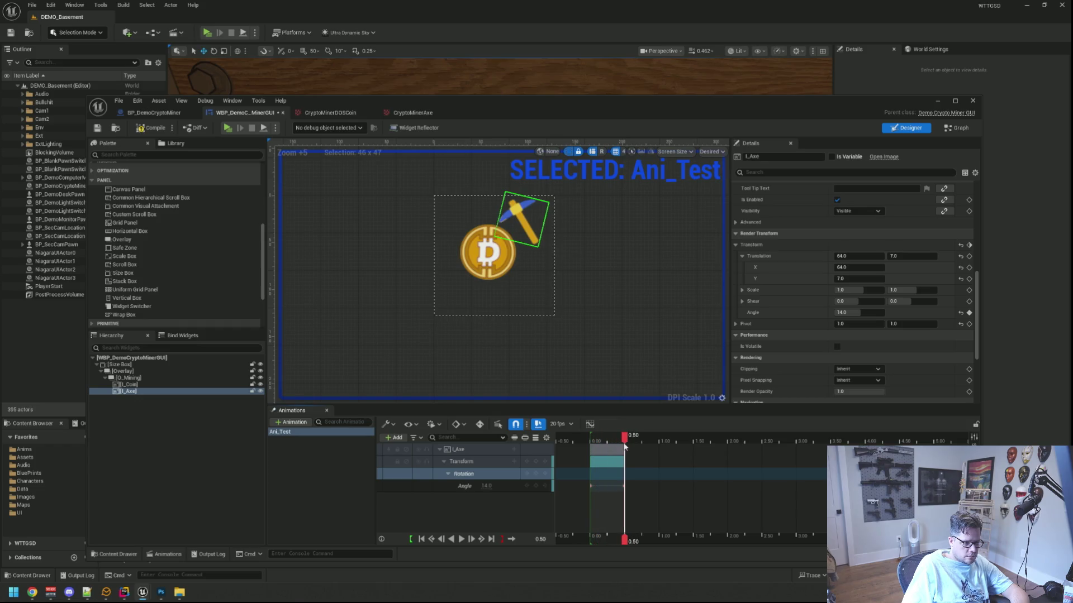
pyautogui.click(482, 487)
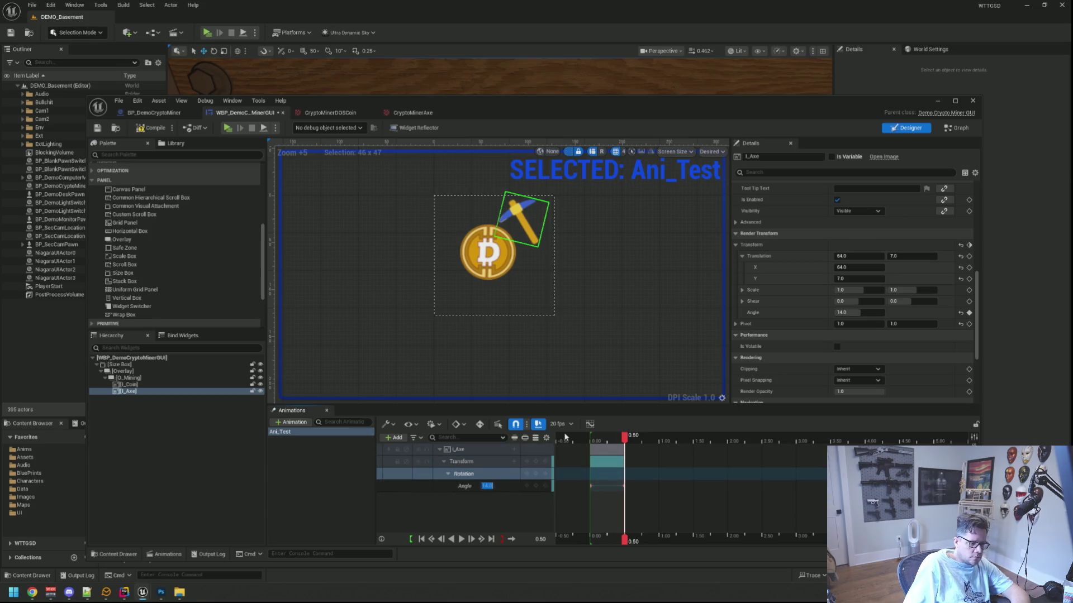
# - Set the 0.50-second Angle key to -20 and preview the swing
pyautogui.write('-50')
pyautogui.press('Return')
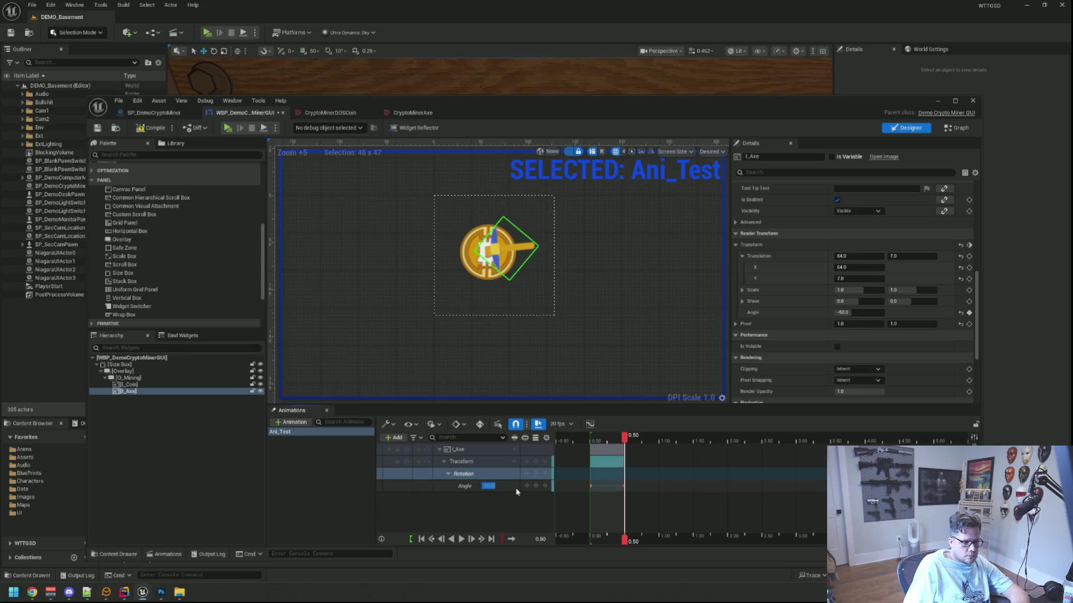
pyautogui.write('-40')
pyautogui.press('Return')
pyautogui.write('-30')
pyautogui.press('Return')
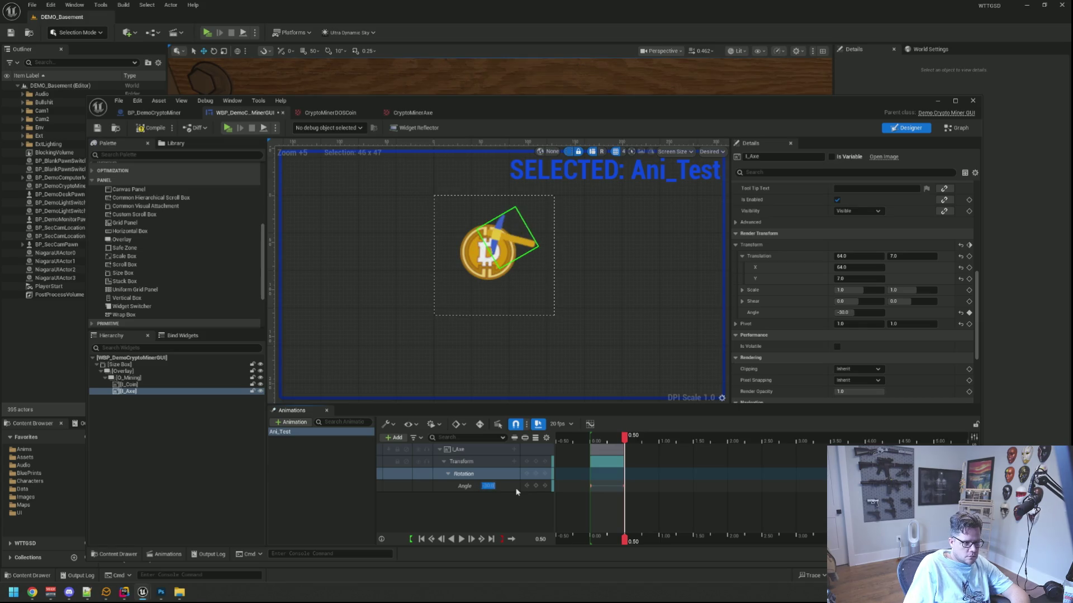
pyautogui.write('-20')
pyautogui.press('Return')
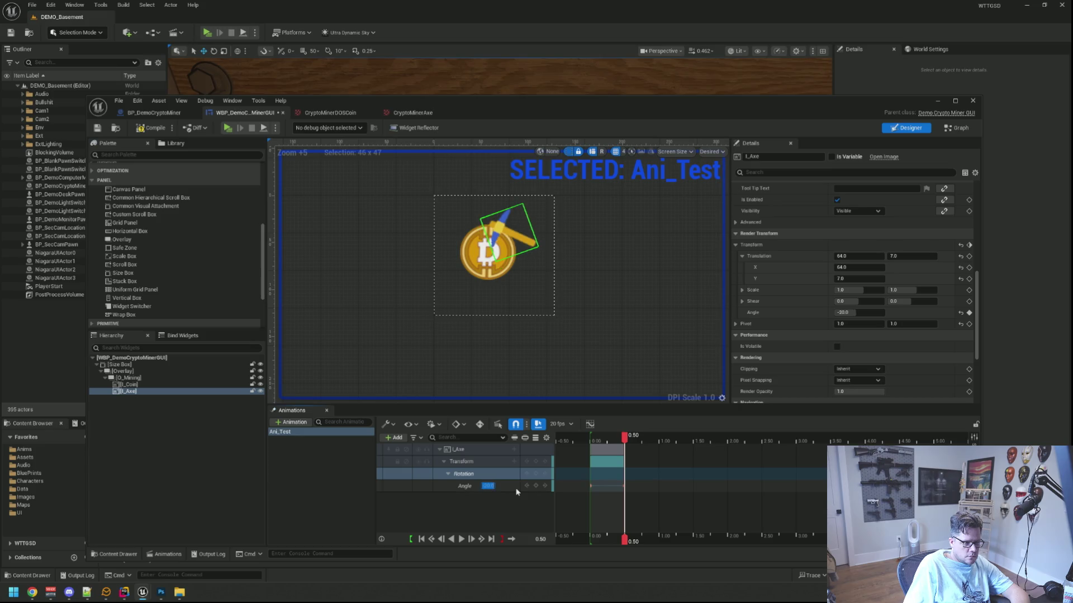
pyautogui.click(461, 539)
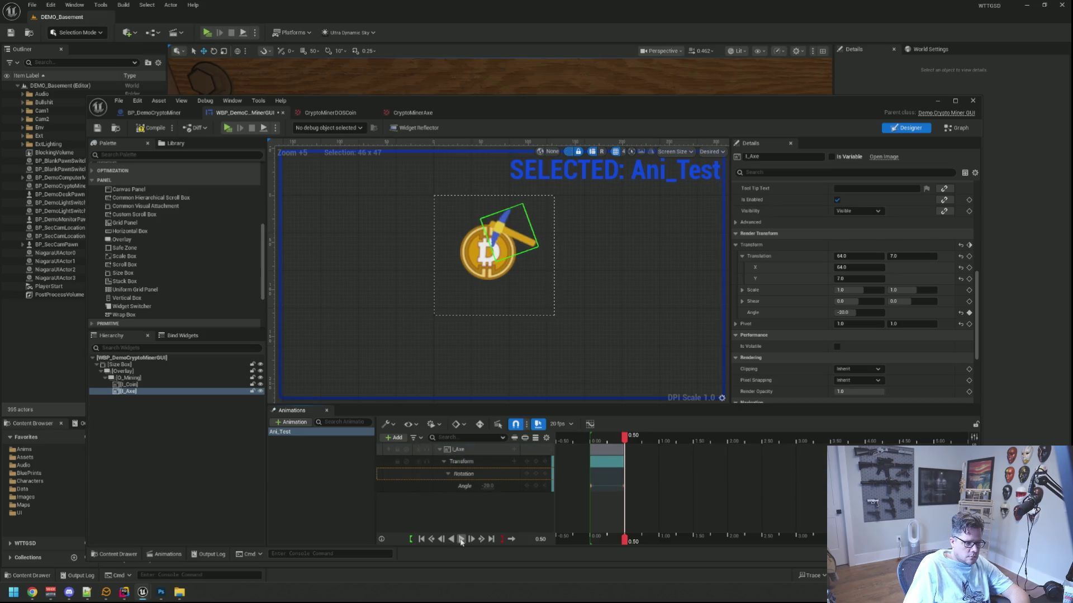
# - Preview Ani_Test on loop, then reselect it and switch playback to play once
pyautogui.click(461, 540)
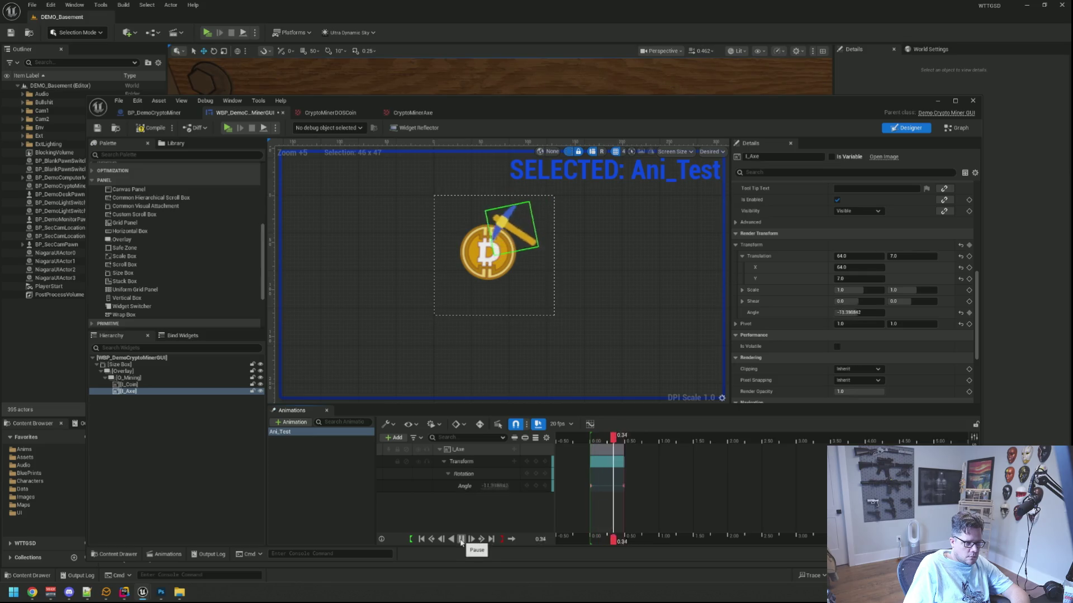
pyautogui.click(511, 539)
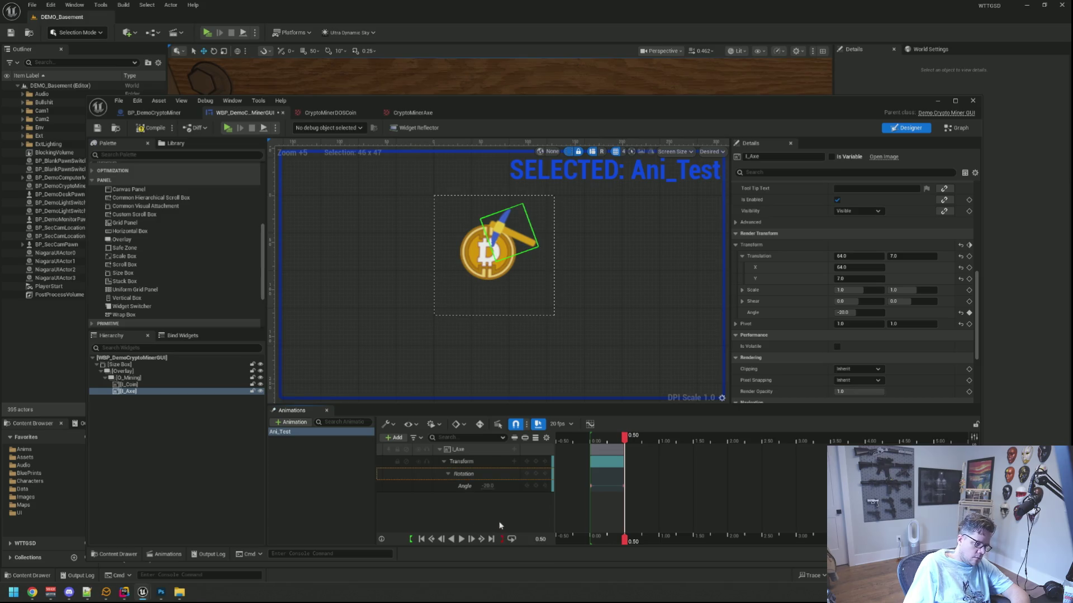
pyautogui.click(461, 540)
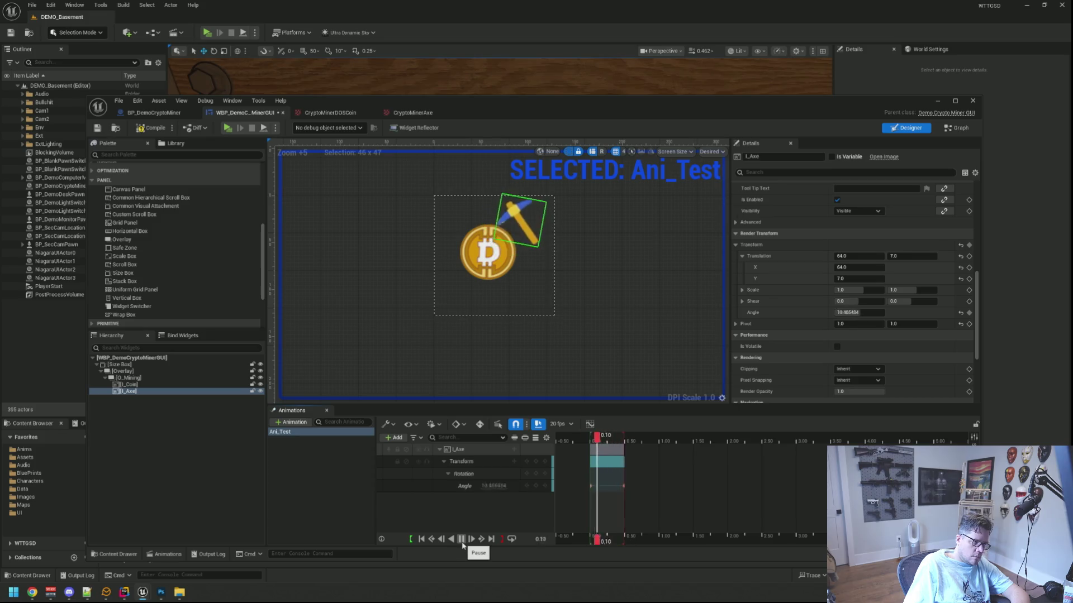
pyautogui.click(336, 493)
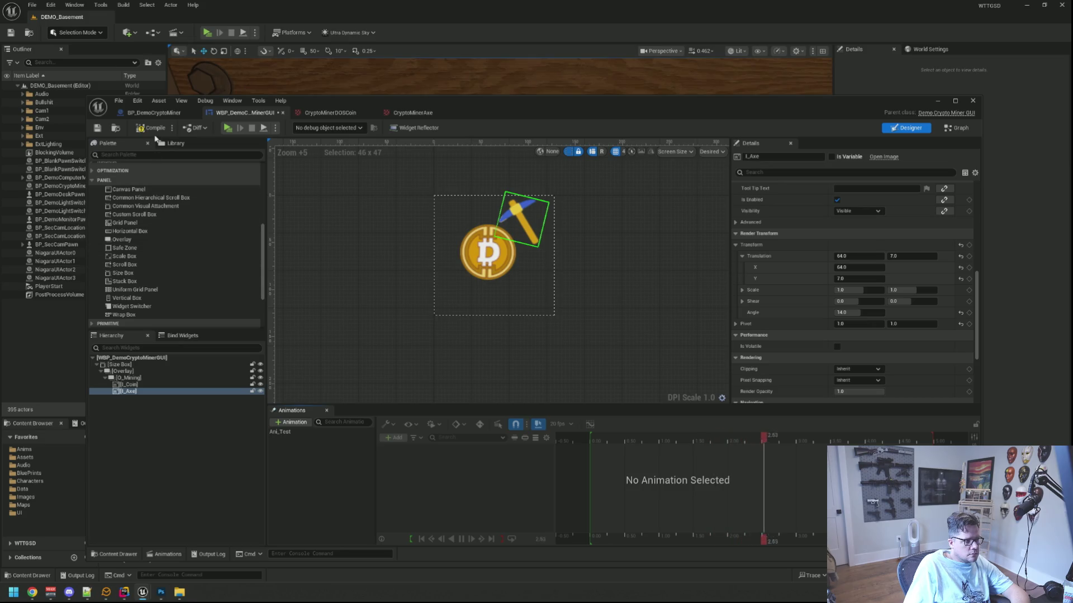
pyautogui.click(353, 334)
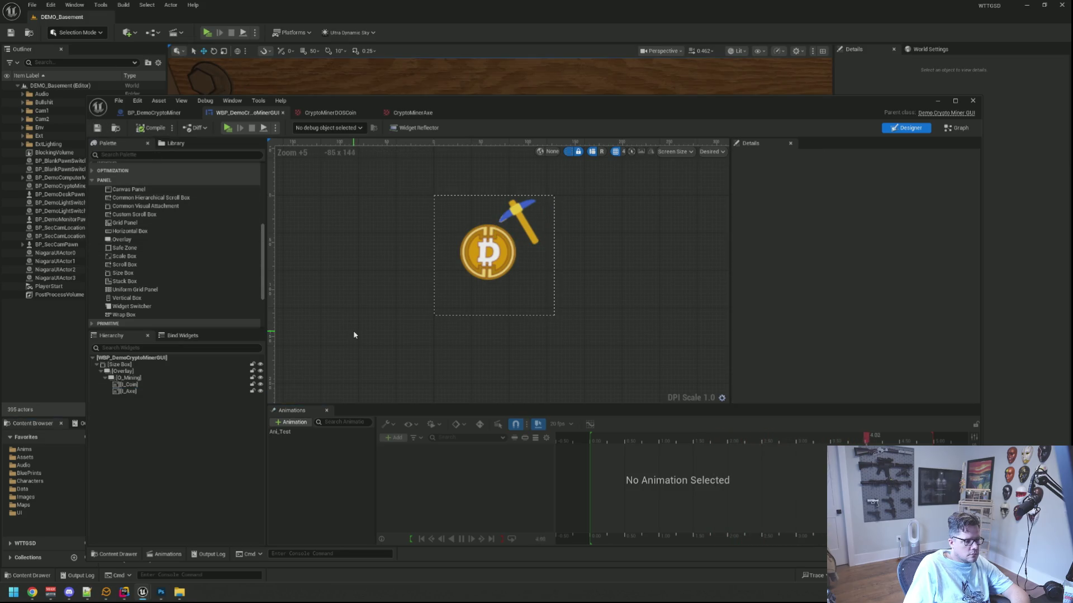
pyautogui.click(310, 433)
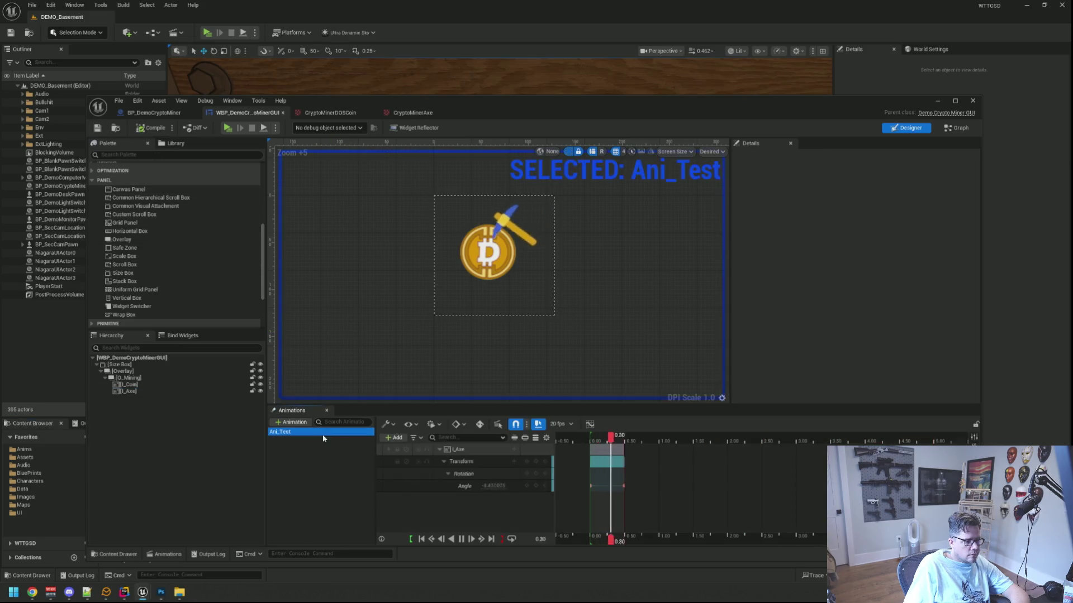
pyautogui.click(511, 540)
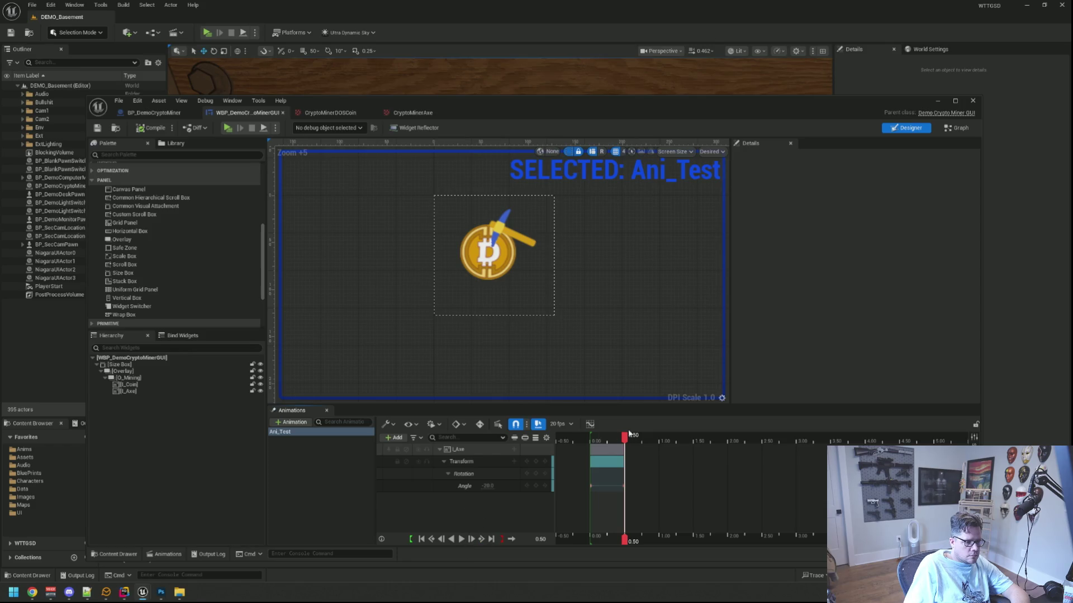
# - Rewind Ani_Test to 0.00, replay the pickaxe swing several times, then deselect it
pyautogui.moveTo(622, 439); pyautogui.dragTo(592, 440)
pyautogui.scroll(-4, 553, 312)
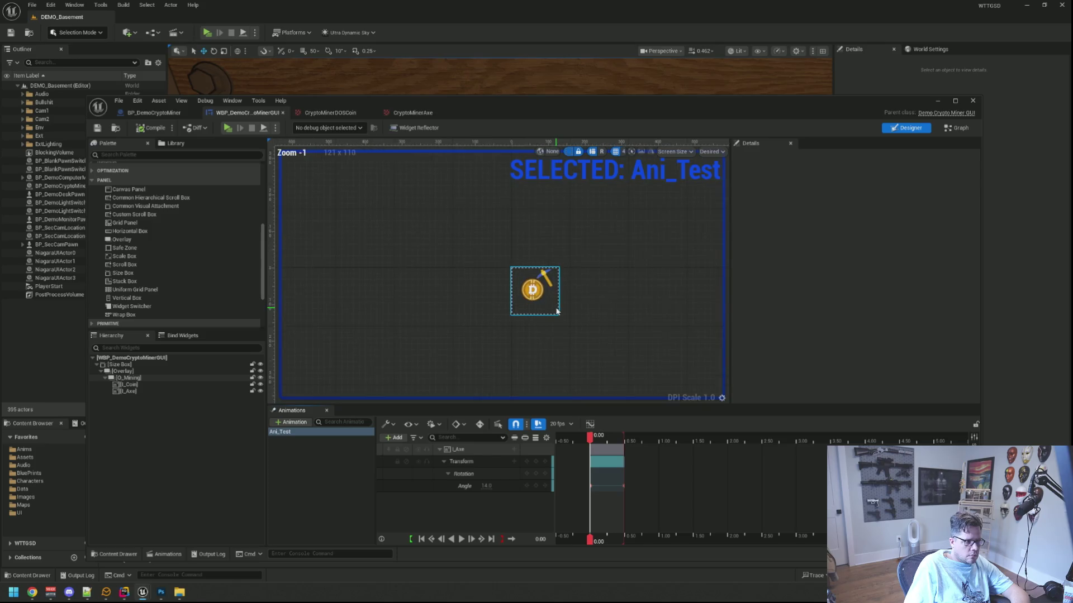
pyautogui.moveTo(571, 327); pyautogui.dragTo(540, 349)
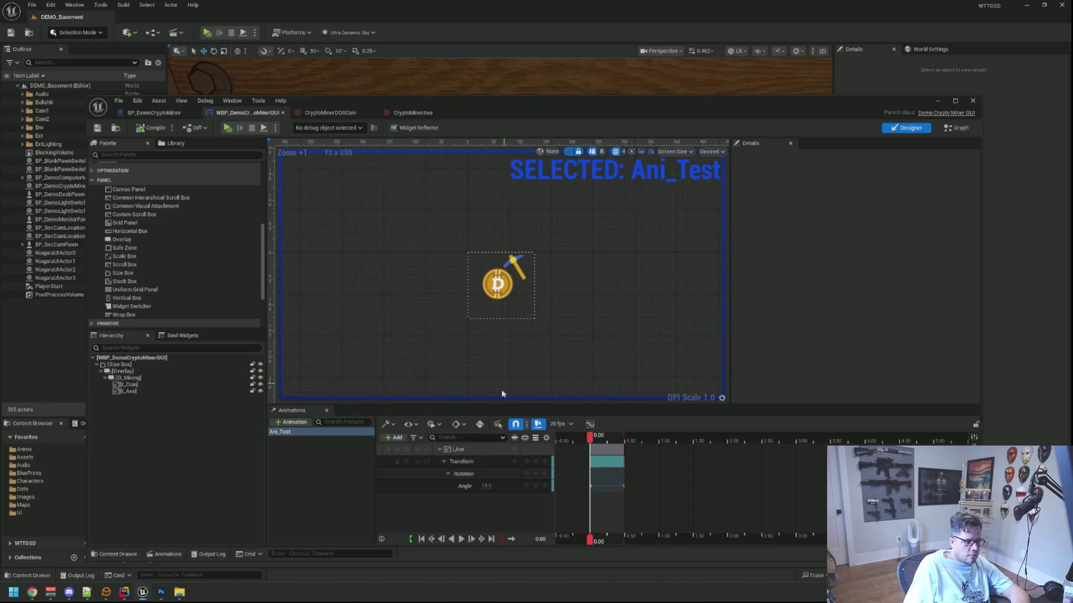
pyautogui.click(463, 539)
pyautogui.click(461, 539)
pyautogui.click(461, 539)
pyautogui.click(462, 539)
pyautogui.click(462, 539)
pyautogui.click(462, 540)
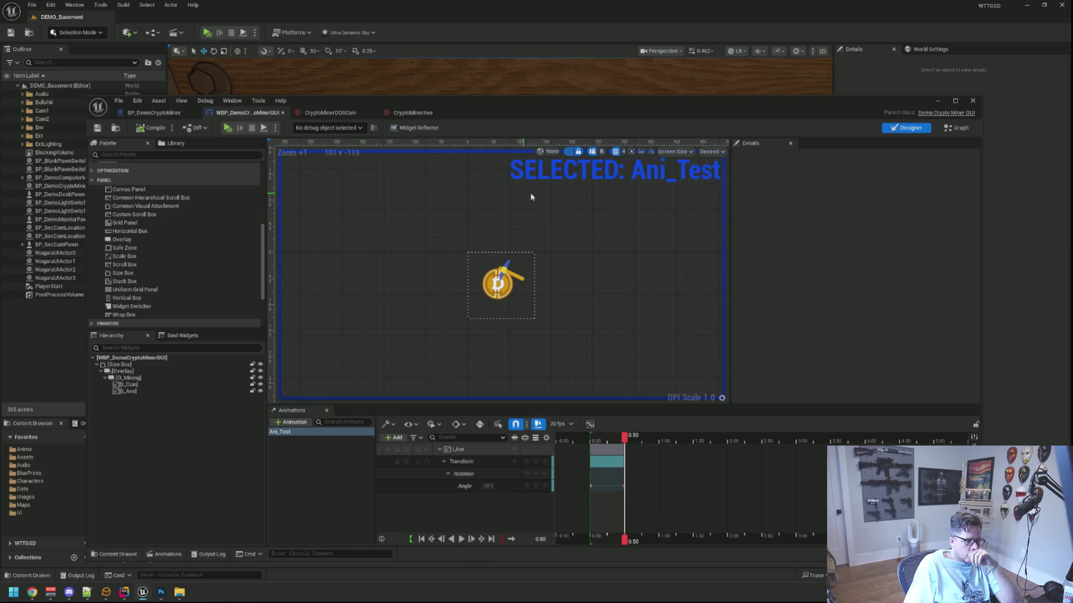
pyautogui.click(320, 448)
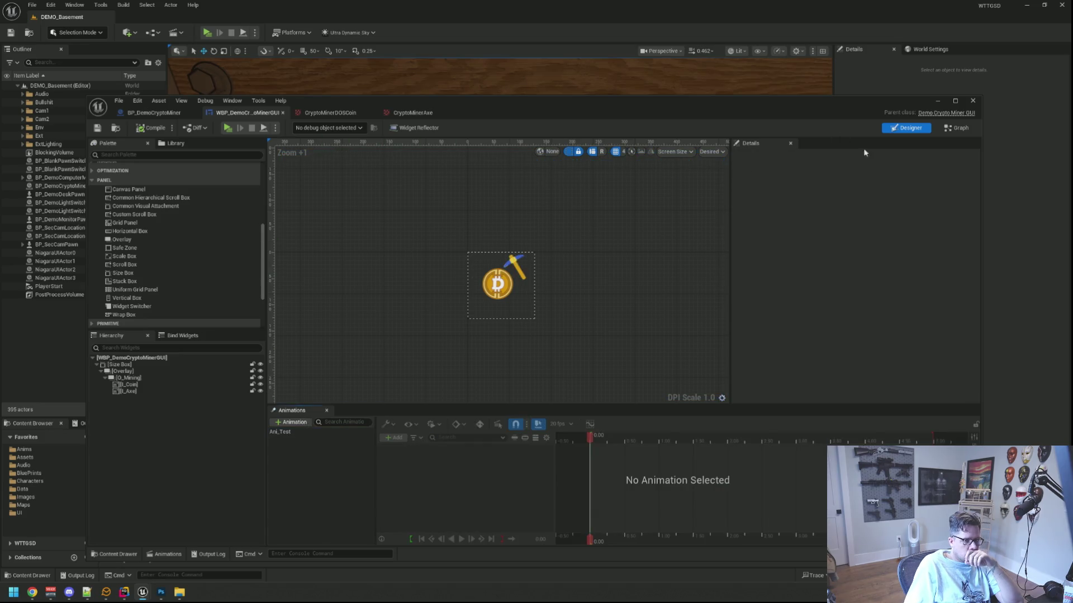
# - Delete the default Event Tick and Event Construct nodes from the widget's event graph
pyautogui.click(950, 129)
pyautogui.moveTo(779, 276)
pyautogui.mouseDown()
pyautogui.moveTo(690, 337)
pyautogui.moveTo(711, 352)
pyautogui.moveTo(598, 400)
pyautogui.moveTo(592, 320)
pyautogui.moveTo(602, 301)
pyautogui.moveTo(580, 296)
pyautogui.moveTo(447, 412)
pyautogui.moveTo(477, 402)
pyautogui.moveTo(468, 398)
pyautogui.mouseUp()
pyautogui.press('Delete')
pyautogui.press('Home')
pyautogui.moveTo(568, 351)
pyautogui.mouseDown()
pyautogui.moveTo(445, 255)
pyautogui.moveTo(442, 239)
pyautogui.mouseUp()
pyautogui.press('Delete')
# - Add an Event On Initialized node via the 'on init' search and position it
pyautogui.rightClick(528, 286)
pyautogui.write('on init')
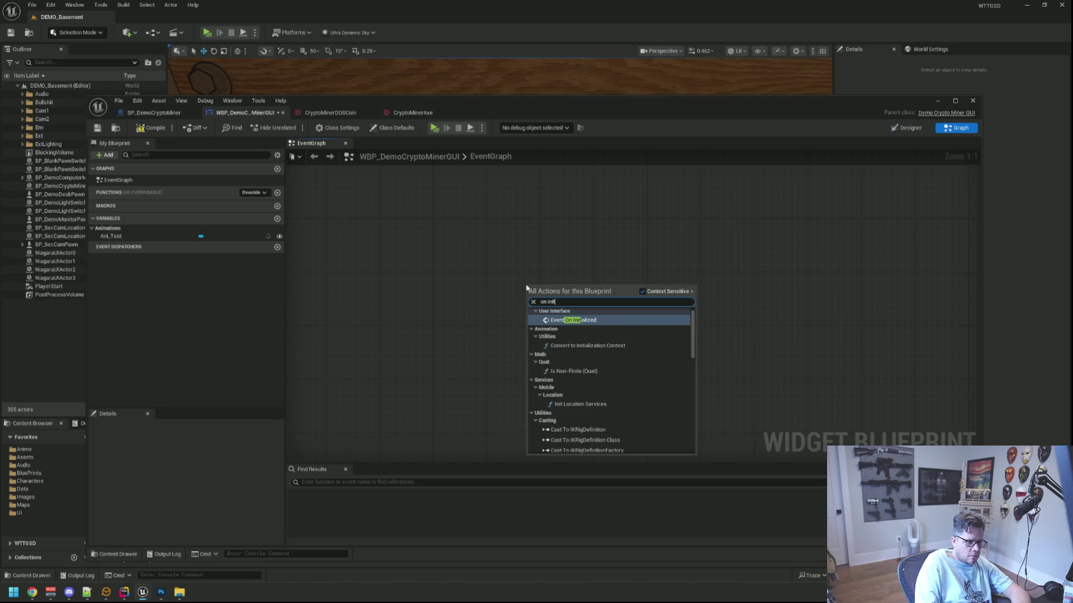
pyautogui.press('Return')
pyautogui.moveTo(552, 287)
pyautogui.mouseDown()
pyautogui.moveTo(457, 226)
pyautogui.moveTo(464, 232)
pyautogui.moveTo(435, 260)
pyautogui.mouseUp()
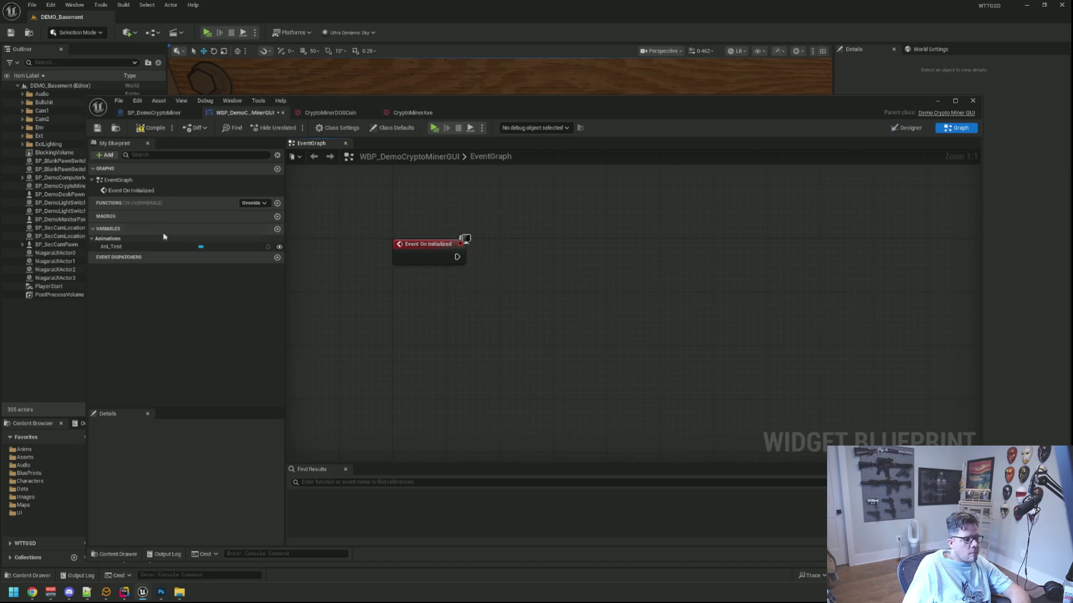
# - Drag in an Ani_Test getter and wire it into a new Play Animation node
pyautogui.click(148, 246)
pyautogui.moveTo(442, 329); pyautogui.dragTo(520, 281)
pyautogui.write('play animat')
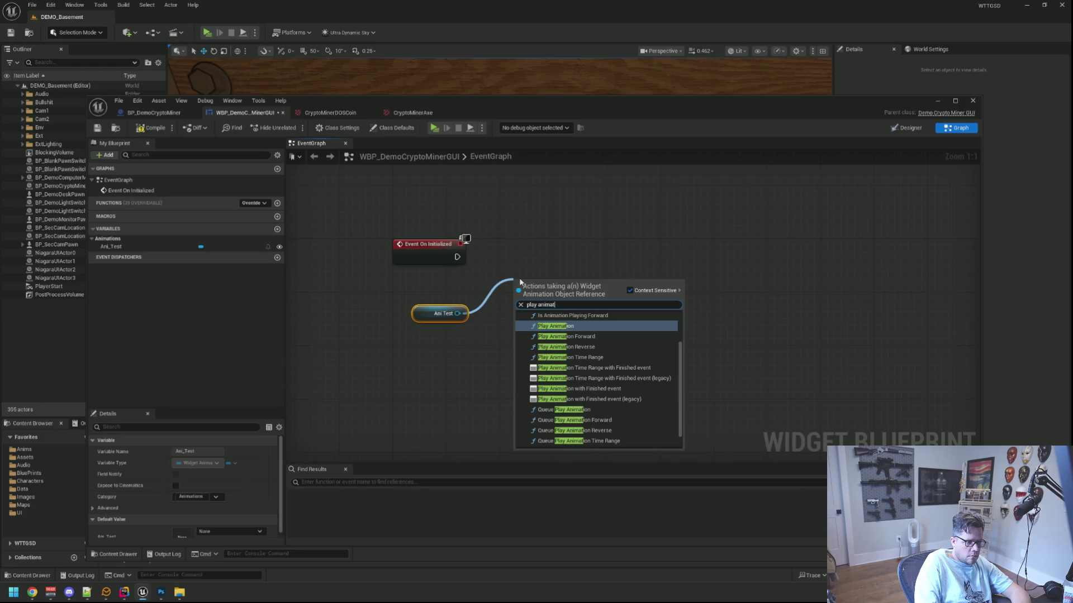
pyautogui.press('Return')
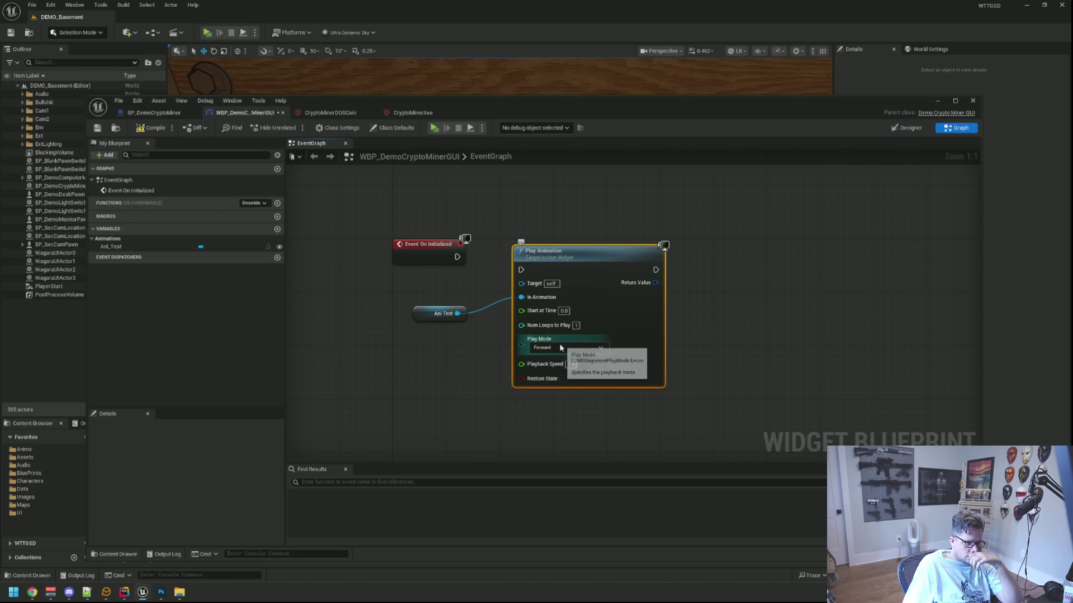
# - Set Play Animation to Ping Pong with 0 loops, connect Event On Initialized, and save
pyautogui.click(559, 347)
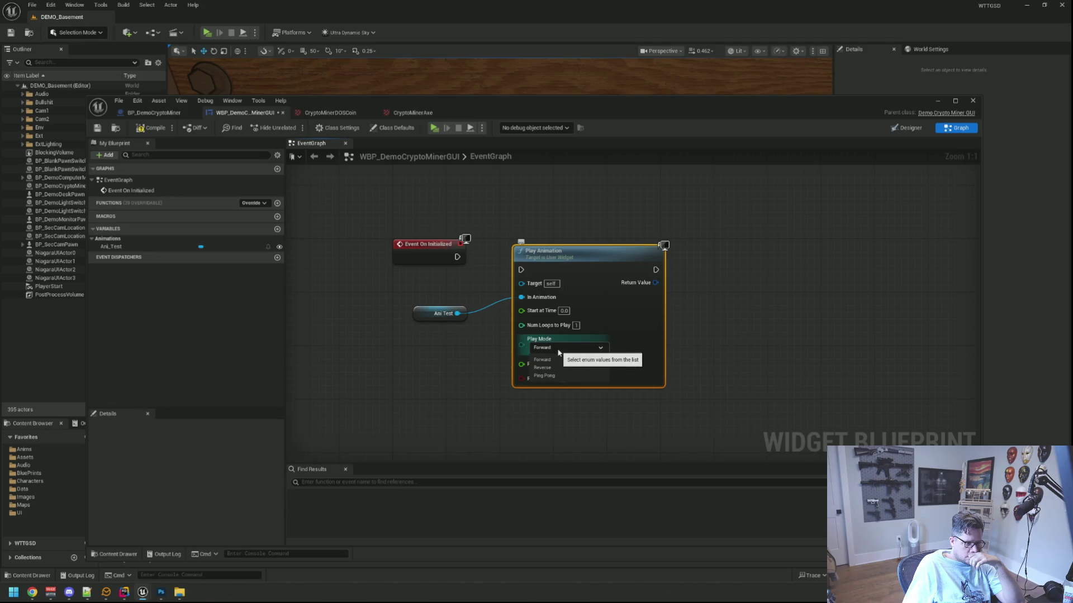
pyautogui.click(545, 372)
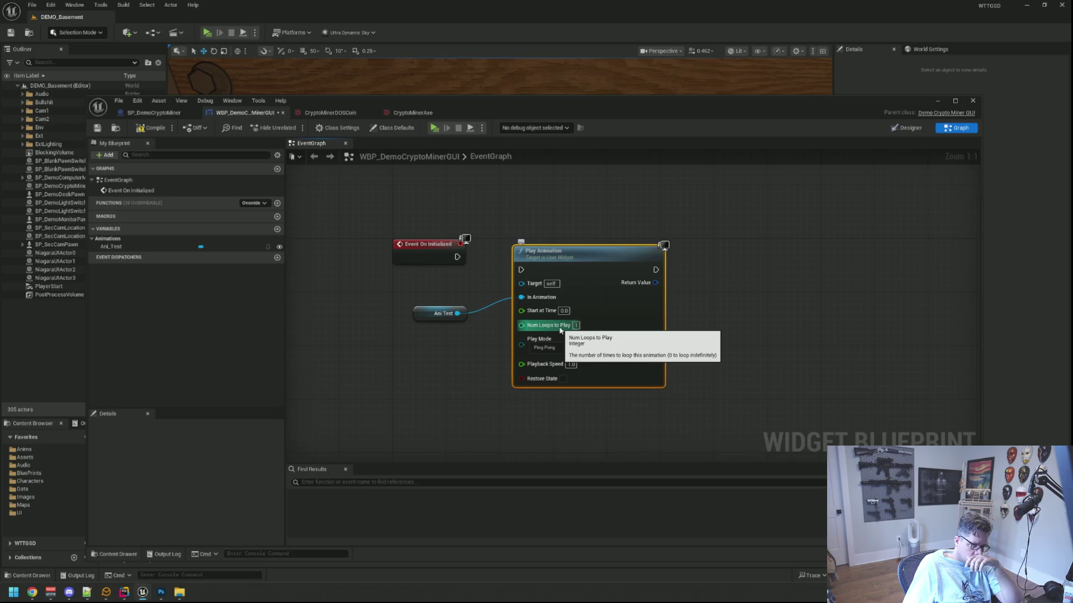
pyautogui.click(575, 325)
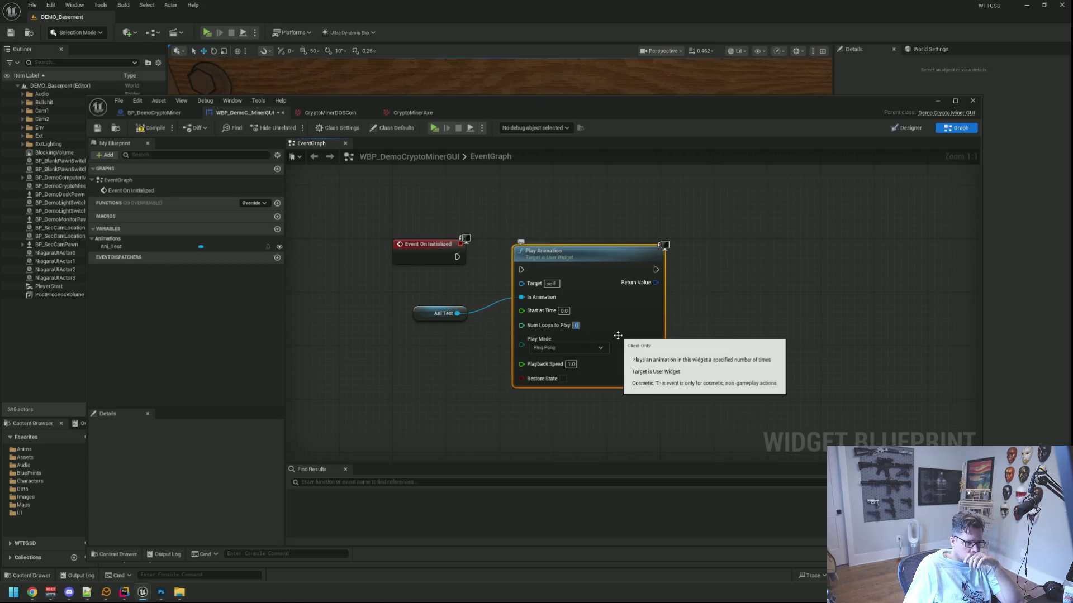
pyautogui.write('0')
pyautogui.click(532, 221)
pyautogui.moveTo(457, 256); pyautogui.dragTo(521, 270)
pyautogui.click(102, 129)
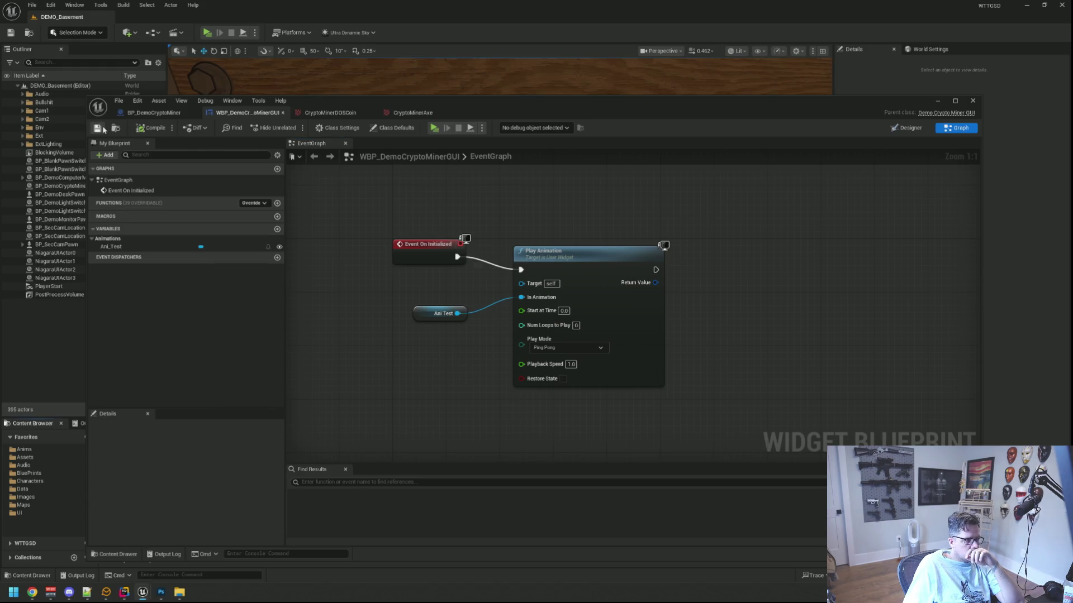
pyautogui.click(435, 128)
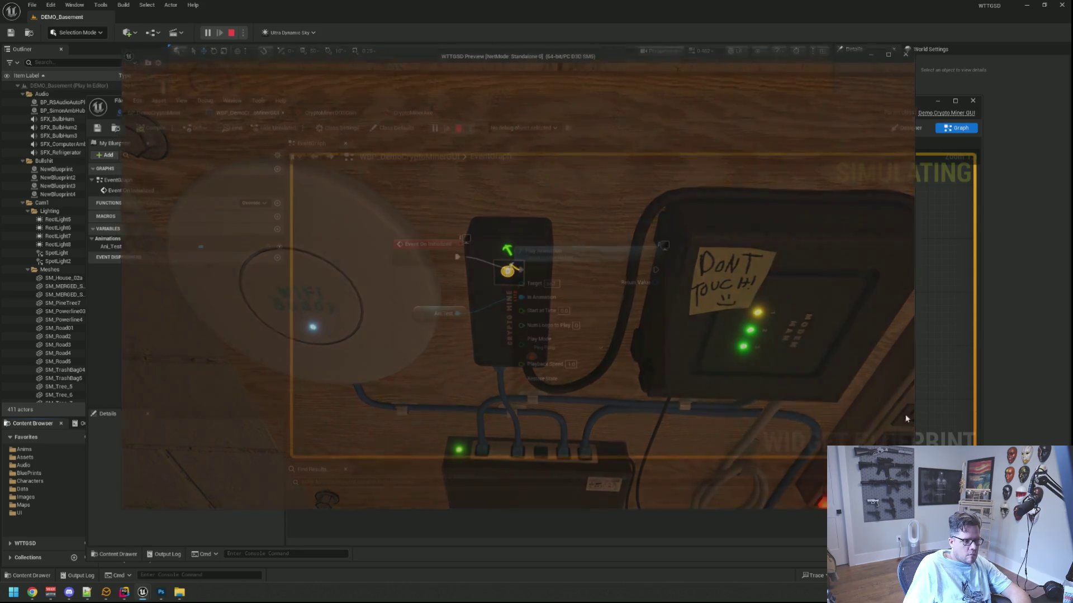
# - Press Esc to stop the Play In Editor session showing the animated miner screen
pyautogui.press('Escape')
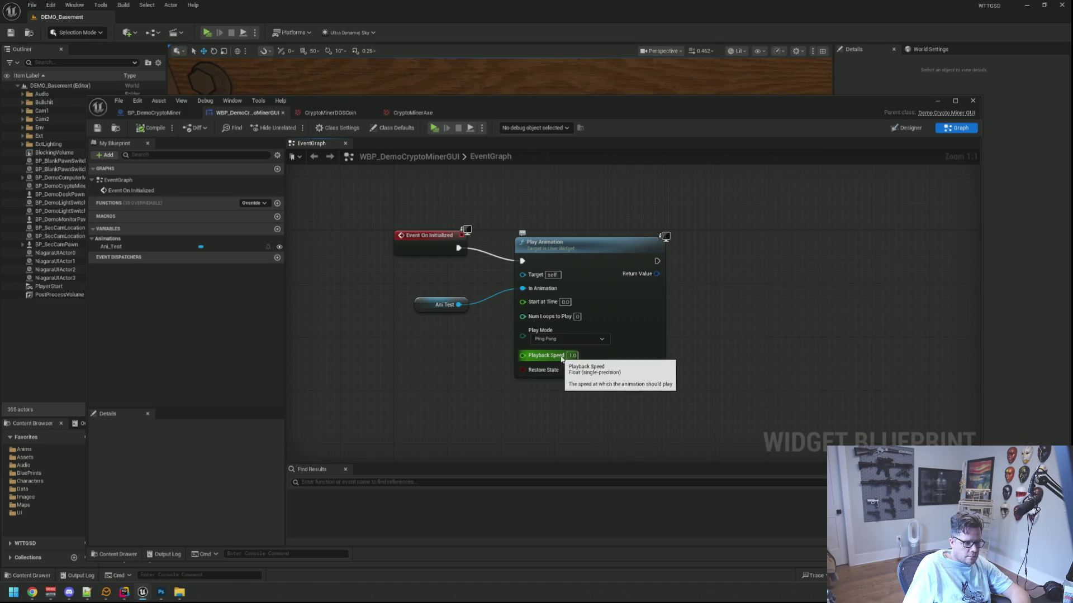
# - Set Play Animation's playback speed to 1.5, test it in-game, then open BP_DemoCryptoMiner
pyautogui.click(572, 356)
pyautogui.write('1')
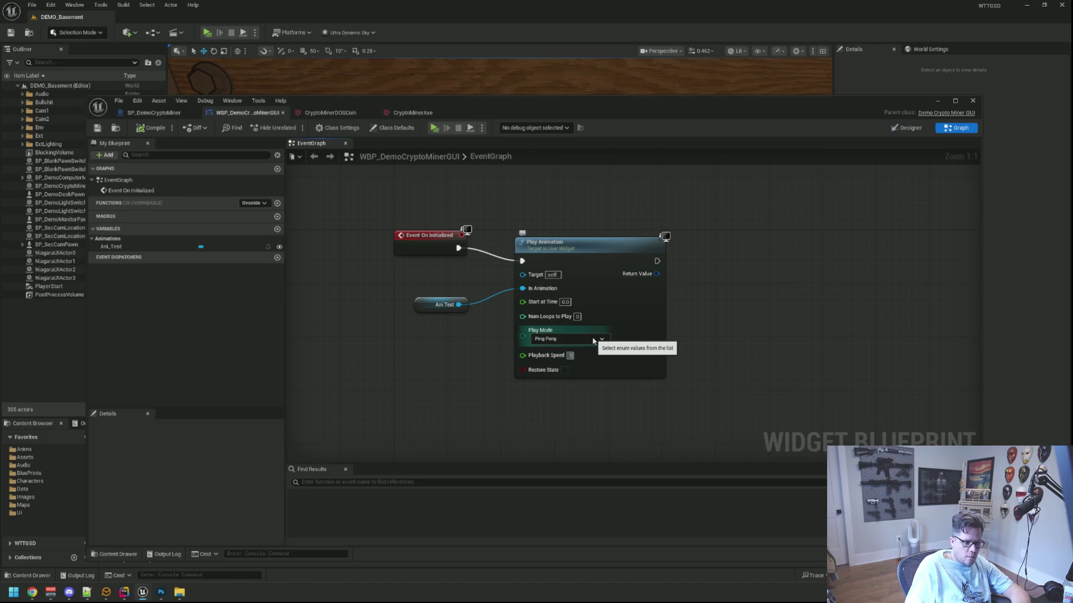
pyautogui.press('Return')
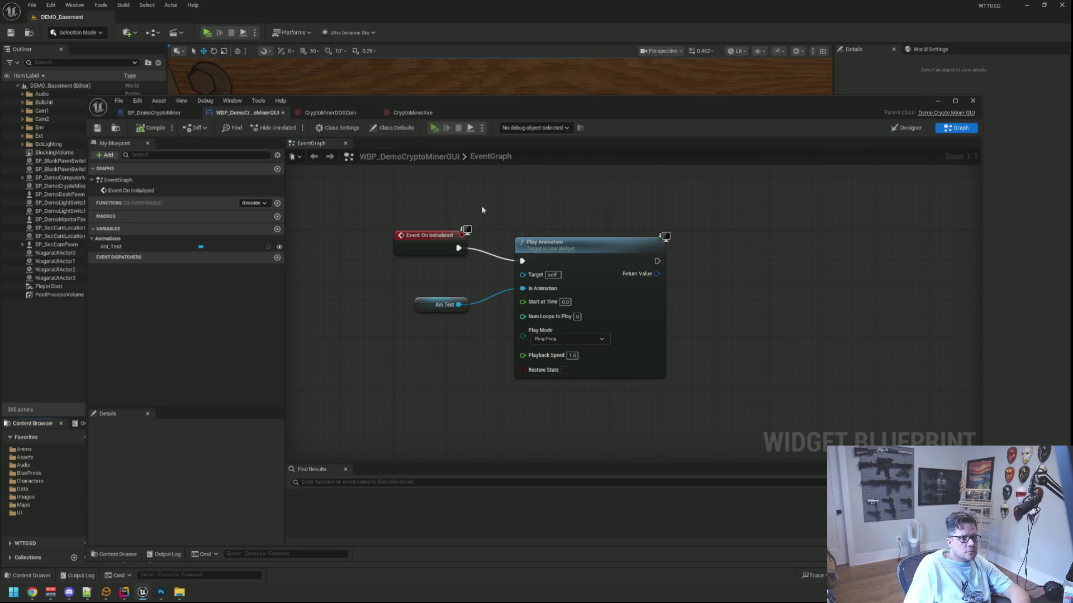
pyautogui.hotkey('alt', 'p')
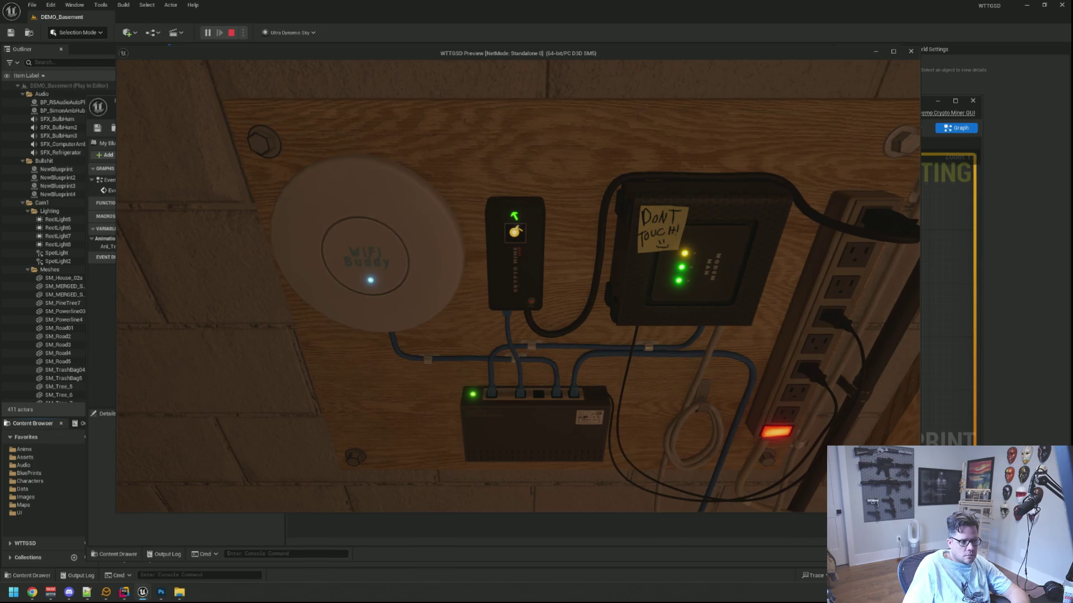
pyautogui.press('Escape')
pyautogui.click(154, 112)
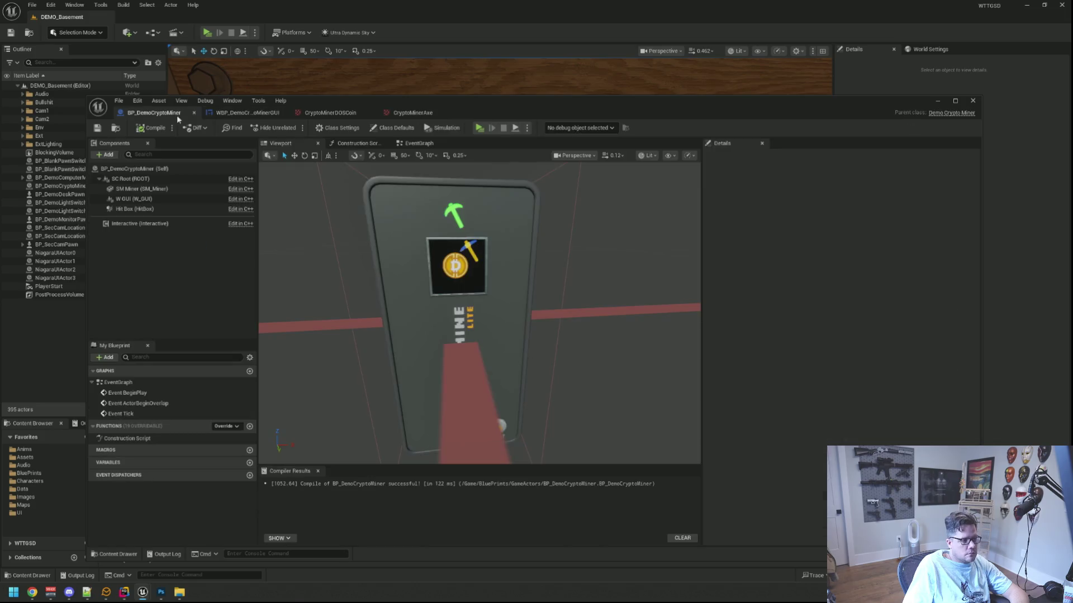
# - Look over the CryptoMinerDOSCoin texture and the SM_Miner mesh in BP_DemoCryptoMiner
pyautogui.click(333, 113)
pyautogui.click(159, 114)
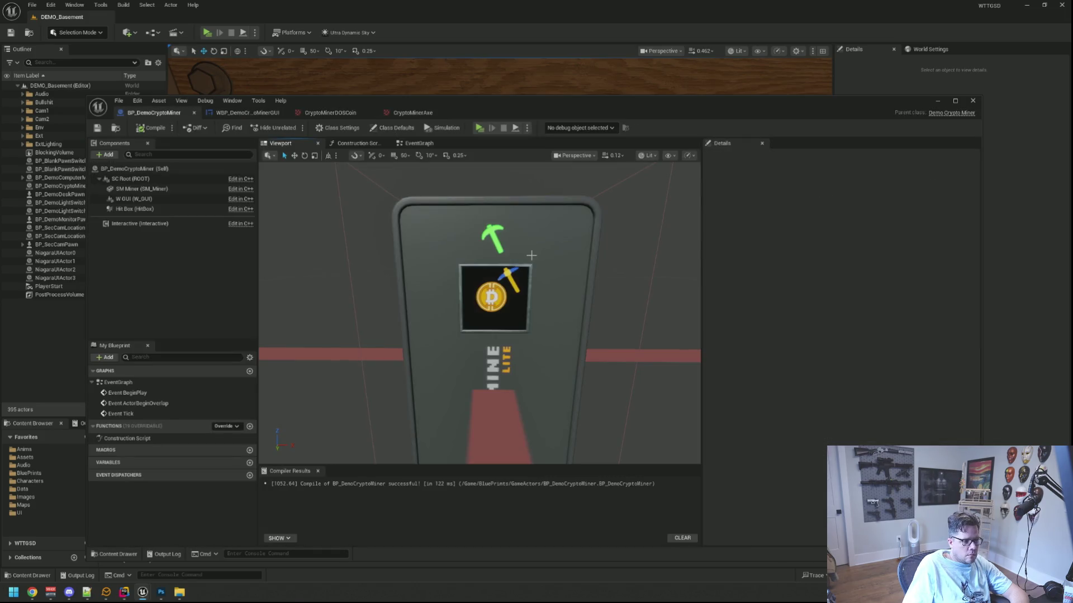
pyautogui.scroll(2, 531, 255)
pyautogui.click(531, 251)
pyautogui.scroll(-2, 533, 242)
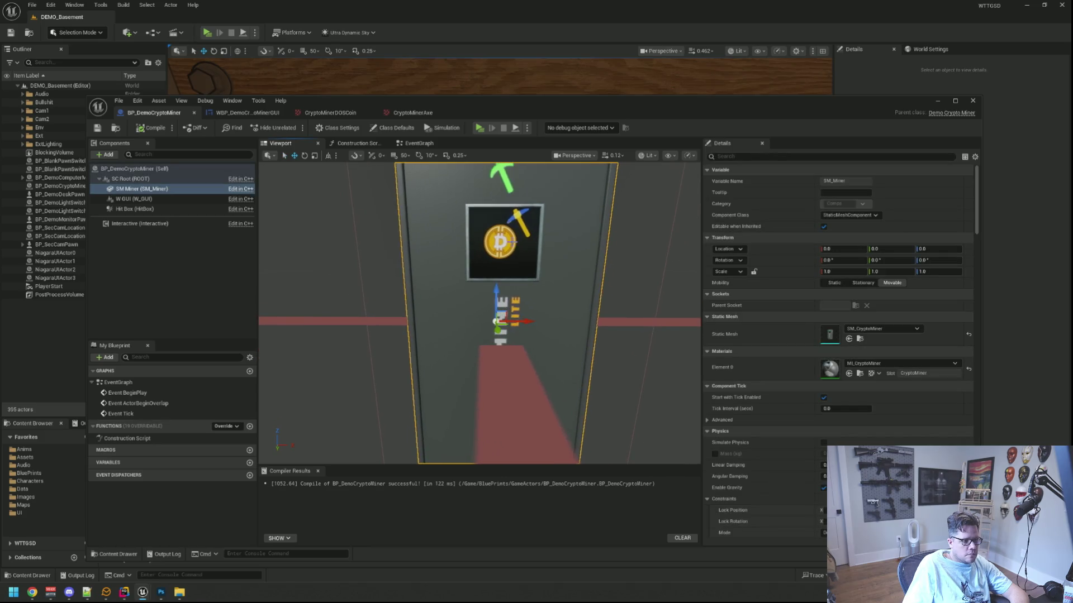
pyautogui.click(218, 287)
pyautogui.scroll(1, 503, 229)
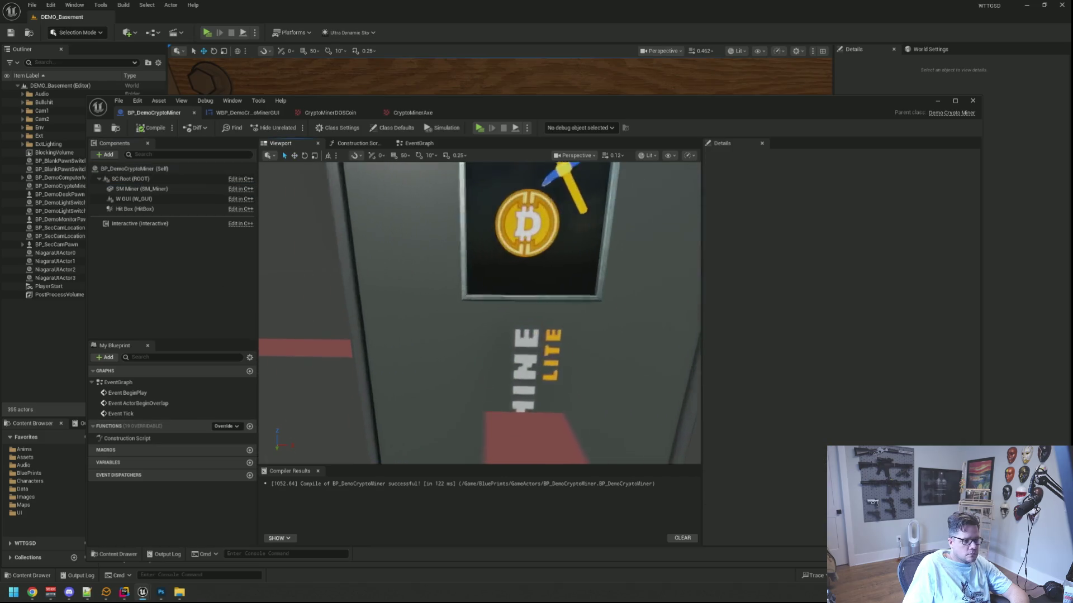
# - Bring up WBP_DemoCryptoMinerGUI in the Designer view with the pickaxe coin
pyautogui.click(346, 112)
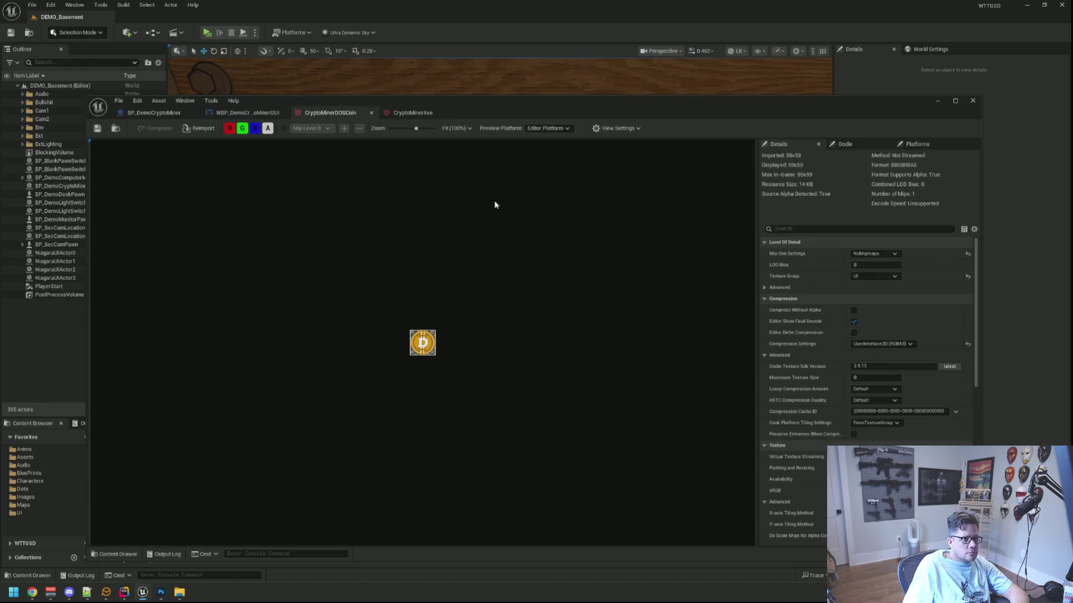
pyautogui.click(228, 113)
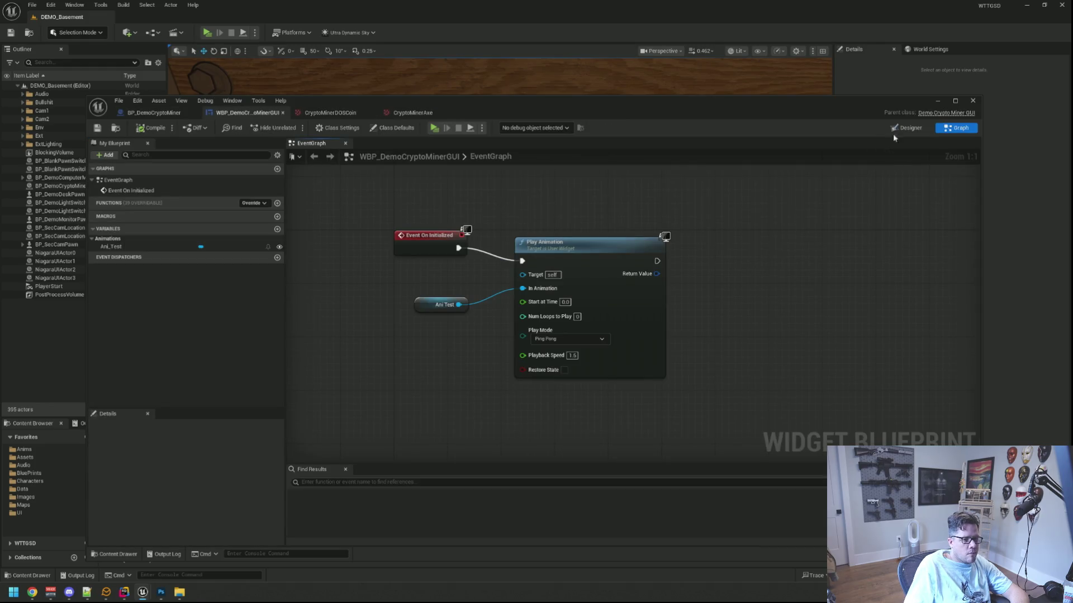
pyautogui.click(902, 128)
pyautogui.scroll(4, 559, 279)
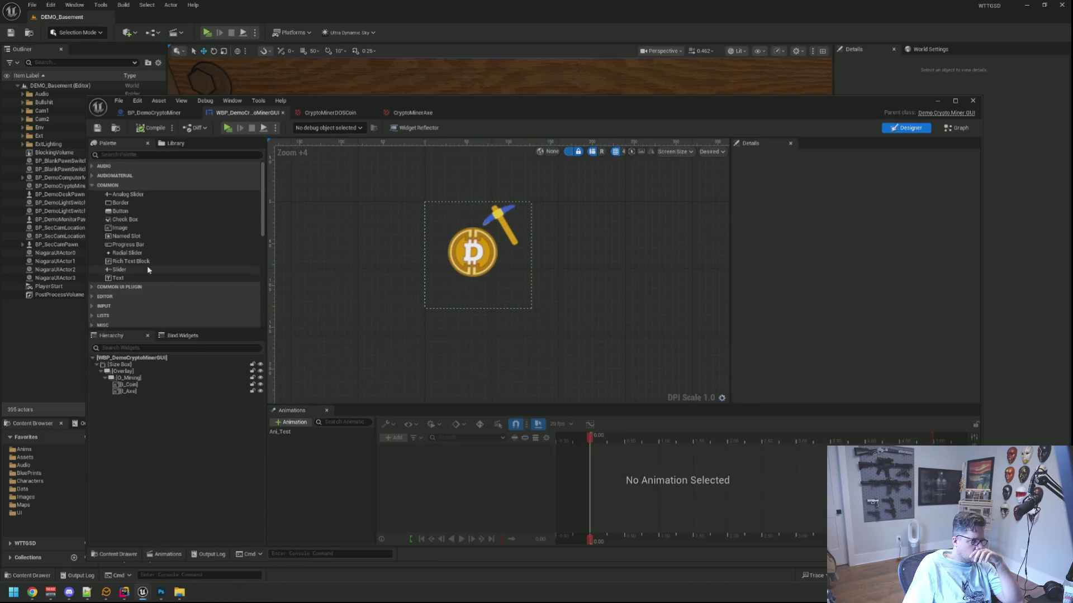
# - Add a TB_MineAmount text in O_Mining, bottom-centred, reading '0.45 / Min'
pyautogui.moveTo(125, 278); pyautogui.dragTo(150, 382)
pyautogui.write('TB_MineAmount')
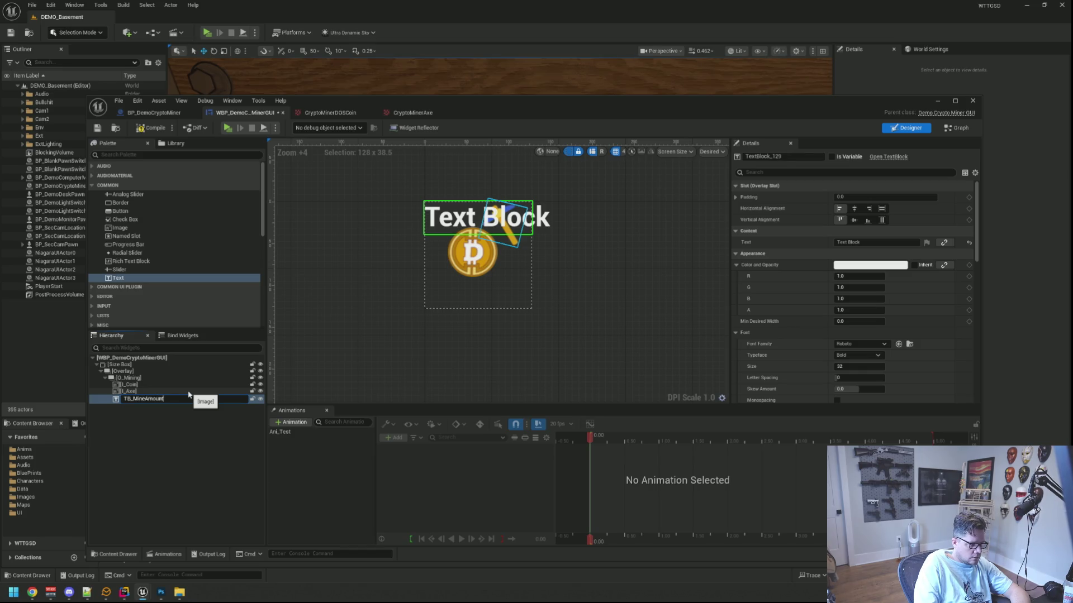
pyautogui.press('Return')
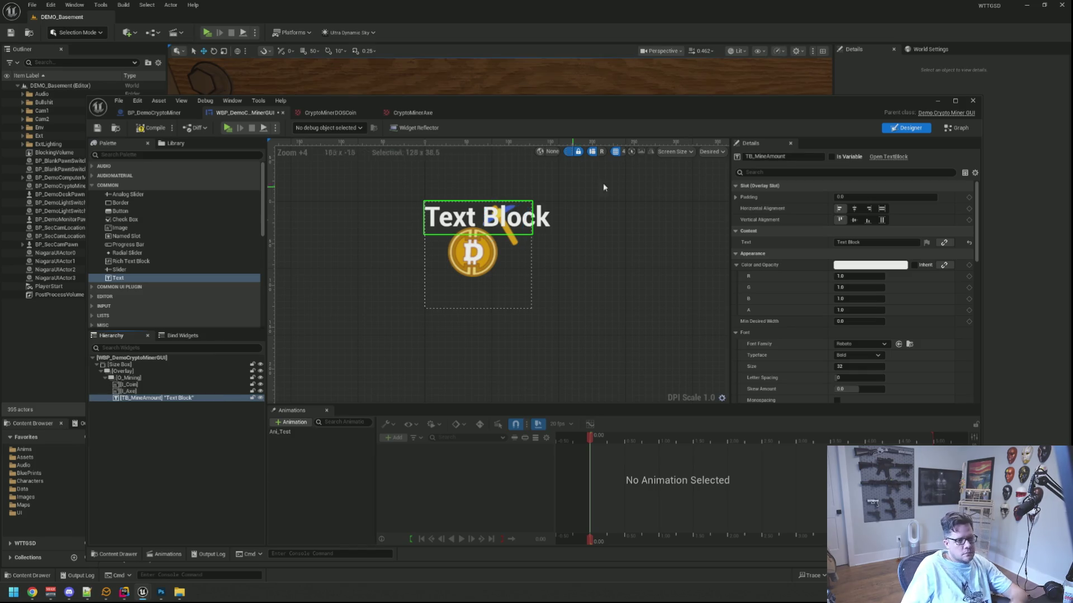
pyautogui.click(867, 221)
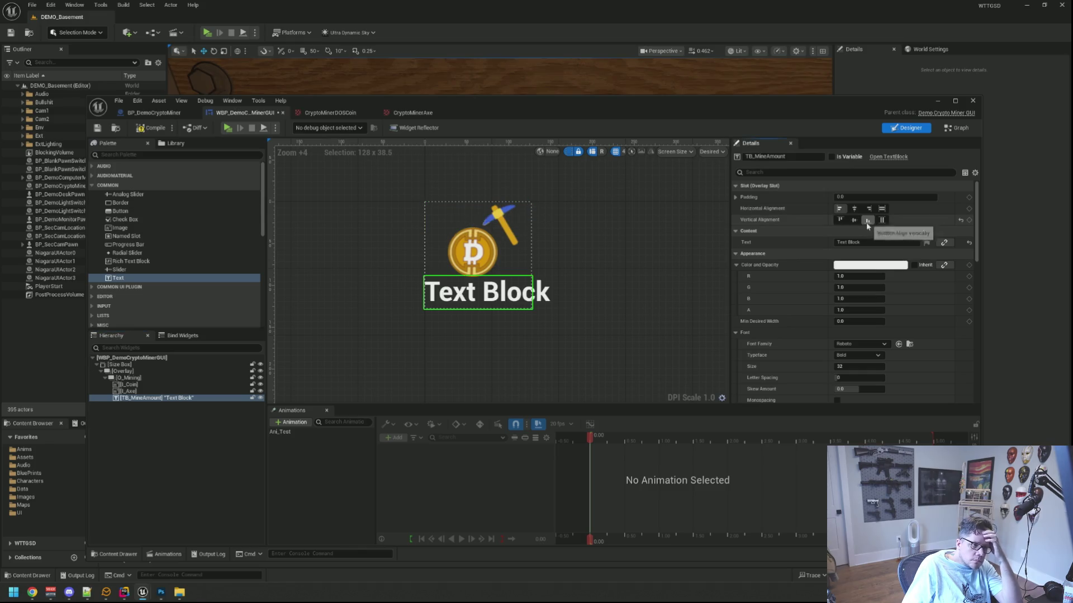
pyautogui.click(853, 208)
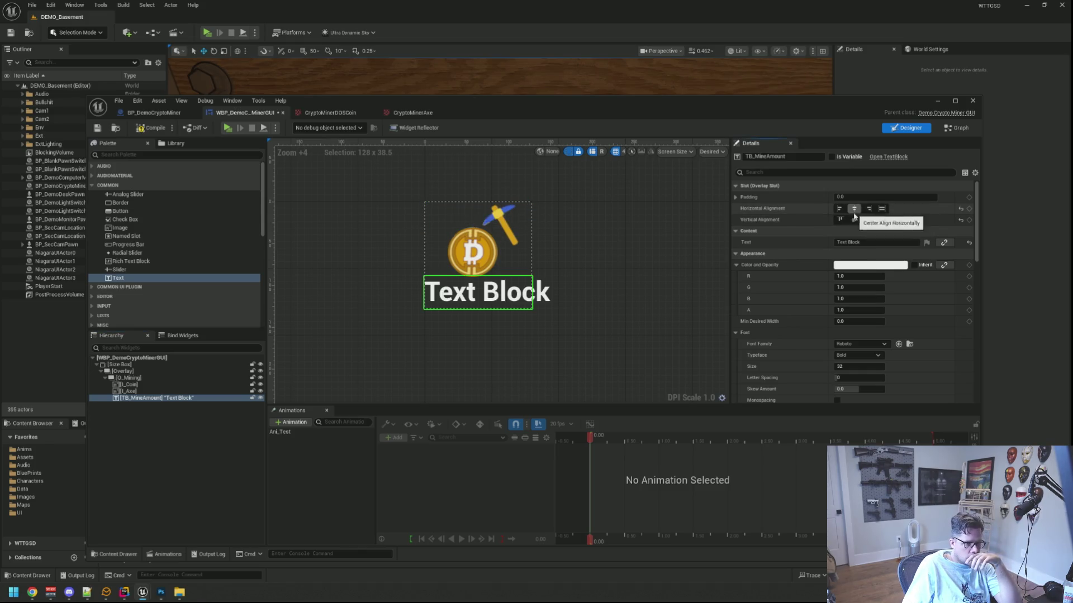
pyautogui.click(841, 242)
pyautogui.write('$45 / M')
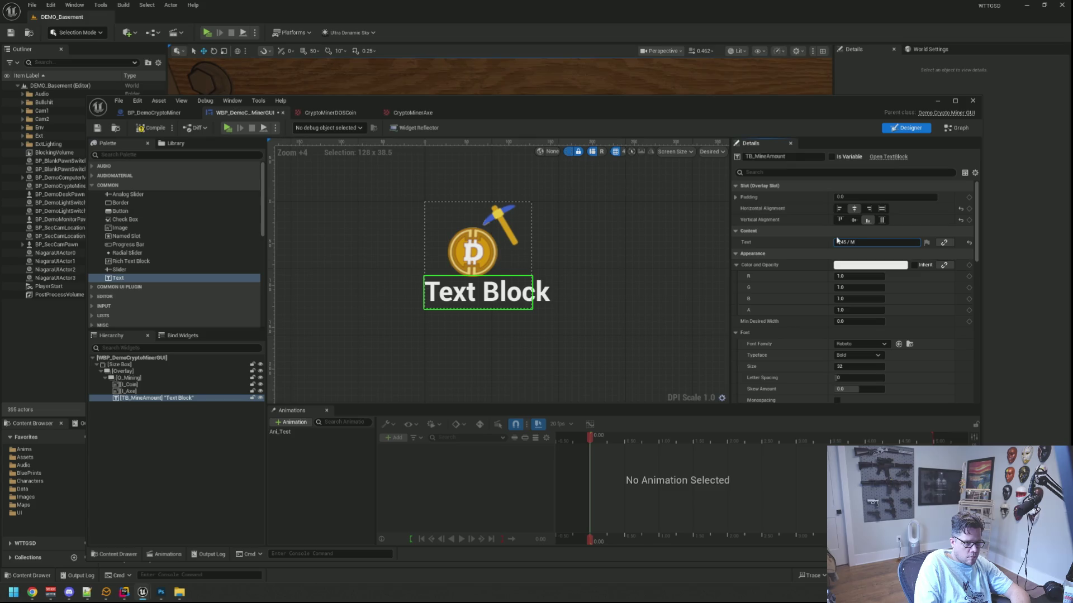
pyautogui.write('in')
pyautogui.press('Return')
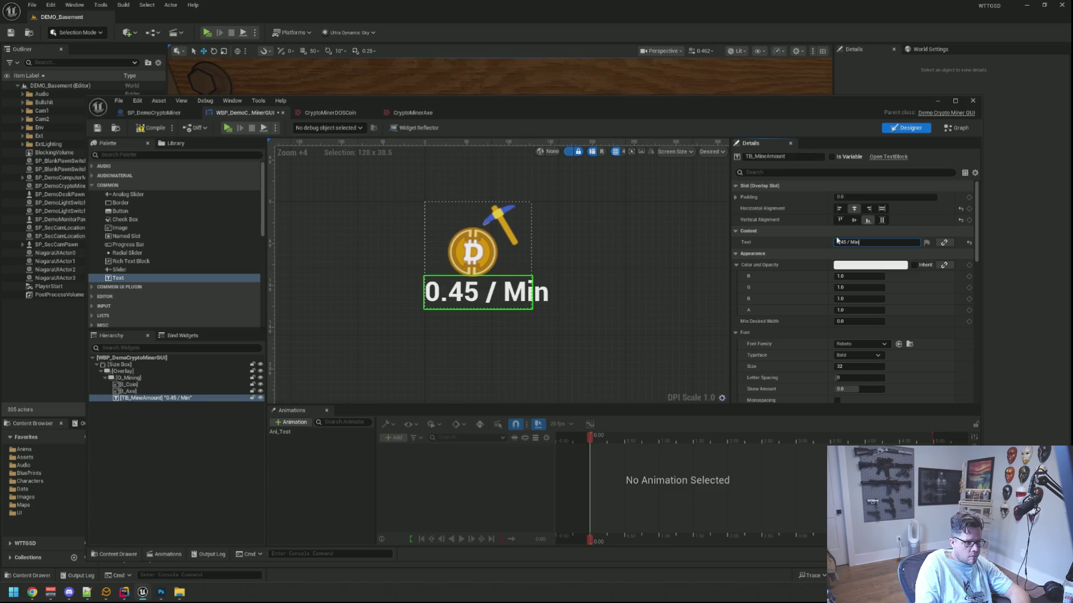
# - Give the rate text the digital7_Font family at size 18
pyautogui.click(860, 344)
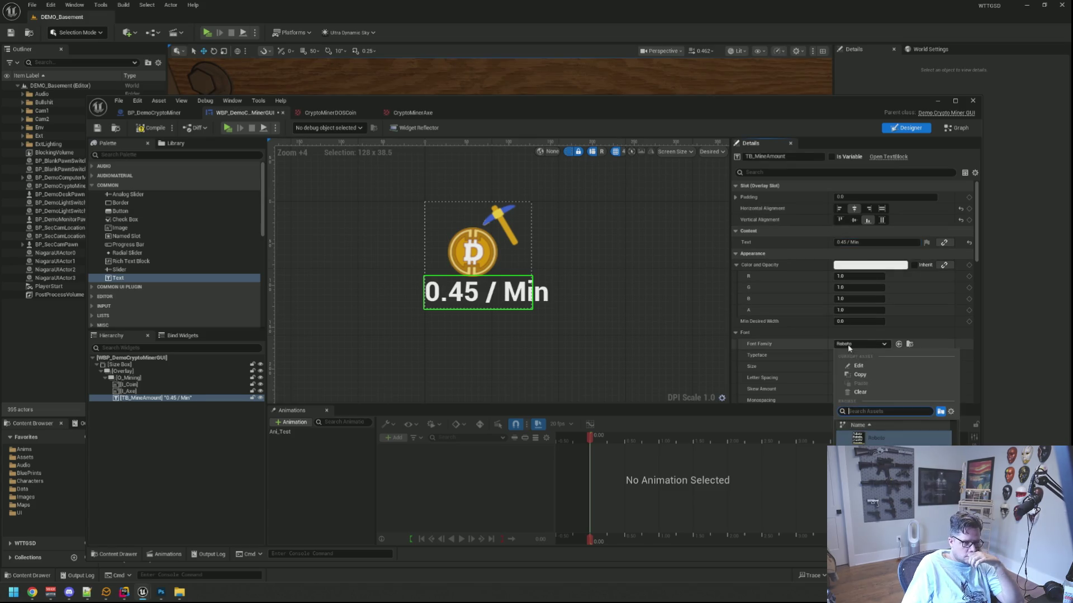
pyautogui.scroll(10, 894, 439)
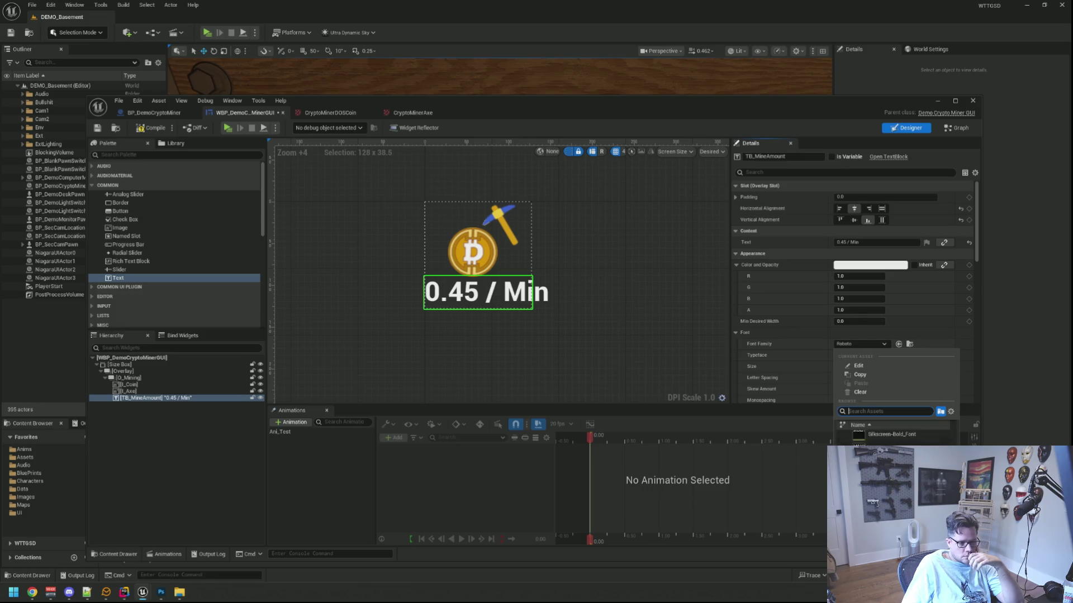
pyautogui.scroll(5, 894, 438)
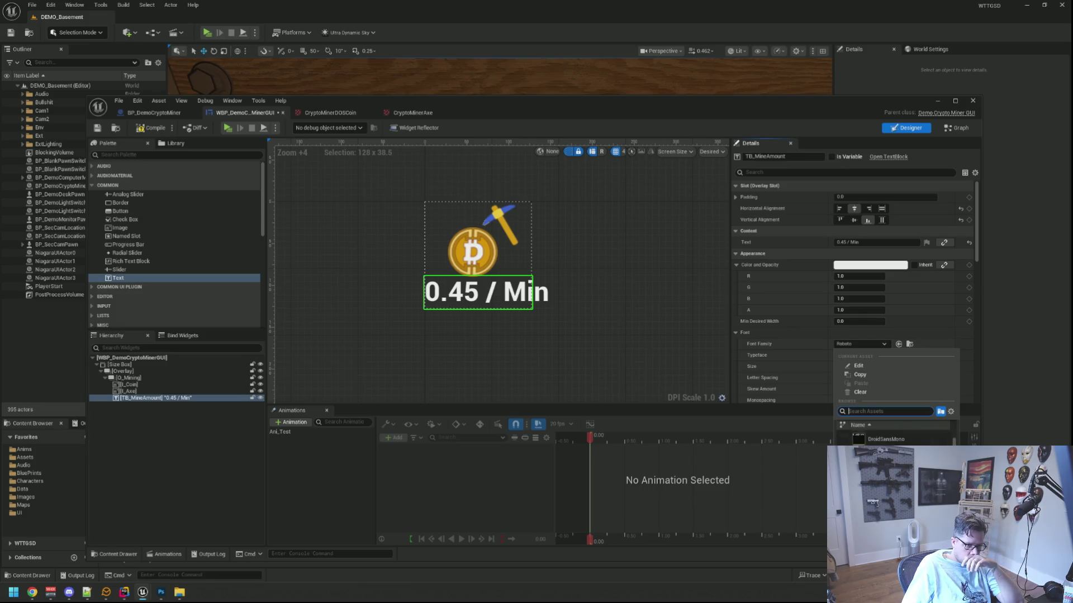
pyautogui.press('Escape')
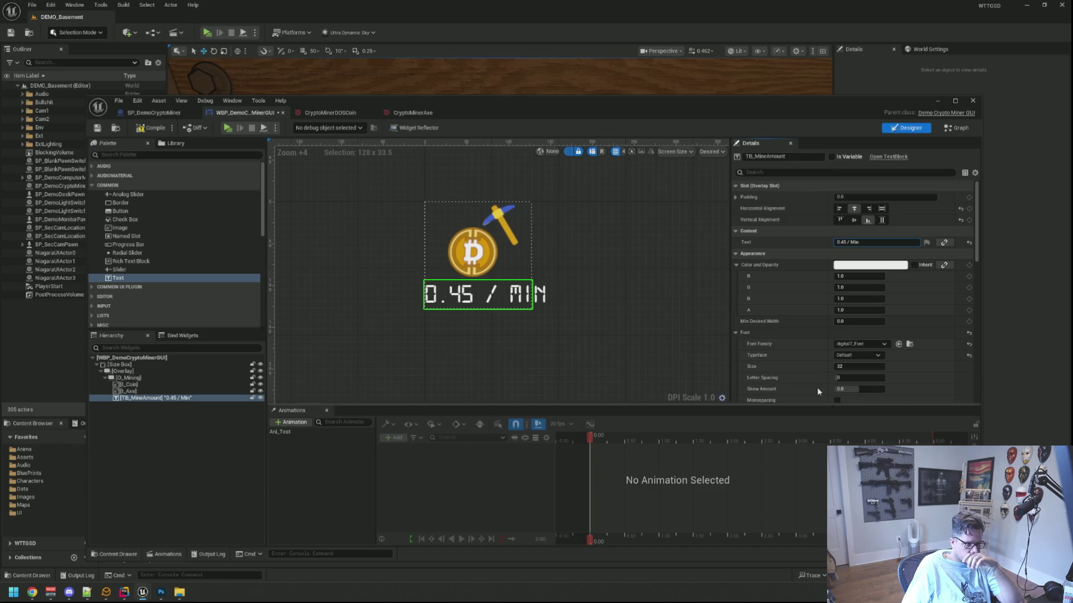
pyautogui.click(842, 366)
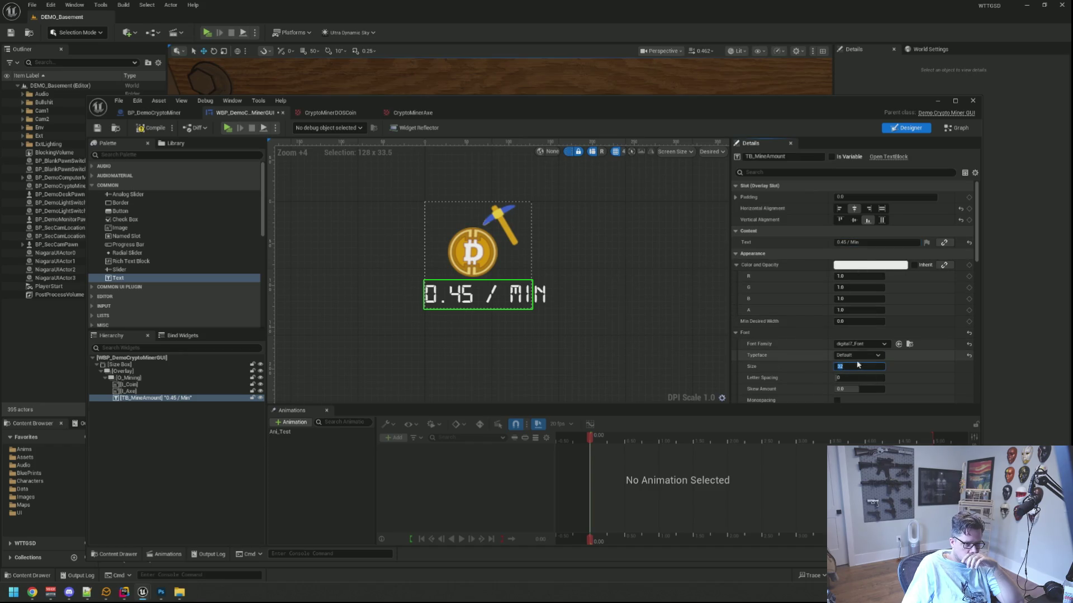
pyautogui.write('18')
pyautogui.press('Return')
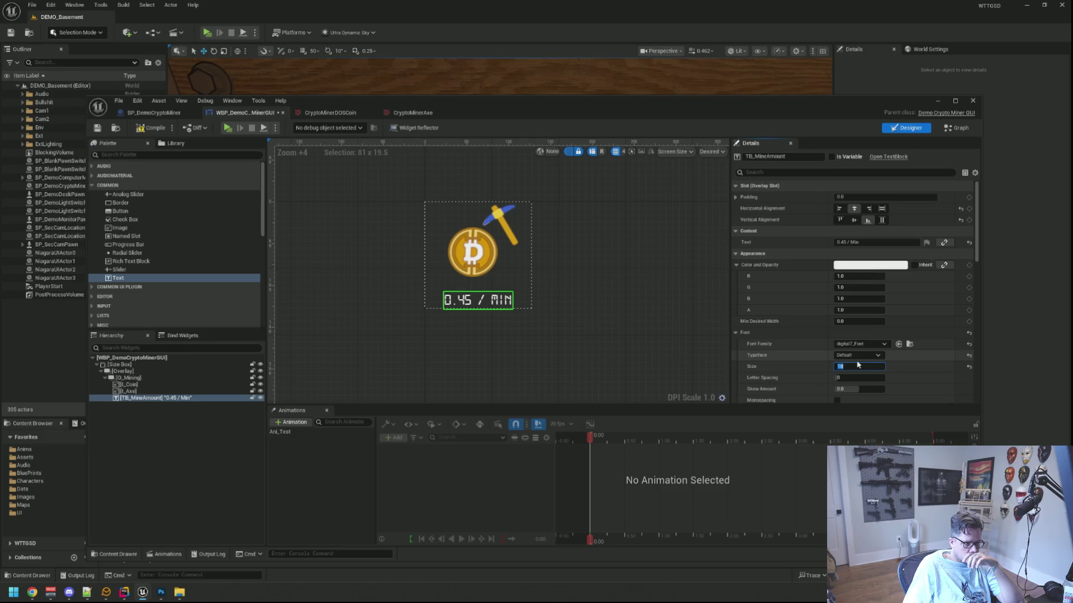
pyautogui.click(581, 281)
pyautogui.scroll(-3, 581, 280)
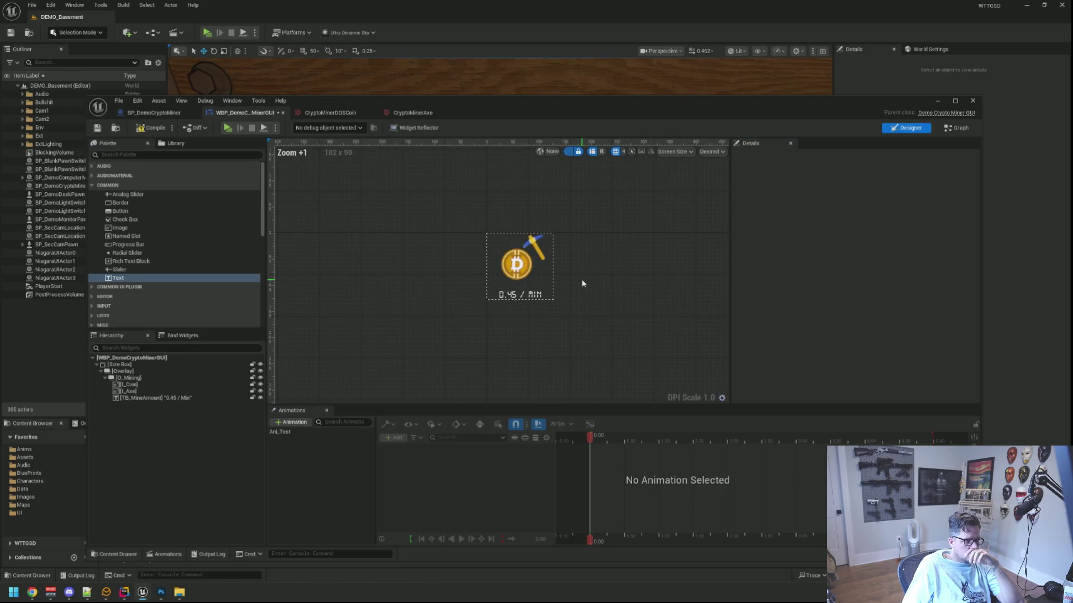
# - Try other fonts and a top alignment for the rate text, keeping it at the bottom
pyautogui.scroll(-1, 582, 284)
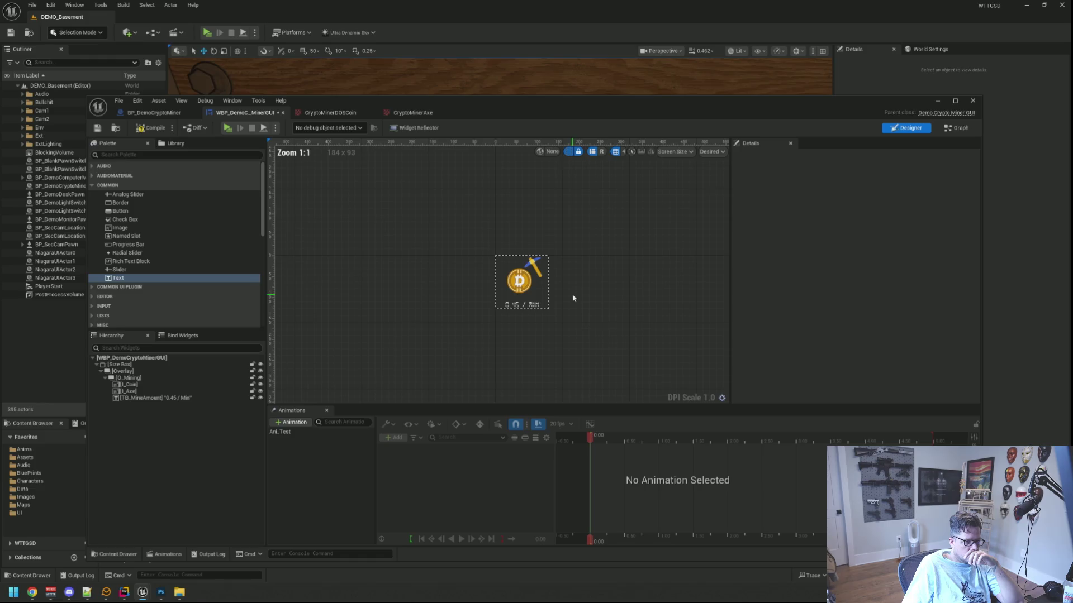
pyautogui.click(519, 313)
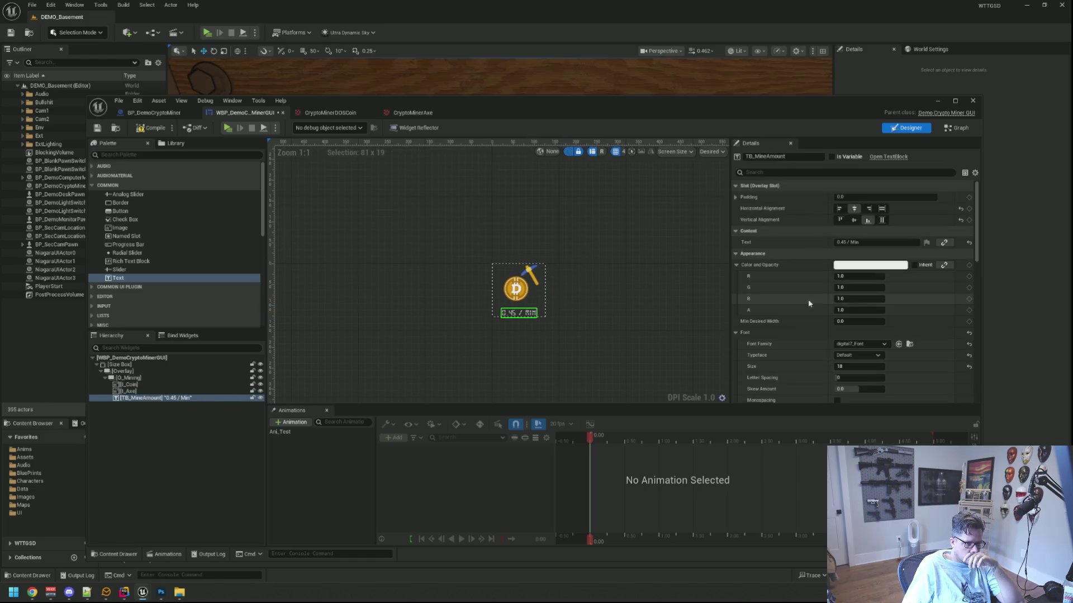
pyautogui.click(862, 345)
pyautogui.scroll(-6, 894, 439)
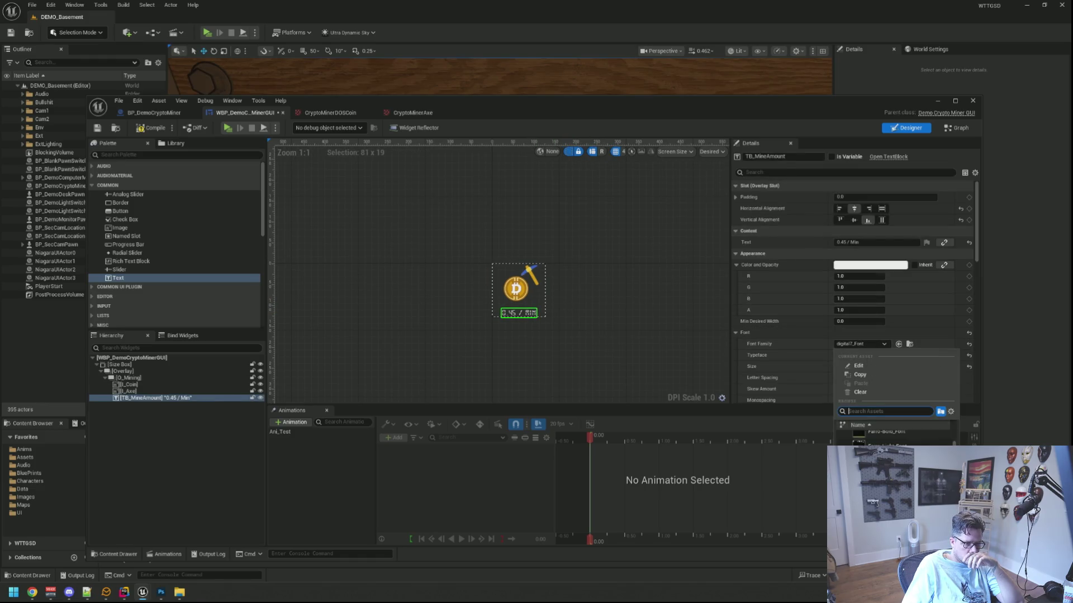
pyautogui.scroll(-1, 894, 438)
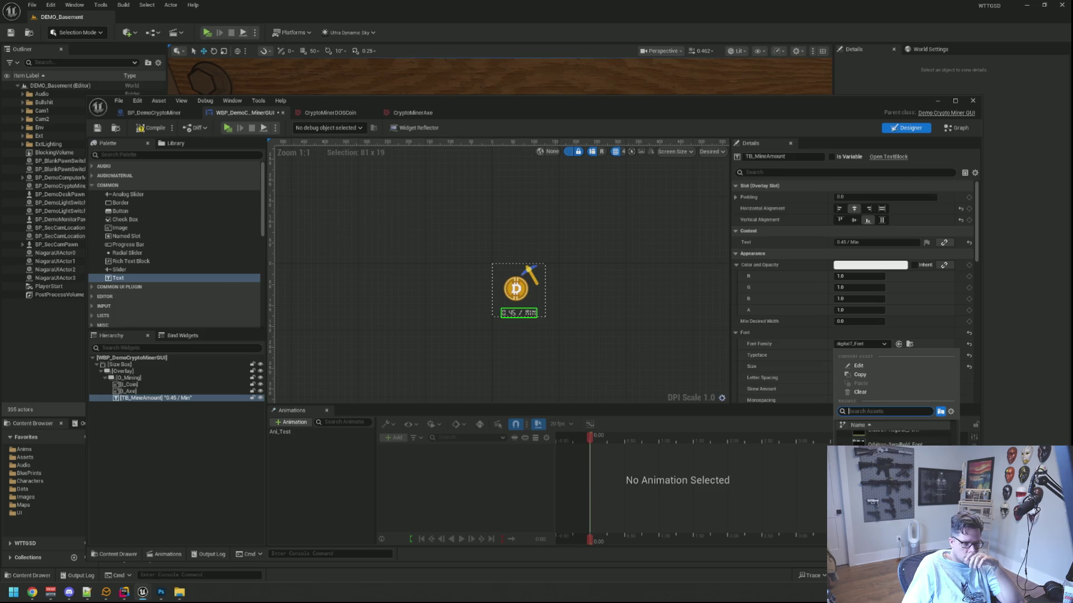
pyautogui.click(832, 219)
pyautogui.click(833, 219)
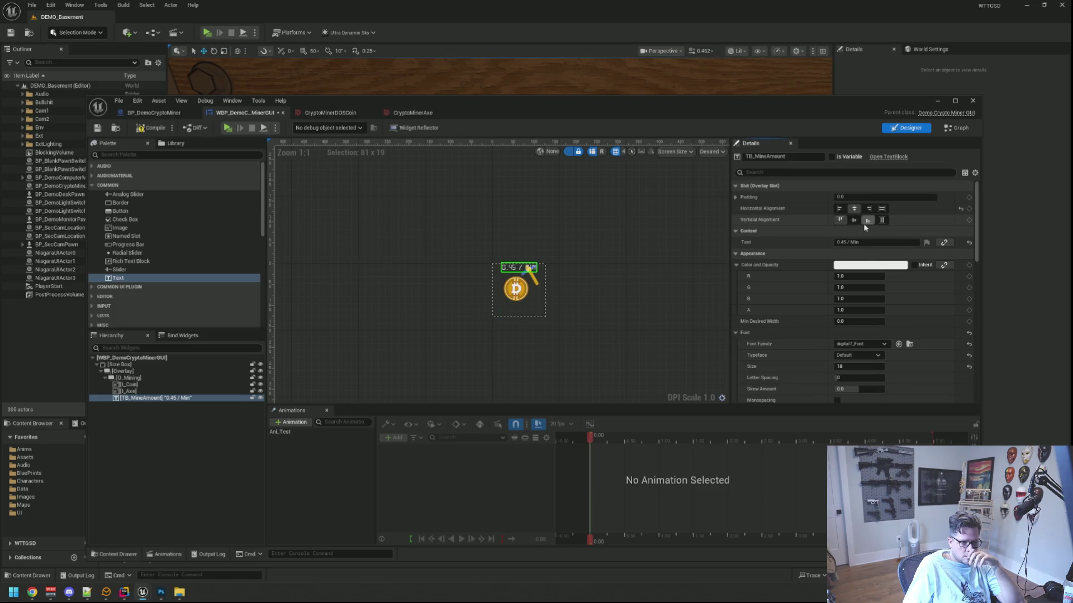
pyautogui.click(869, 221)
pyautogui.click(639, 286)
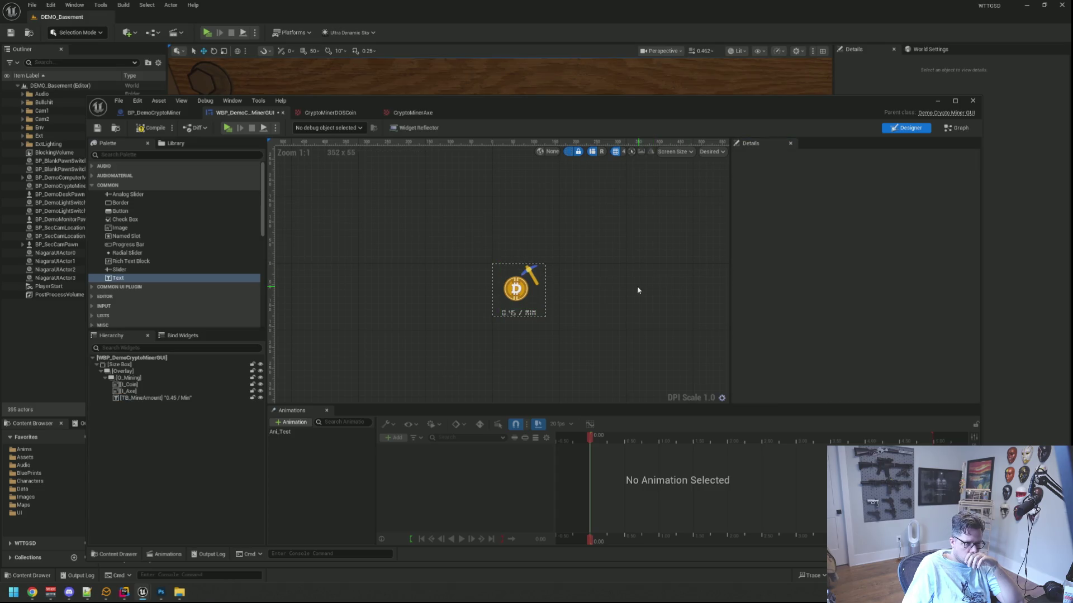
# - Drag the widget editor down to uncover the level viewport with the miner's screen
pyautogui.moveTo(603, 277); pyautogui.dragTo(600, 289)
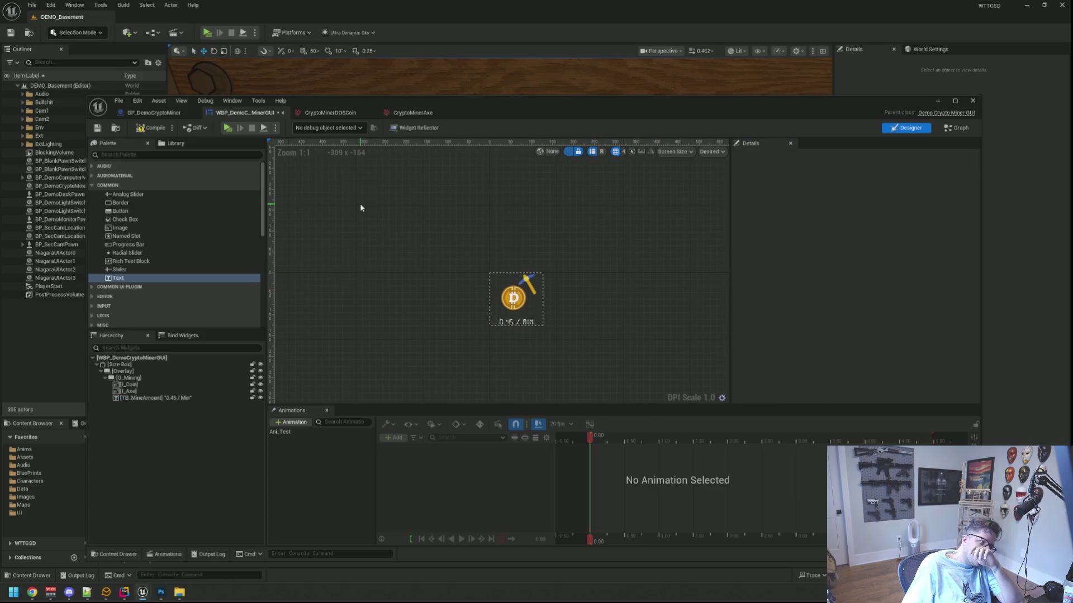
pyautogui.click(104, 132)
pyautogui.moveTo(468, 110); pyautogui.dragTo(468, 326)
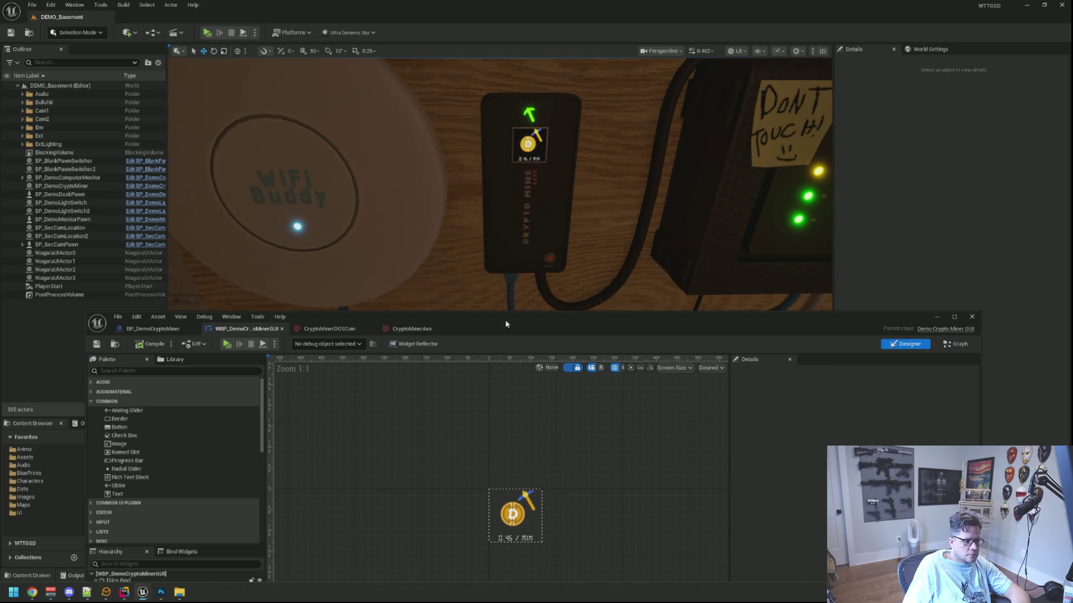
# - Set the rate text's bottom padding to 10 and compile the widget
pyautogui.moveTo(508, 325); pyautogui.dragTo(505, 270)
pyautogui.click(515, 483)
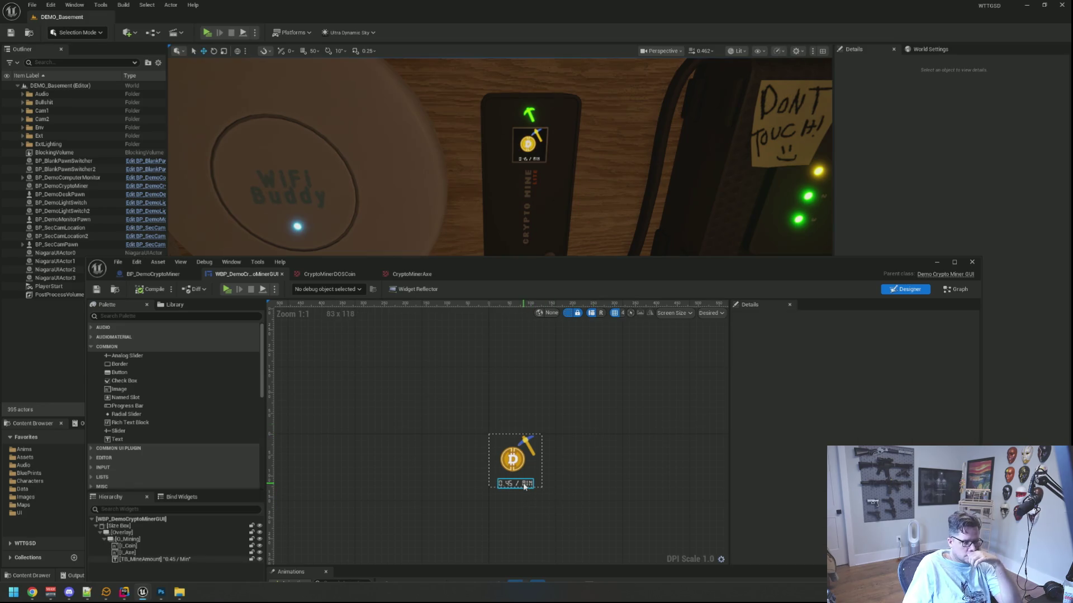
pyautogui.click(735, 358)
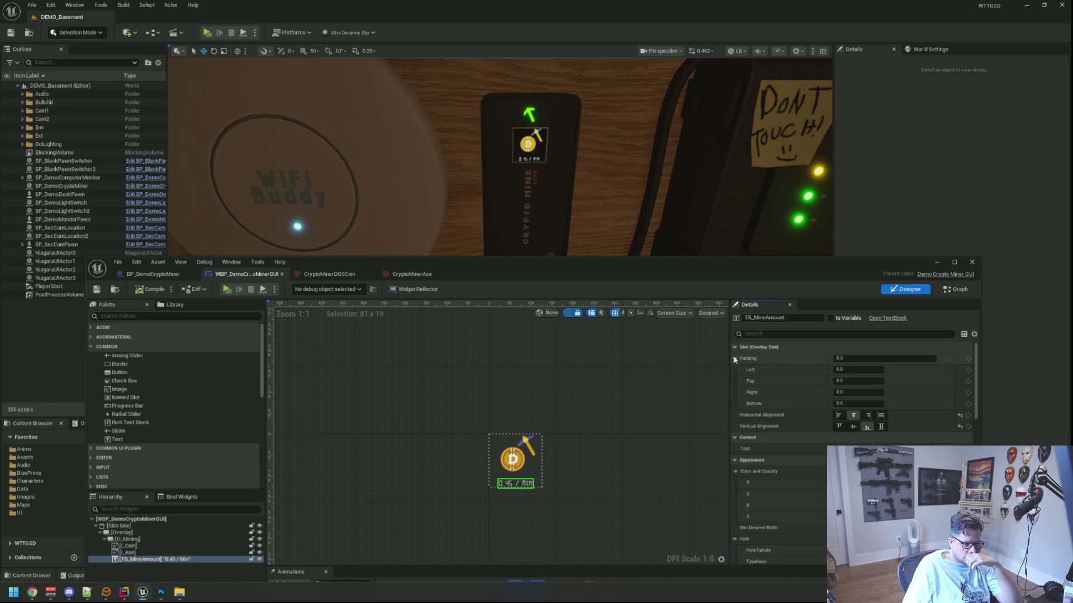
pyautogui.click(857, 403)
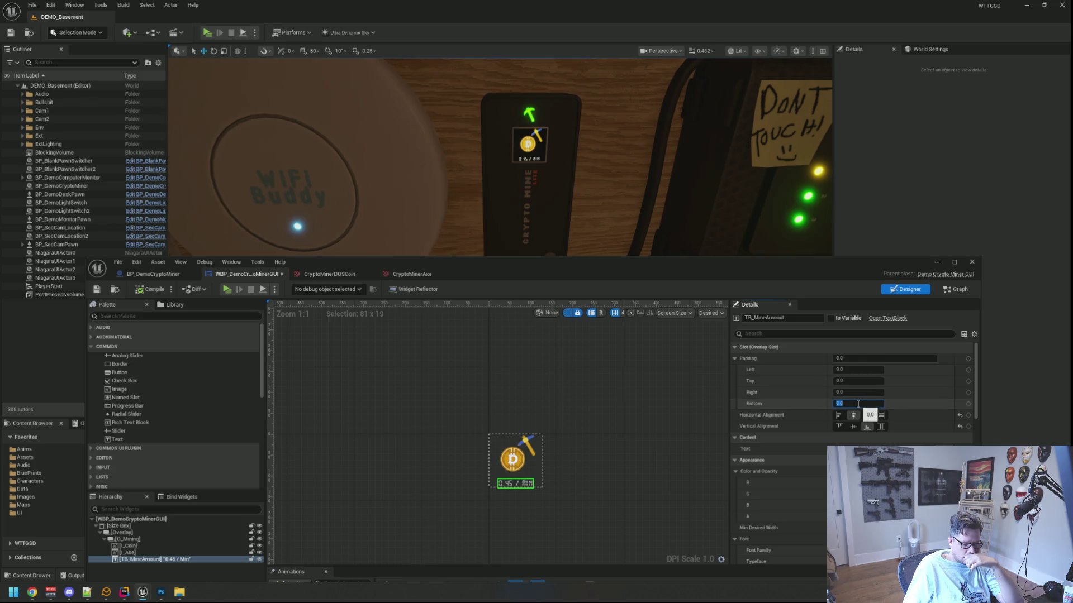
pyautogui.write('50')
pyautogui.press('Return')
pyautogui.click(609, 391)
pyautogui.click(145, 291)
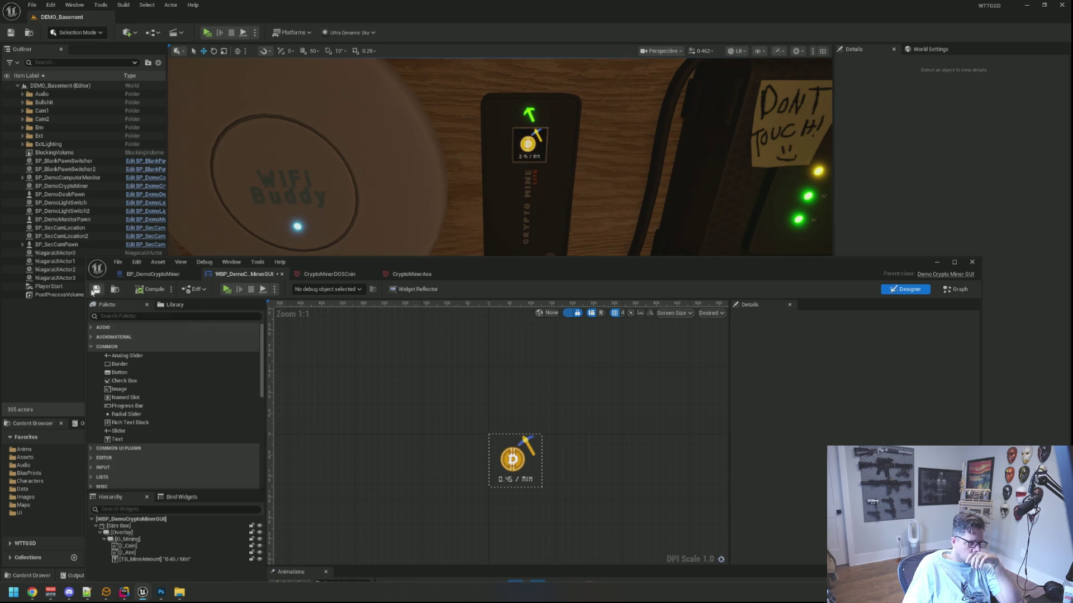
# - Enlarge the rate text's font slightly, recompile, and run a quick in-game test
pyautogui.click(524, 479)
pyautogui.scroll(-3, 782, 447)
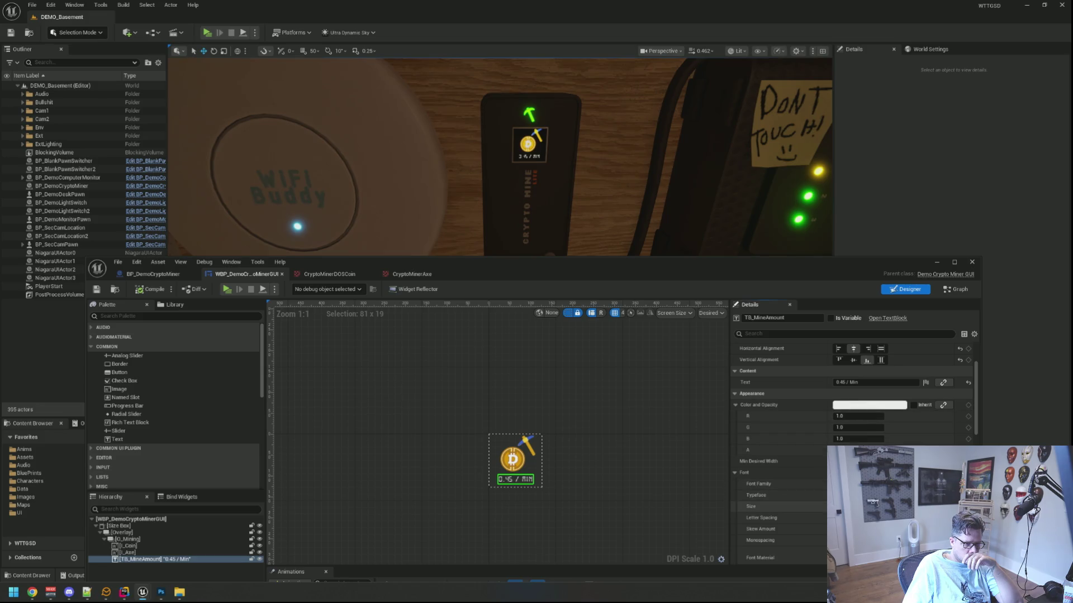
pyautogui.moveTo(855, 506); pyautogui.dragTo(863, 506)
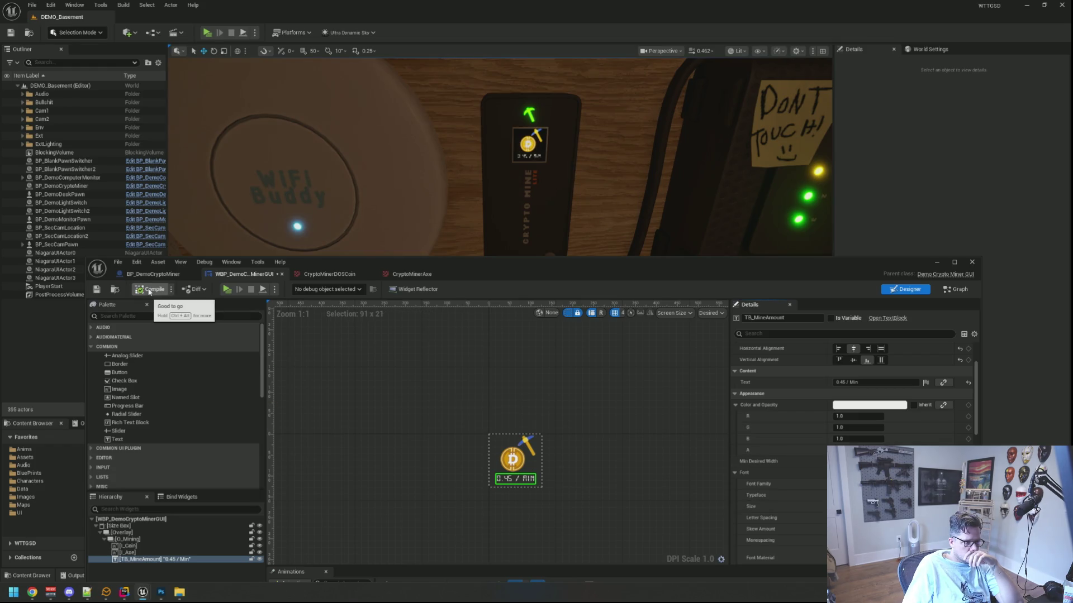
pyautogui.click(536, 363)
pyautogui.moveTo(544, 249); pyautogui.dragTo(550, 282)
pyautogui.hotkey('alt', 'p')
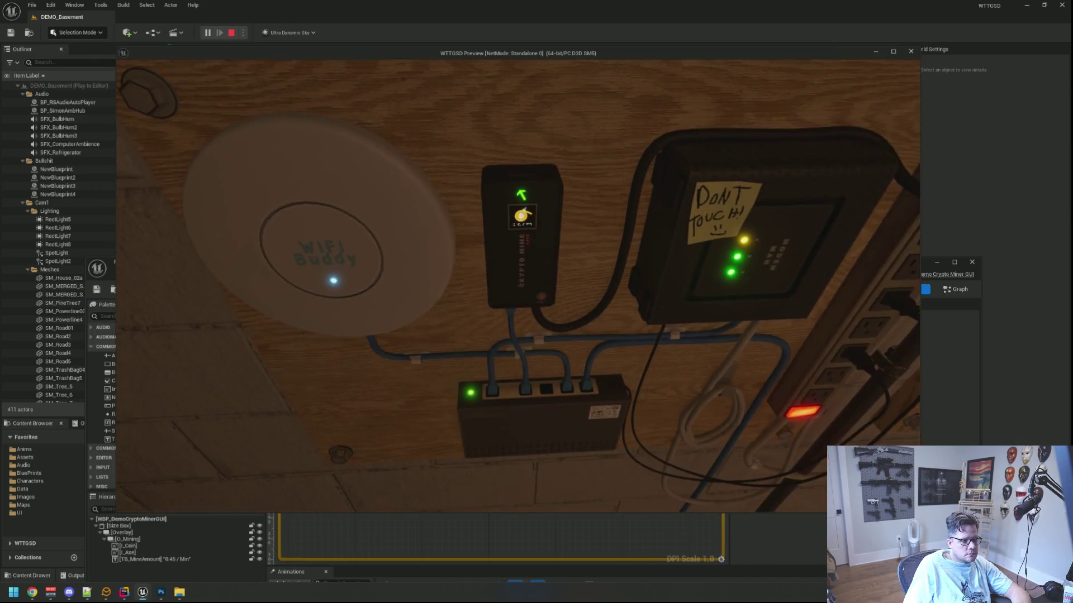
pyautogui.press('Escape')
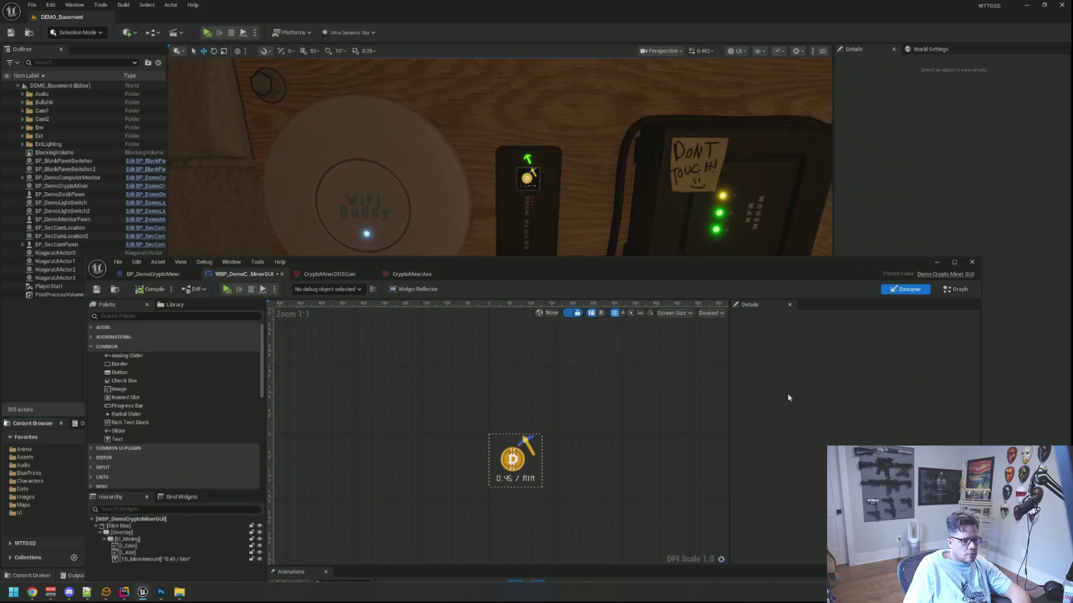
pyautogui.click(528, 480)
# - Switch the rate text to the Orbitron-Bold font and save the widget
pyautogui.scroll(-3, 910, 443)
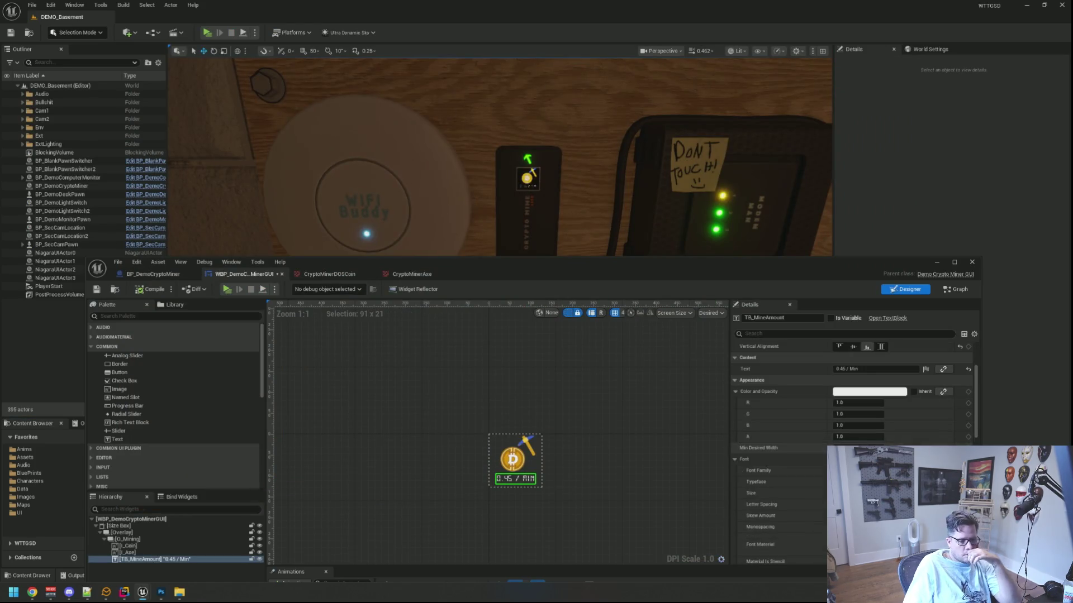
pyautogui.click(888, 470)
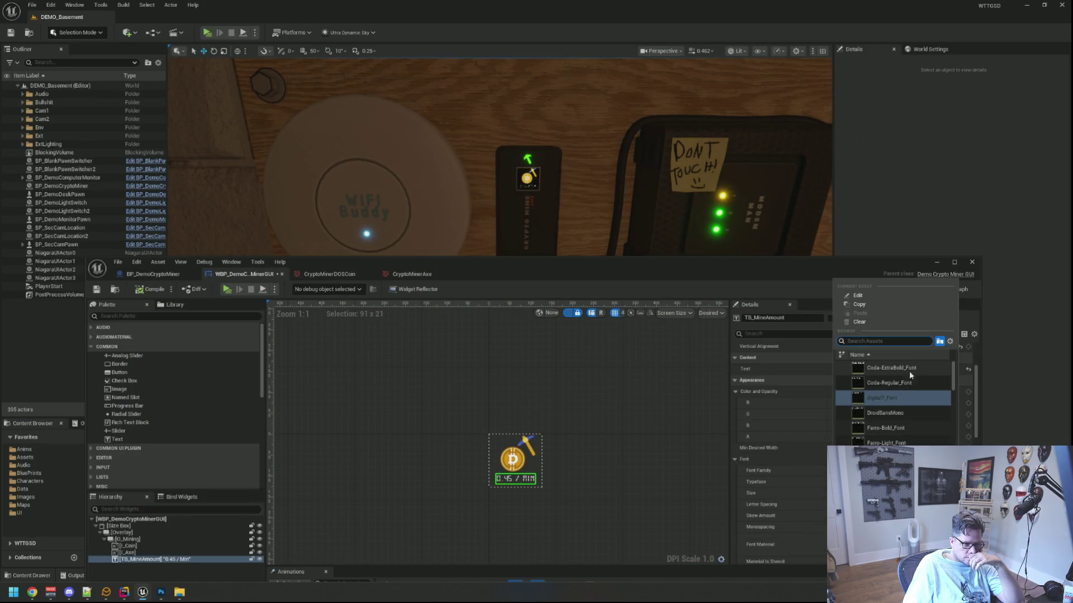
pyautogui.scroll(-4, 907, 385)
pyautogui.scroll(-3, 903, 430)
pyautogui.click(904, 407)
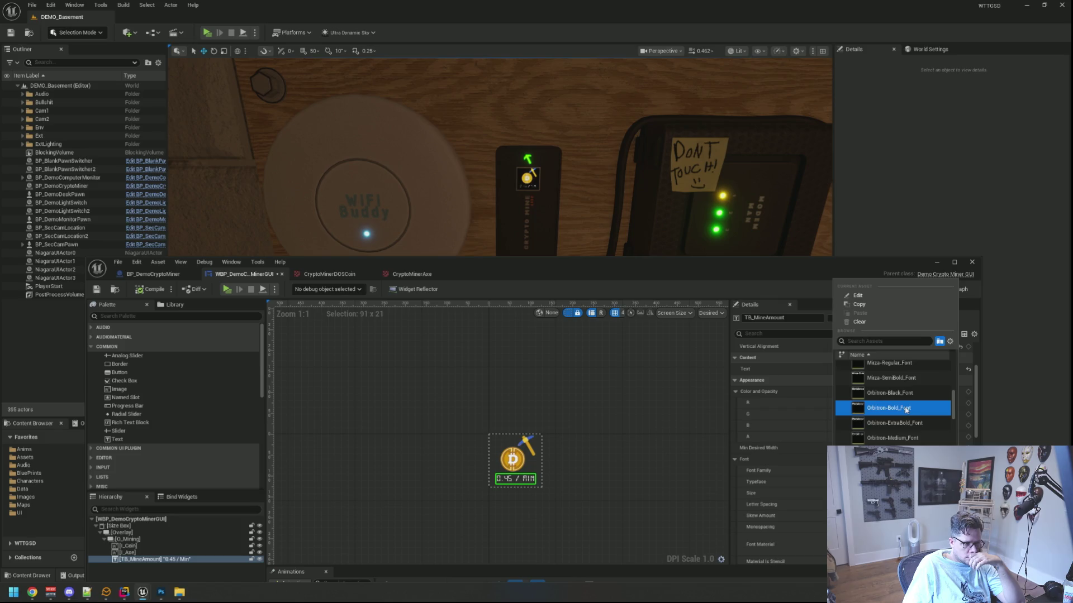
pyautogui.click(628, 380)
pyautogui.click(96, 289)
pyautogui.scroll(2, 536, 229)
pyautogui.scroll(4, 530, 225)
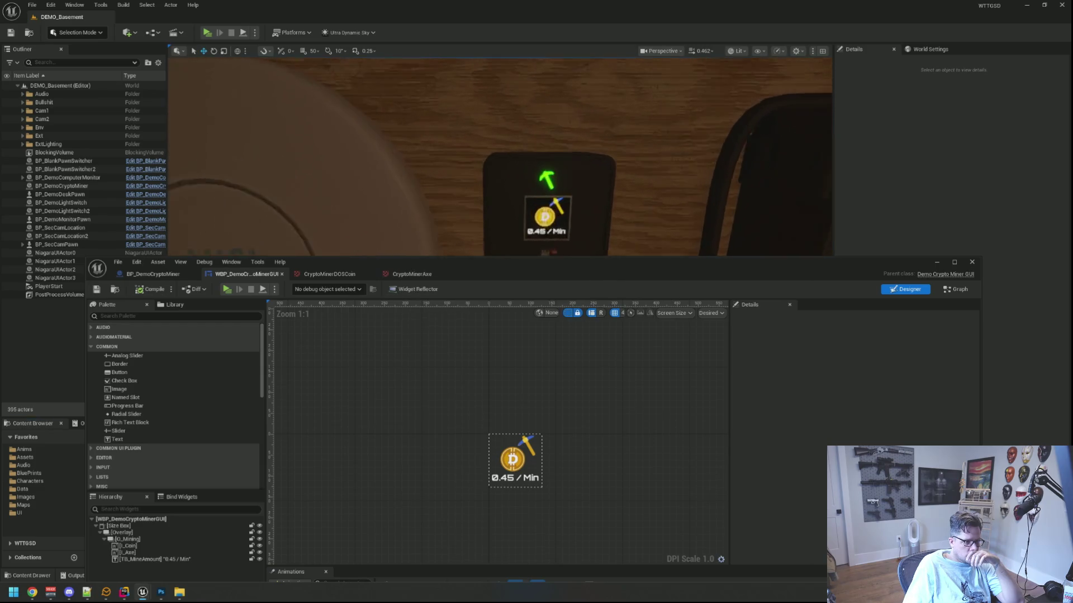
pyautogui.scroll(-2, 530, 225)
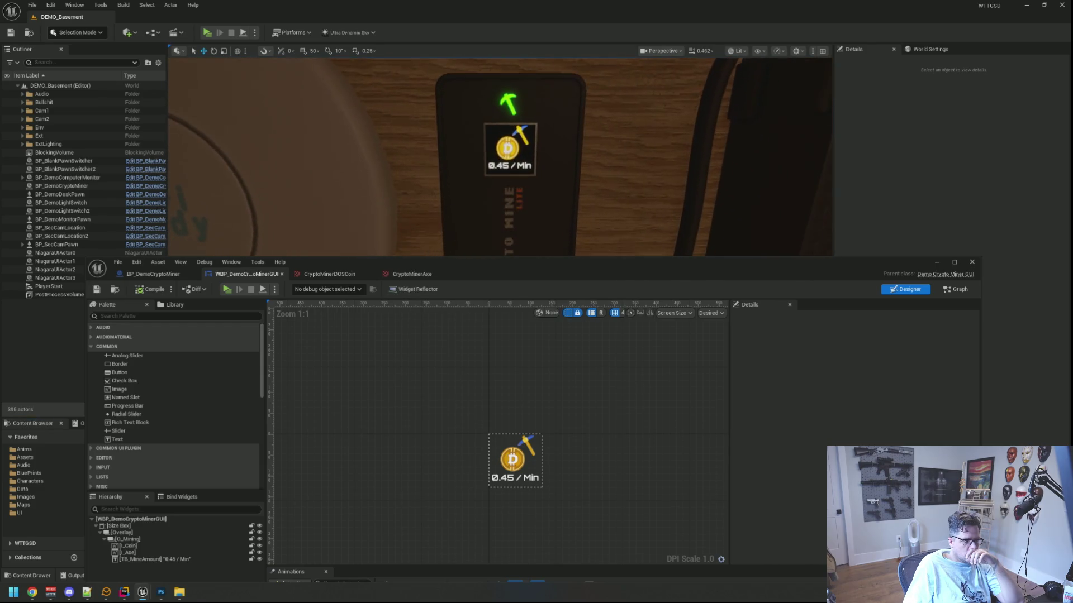
# - Set TB_MineAmount's bottom padding to 8 and compile
pyautogui.click(522, 477)
pyautogui.scroll(-3, 870, 431)
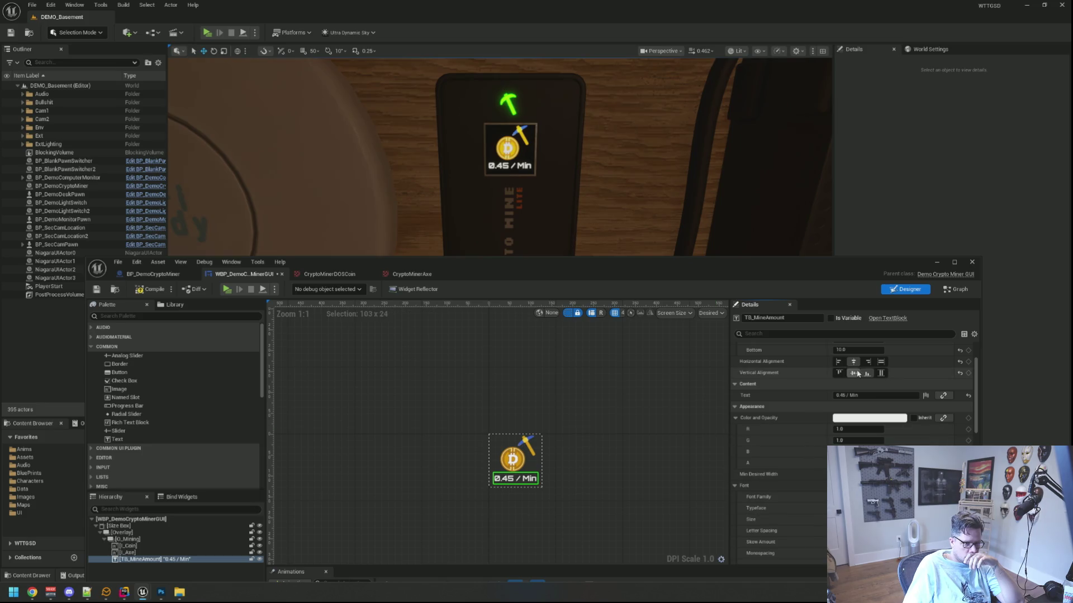
pyautogui.scroll(2, 853, 381)
pyautogui.click(851, 390)
pyautogui.scroll(-2, 851, 390)
pyautogui.click(609, 371)
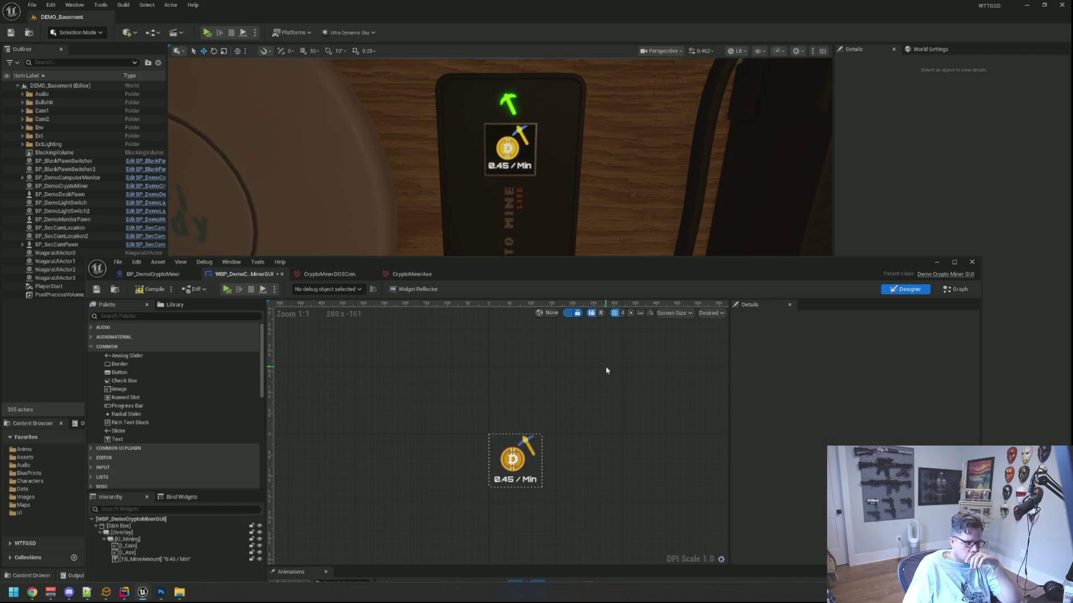
pyautogui.click(140, 291)
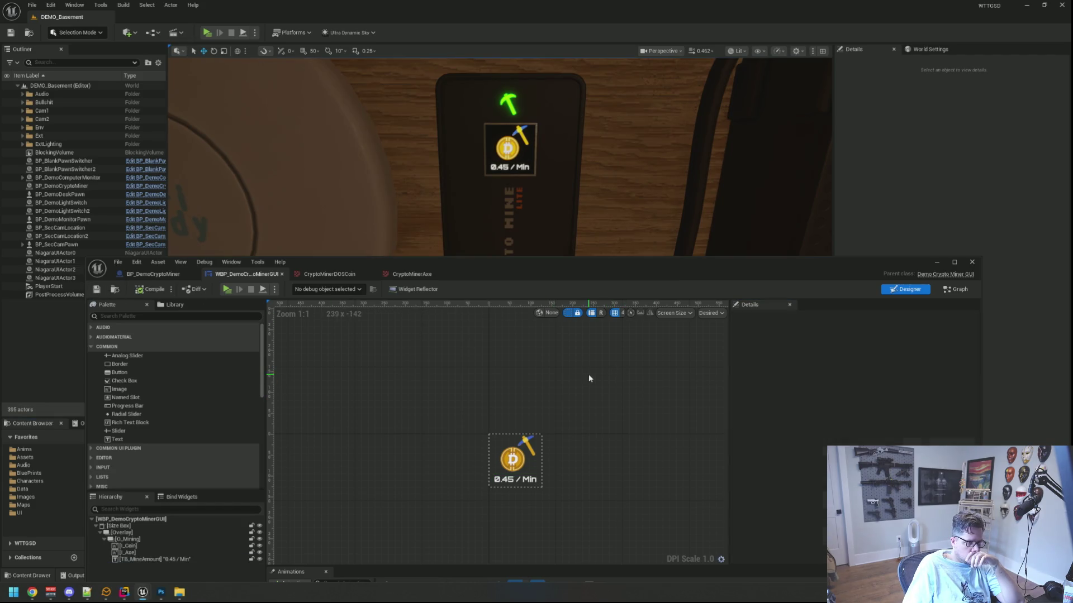
# - Colour the rate text bright green and save the widget
pyautogui.click(516, 485)
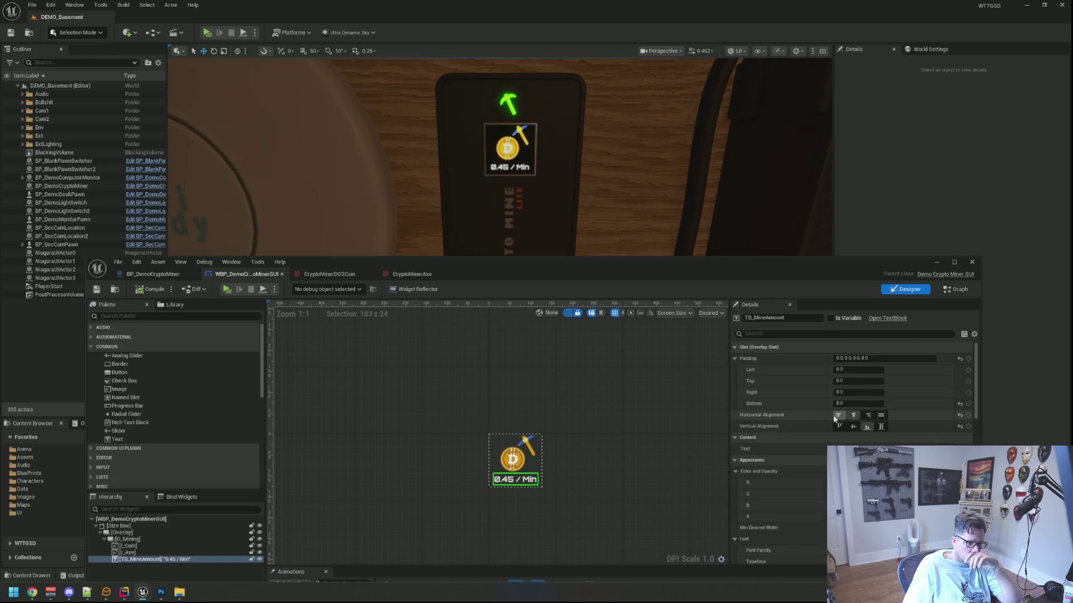
pyautogui.scroll(-4, 815, 423)
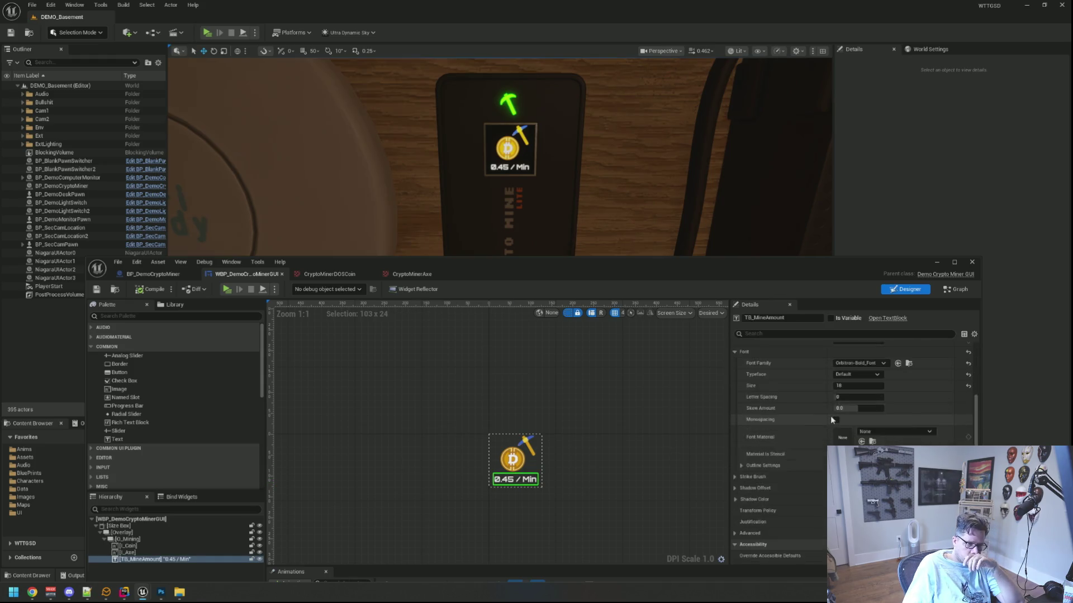
pyautogui.click(857, 379)
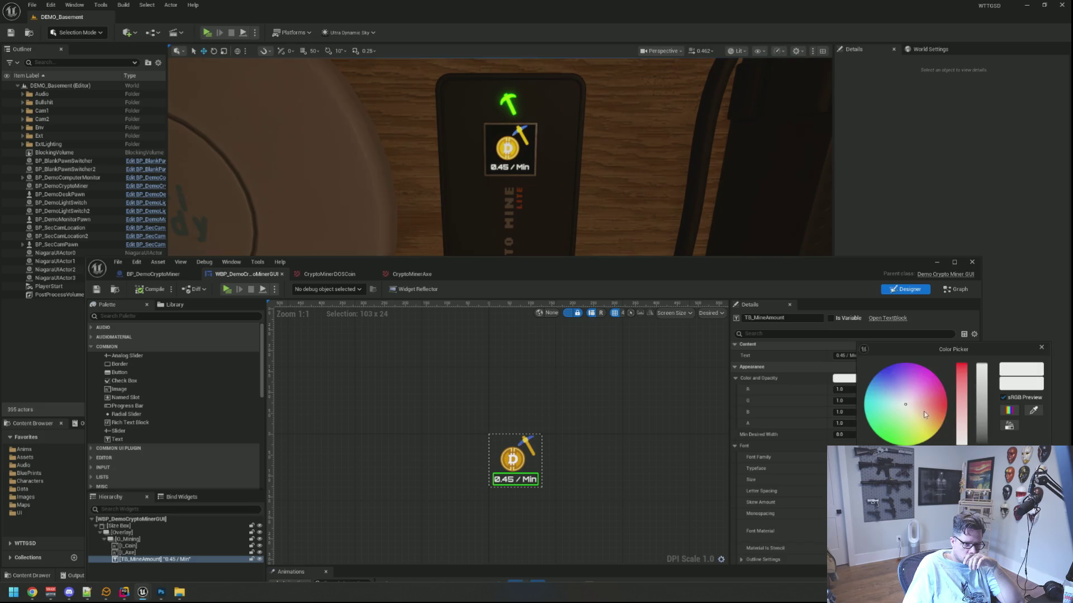
pyautogui.moveTo(905, 407); pyautogui.dragTo(880, 438)
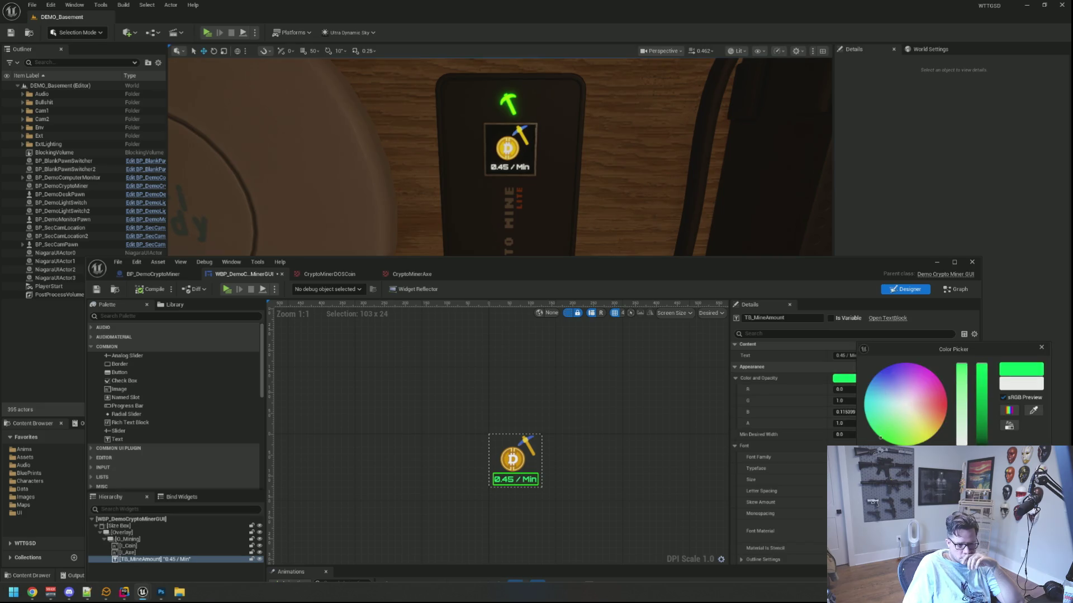
pyautogui.moveTo(982, 364); pyautogui.dragTo(980, 395)
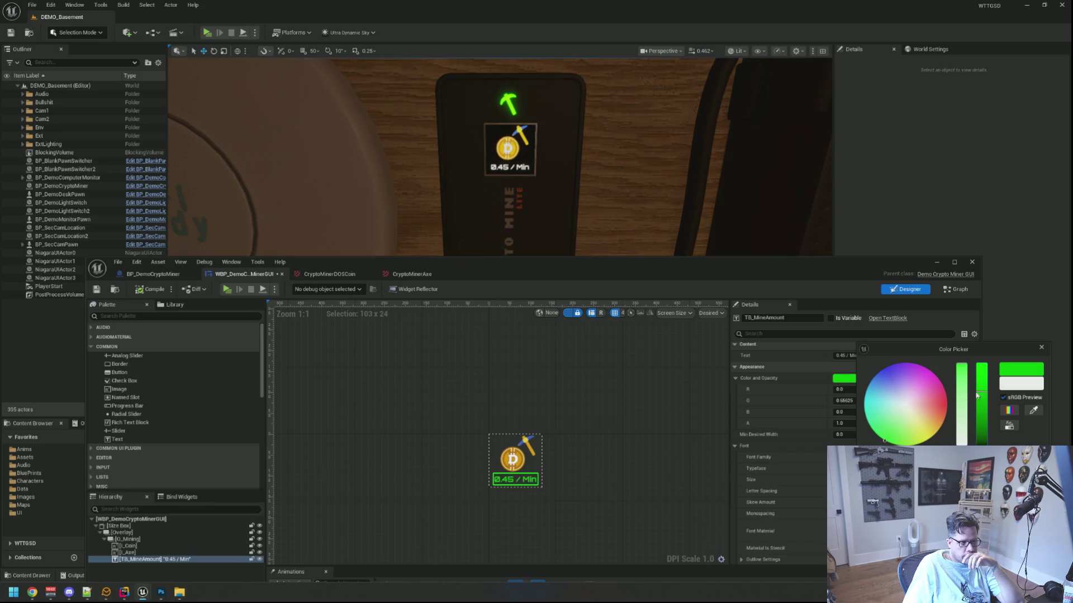
pyautogui.click(140, 289)
pyautogui.click(96, 290)
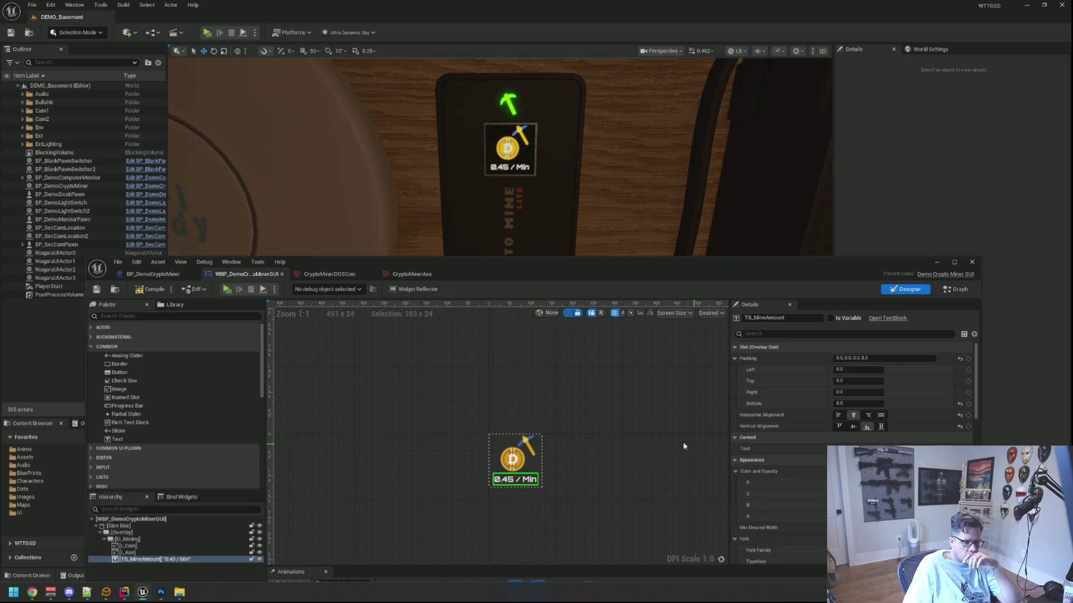
# - Refine the text to a slightly darker green, save and compile, then launch a play test
pyautogui.click(893, 472)
pyautogui.moveTo(919, 412)
pyautogui.mouseDown()
pyautogui.moveTo(886, 425)
pyautogui.moveTo(885, 441)
pyautogui.mouseUp()
pyautogui.moveTo(981, 394)
pyautogui.mouseDown()
pyautogui.moveTo(979, 416)
pyautogui.moveTo(977, 396)
pyautogui.mouseUp()
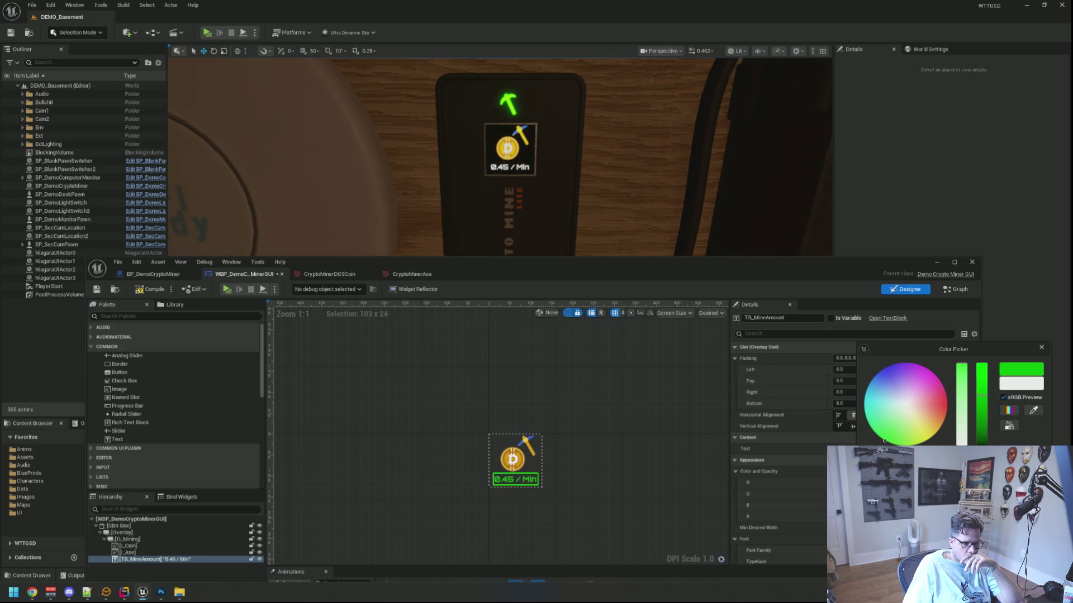
pyautogui.click(571, 380)
pyautogui.click(571, 381)
pyautogui.click(97, 289)
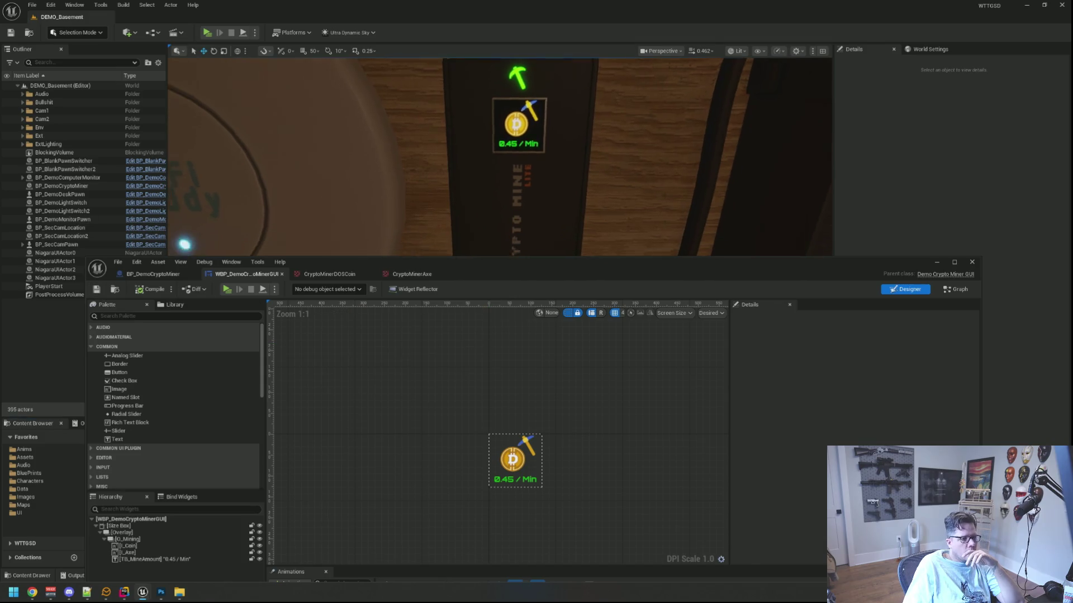
pyautogui.moveTo(434, 189); pyautogui.dragTo(382, 172)
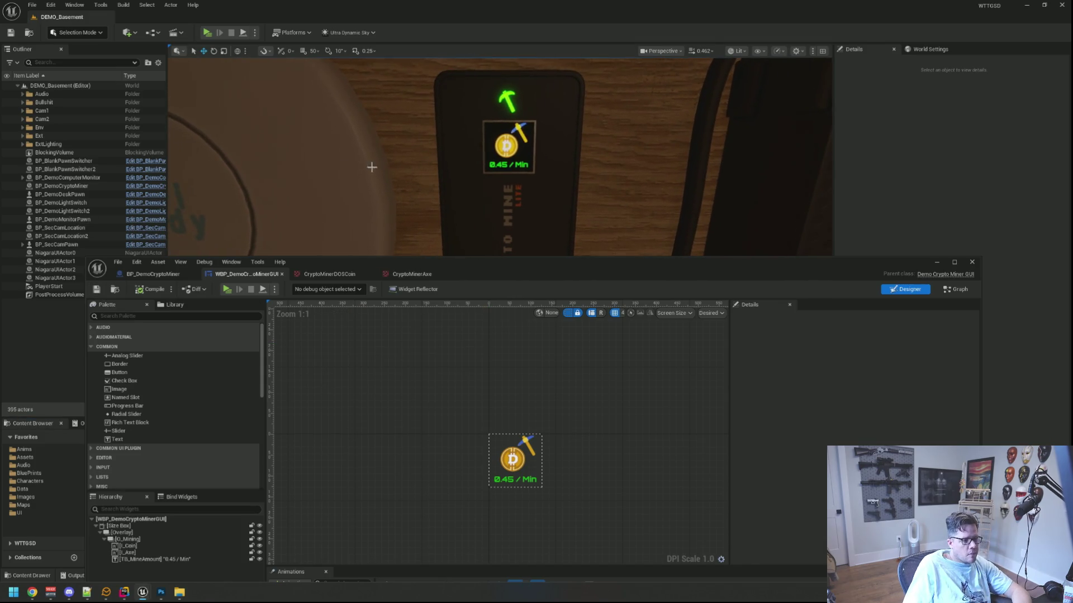
pyautogui.click(206, 33)
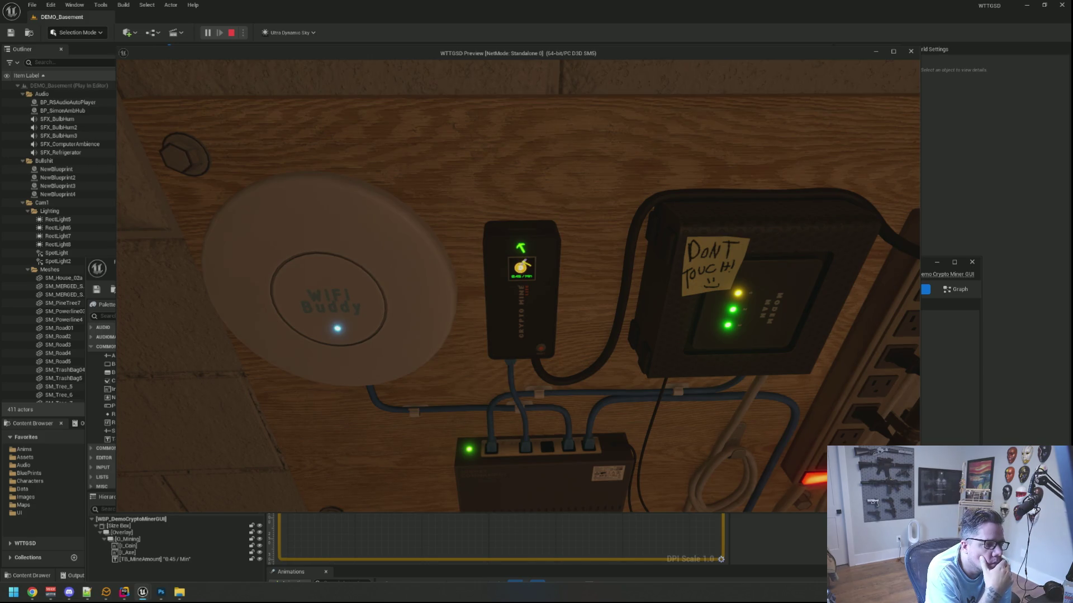
# - Walk around the basement to view the miner's green 0.45 / Min rate, then switch on the lights
pyautogui.press('s')
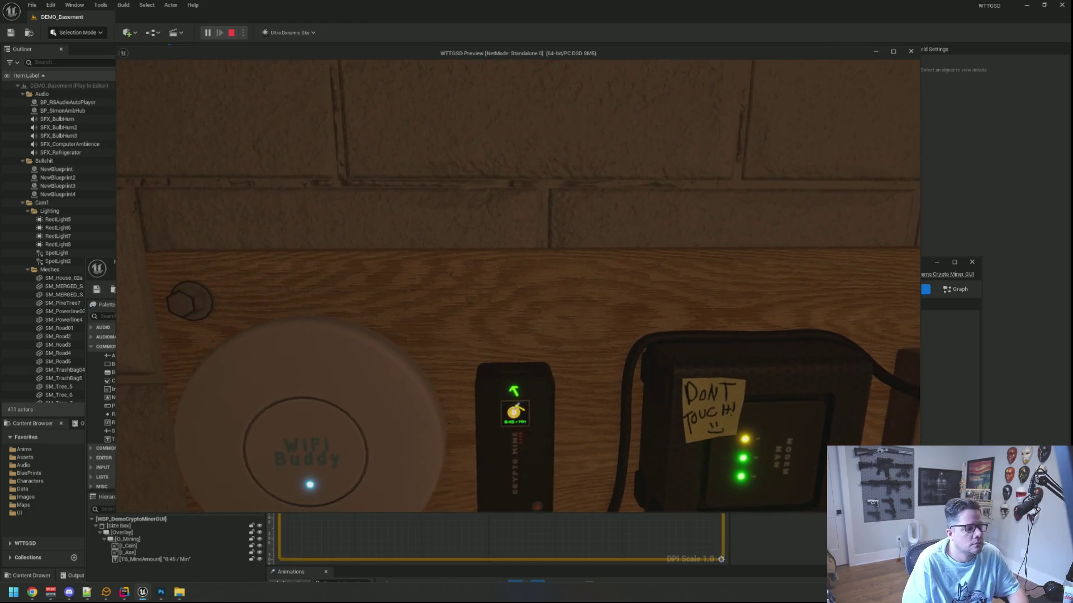
pyautogui.press('s')
pyautogui.press('w')
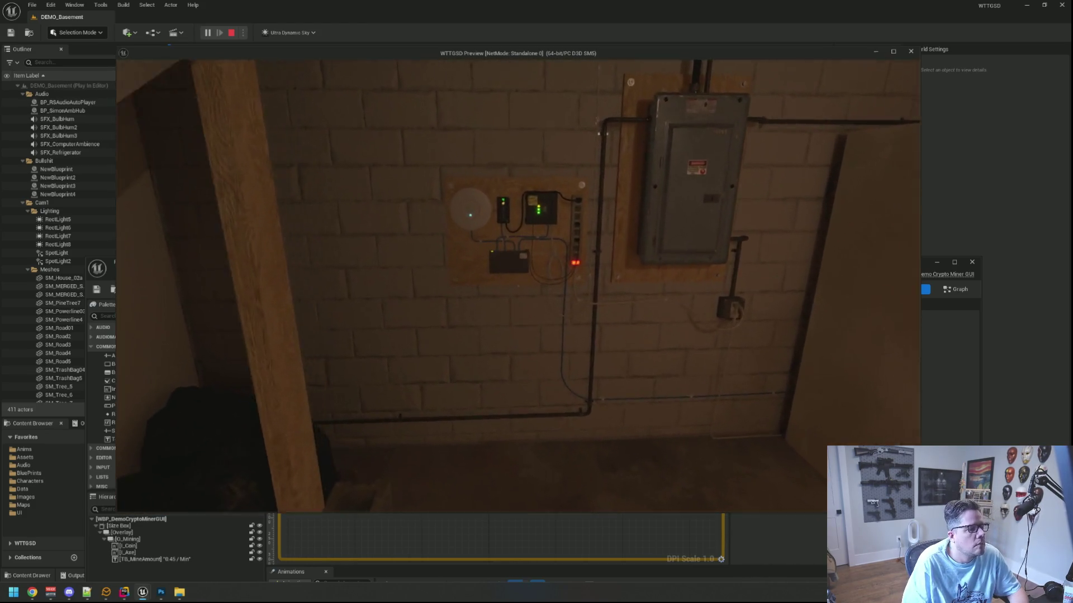
pyautogui.press('w')
pyautogui.press('w')
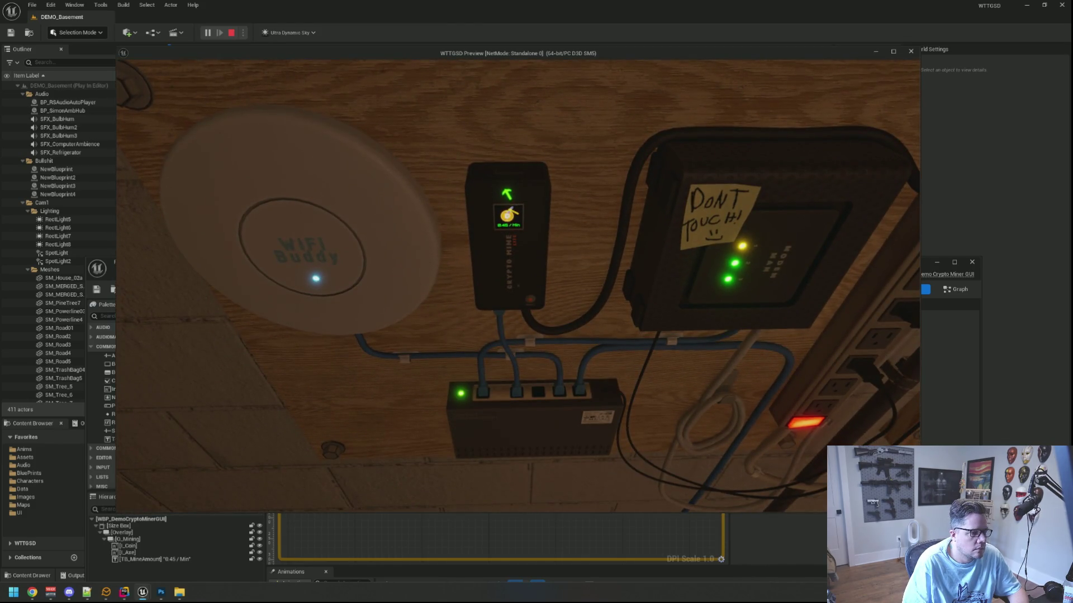
pyautogui.press('s')
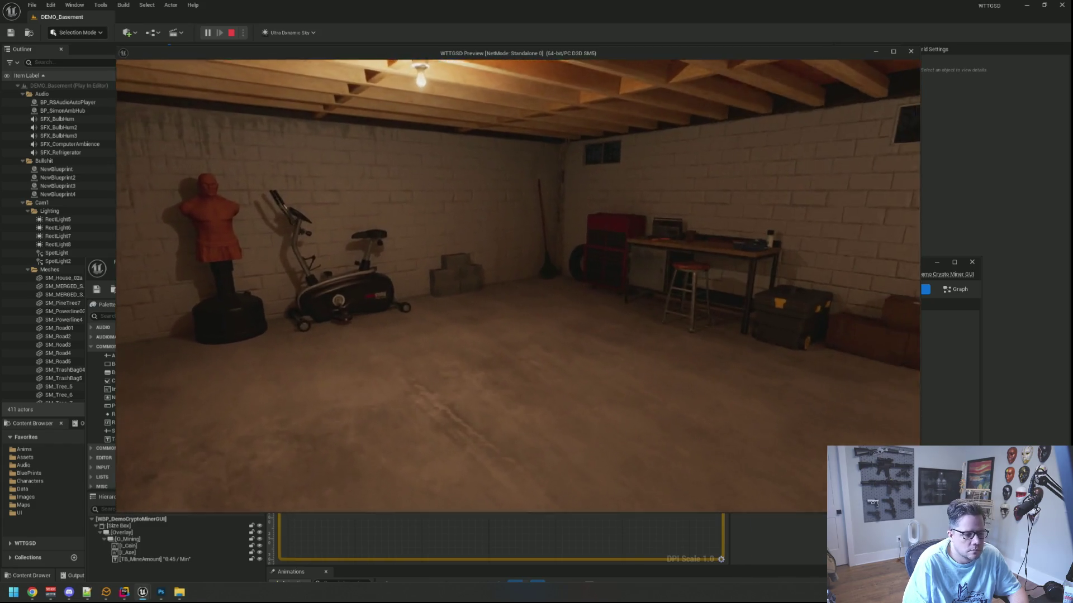
pyautogui.press('w')
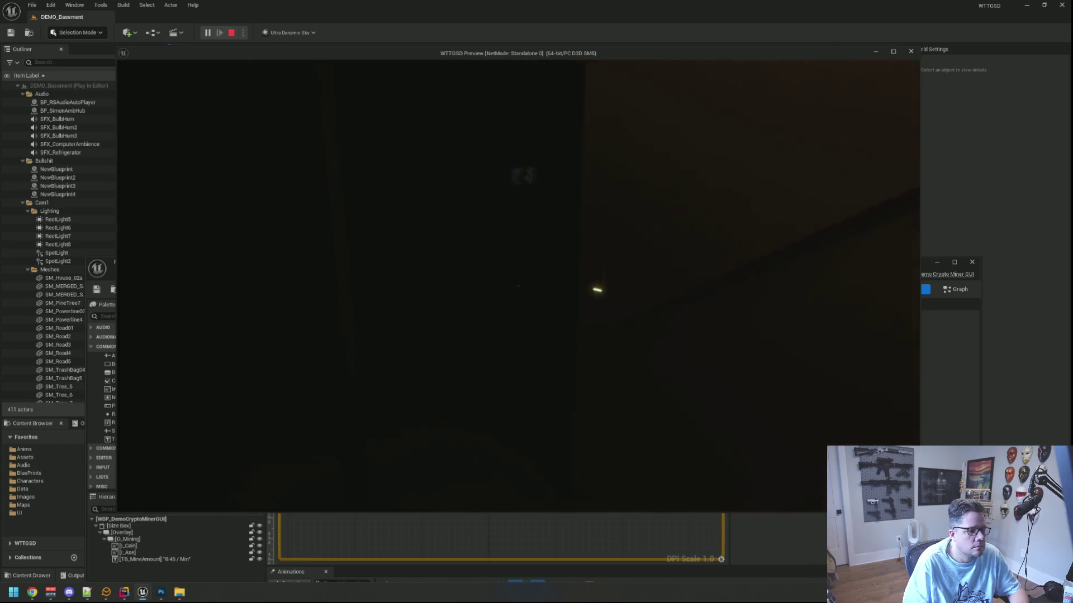
pyautogui.click(518, 285)
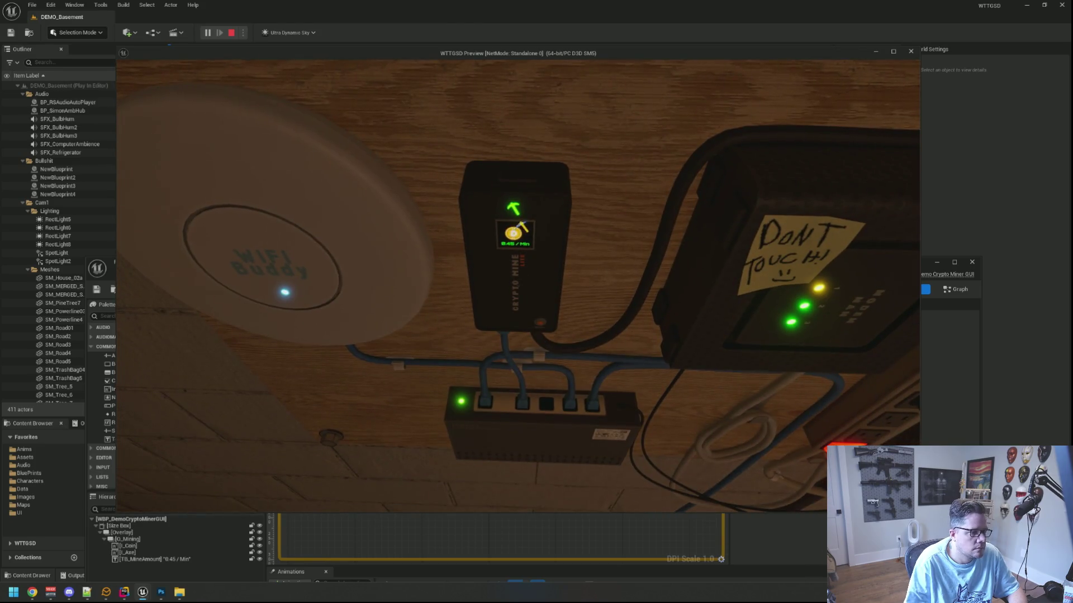
# - Walk to the desk computer, use it, and end the play session
pyautogui.press('Escape')
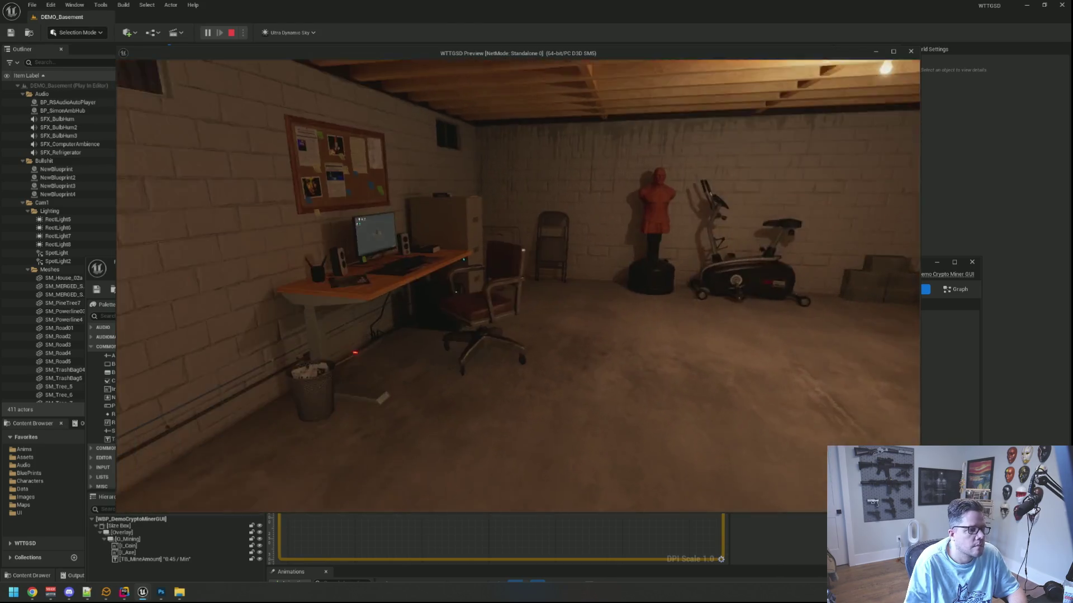
pyautogui.press('w')
pyautogui.press('e')
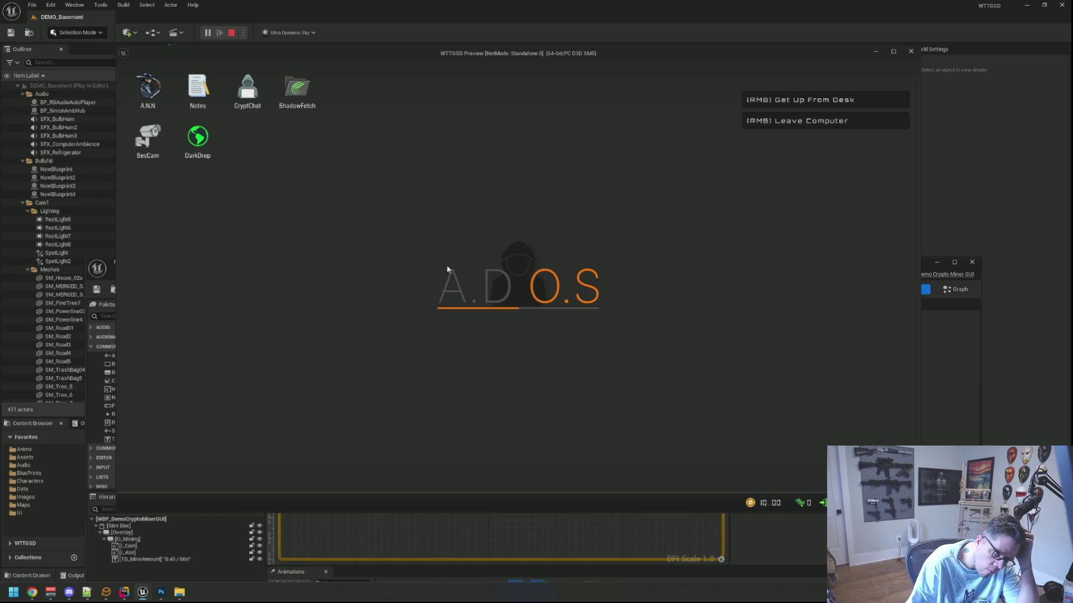
pyautogui.press('Escape')
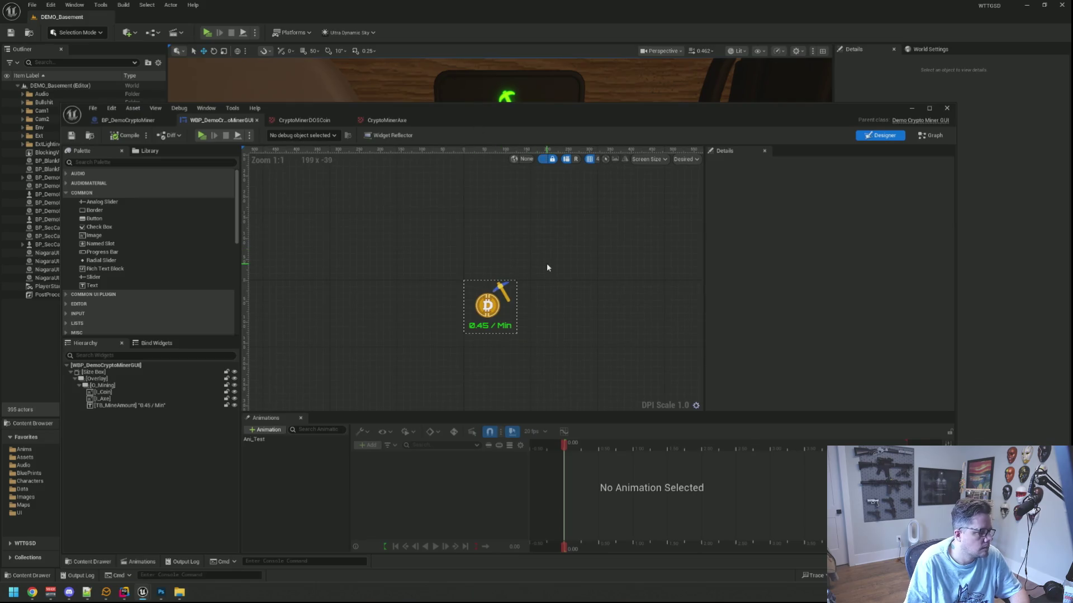
pyautogui.scroll(-1, 518, 254)
pyautogui.scroll(1, 500, 283)
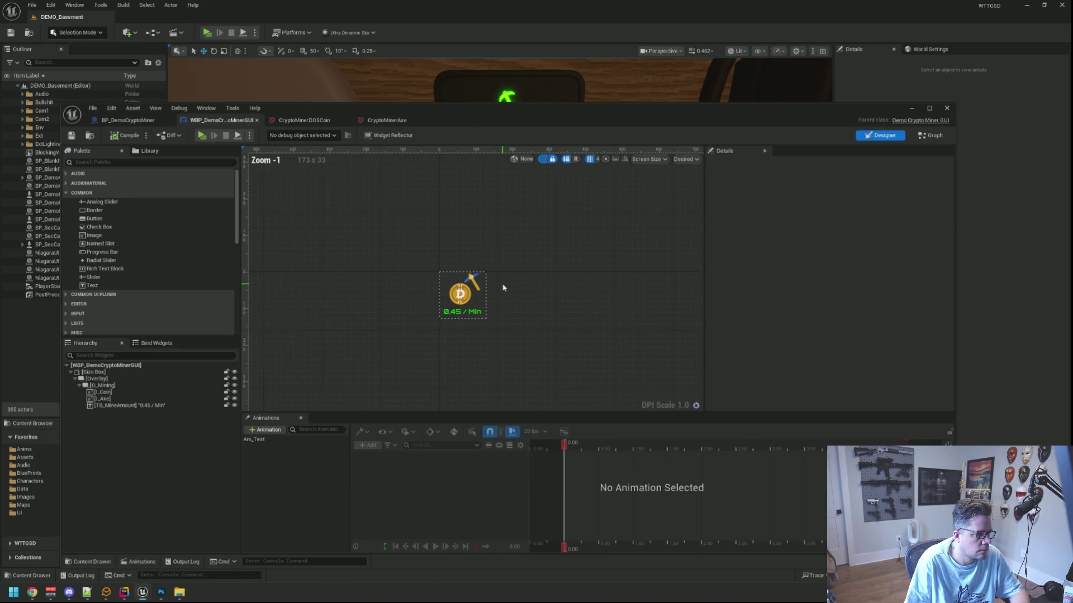
pyautogui.scroll(-1, 502, 286)
pyautogui.scroll(1, 503, 287)
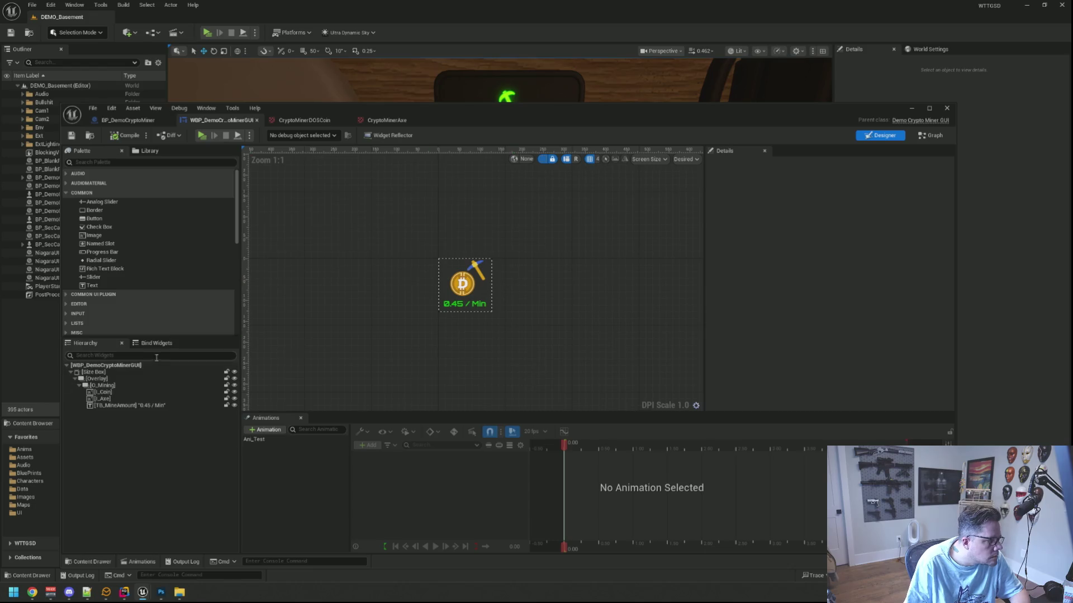
pyautogui.click(78, 385)
pyautogui.click(118, 386)
pyautogui.click(149, 392)
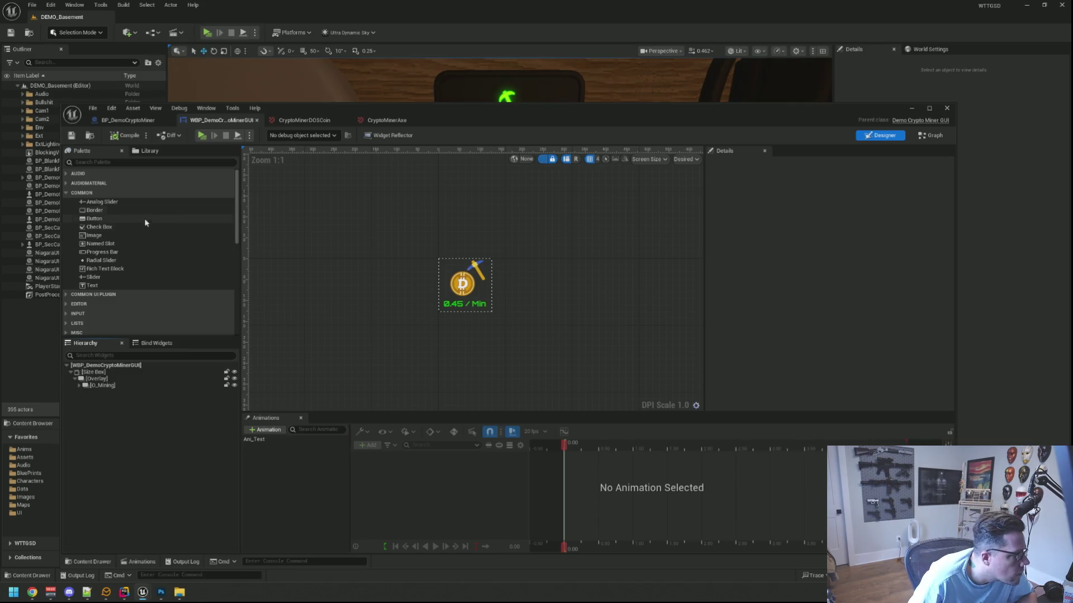
pyautogui.scroll(-1, 132, 251)
pyautogui.scroll(1, 131, 251)
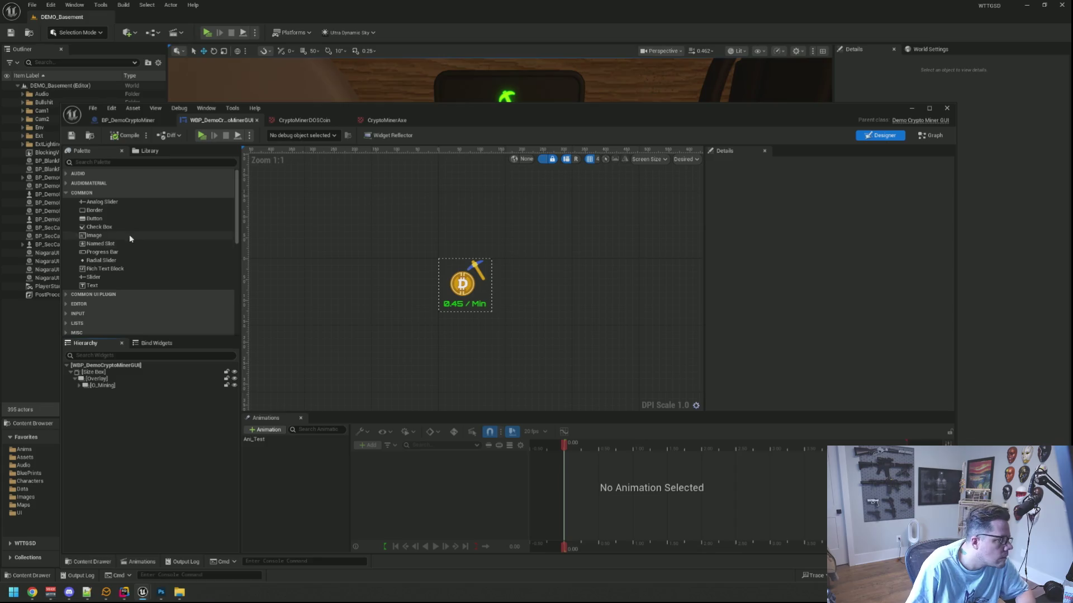
pyautogui.scroll(-3, 146, 251)
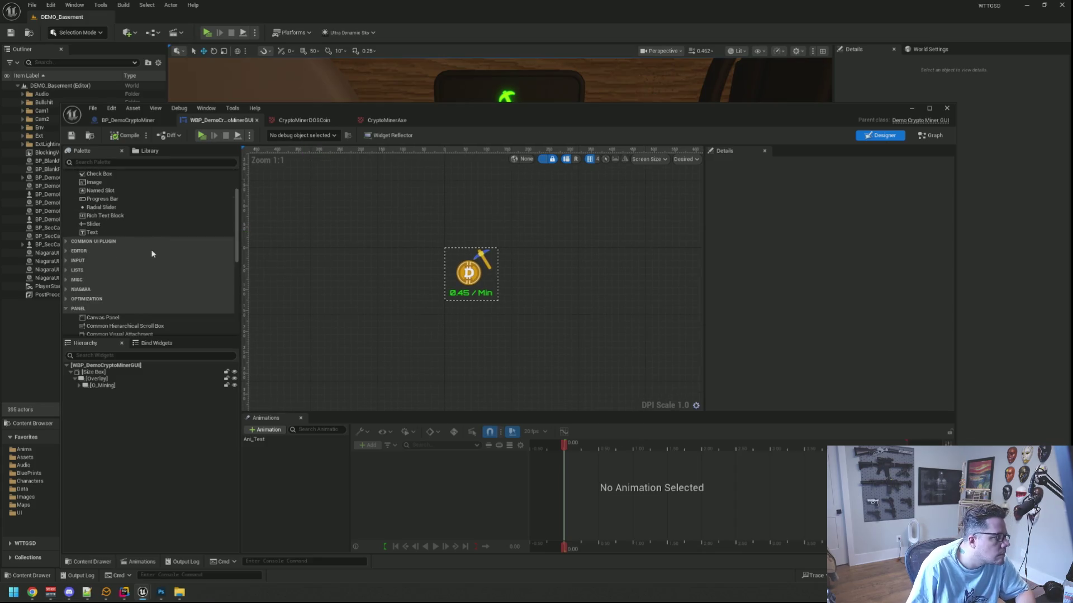
pyautogui.scroll(-2, 141, 263)
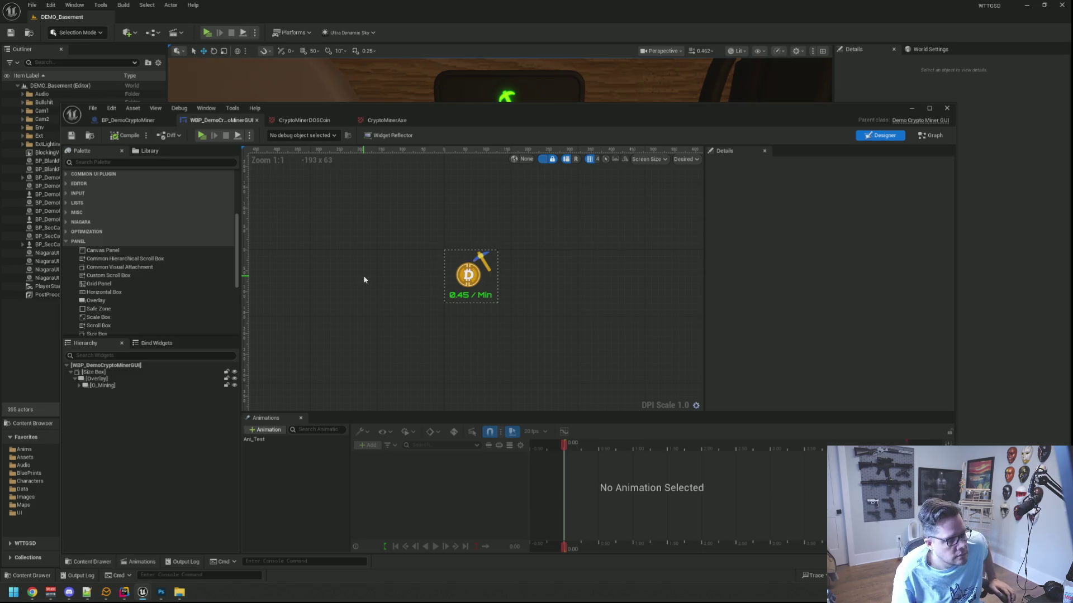
pyautogui.moveTo(414, 223); pyautogui.dragTo(420, 213)
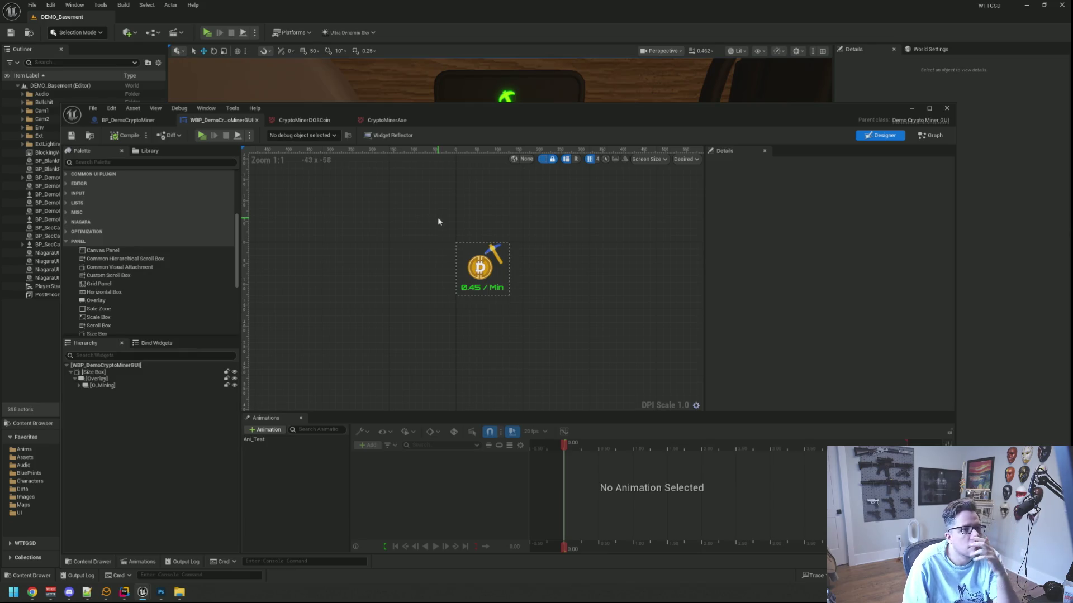
pyautogui.moveTo(481, 115); pyautogui.dragTo(488, 240)
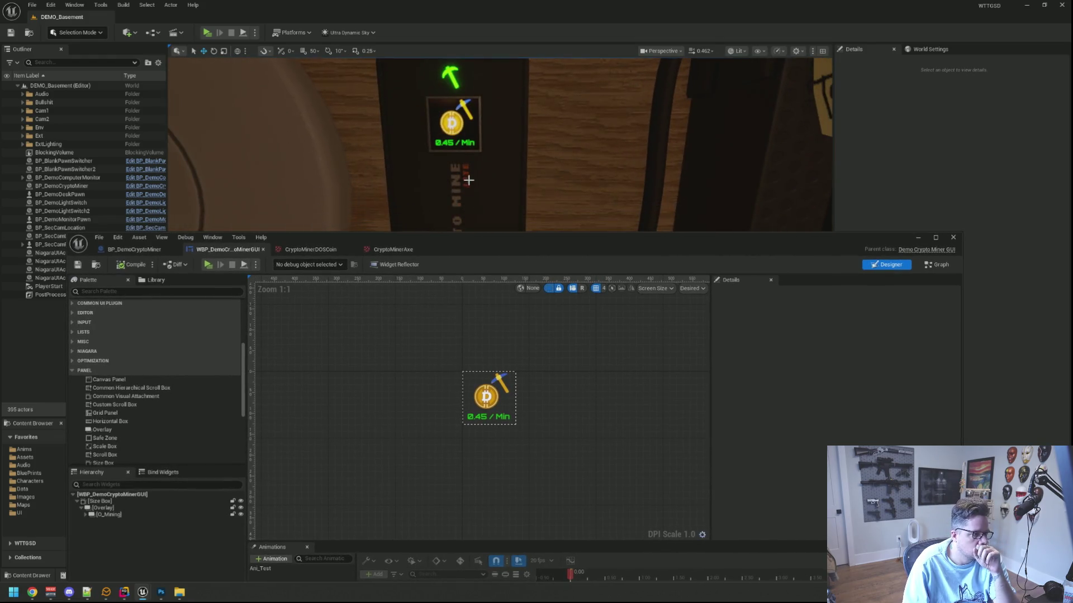
pyautogui.moveTo(467, 239); pyautogui.dragTo(462, 94)
pyautogui.scroll(-2, 174, 235)
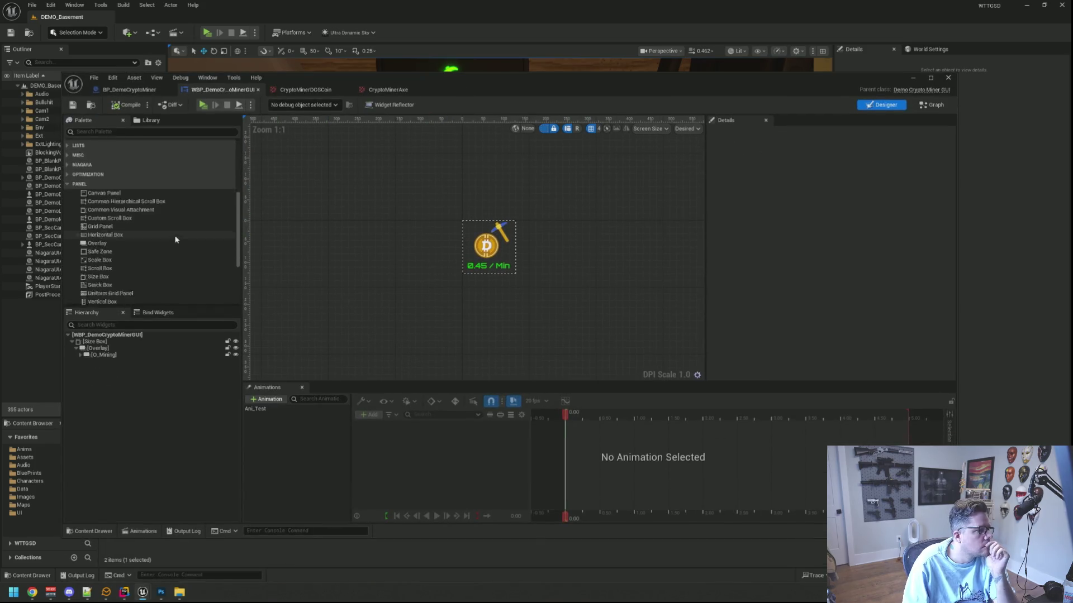
pyautogui.moveTo(97, 217)
pyautogui.mouseDown()
pyautogui.moveTo(132, 363)
pyautogui.moveTo(106, 381)
pyautogui.mouseUp()
# - Rename the new overlay to O_Error and set it to fill horizontally and vertically
pyautogui.click(167, 363)
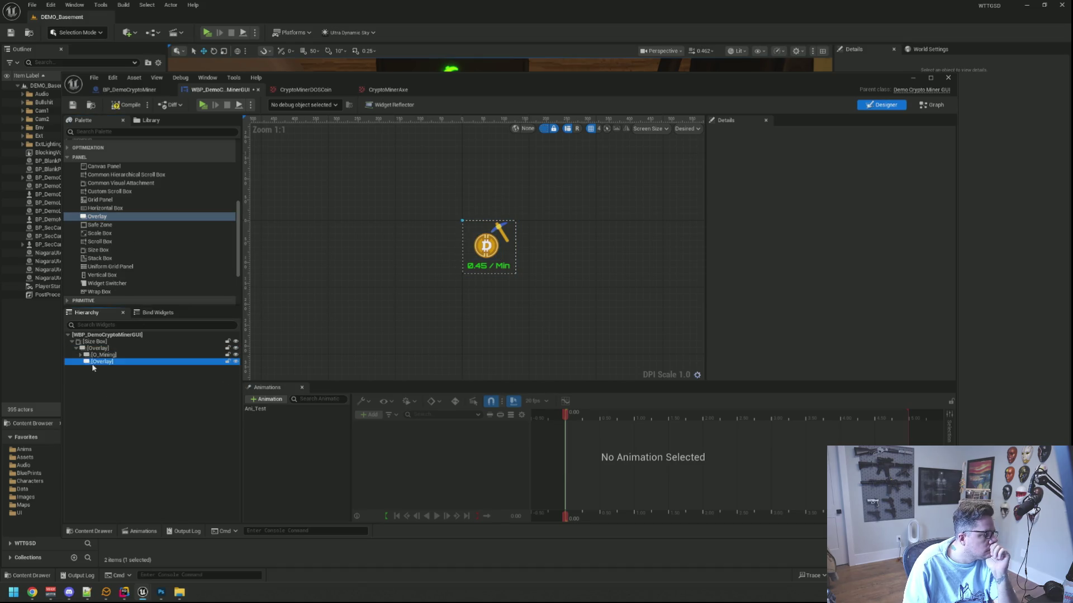
pyautogui.click(166, 365)
pyautogui.write('O_')
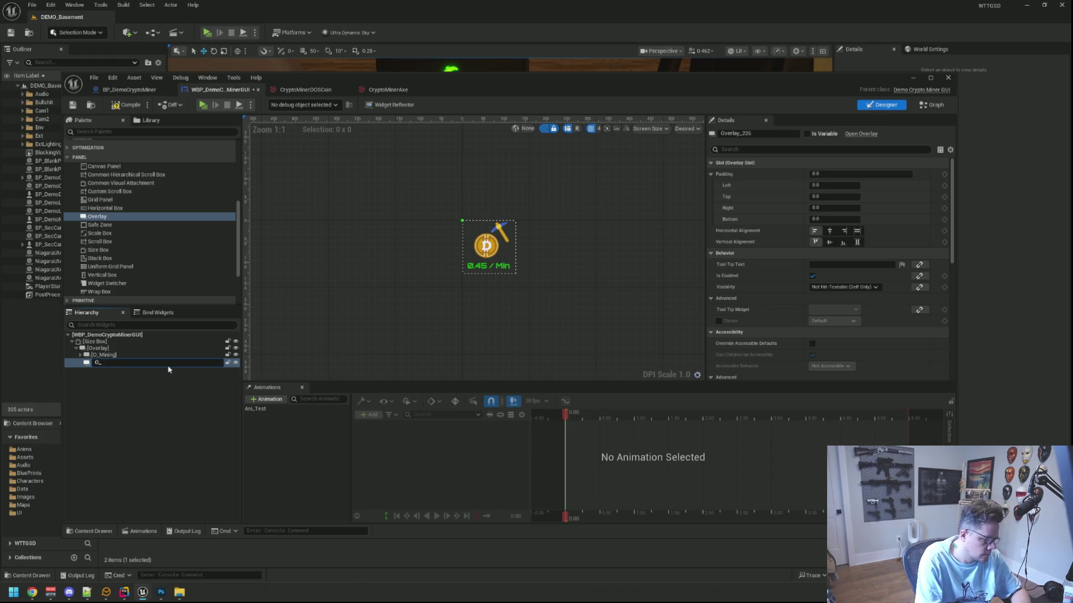
pyautogui.write('Error')
pyautogui.press('Return')
pyautogui.click(857, 231)
pyautogui.click(857, 242)
pyautogui.click(531, 330)
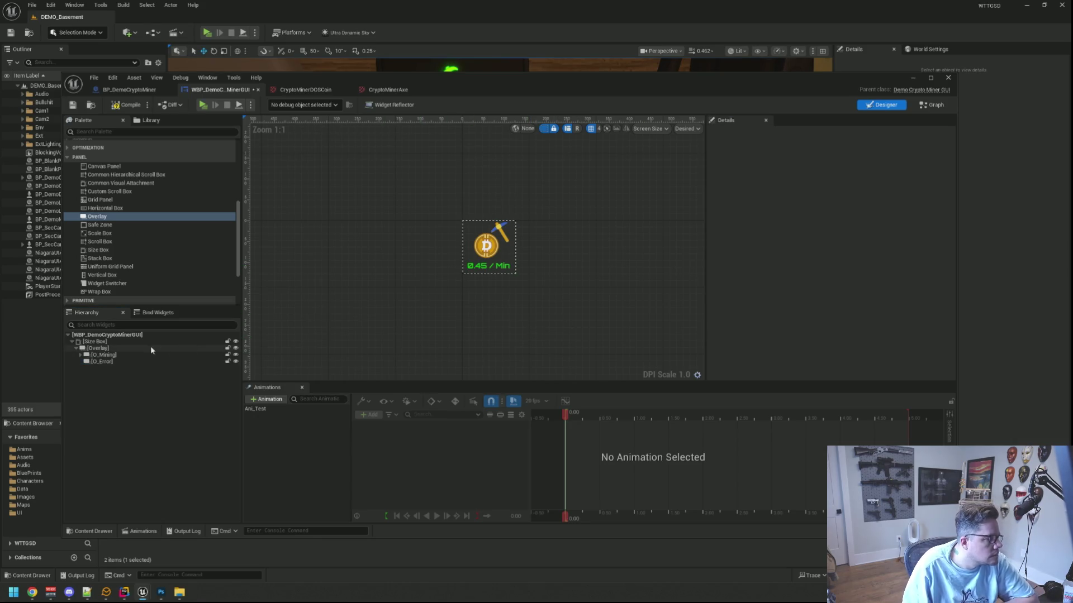
# - Paste a copy of TB_MineAmount into O_Error and name it TB_Error
pyautogui.click(80, 355)
pyautogui.click(112, 382)
pyautogui.hotkey('ctrl', 'v')
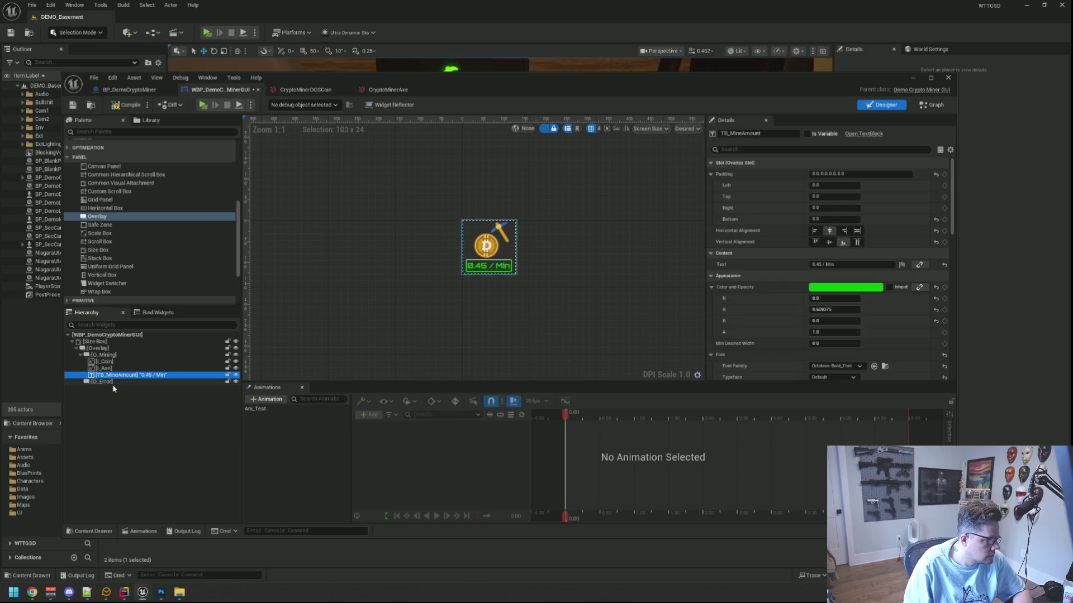
pyautogui.doubleClick(148, 388)
pyautogui.write('TB_Error')
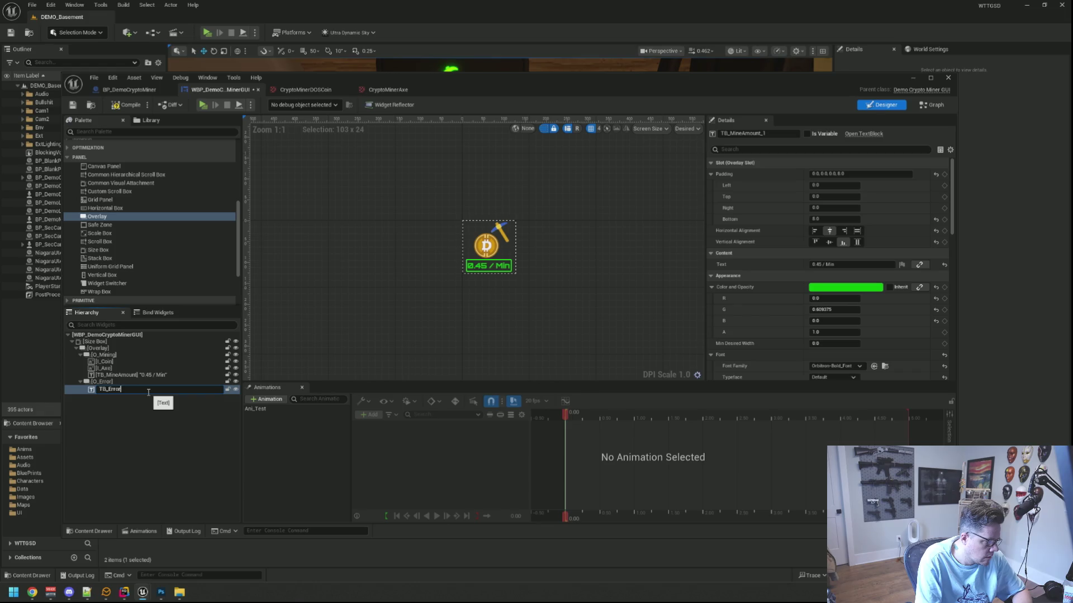
pyautogui.press('Return')
# - Centre TB_Error vertically, set its text to 'ERROR', and hide O_Mining
pyautogui.click(80, 355)
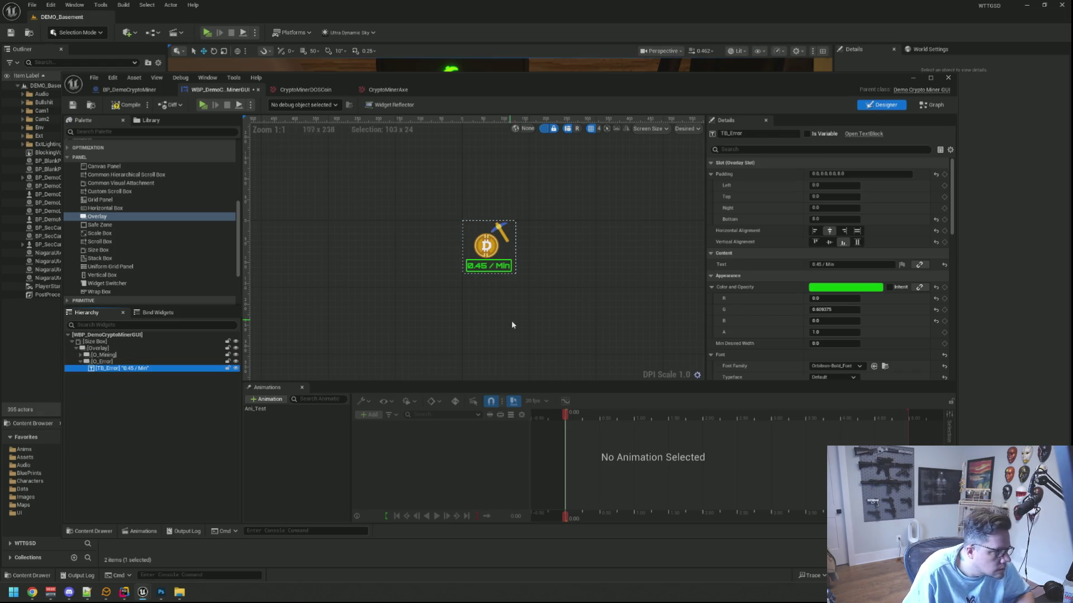
pyautogui.click(829, 242)
pyautogui.scroll(-2, 832, 323)
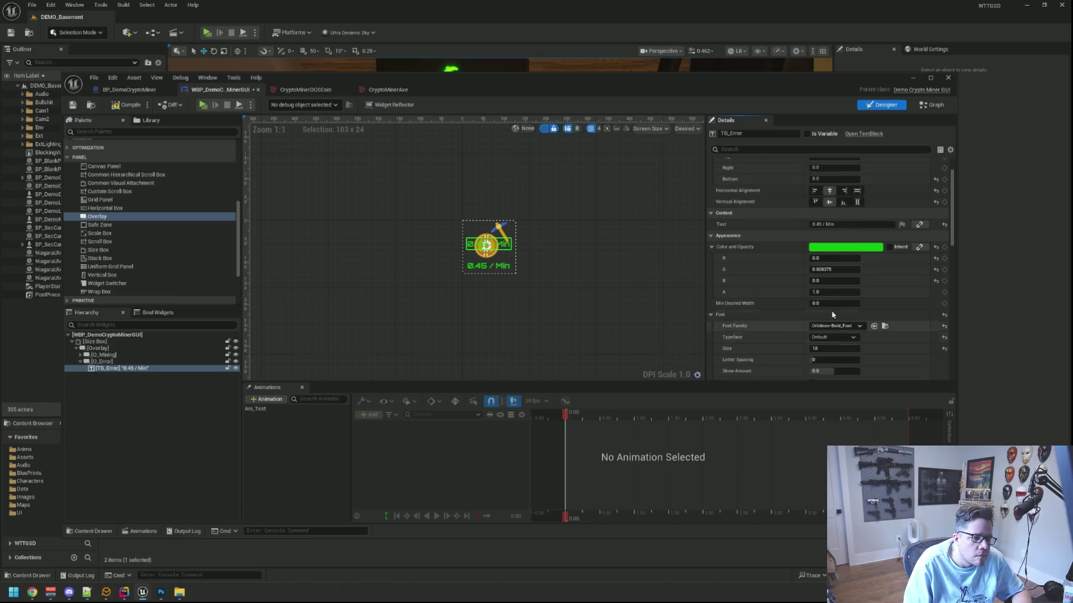
pyautogui.click(821, 224)
pyautogui.write('ERROR')
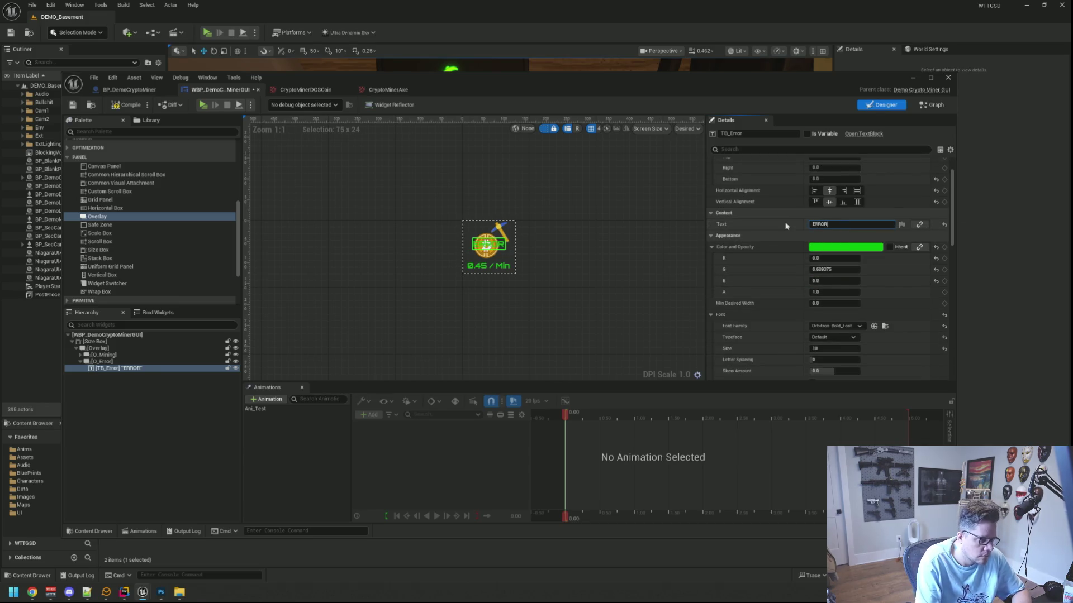
pyautogui.click(550, 238)
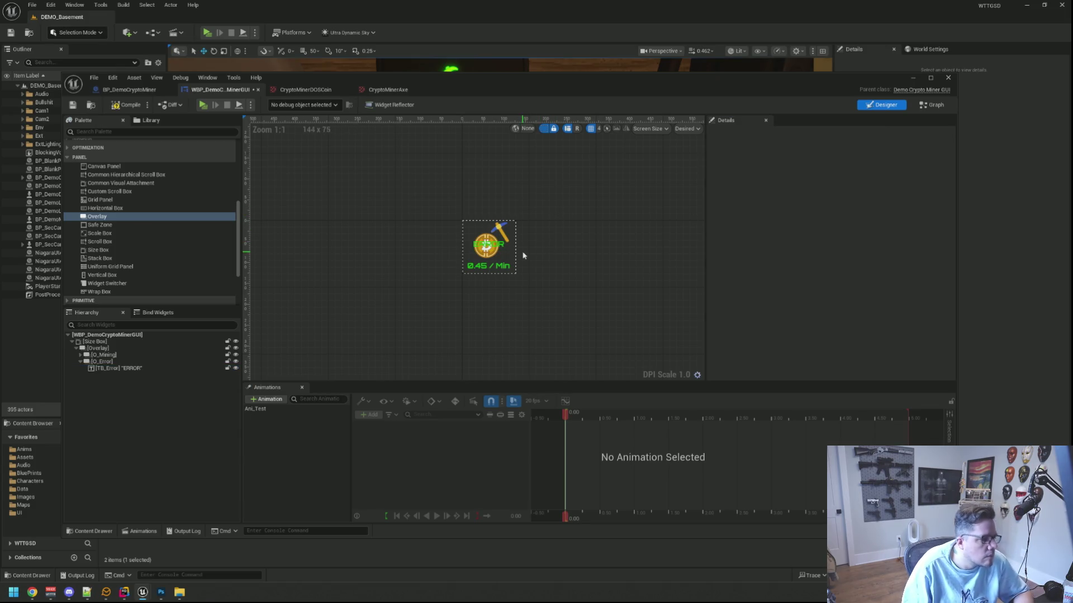
pyautogui.click(235, 355)
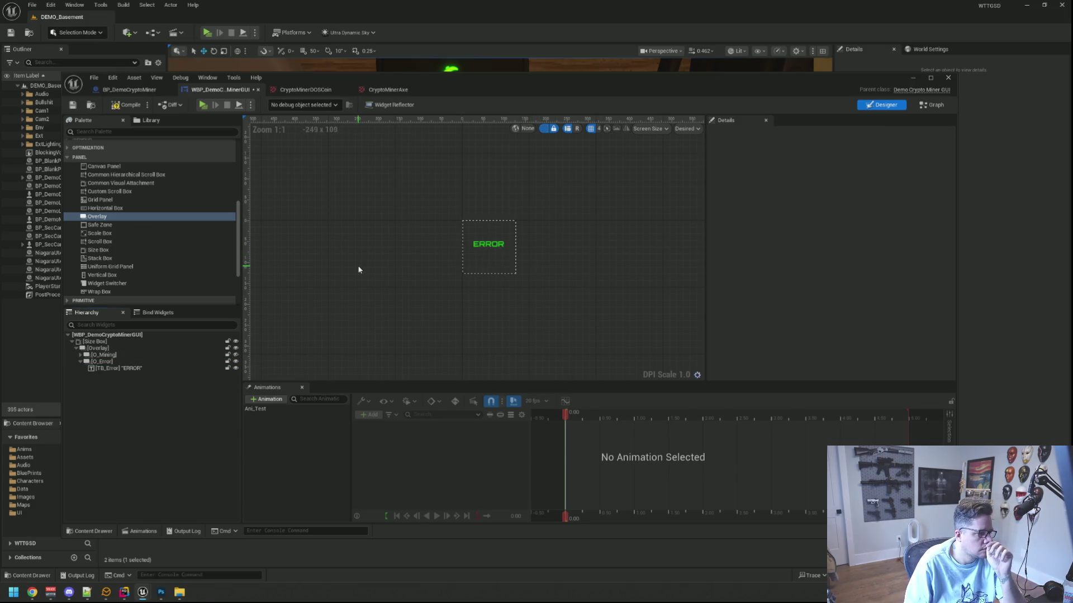
# - Compile the widget and play-test to see the monitor in the level
pyautogui.click(161, 355)
pyautogui.moveTo(518, 79)
pyautogui.mouseDown()
pyautogui.moveTo(543, 268)
pyautogui.moveTo(536, 203)
pyautogui.mouseUp()
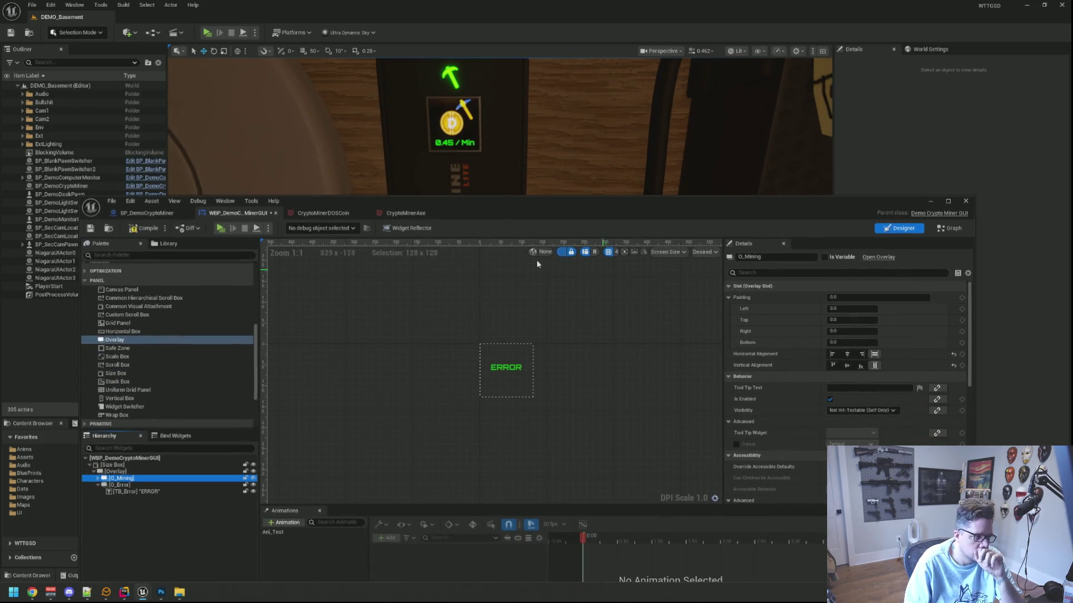
pyautogui.click(148, 228)
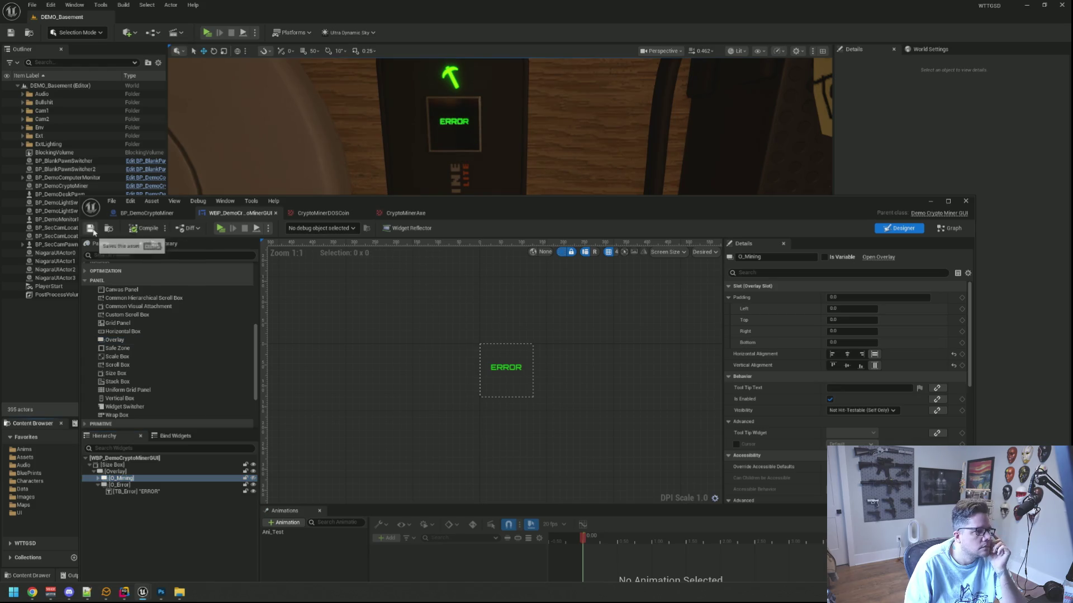
pyautogui.moveTo(495, 145); pyautogui.dragTo(407, 125)
pyautogui.click(206, 32)
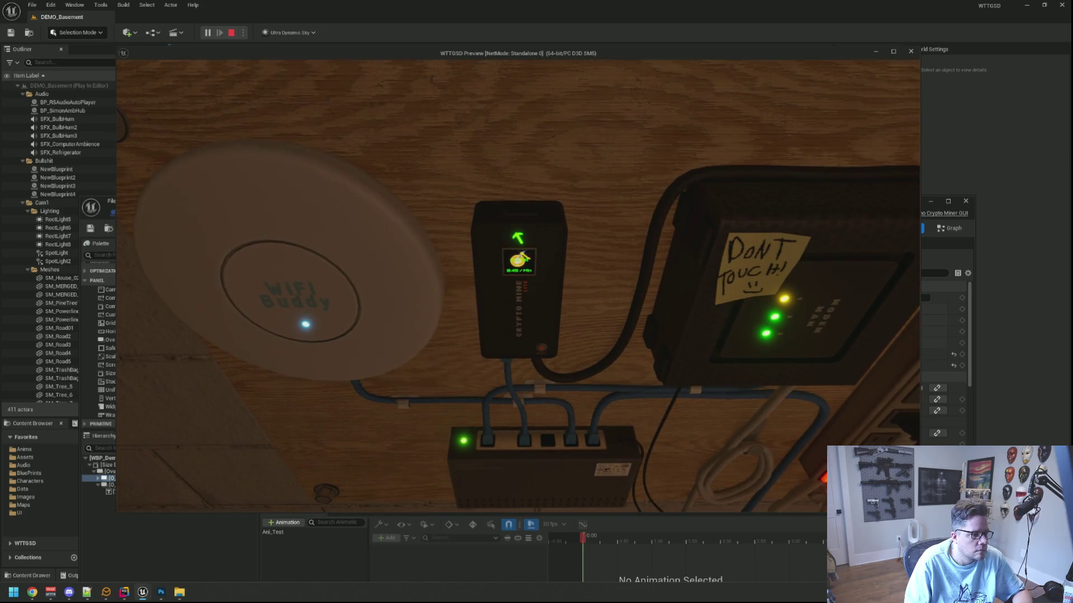
pyautogui.press('Escape')
# - Set O_Mining's Visibility to Collapsed and save the widget
pyautogui.click(582, 314)
pyautogui.click(163, 477)
pyautogui.click(762, 273)
pyautogui.write('vis')
pyautogui.click(864, 298)
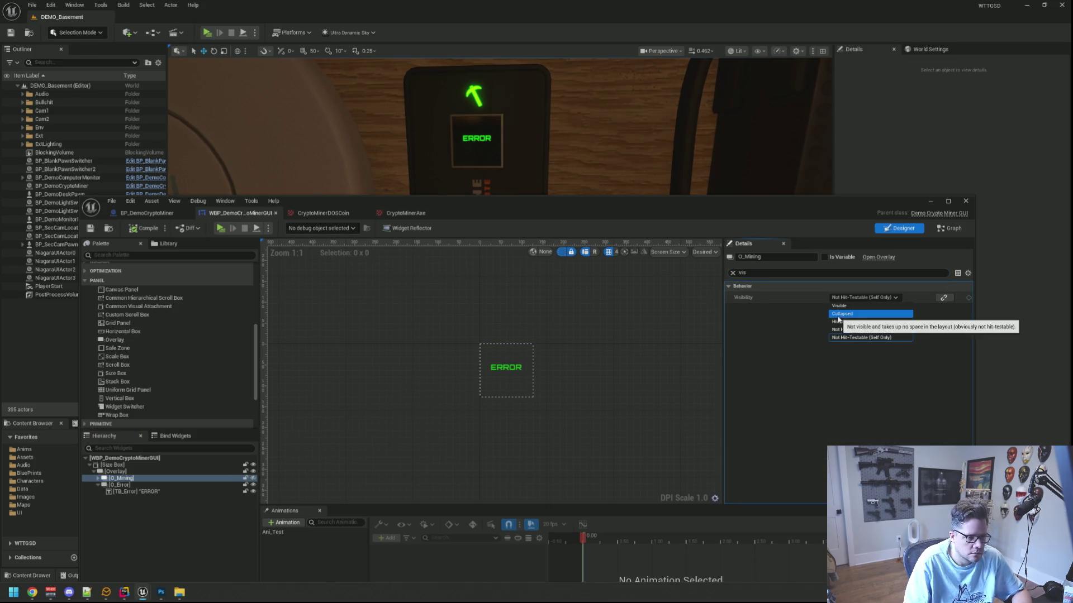
pyautogui.click(860, 326)
pyautogui.click(635, 319)
pyautogui.click(90, 228)
# - Play again to confirm the ERROR state, then return to the designer
pyautogui.click(257, 228)
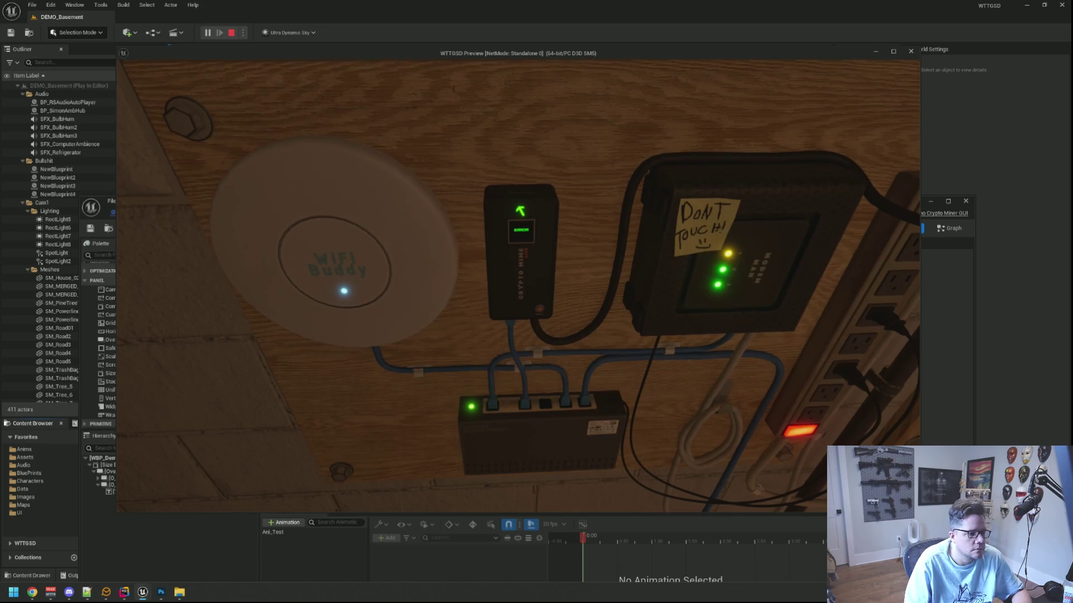
pyautogui.press('Escape')
pyautogui.moveTo(527, 205)
pyautogui.mouseDown()
pyautogui.moveTo(541, 123)
pyautogui.moveTo(516, 115)
pyautogui.mouseUp()
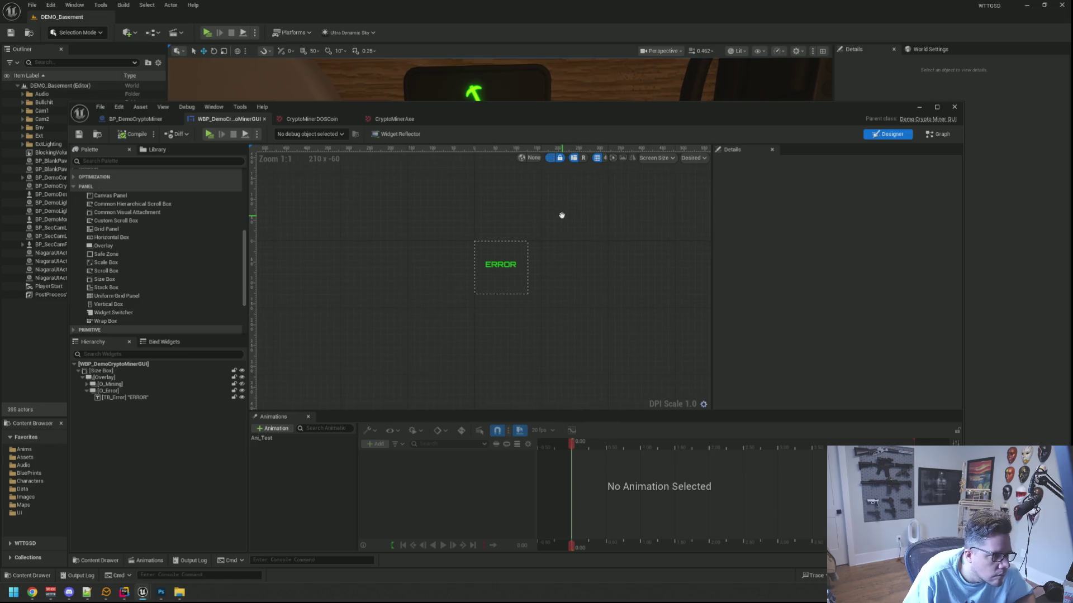
pyautogui.click(469, 264)
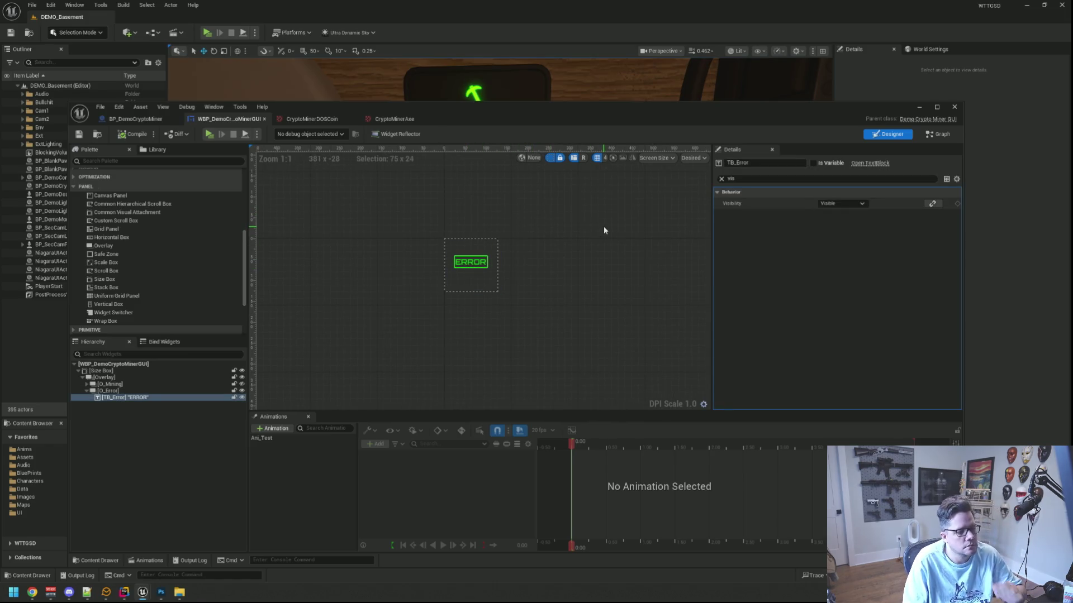
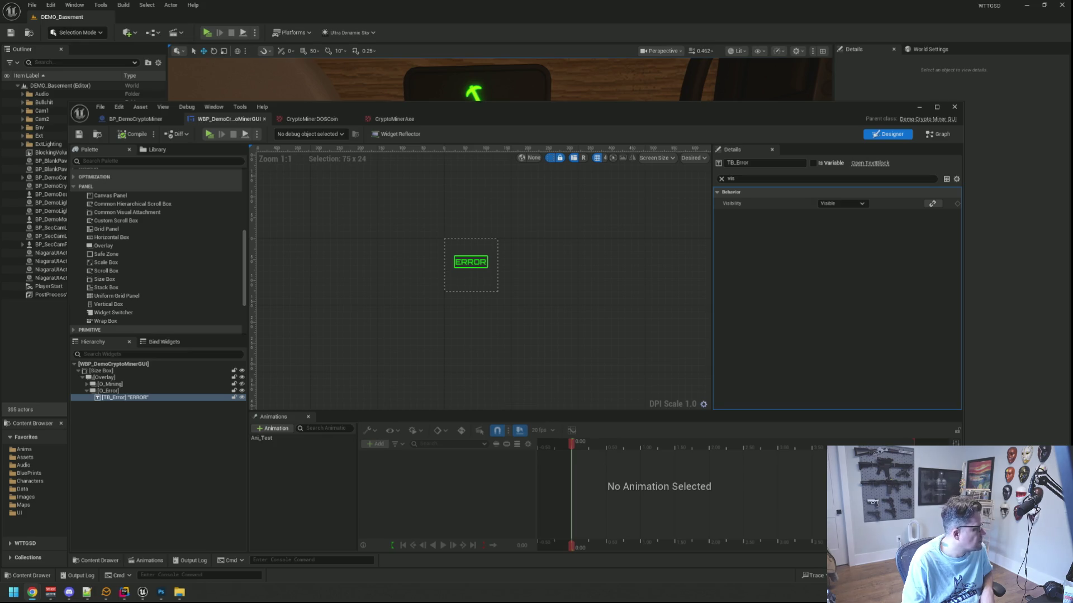
# - Set the TB_Error text's Overlay Slot padding to 0
pyautogui.moveTo(591, 213)
pyautogui.mouseDown()
pyautogui.moveTo(589, 223)
pyautogui.moveTo(584, 214)
pyautogui.mouseUp()
pyautogui.click(584, 214)
pyautogui.click(476, 266)
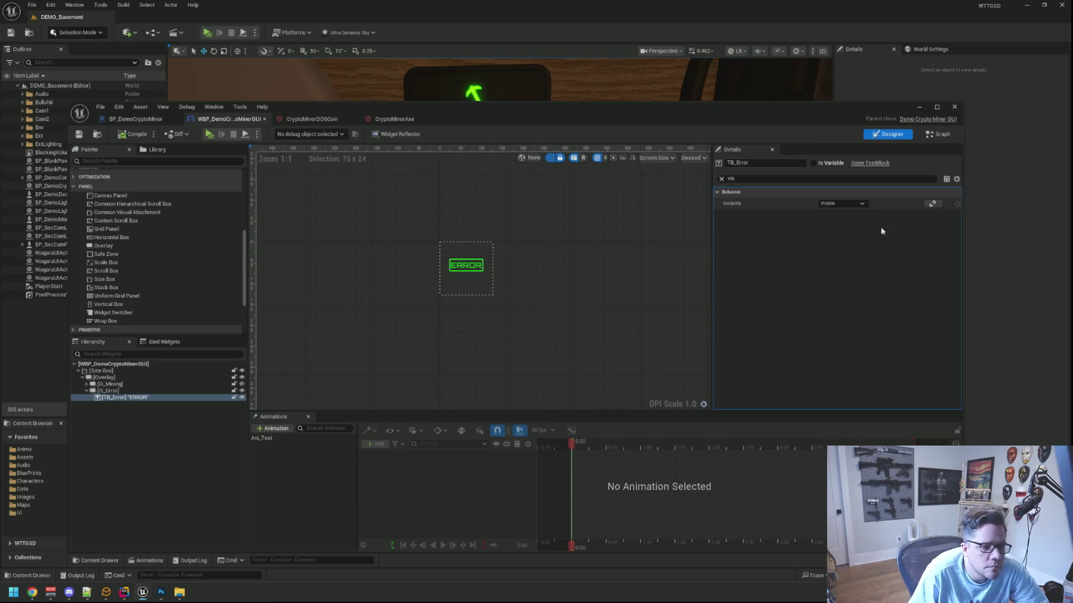
pyautogui.click(721, 179)
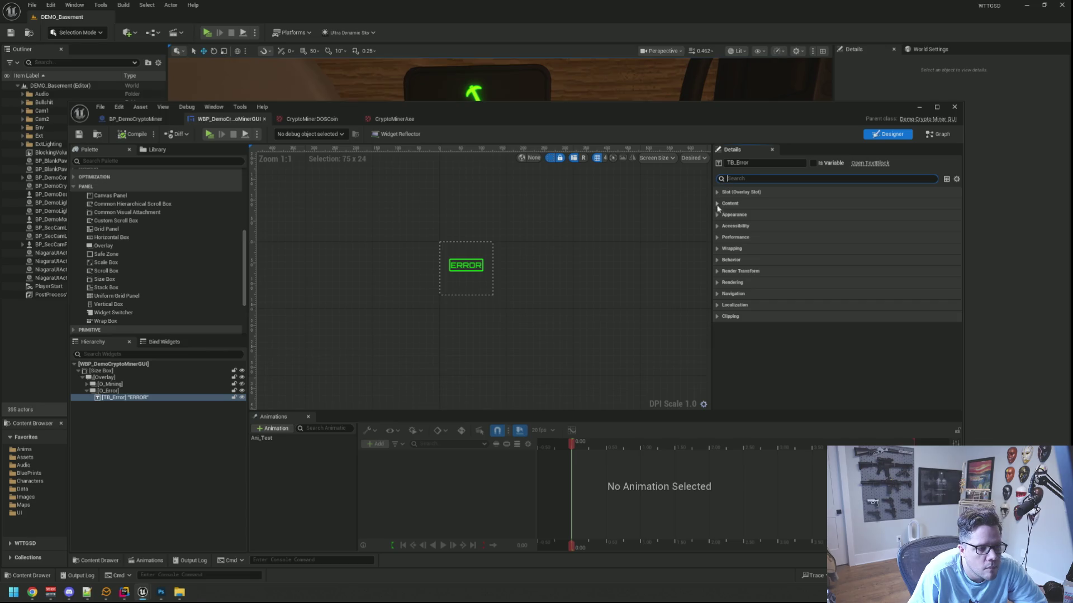
pyautogui.click(719, 215)
pyautogui.click(717, 204)
pyautogui.click(718, 192)
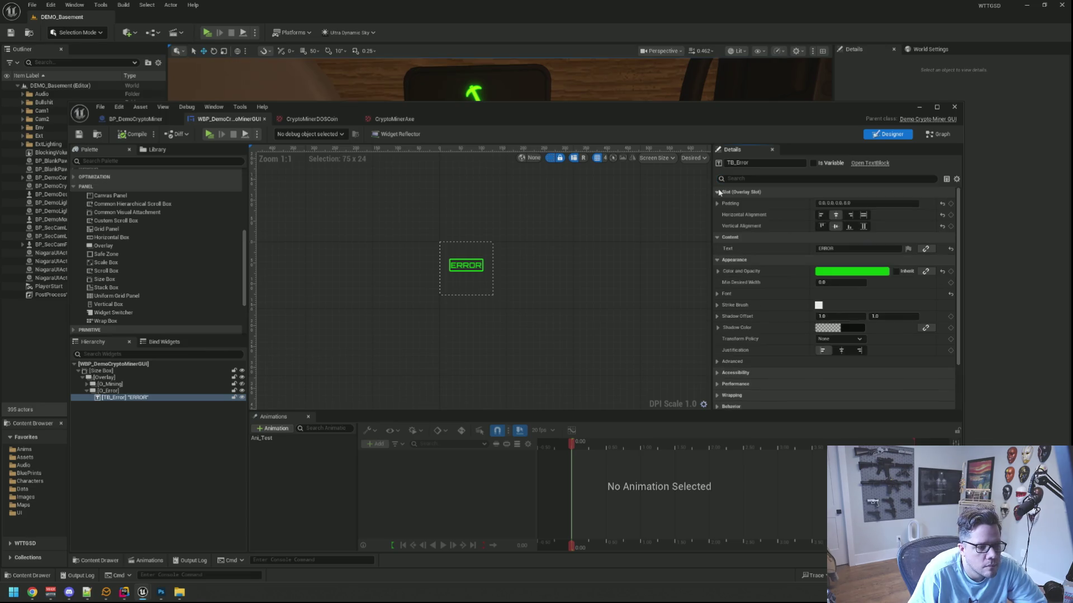
pyautogui.click(871, 204)
pyautogui.write('0')
pyautogui.press('Return')
# - Save the crypto miner GUI widget and start a standalone play preview
pyautogui.click(632, 212)
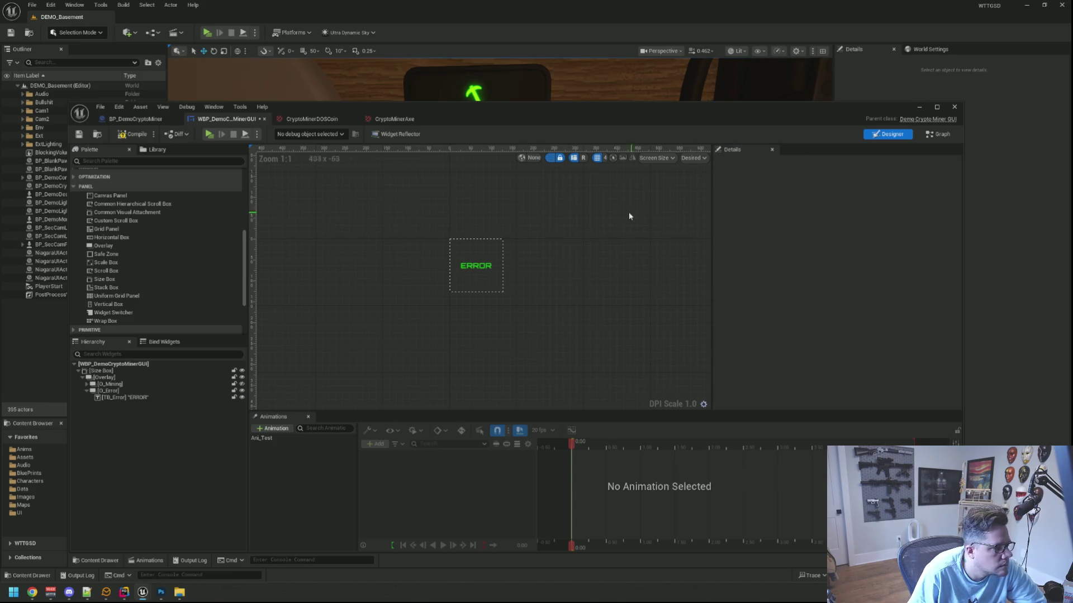
pyautogui.click(79, 134)
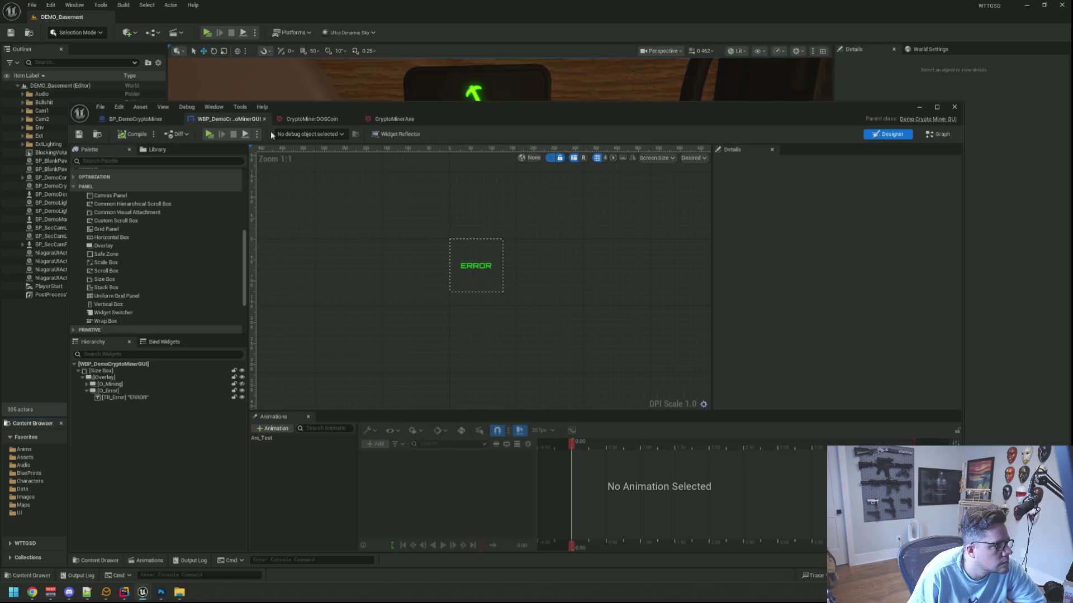
pyautogui.click(210, 135)
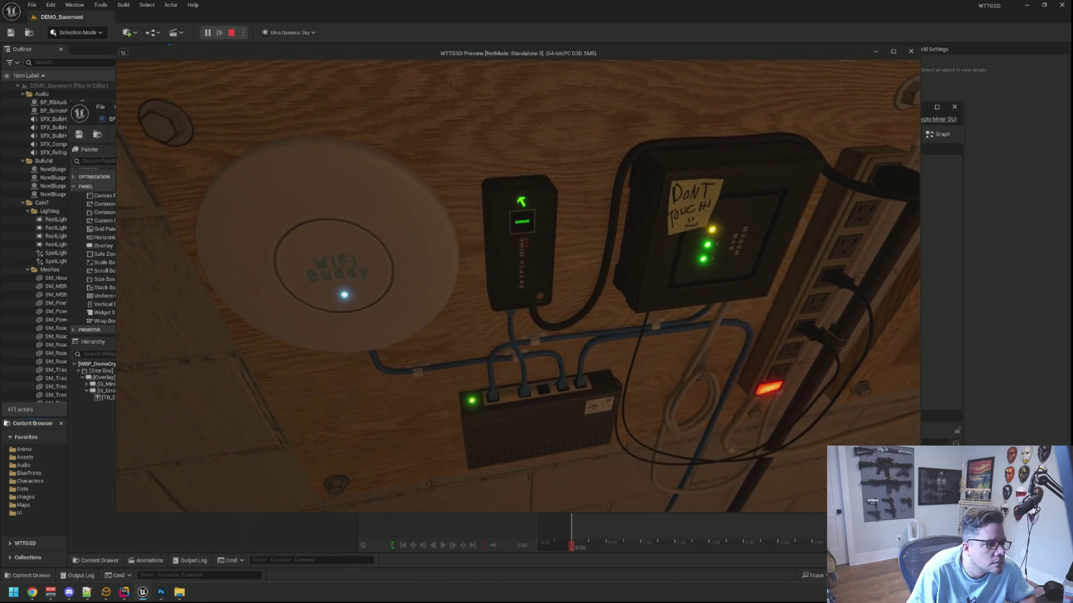
# - Stop the preview, inspect the O_Error overlay, then switch to the DemoCryptoMiner header in Rider
pyautogui.press('Escape')
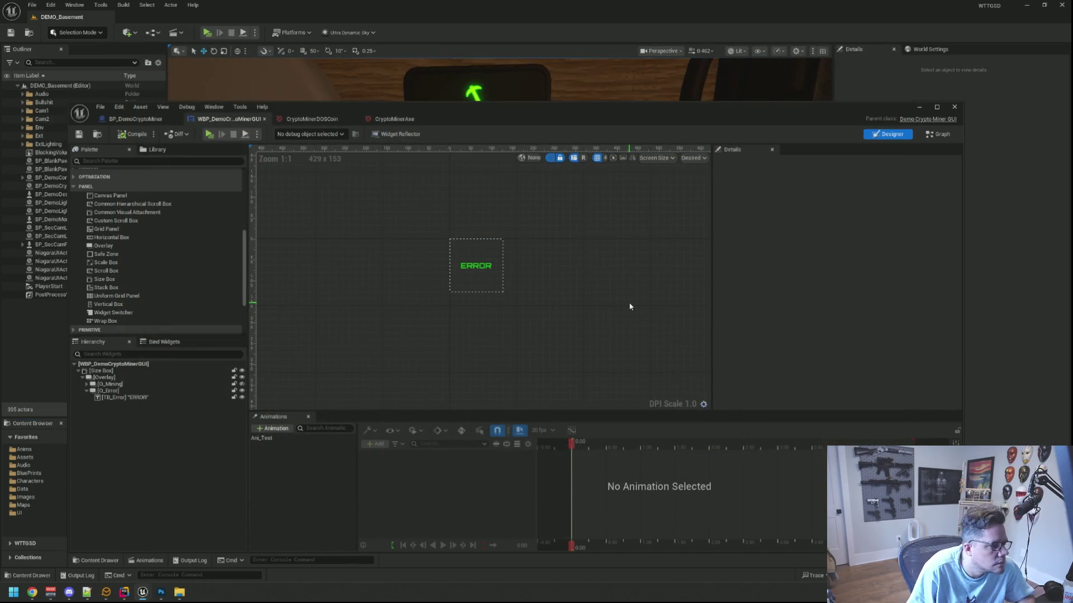
pyautogui.click(106, 390)
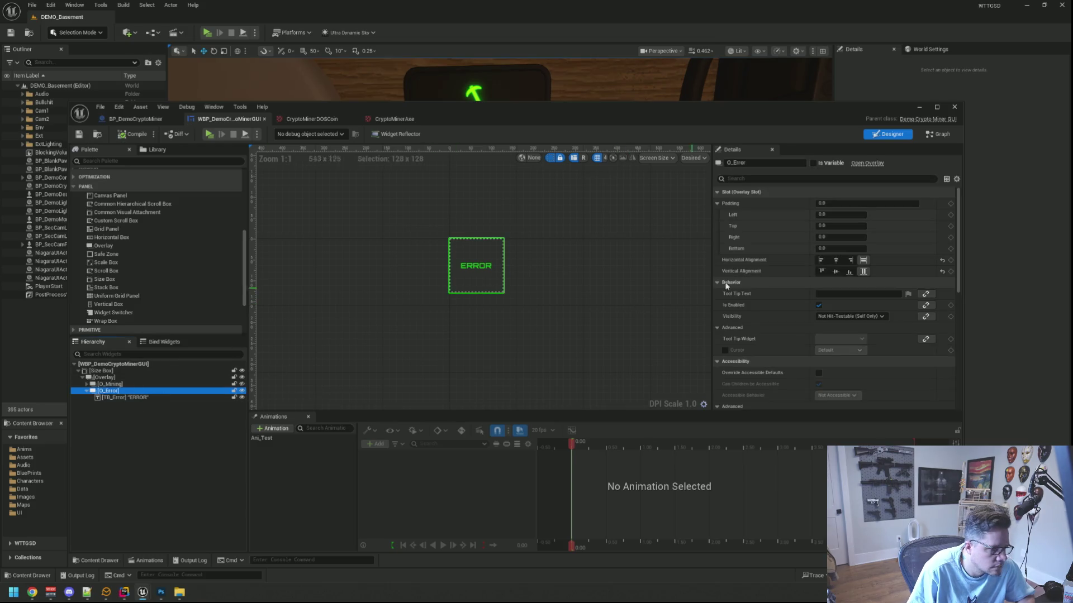
pyautogui.moveTo(648, 109); pyautogui.dragTo(658, 67)
pyautogui.click(578, 215)
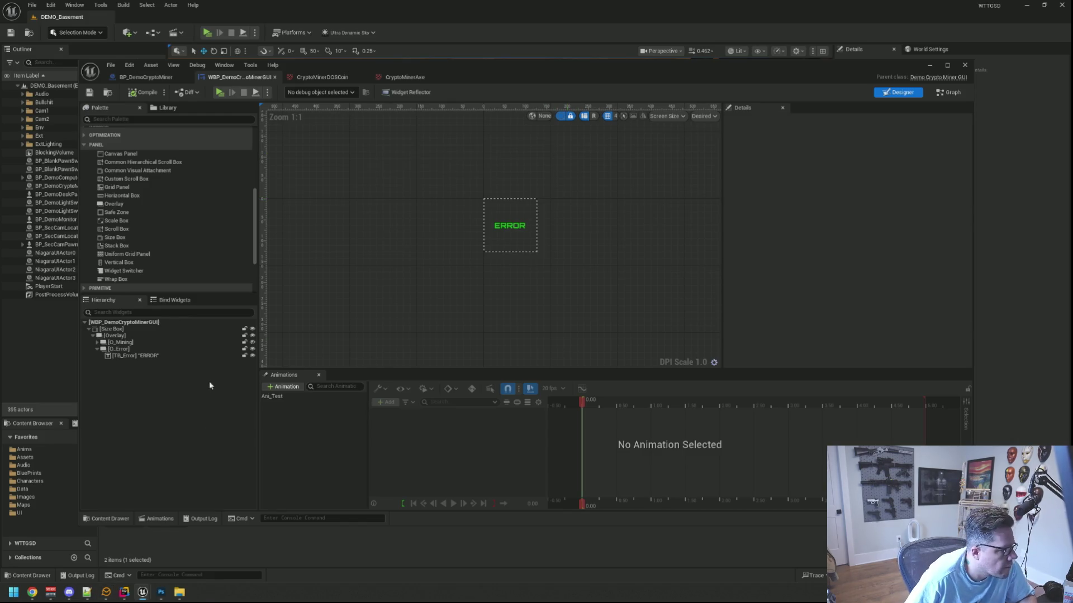
pyautogui.click(124, 592)
pyautogui.click(433, 224)
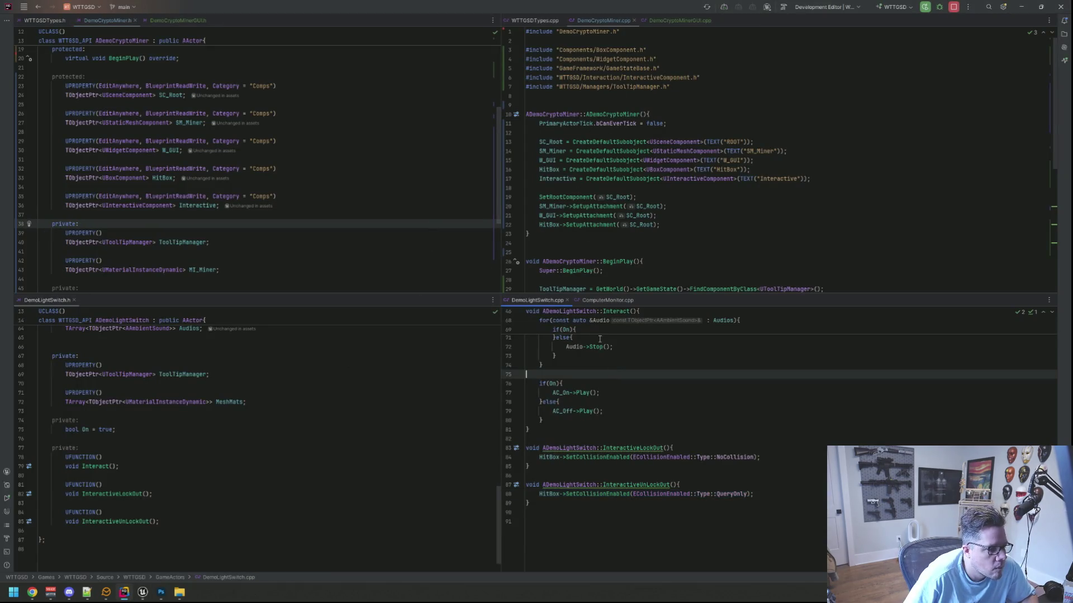
# - Close the ComputerMonitor.cpp, DemoLightSwitch.cpp and DemoLightSwitch.h tabs
pyautogui.click(597, 300)
pyautogui.middleClick(596, 301)
pyautogui.middleClick(537, 300)
pyautogui.middleClick(53, 300)
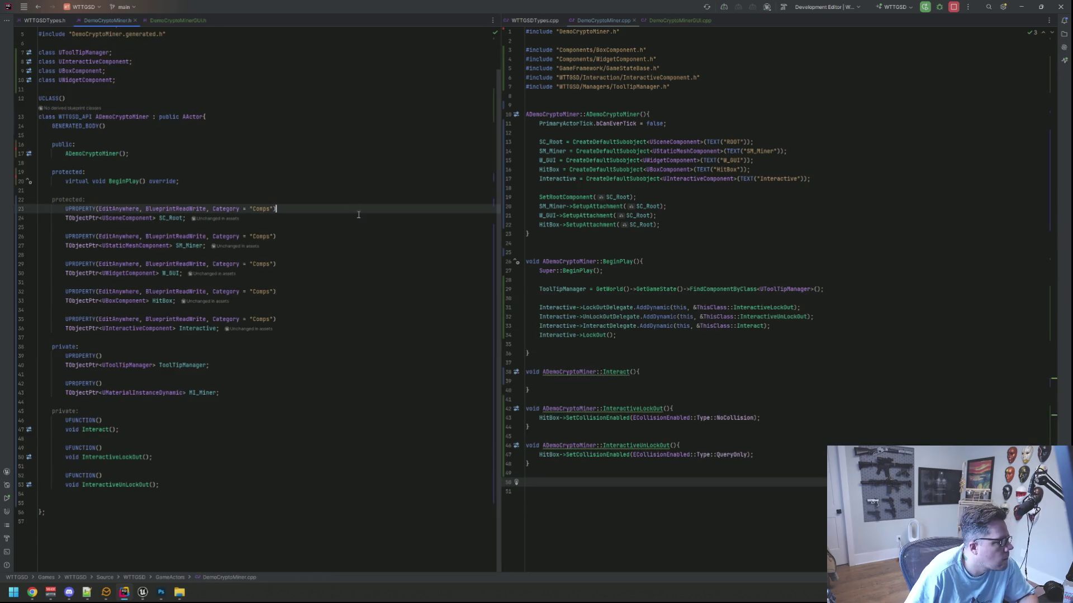
# - Add a UPROPERTY() macro on a new line in the DemoCryptoMiner header
pyautogui.click(280, 393)
pyautogui.press('Up')
pyautogui.press('Up')
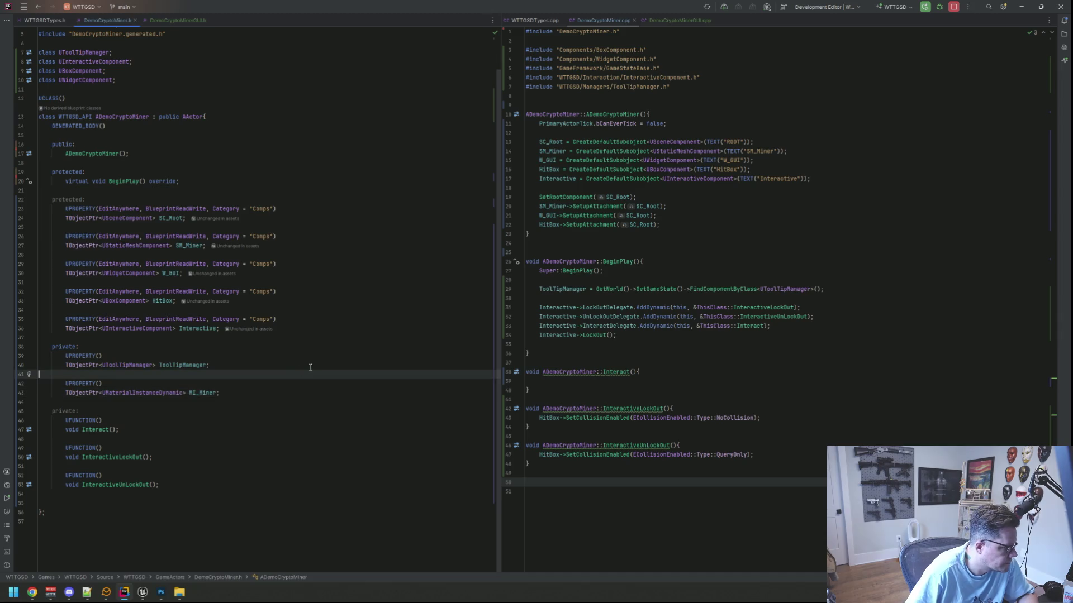
pyautogui.press('Return')
pyautogui.press('Return')
pyautogui.press('Up')
pyautogui.write('UPR')
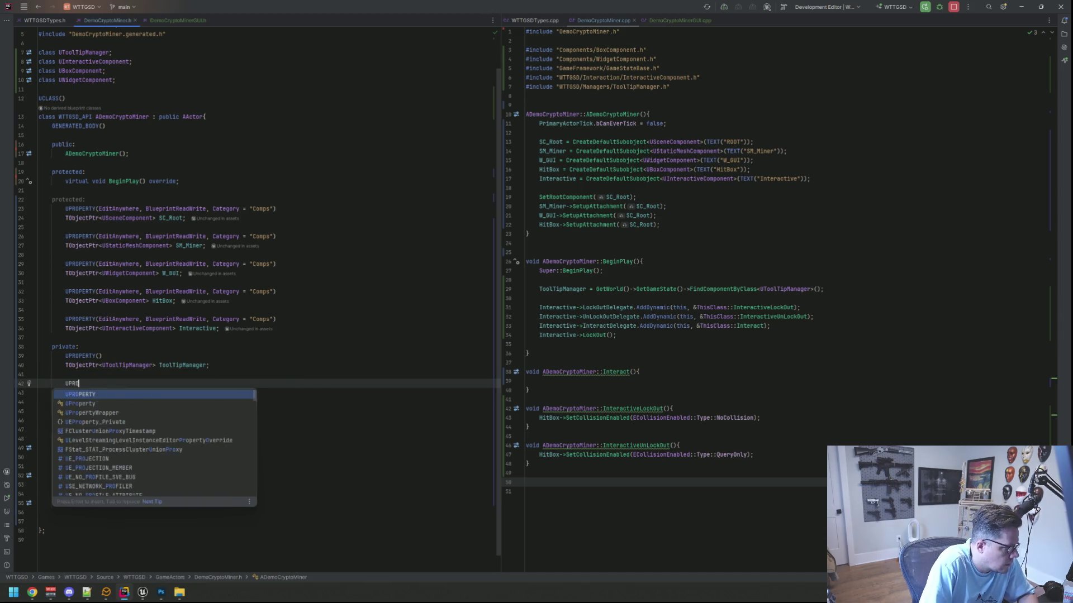
pyautogui.press('BackSpace')
pyautogui.press('BackSpace')
pyautogui.press('BackSpace')
pyautogui.press('BackSpace')
pyautogui.press('Return')
pyautogui.write('UPR')
pyautogui.press('Return')
pyautogui.press('Down')
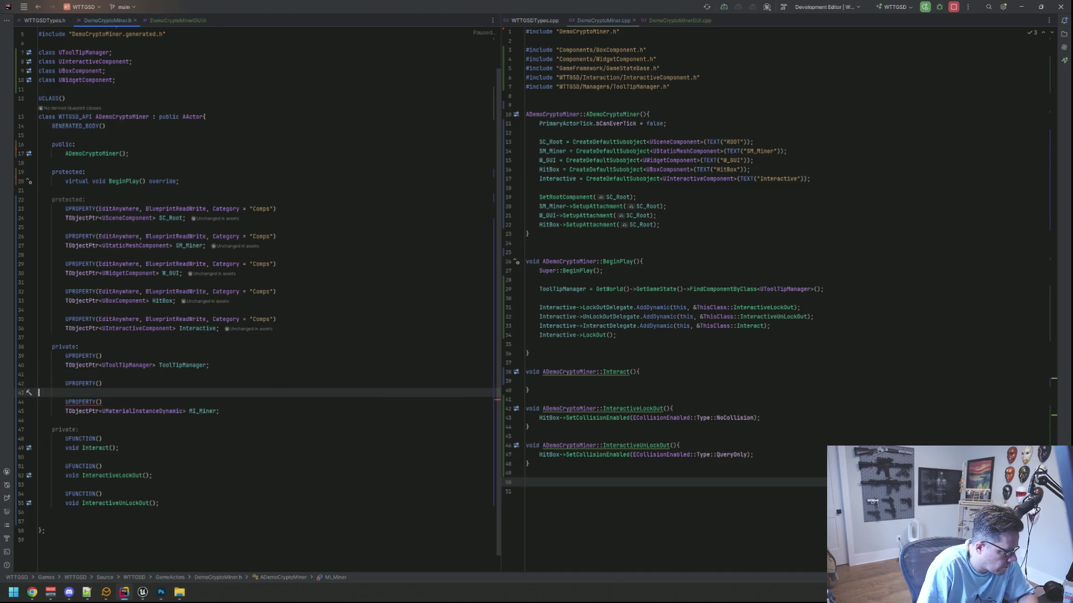
pyautogui.press('Return')
pyautogui.press('Up')
# - Declare TObjectPtr<UDemoCryptoMinerGUI> DemoCryptoMinerGUI; with a forward declaration of UDemoCryptoMinerGUI
pyautogui.write('TObj')
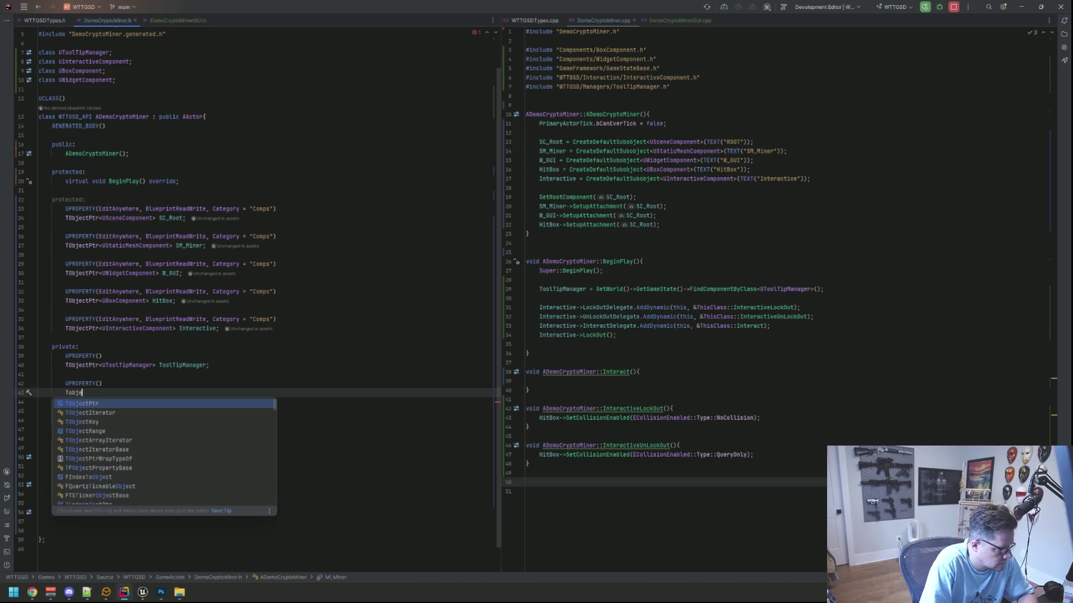
pyautogui.press('Return')
pyautogui.write('UDemocry')
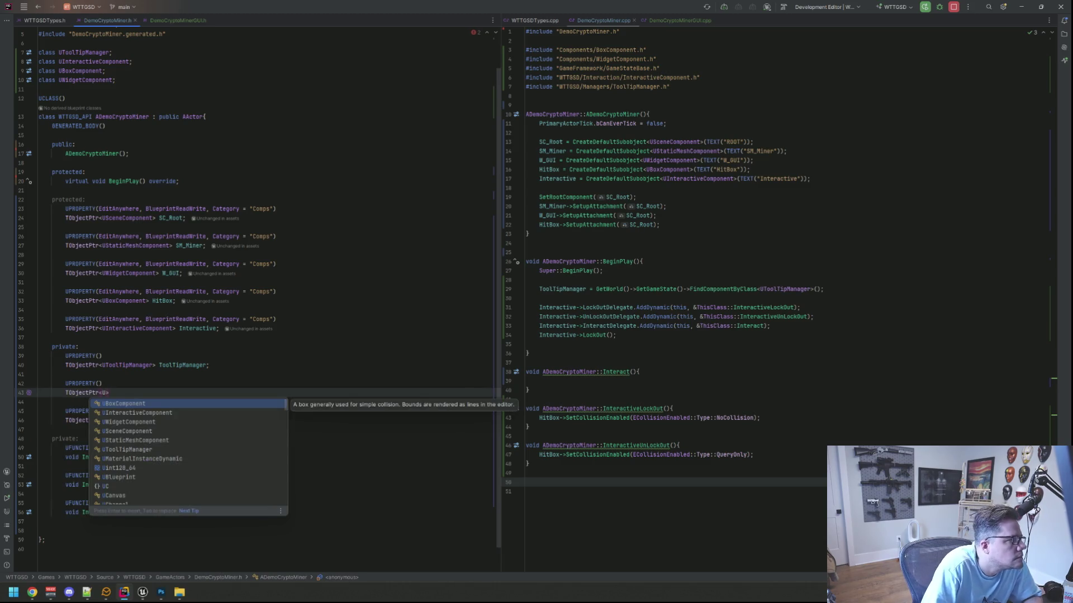
pyautogui.write('p')
pyautogui.hotkey('alt', 'Return')
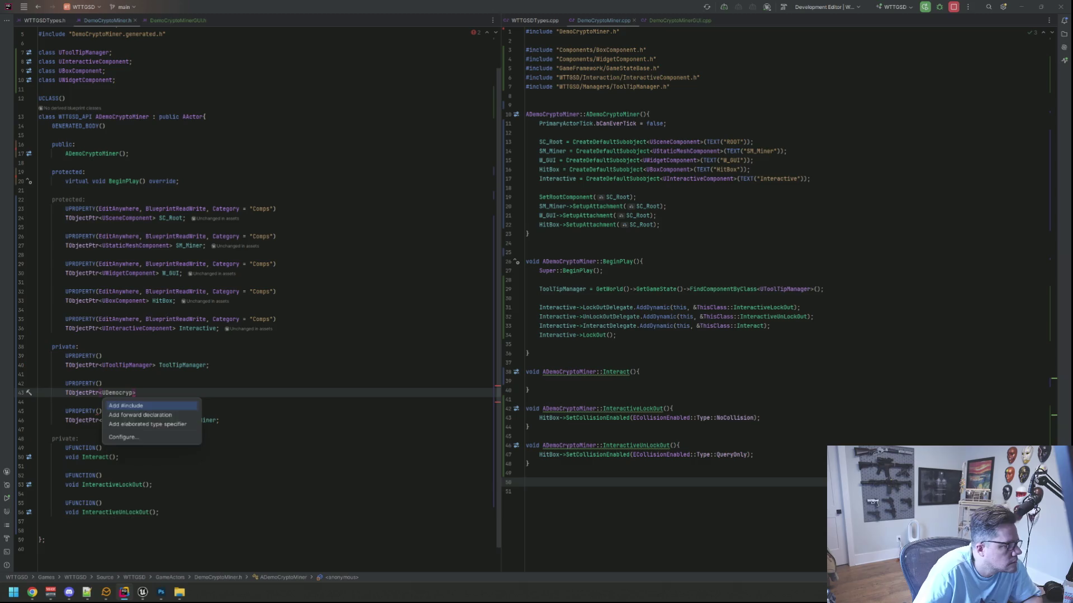
pyautogui.press('4')
pyautogui.press('BackSpace')
pyautogui.press('Down')
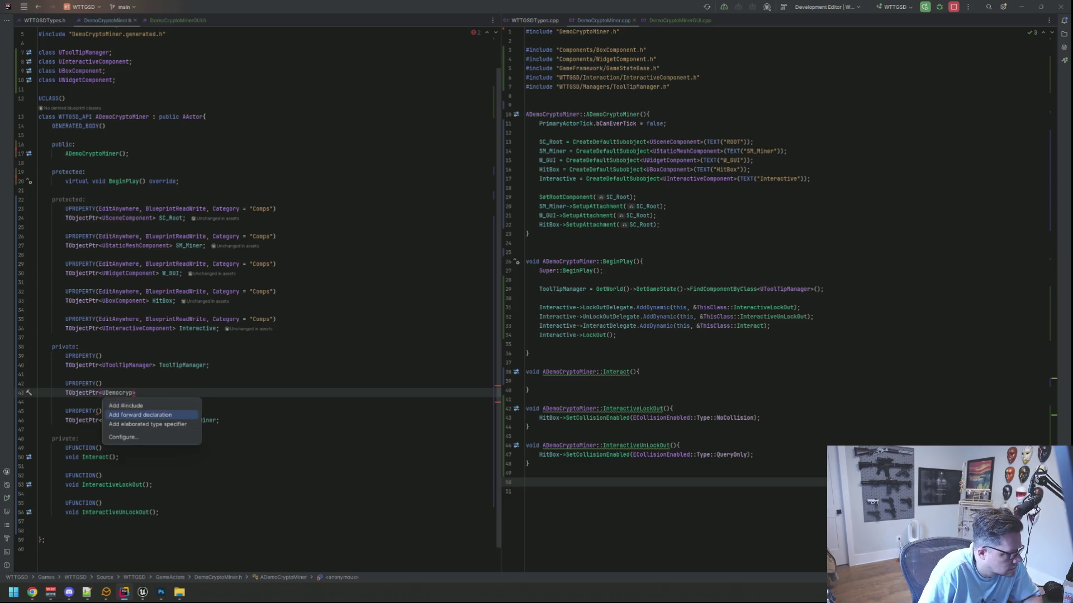
pyautogui.press('Return')
pyautogui.write('> De')
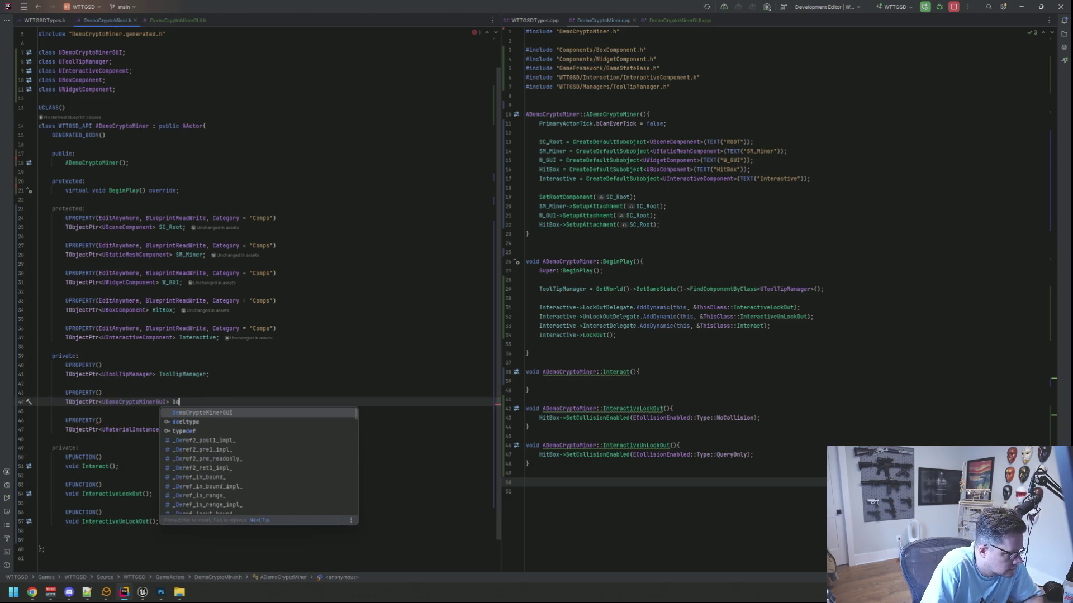
pyautogui.press('BackSpace')
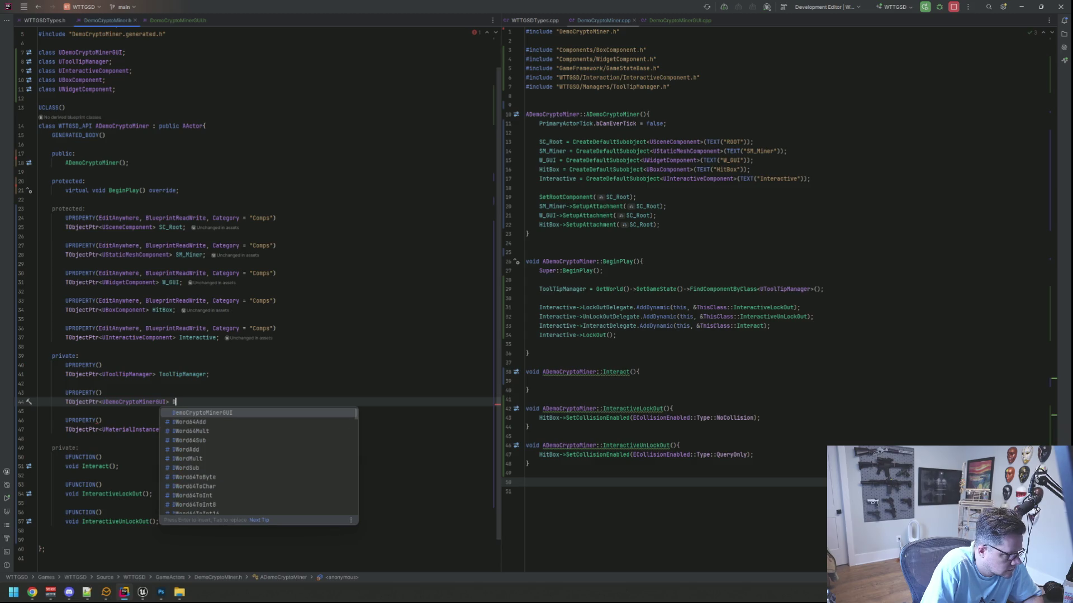
pyautogui.press('Return')
pyautogui.write(';')
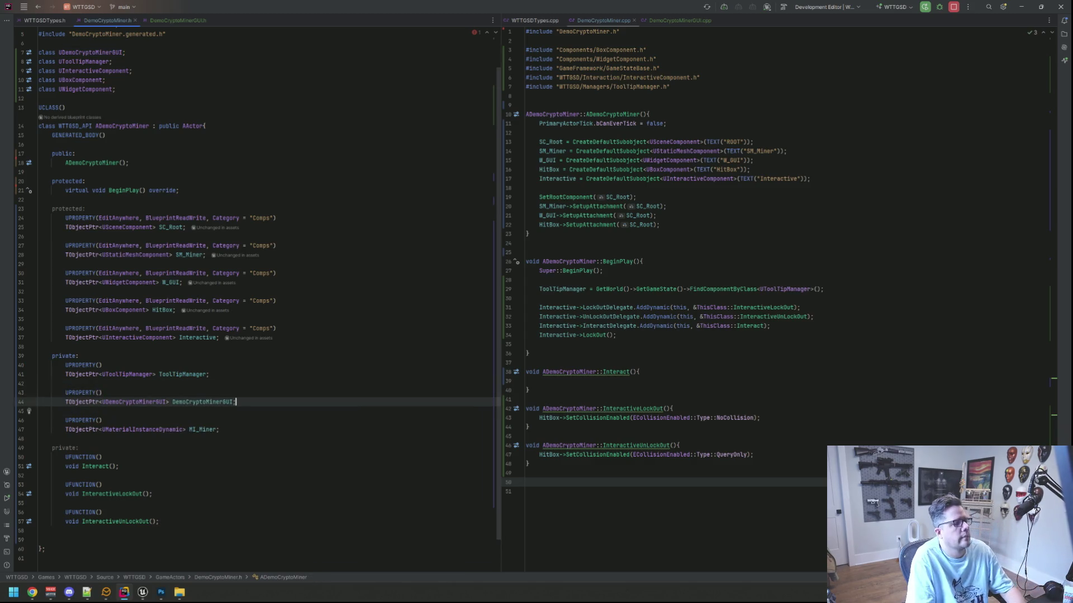
# - Add a blank line at the end of the miner's BeginPlay
pyautogui.click(694, 288)
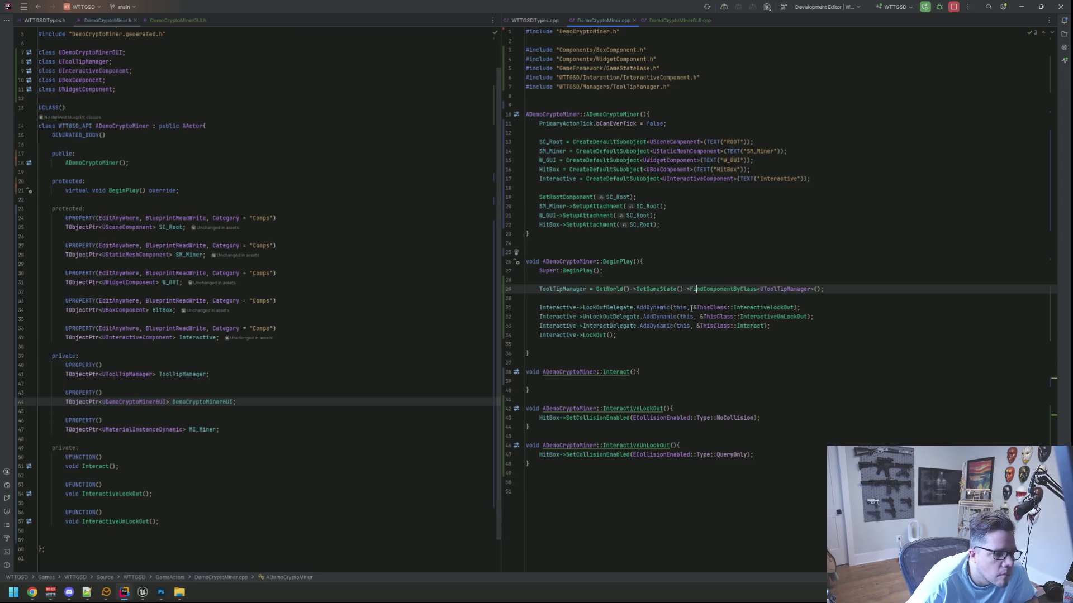
pyautogui.click(678, 345)
pyautogui.press('Return')
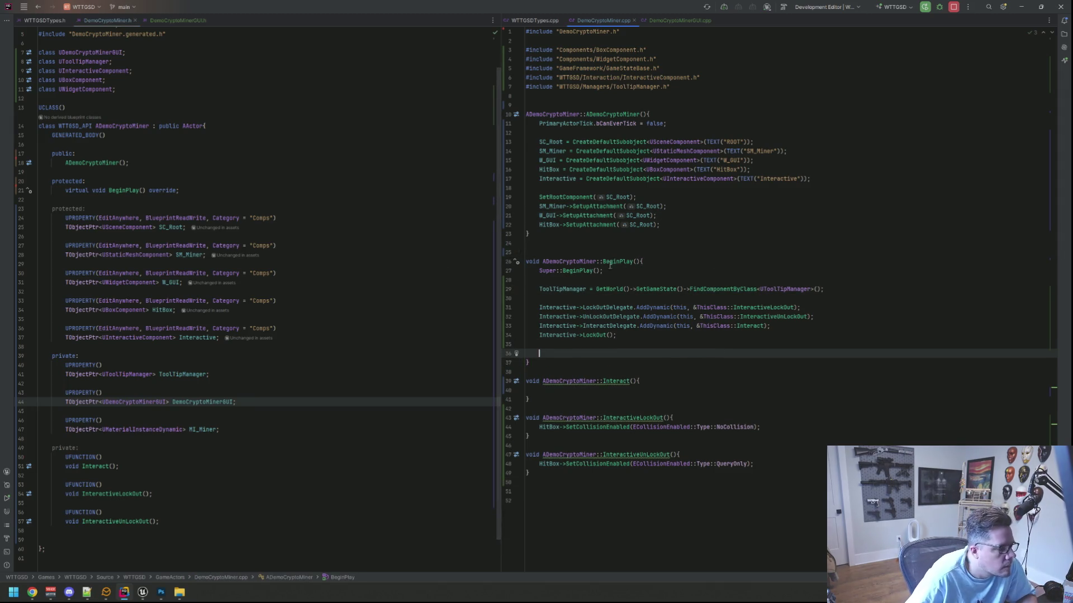
pyautogui.click(346, 429)
pyautogui.click(347, 411)
pyautogui.scroll(-2, 383, 377)
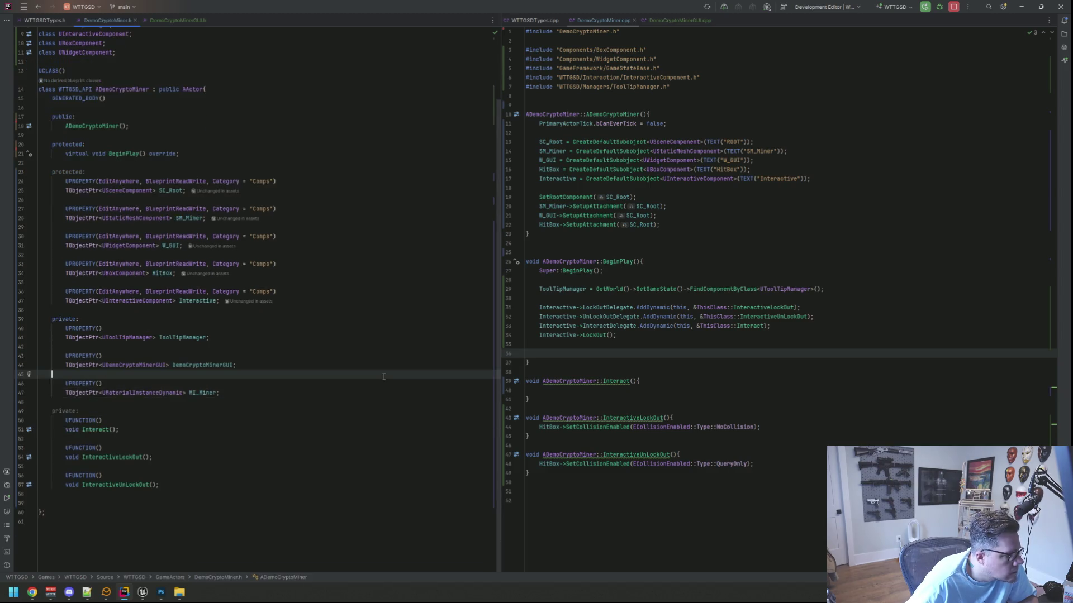
# - Open the DemoCryptoMinerGUI header and source files
pyautogui.click(178, 20)
pyautogui.click(680, 20)
pyautogui.click(368, 152)
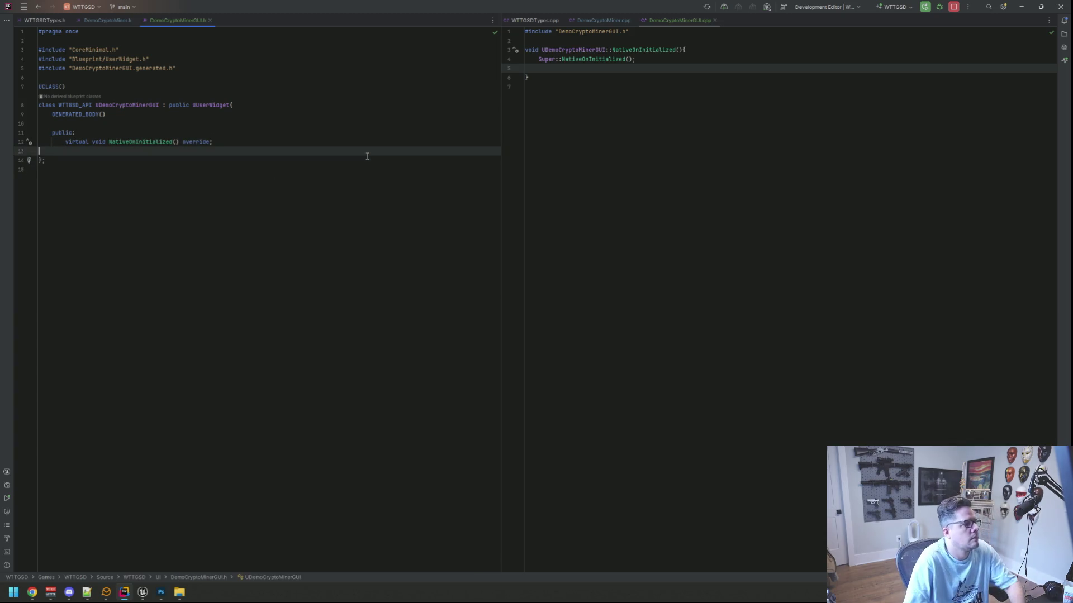
# - Add a protected section with a UPROPERTY(EditAnywhere, BlueprintReadWrite, Category, meta=(BindWidget)) macro
pyautogui.press('Return')
pyautogui.write('protected:')
pyautogui.press('Return')
pyautogui.write('U')
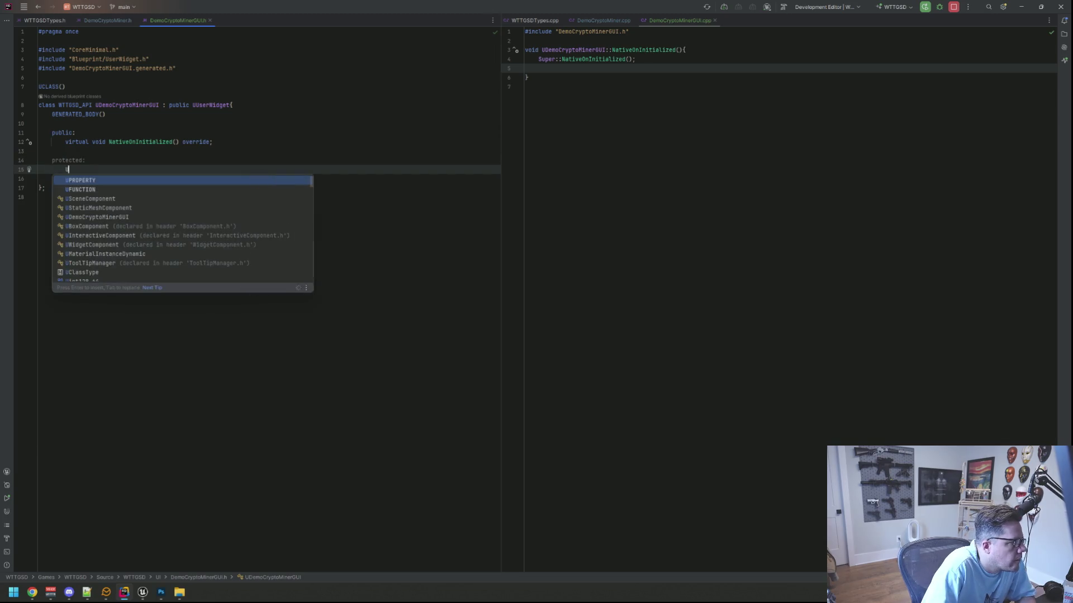
pyautogui.write('PROPERTY(EditAnywhere, BlueprintReadWrite, C')
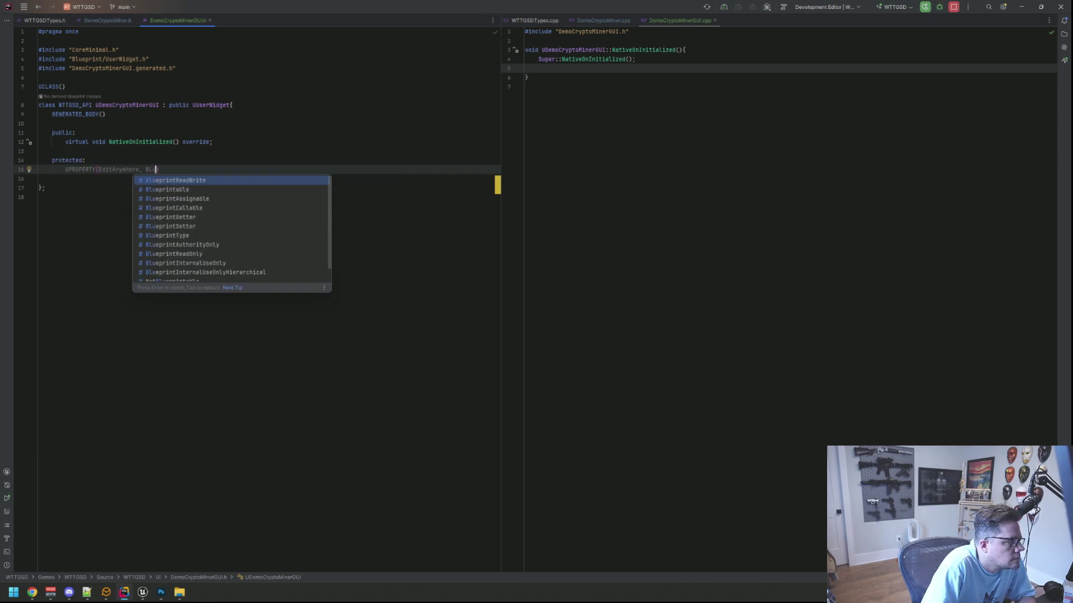
pyautogui.press('Return')
pyautogui.write('mps", meta = (B')
pyautogui.press('Return')
pyautogui.press('End')
pyautogui.write(')')
pyautogui.press('Return')
# - Declare TObjectPtr<UOverlay> O_Mining; with UOverlay forward-declared
pyautogui.write('TObjectPtr<UOverlay')
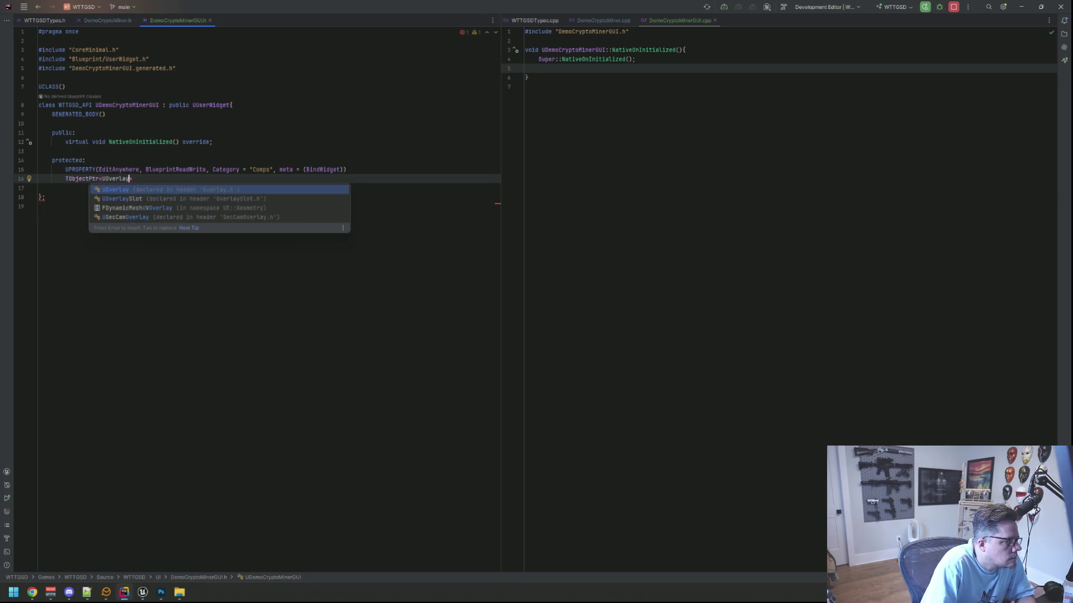
pyautogui.press('Return')
pyautogui.press('Down')
pyautogui.press('Return')
pyautogui.write('> O_Mining;')
# - Add a second BindWidget property TObjectPtr<UOverlay> O_Error;
pyautogui.press('Return')
pyautogui.press('Return')
pyautogui.press('Tab')
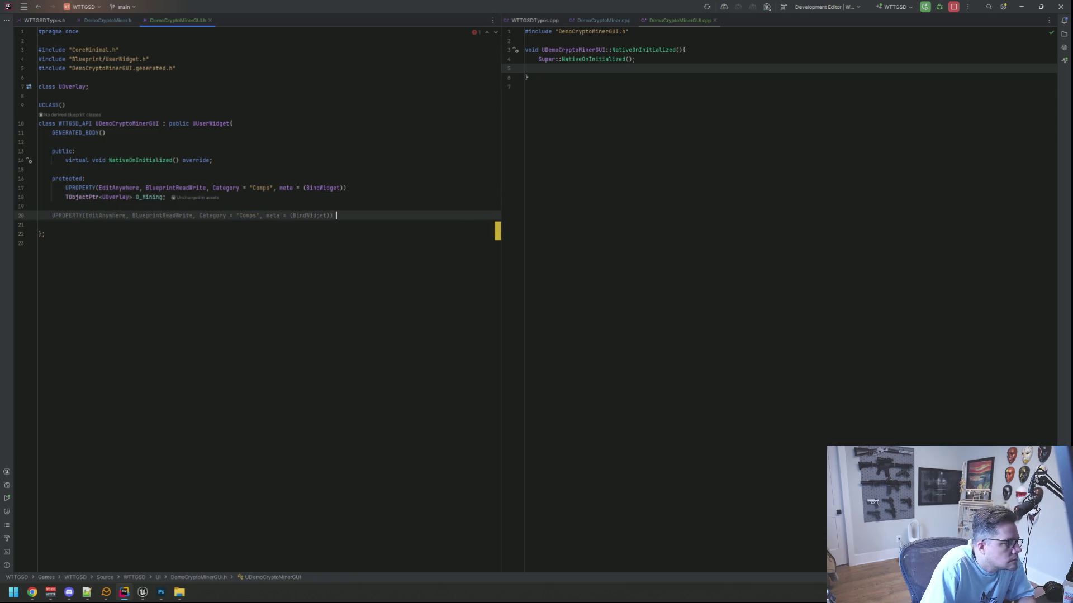
pyautogui.press('Tab')
pyautogui.press('Return')
pyautogui.write('TObjectPtr<')
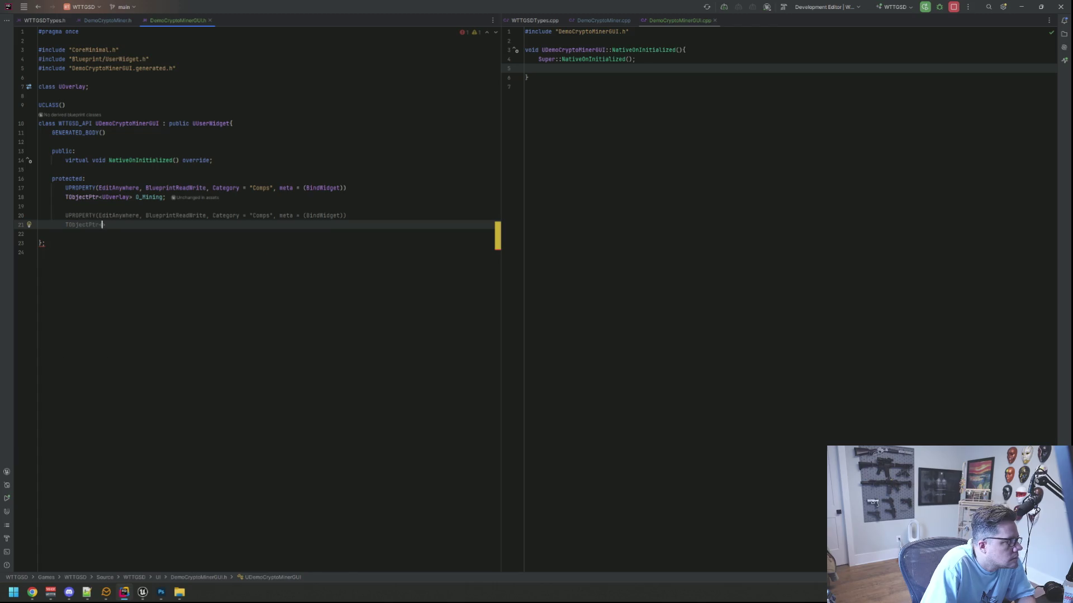
pyautogui.write('UOv')
pyautogui.press('Return')
pyautogui.write('> O_Error;')
# - Insert a line between O_Mining and O_Error and paste the BindWidget UPROPERTY macro
pyautogui.click(39, 207)
pyautogui.press('Up')
pyautogui.press('End')
pyautogui.press('Return')
pyautogui.press('Return')
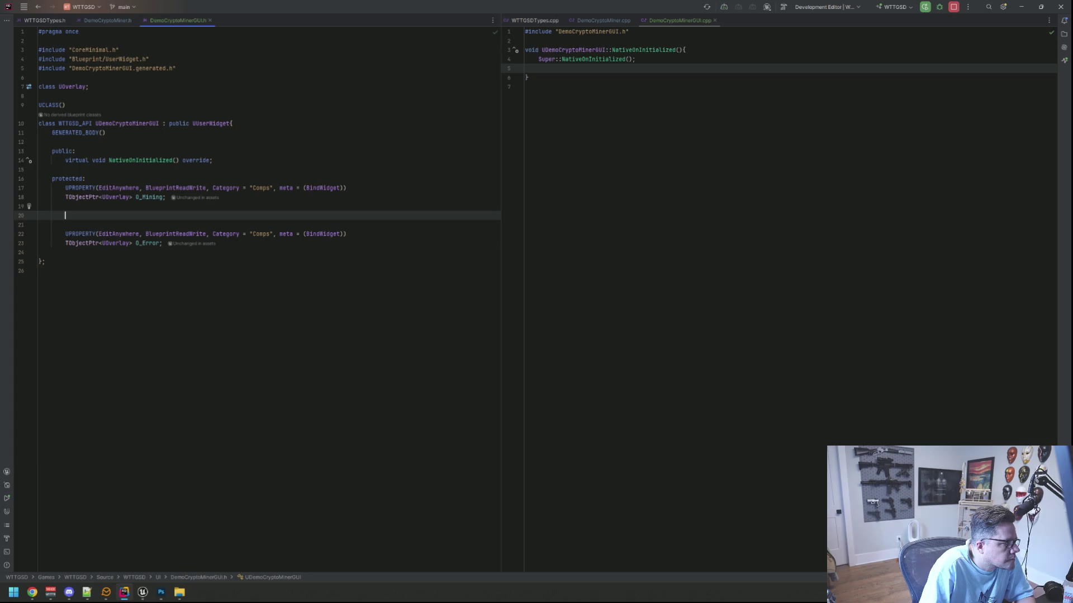
pyautogui.write('U')
pyautogui.press('Escape')
pyautogui.write('PROPER')
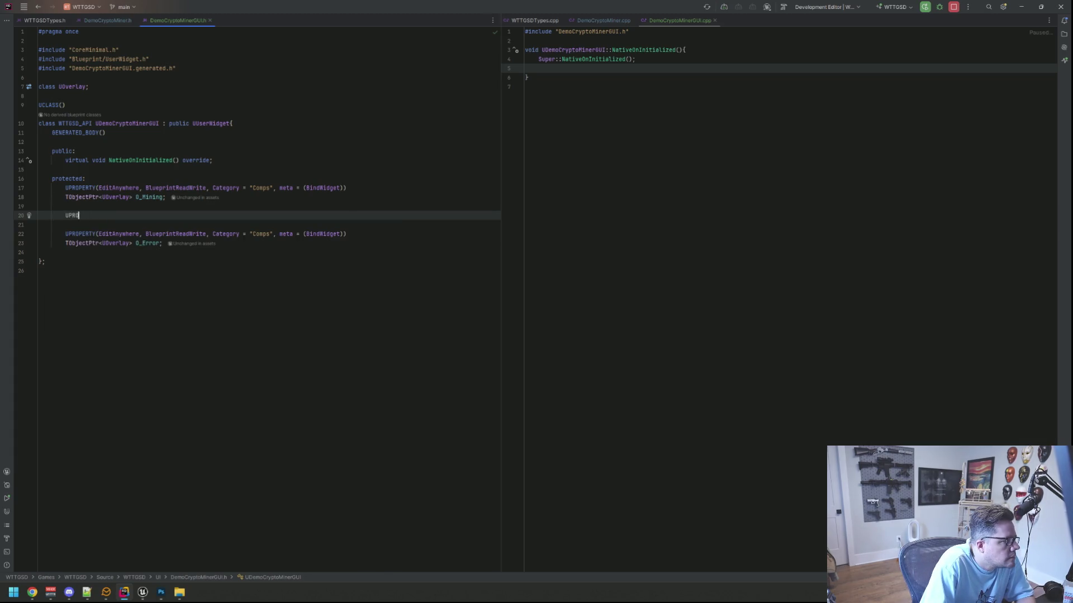
pyautogui.write('UPROPERTY(EditAnywhere, BlueprintReadWrite, Category = "Comps", meta = (BindWidget))')
pyautogui.press('Return')
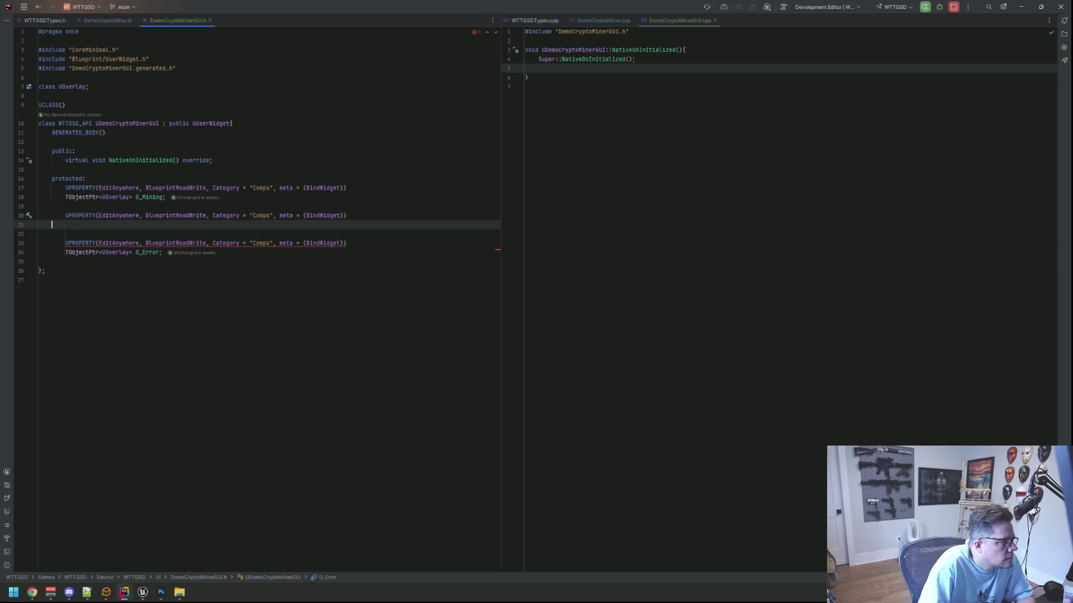
# - Declare TObjectPtr<UTextBlock> TB_Amount with a forward-declared UTextBlock instead of an include
pyautogui.write('TObje')
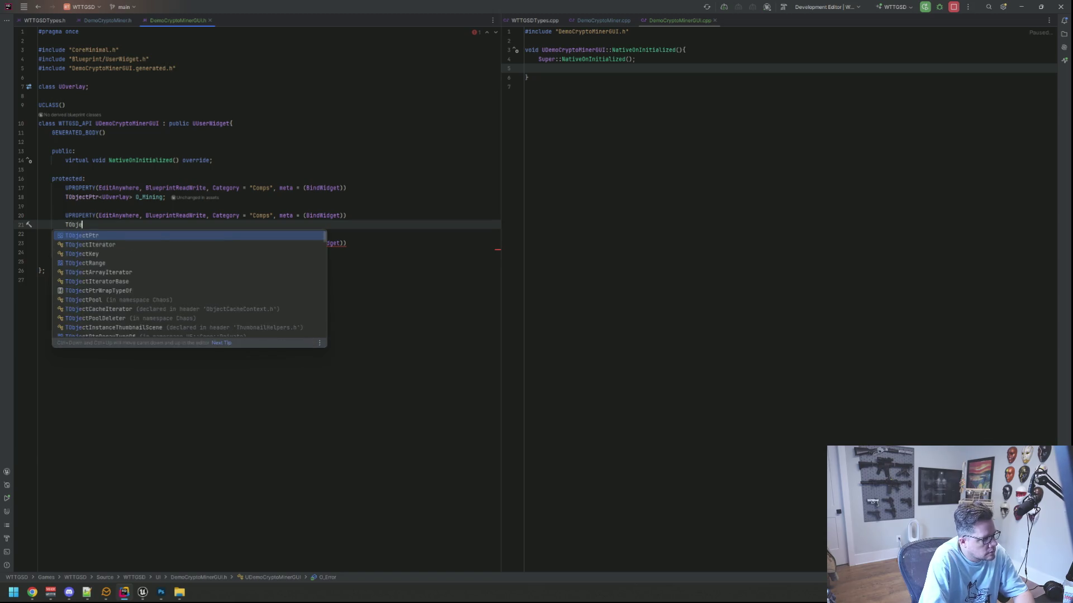
pyautogui.press('Return')
pyautogui.write('UTextblo')
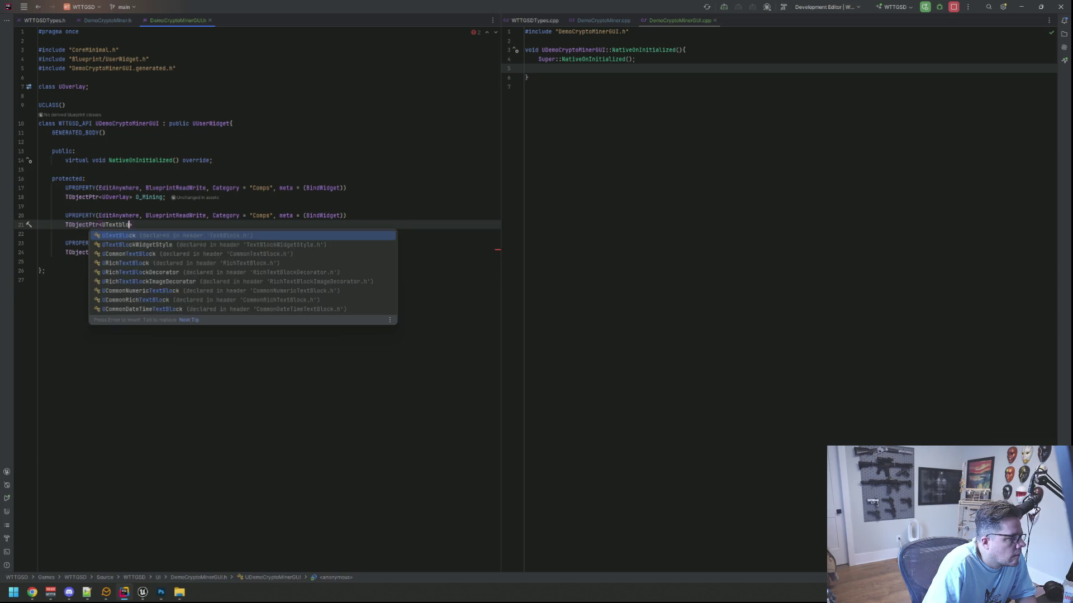
pyautogui.press('Escape')
pyautogui.press('BackSpace')
pyautogui.write('B')
pyautogui.press('Escape')
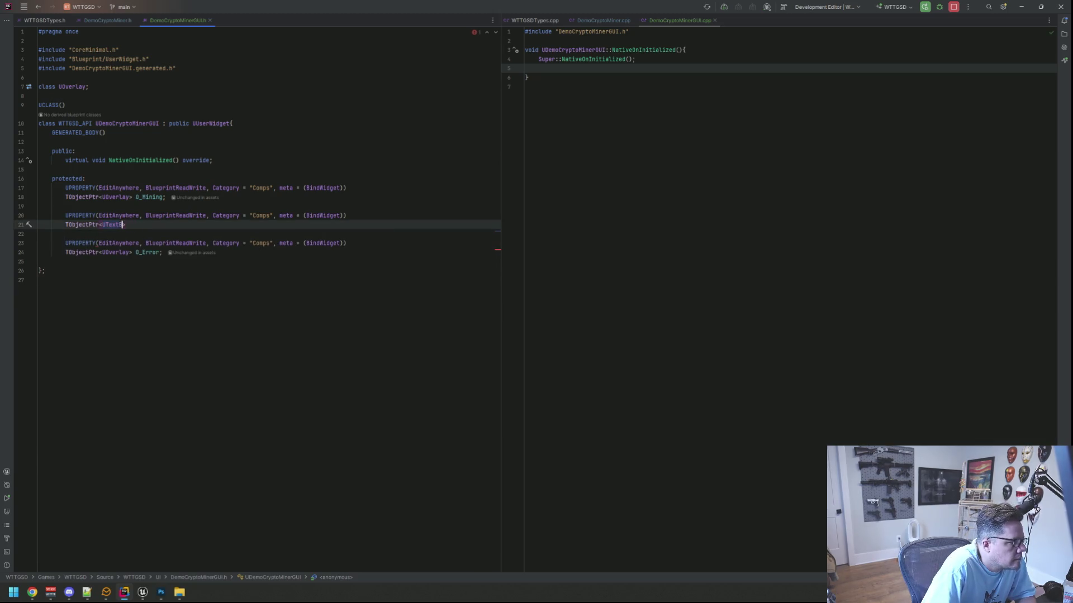
pyautogui.write('lo')
pyautogui.press('Escape')
pyautogui.hotkey('alt', 'Return')
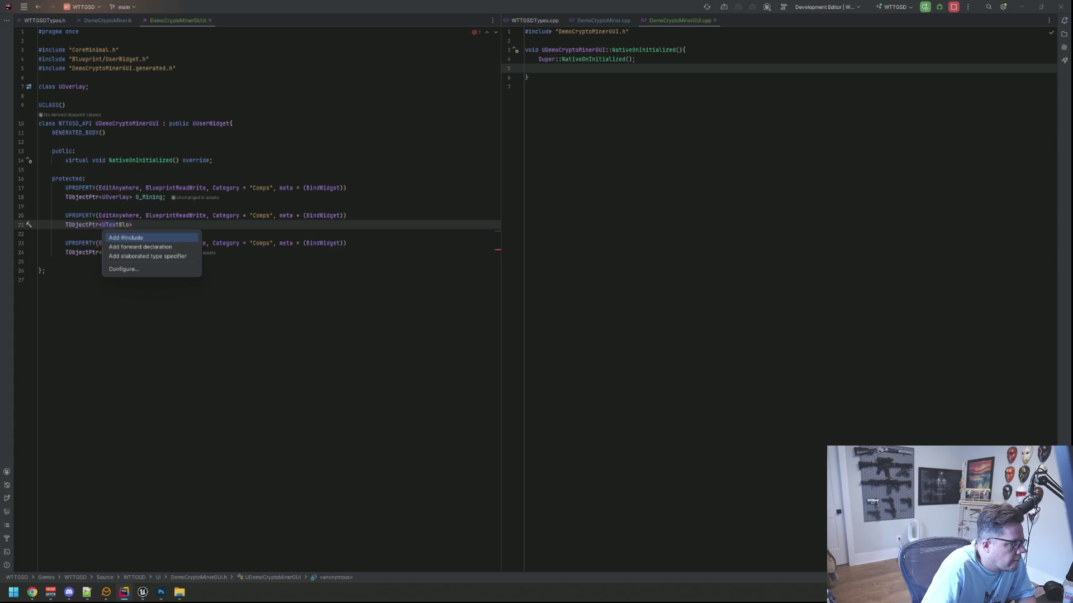
pyautogui.press('Return')
pyautogui.hotkey('ctrl', 'z')
pyautogui.press('BackSpace')
pyautogui.press('BackSpace')
pyautogui.press('BackSpace')
pyautogui.hotkey('ctrl', 'space')
pyautogui.press('Down')
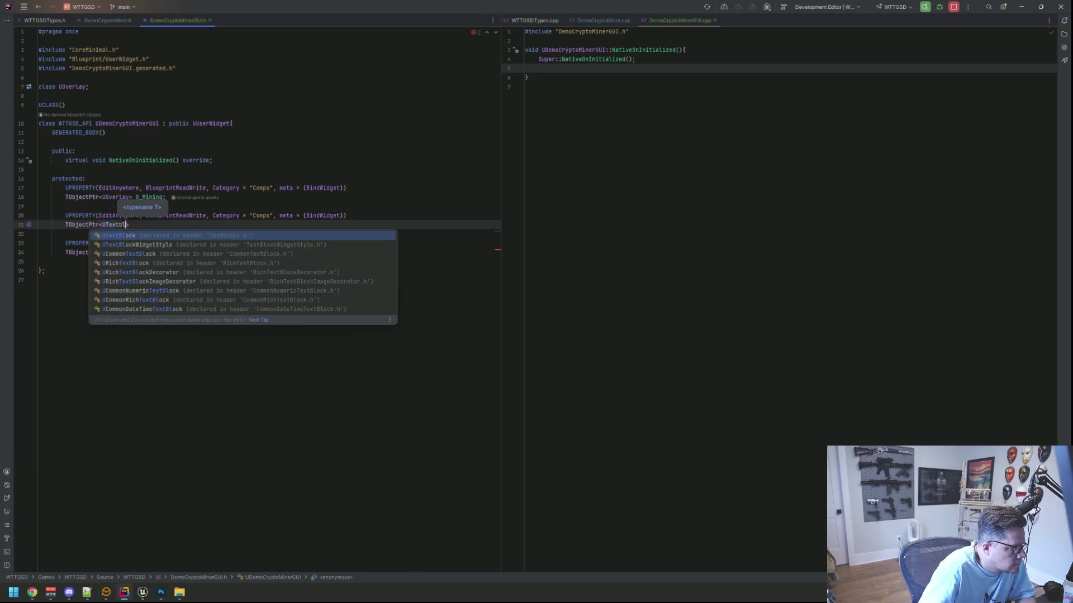
pyautogui.press('Return')
pyautogui.press('Down')
pyautogui.press('Return')
pyautogui.write('> TB_')
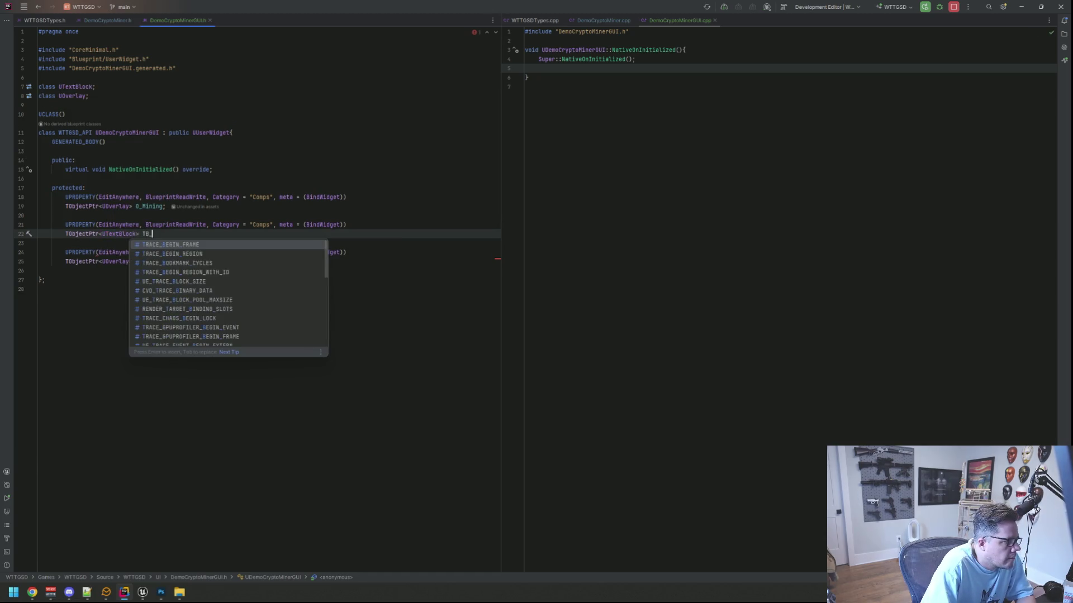
pyautogui.write('Amount;')
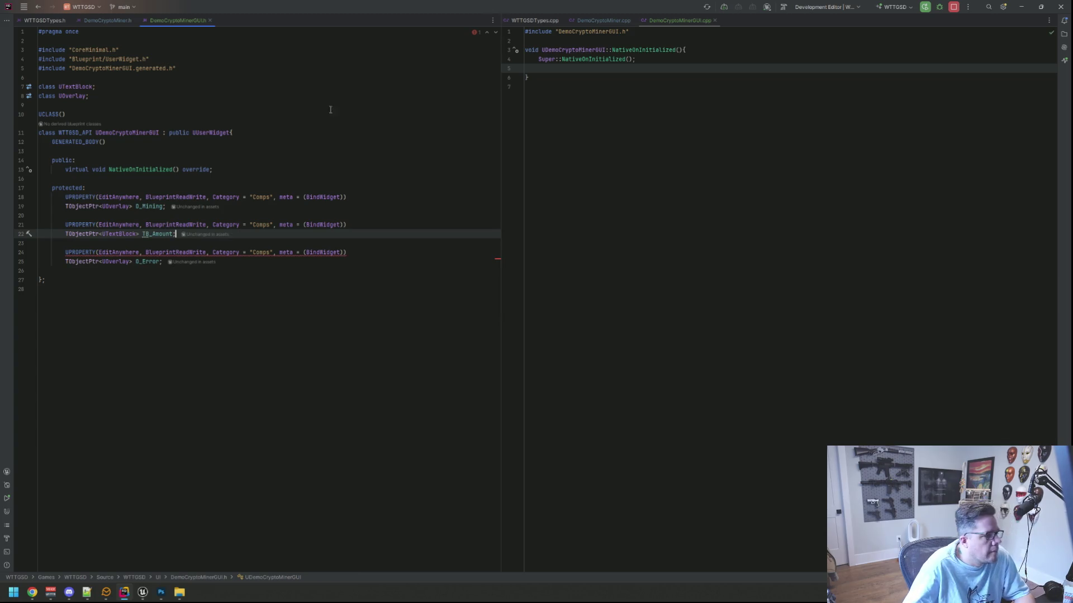
# - Check the widget hierarchy in the Unreal widget editor
pyautogui.moveTo(142, 593)
pyautogui.click(158, 564)
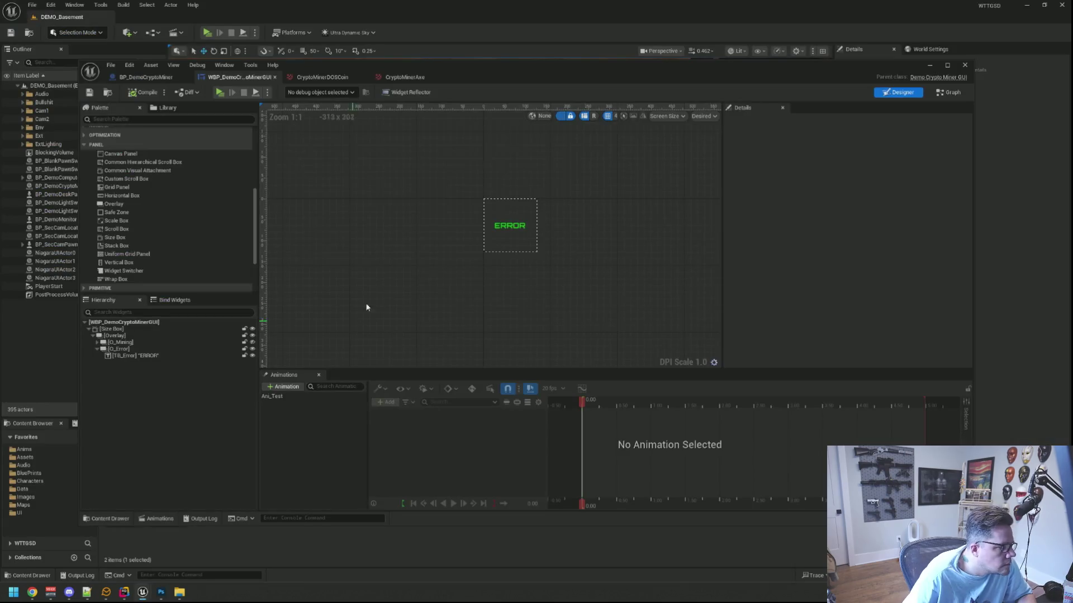
pyautogui.click(114, 347)
pyautogui.click(367, 306)
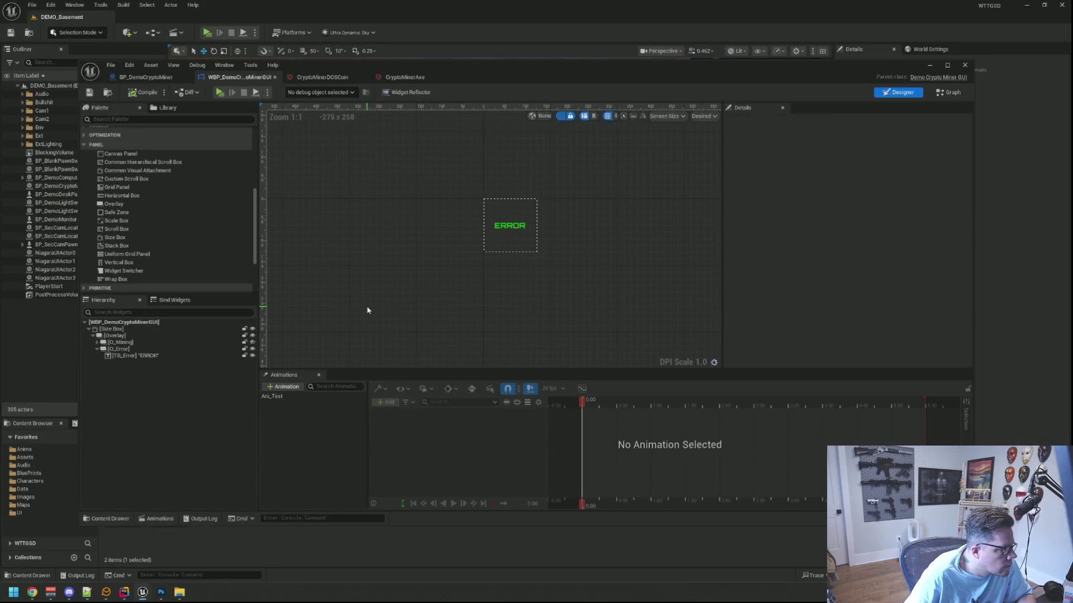
# - Quit Photoshop, discarding Icon_DOSCoin, Untitled-1 and the other unsaved document
pyautogui.click(159, 593)
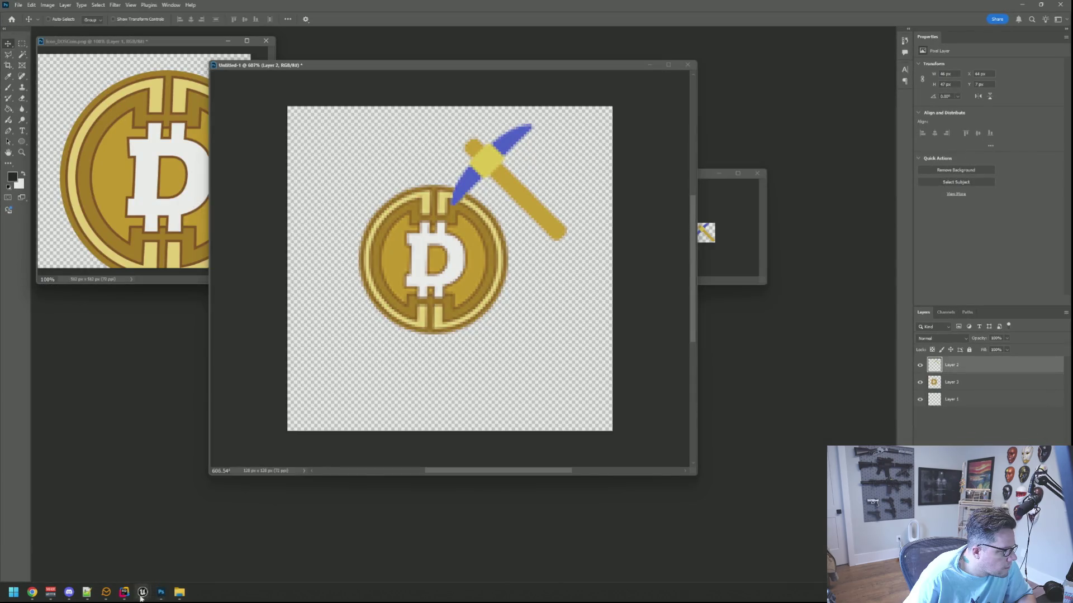
pyautogui.click(1058, 4)
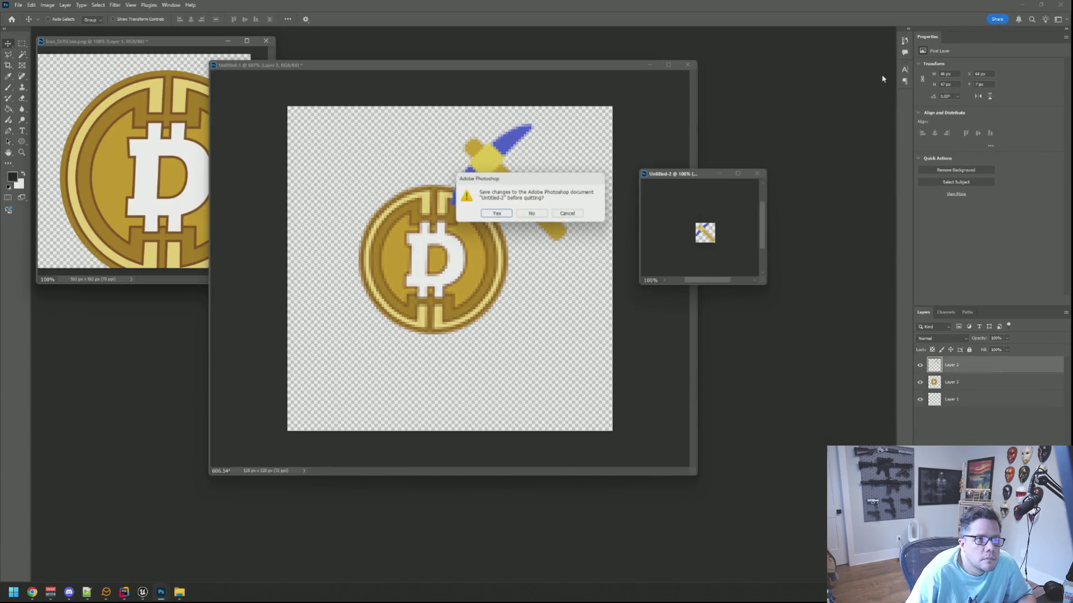
pyautogui.click(536, 215)
pyautogui.click(538, 215)
pyautogui.click(537, 214)
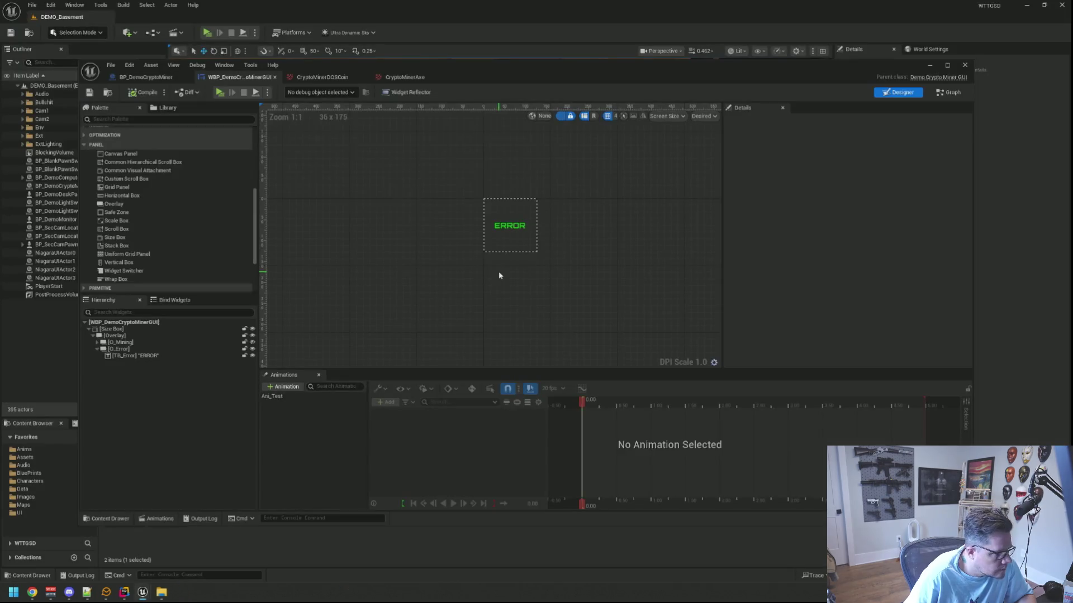
# - Review the header's declarations, then expand O_Mining in Unreal to reveal TB_MineAmount
pyautogui.click(124, 592)
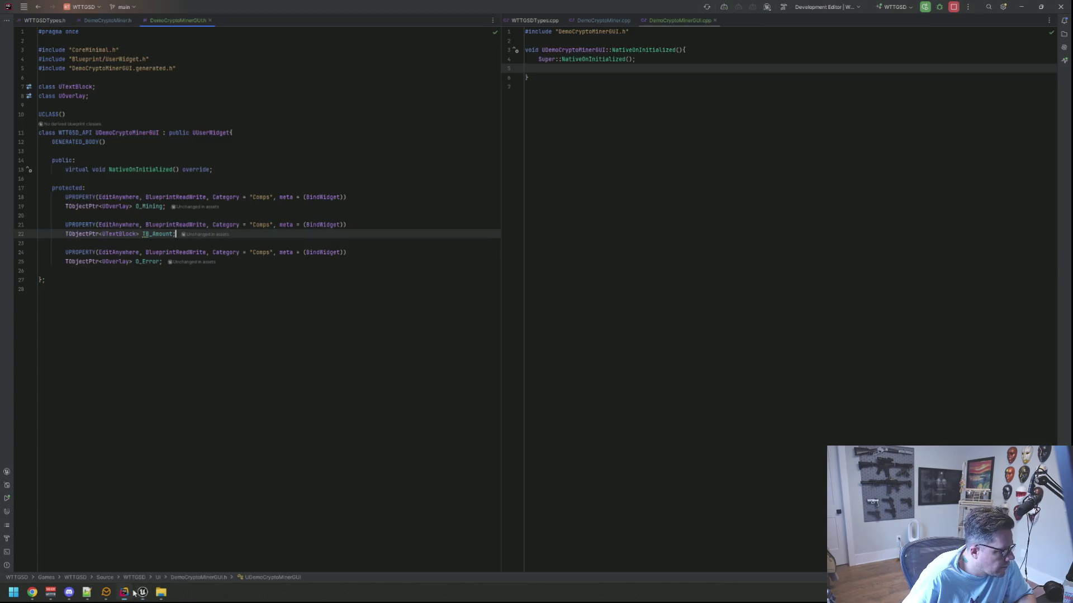
pyautogui.click(184, 272)
pyautogui.click(158, 210)
pyautogui.click(179, 312)
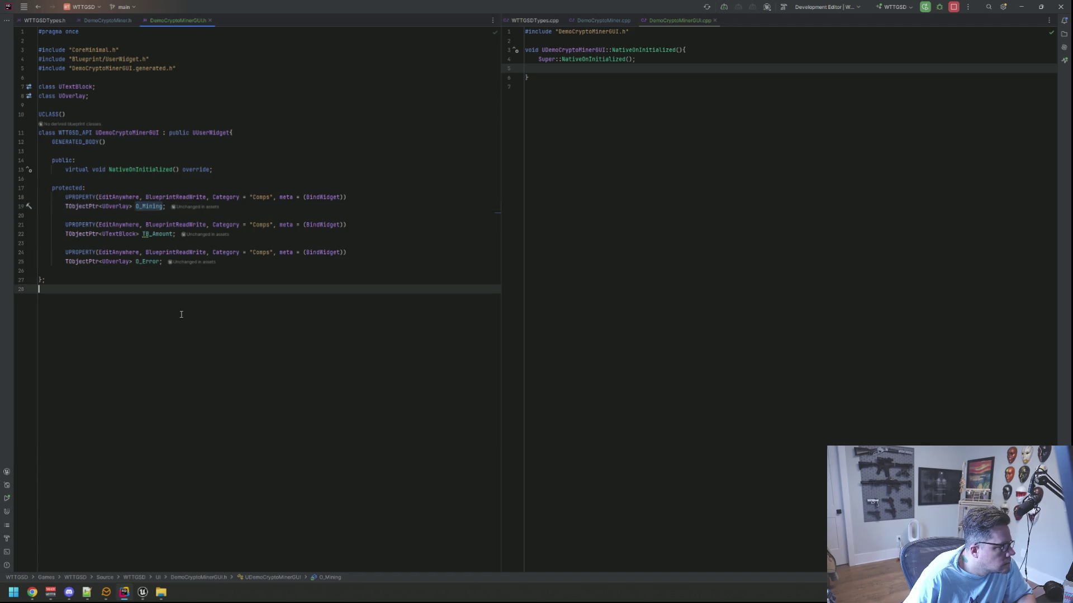
pyautogui.moveTo(142, 592)
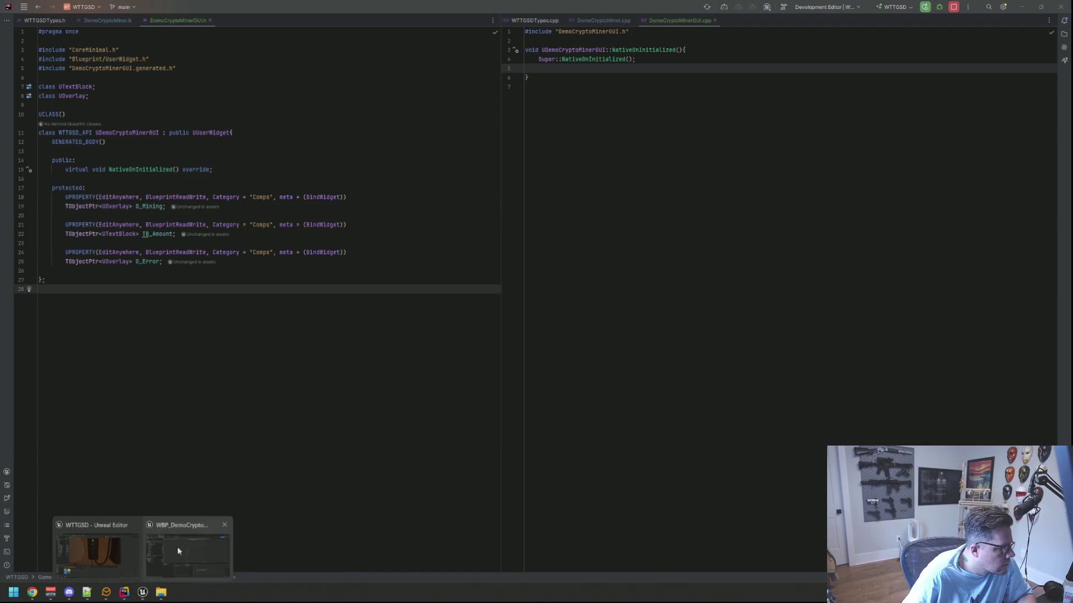
pyautogui.click(172, 553)
pyautogui.click(97, 342)
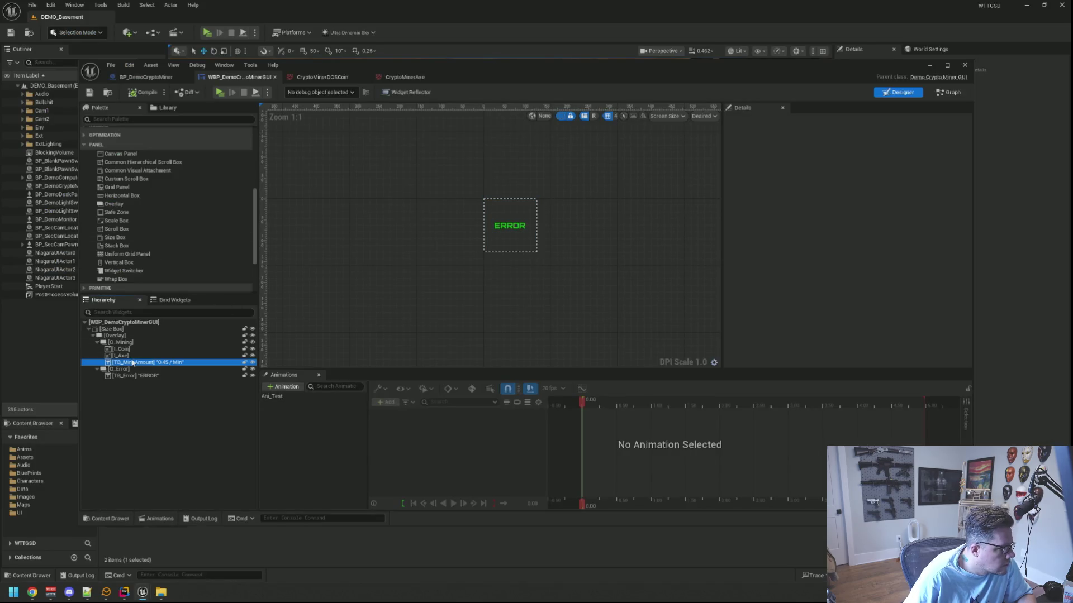
pyautogui.click(140, 362)
pyautogui.click(177, 420)
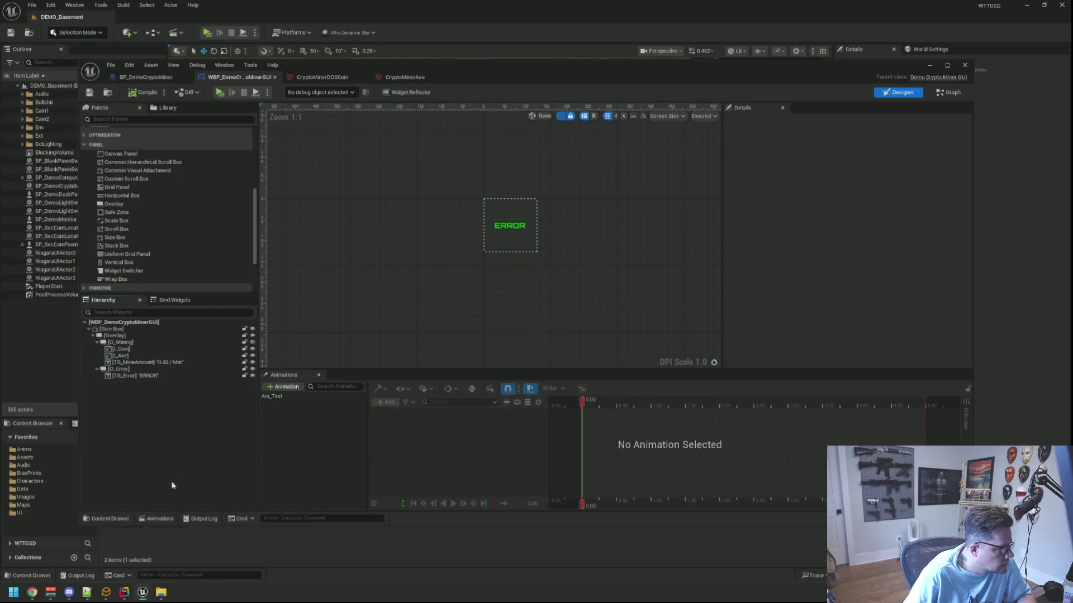
# - Compare the header's text block and O_Error declarations against the widget names in Unreal
pyautogui.click(125, 598)
pyautogui.click(161, 233)
pyautogui.click(179, 423)
pyautogui.click(143, 592)
pyautogui.click(118, 369)
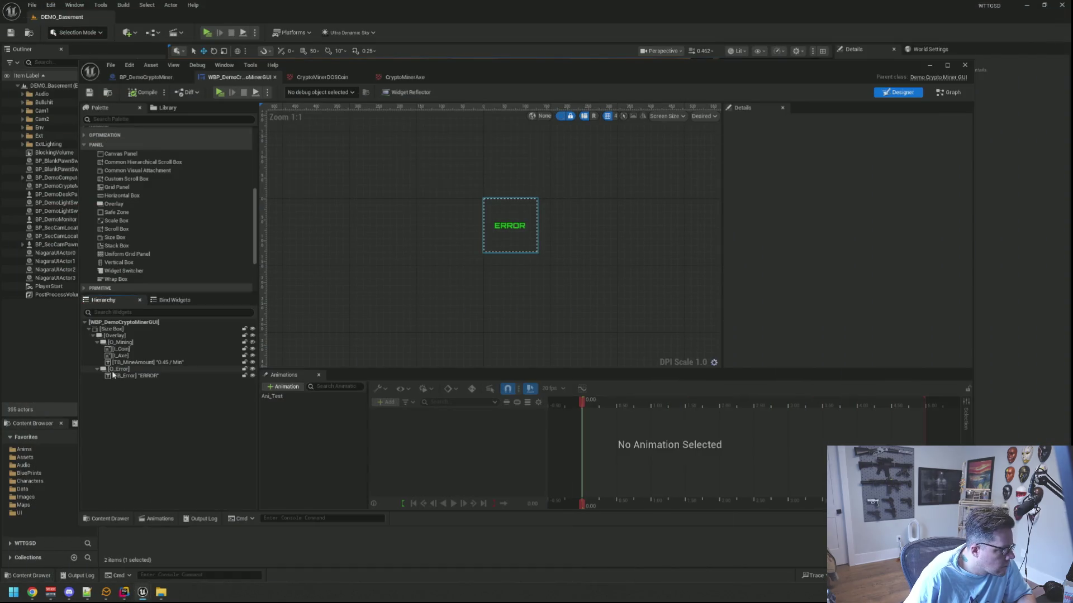
pyautogui.click(119, 370)
pyautogui.click(142, 415)
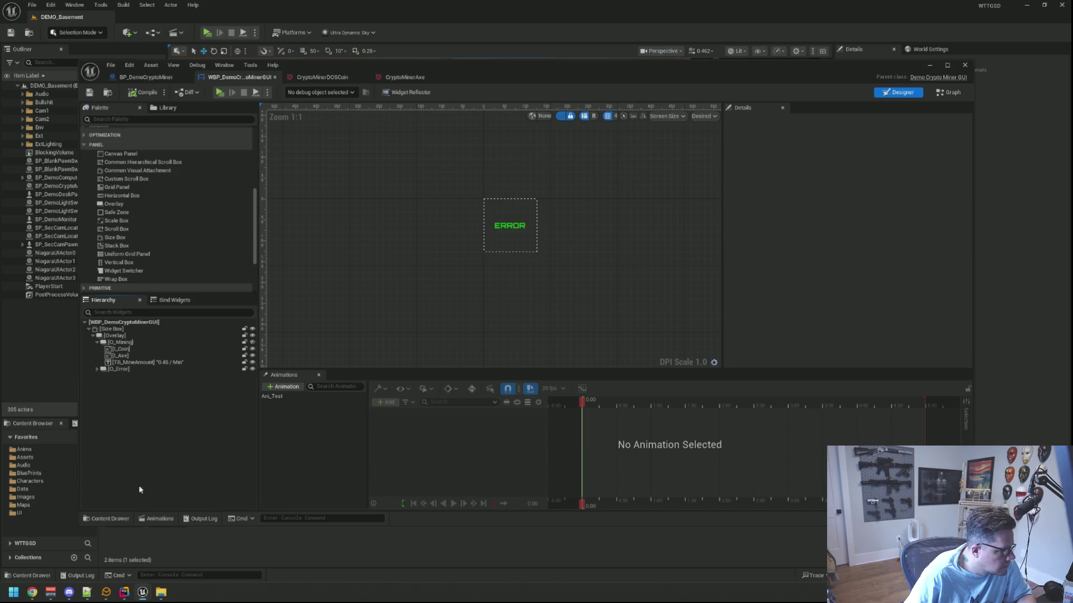
pyautogui.click(124, 592)
pyautogui.click(146, 262)
pyautogui.click(151, 290)
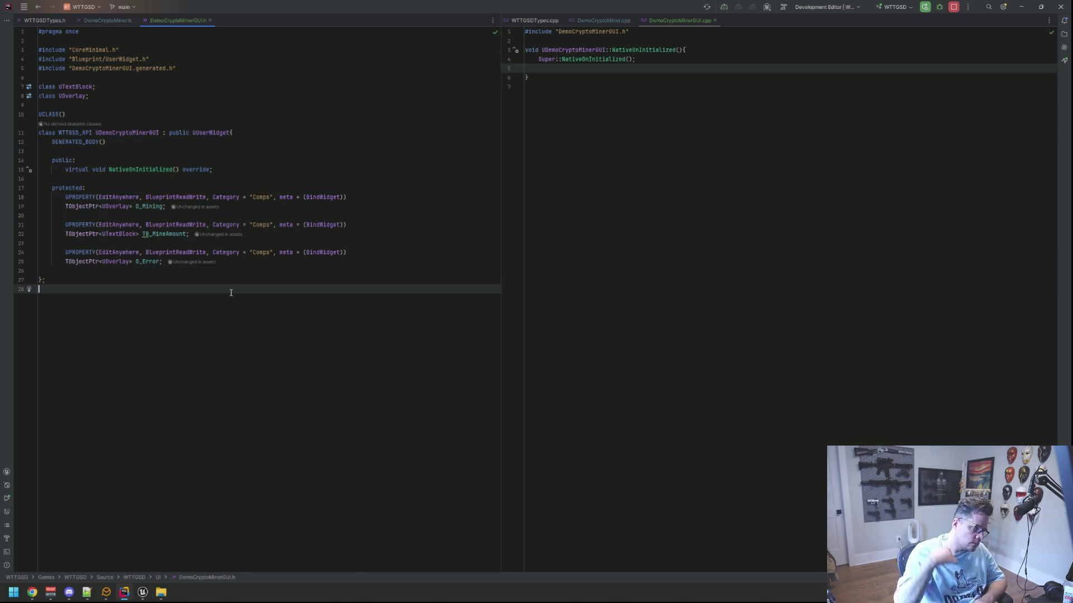
pyautogui.click(330, 159)
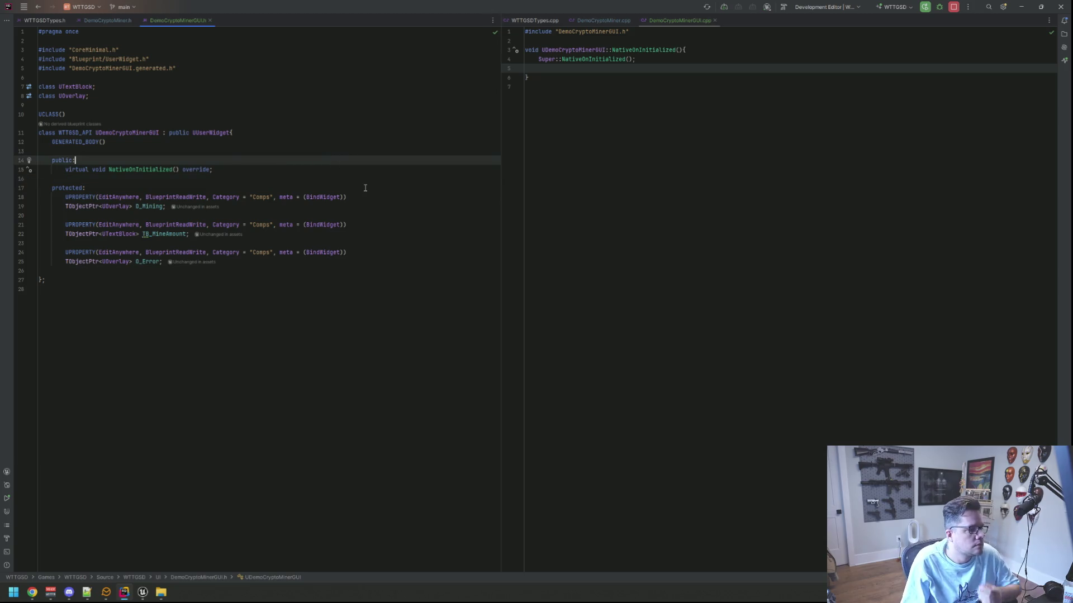
pyautogui.click(428, 142)
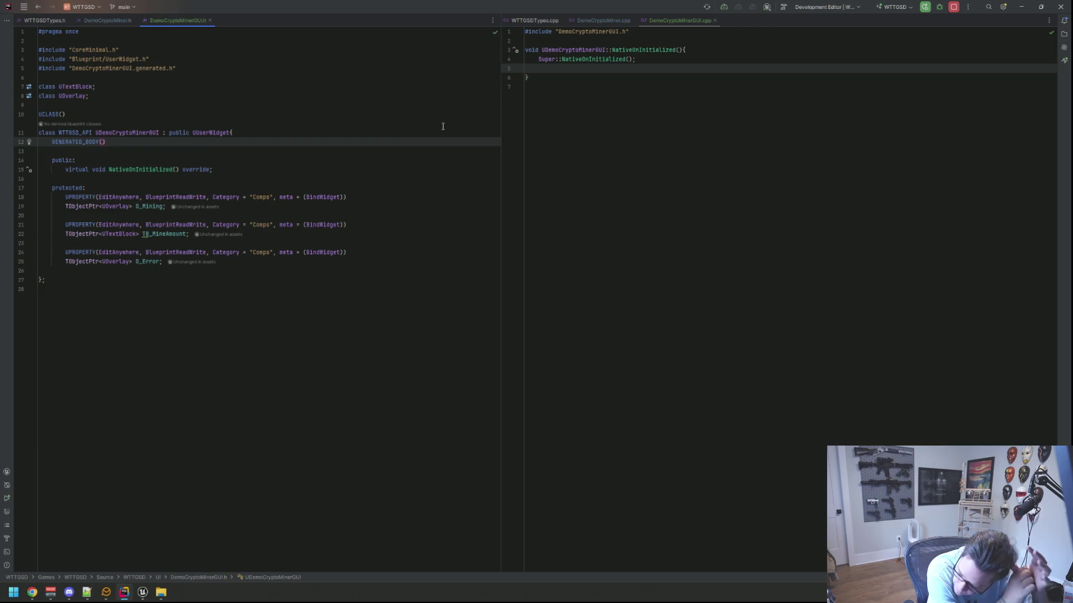
pyautogui.press('Down')
pyautogui.press('Down')
pyautogui.press('Down')
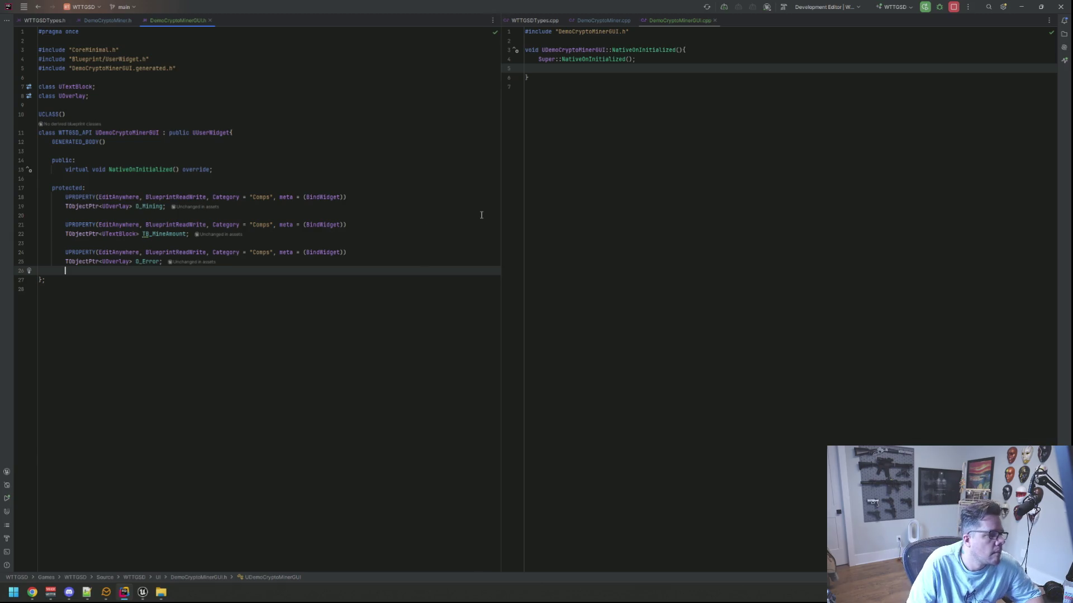
pyautogui.click(445, 172)
pyautogui.press('Down')
pyautogui.press('Down')
pyautogui.press('Down')
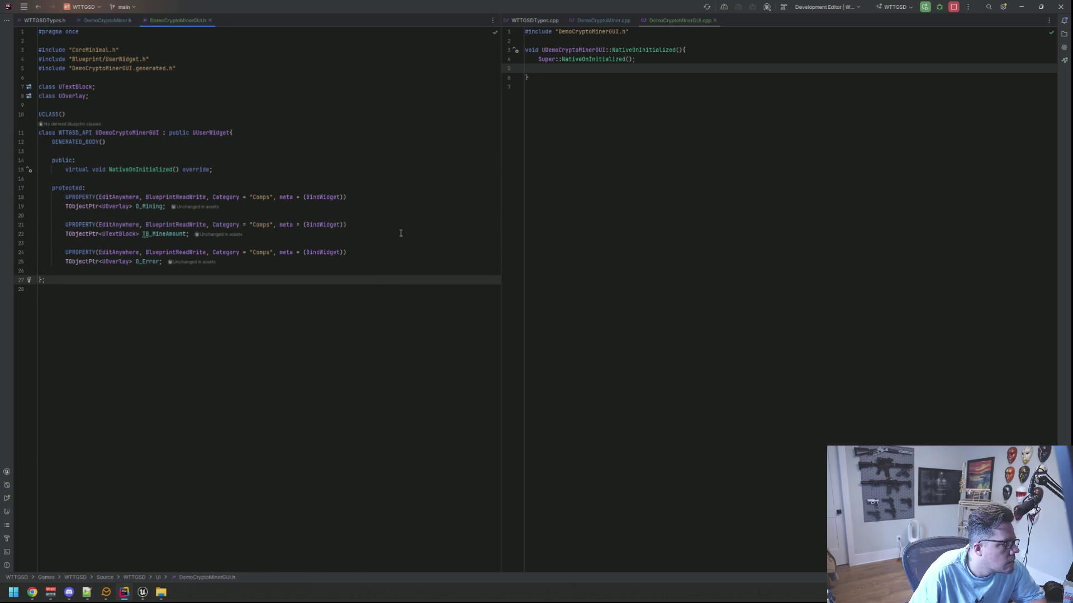
pyautogui.moveTo(142, 592)
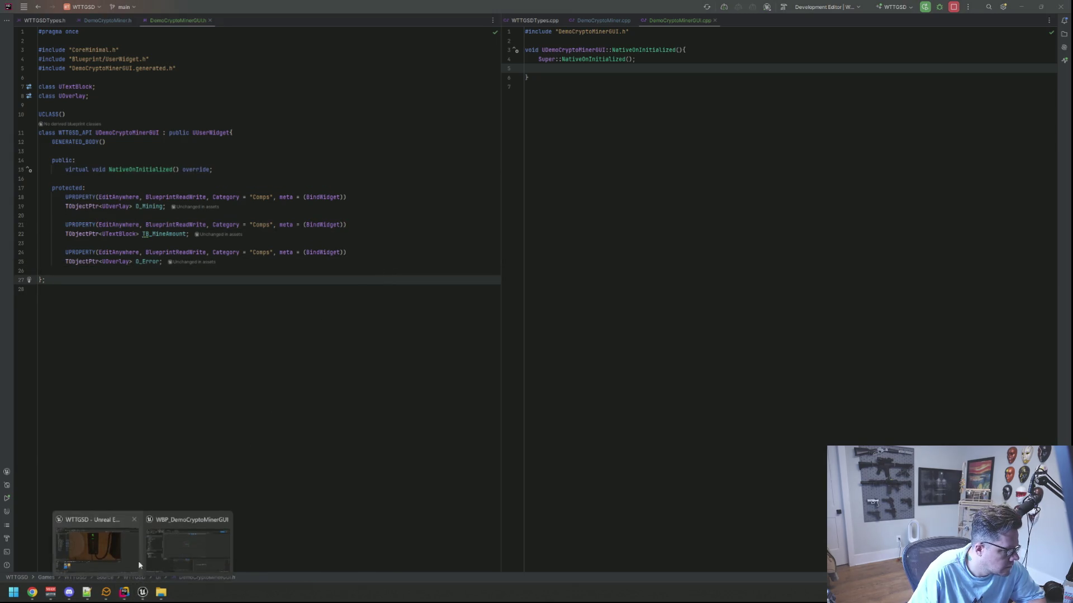
# - Select the O_Mining overlay and toggle its preview visibility so the mining display shows on the canvas
pyautogui.click(188, 550)
pyautogui.click(97, 342)
pyautogui.click(115, 336)
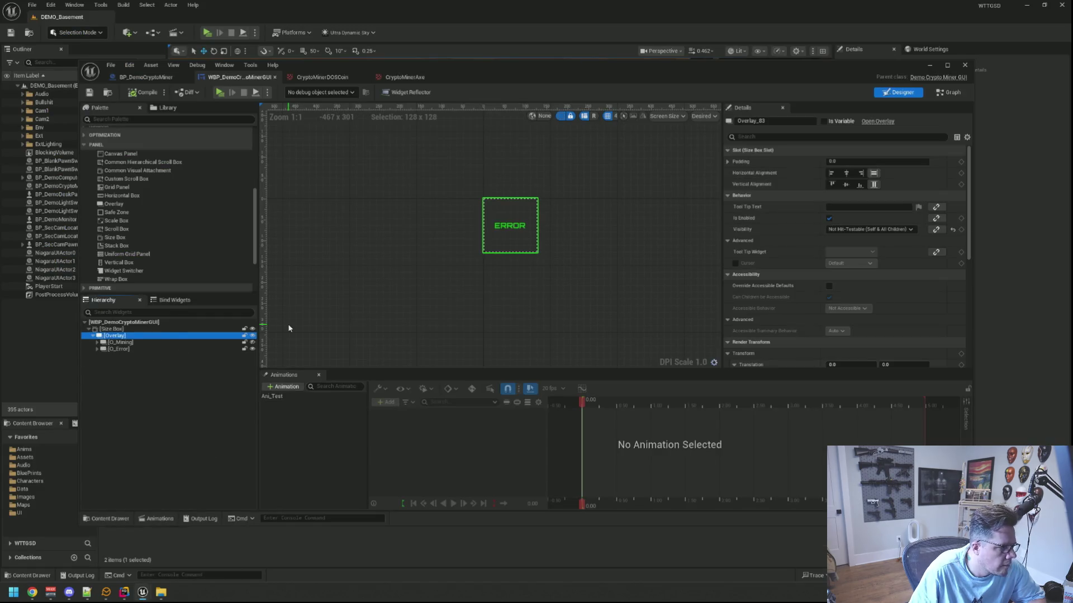
pyautogui.press('F2')
pyautogui.click(192, 342)
pyautogui.click(252, 343)
pyautogui.click(252, 343)
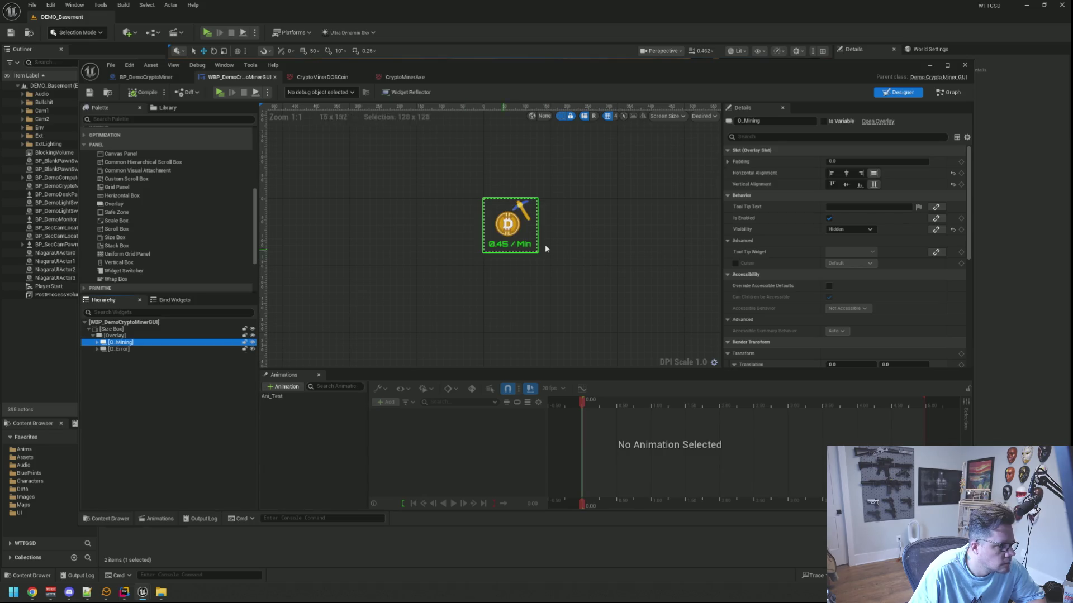
# - Keep O_Mining and O_Error Visibility set to Hidden, then compile the miner widget
pyautogui.write('vis')
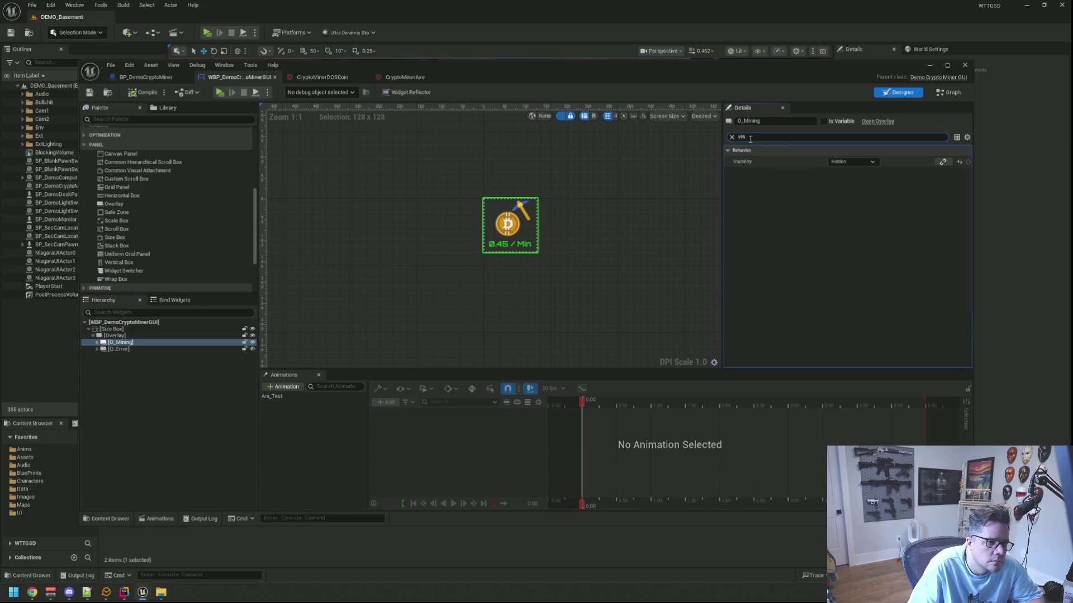
pyautogui.click(833, 162)
pyautogui.click(842, 191)
pyautogui.click(615, 261)
pyautogui.click(142, 351)
pyautogui.click(852, 162)
pyautogui.click(841, 191)
pyautogui.click(559, 176)
pyautogui.click(142, 91)
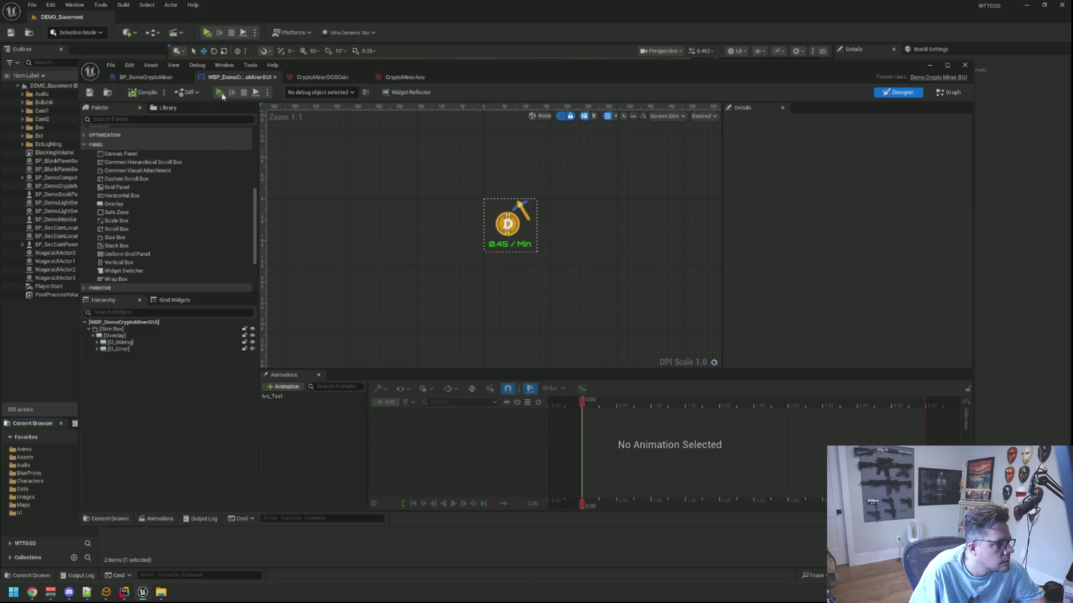
# - Play-test the miner widget briefly, then bring up DemoCryptoMinerGUI.h and .cpp in Rider
pyautogui.click(221, 93)
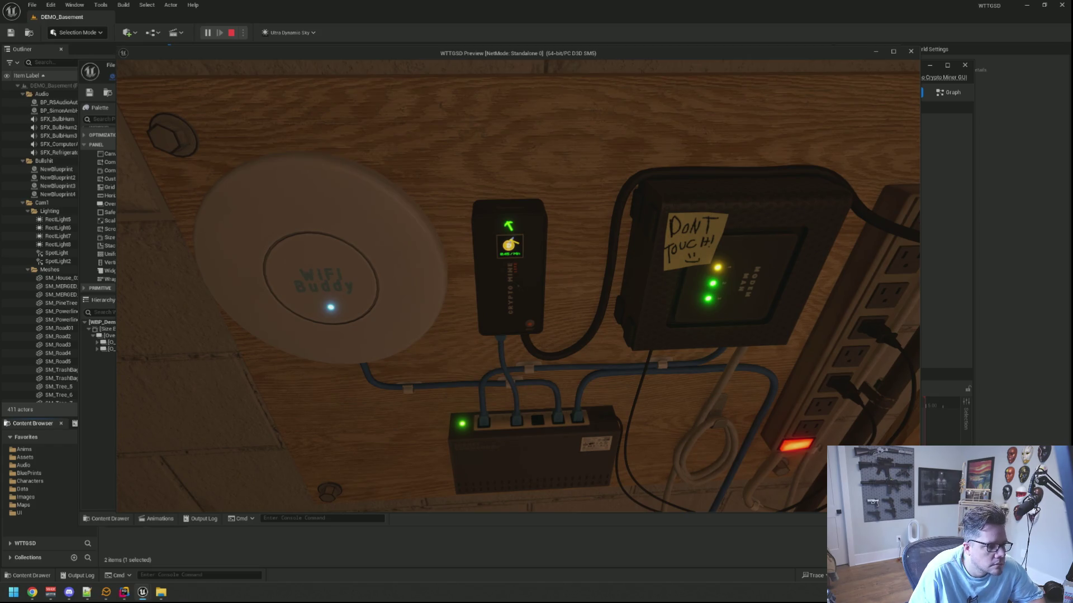
pyautogui.press('Escape')
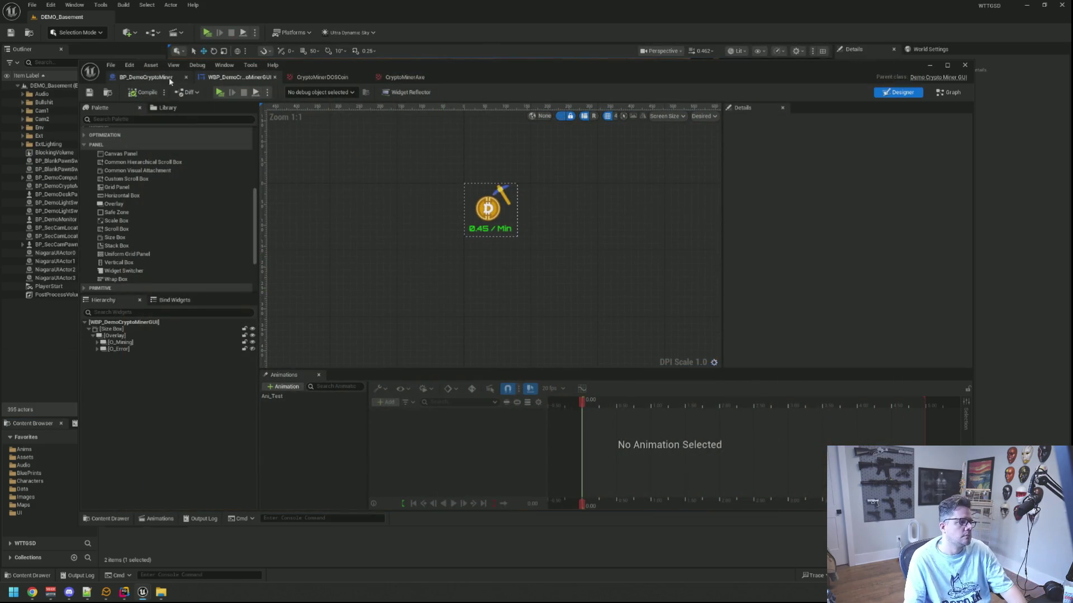
pyautogui.hotkey('alt', 'Tab')
pyautogui.click(376, 289)
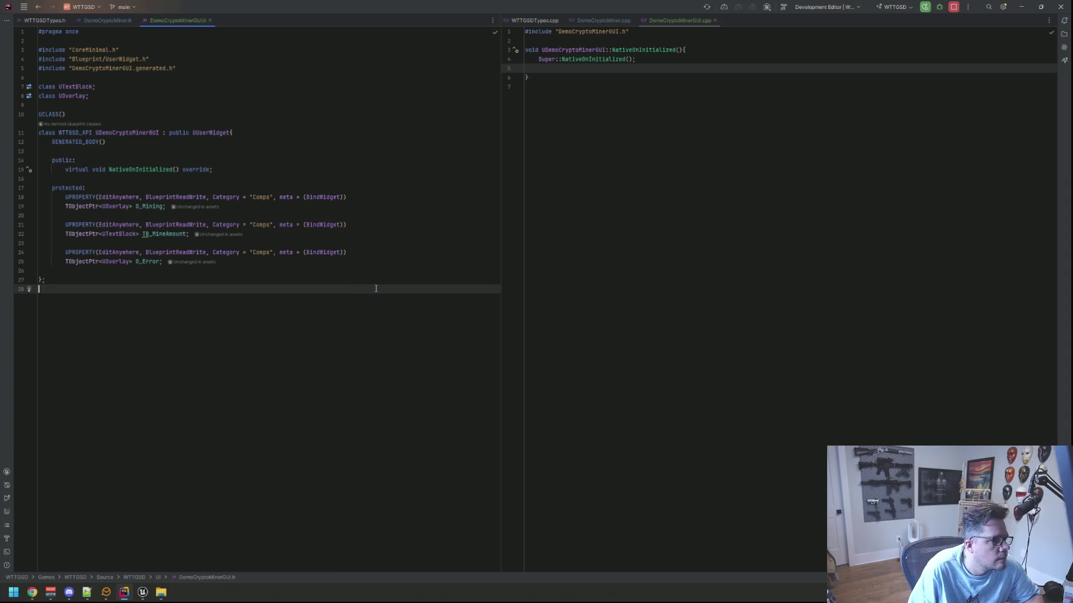
# - Review UWidgetComponent usages under <Games>, close WidgetComponent.h, and return to the widget Blueprint
pyautogui.click(347, 273)
pyautogui.press('Up')
pyautogui.press('Up')
pyautogui.press('Up')
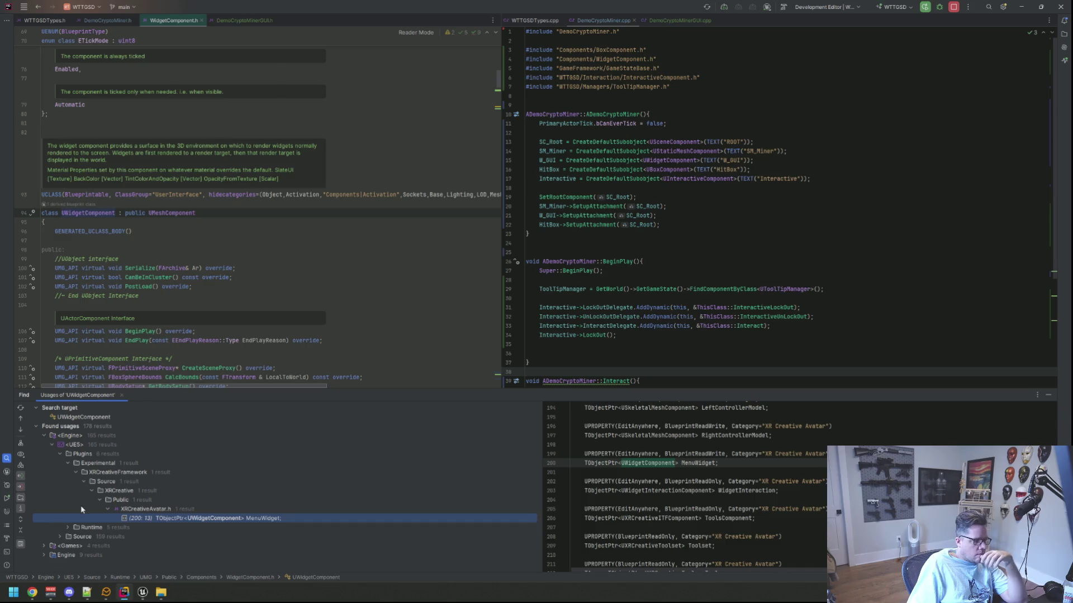
pyautogui.click(44, 545)
pyautogui.scroll(-1, 167, 489)
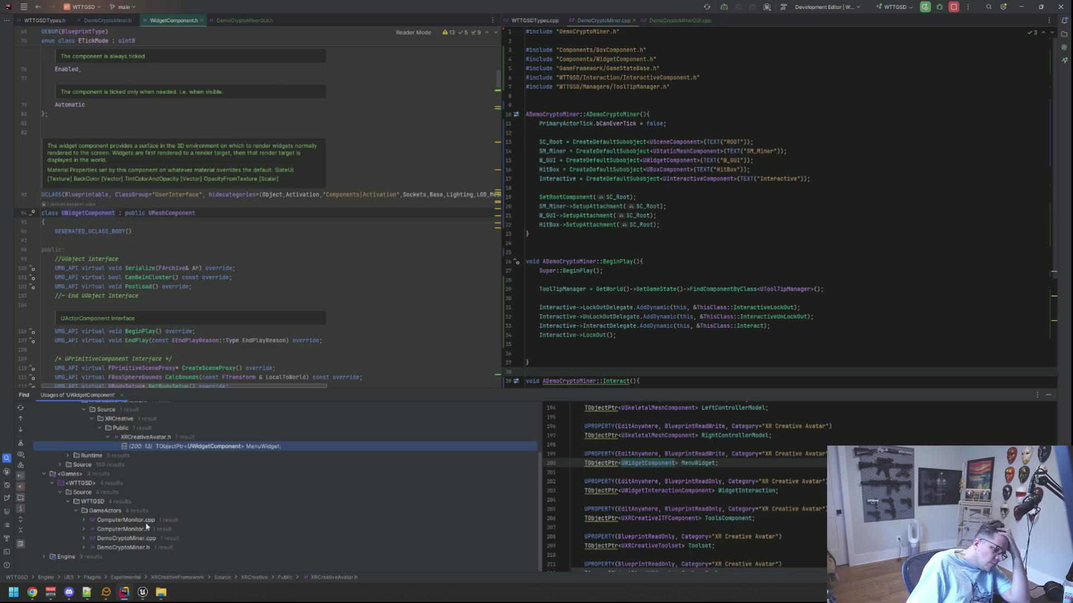
pyautogui.click(1048, 395)
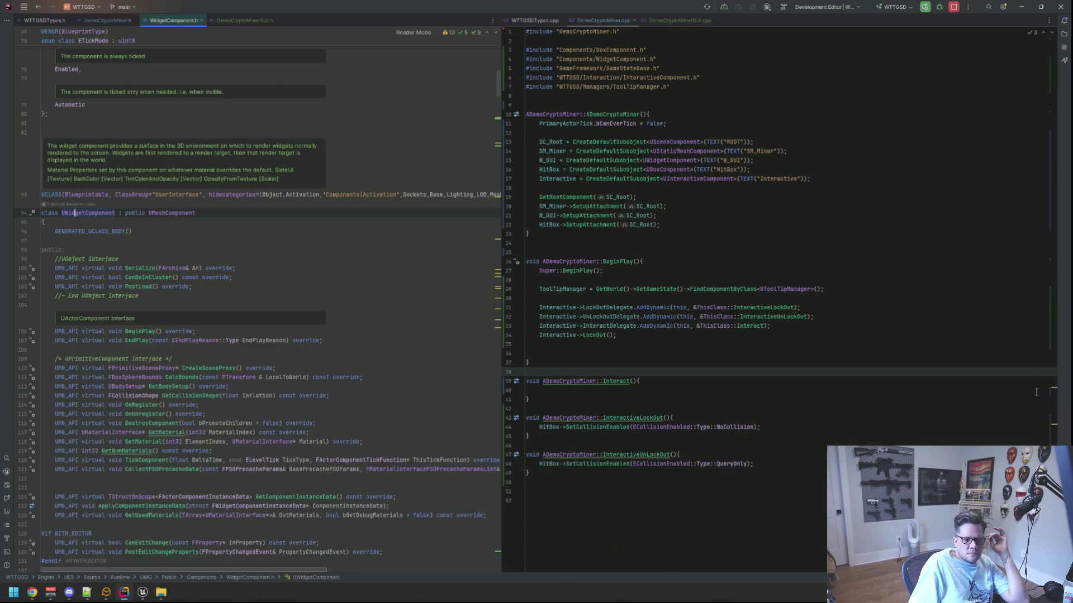
pyautogui.middleClick(178, 26)
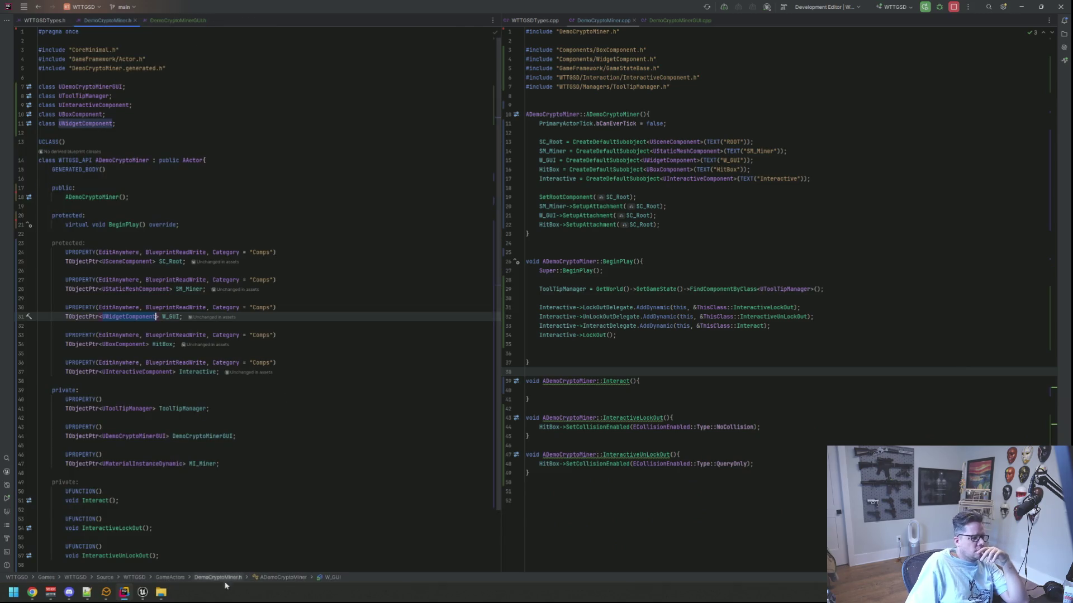
pyautogui.click(238, 515)
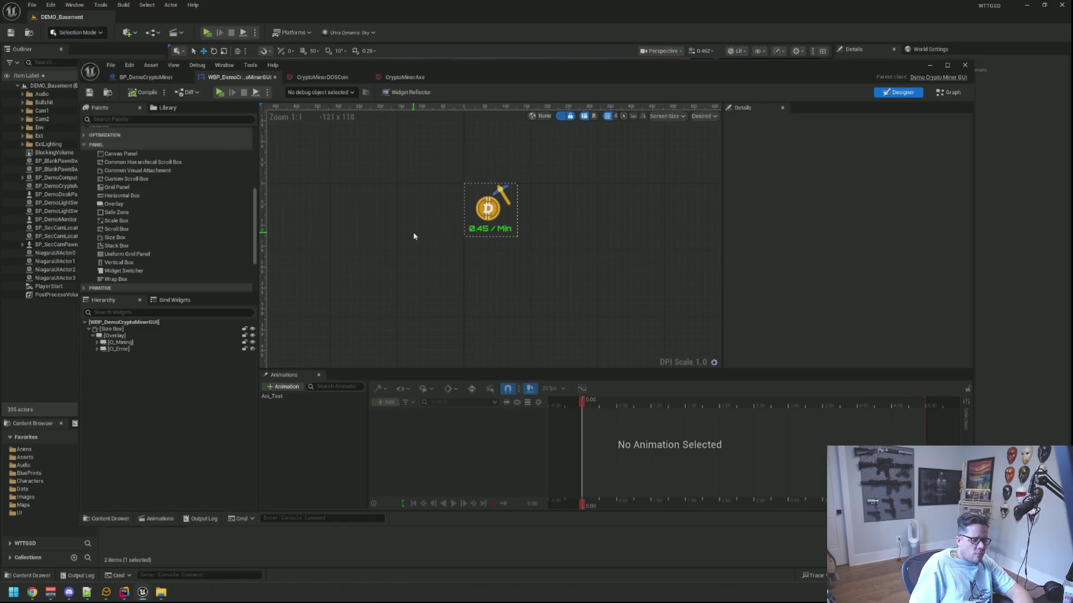
# - Open the BP_MainComputerMonitor Blueprint through a 'ComputerMonitor' asset search
pyautogui.hotkey('ctrl', 'p')
pyautogui.write('ComputerMonitor')
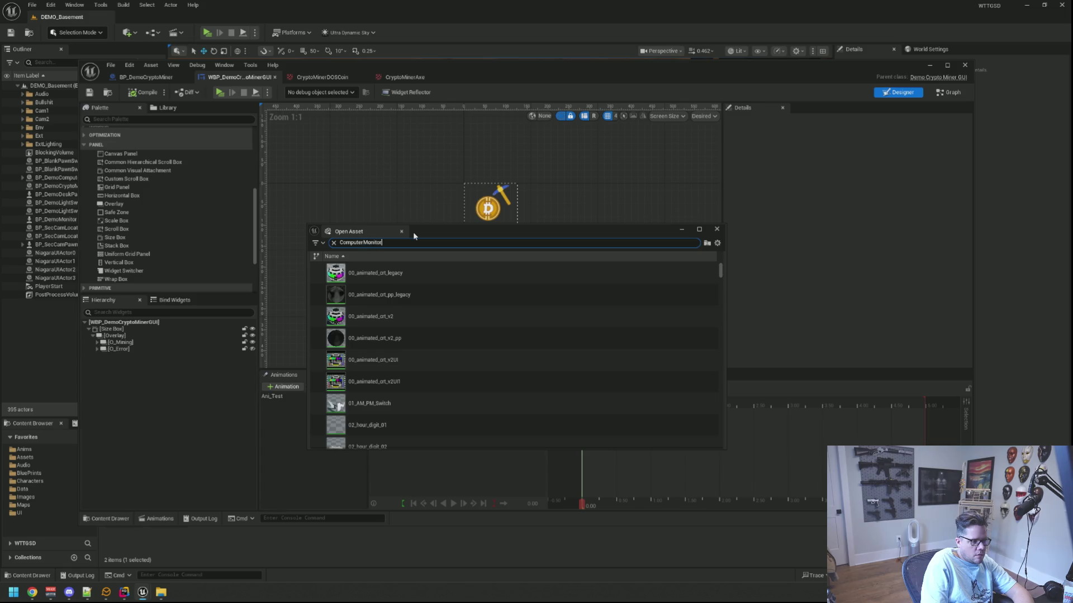
pyautogui.doubleClick(413, 288)
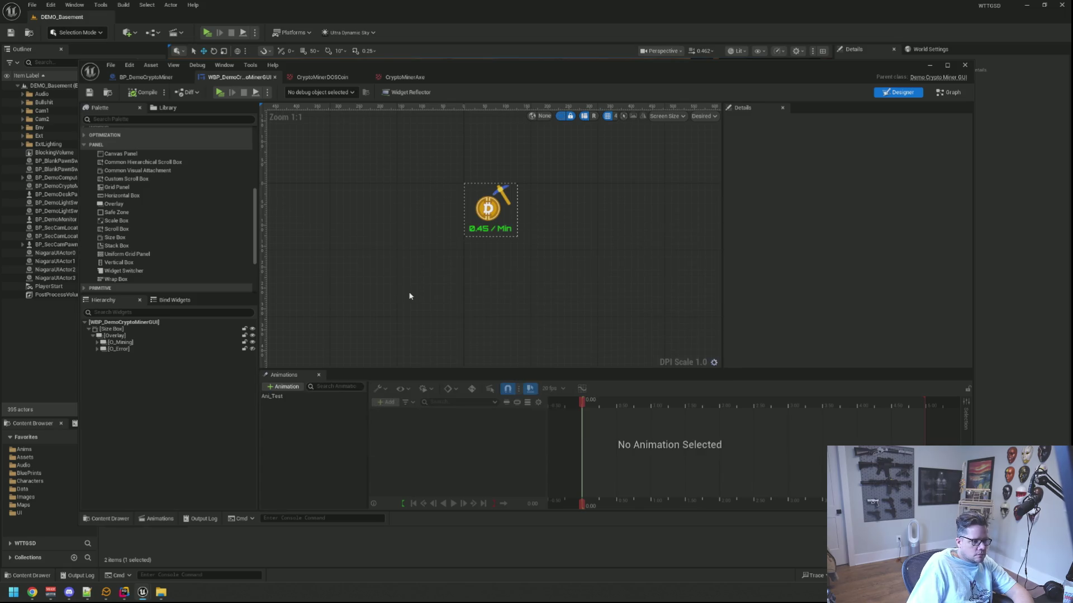
# - Inspect the EventGraph's Branch and emissive power Set Scalar Parameter nodes, then close the Blueprint
pyautogui.scroll(-5, 469, 231)
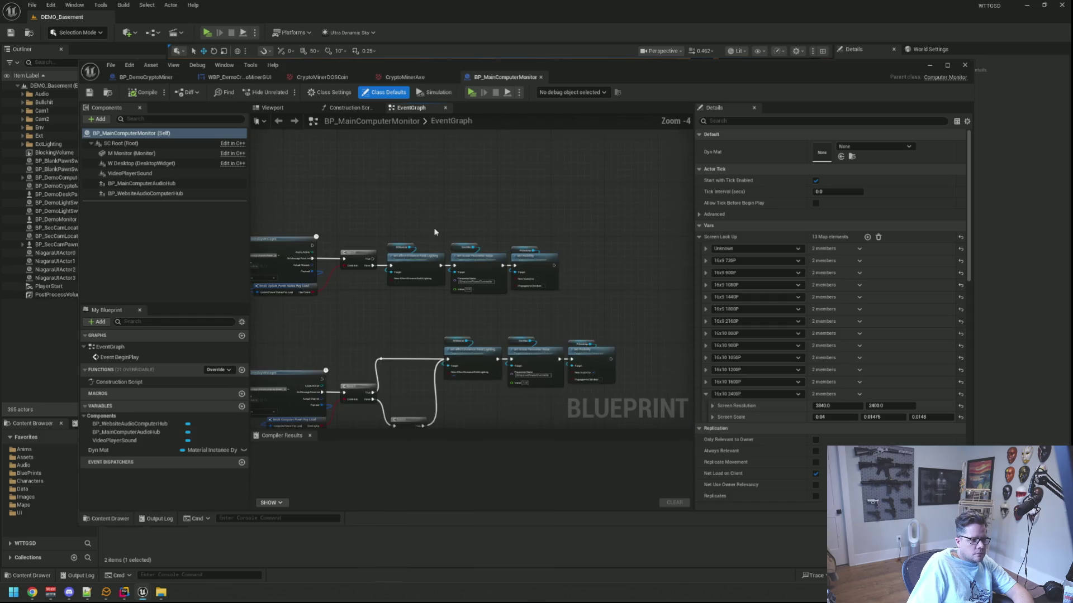
pyautogui.scroll(4, 453, 218)
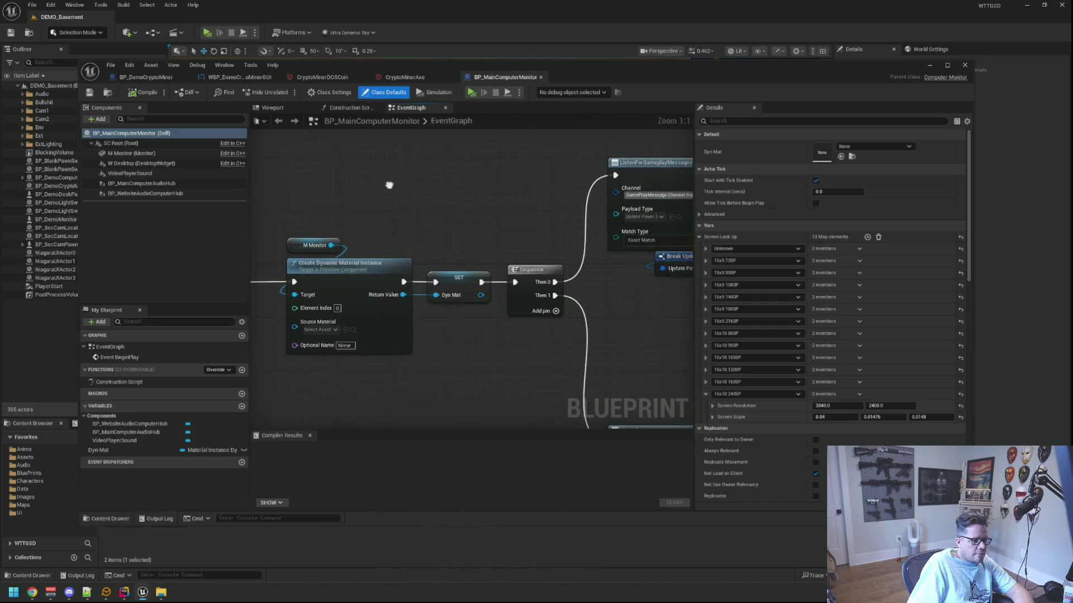
pyautogui.moveTo(491, 199)
pyautogui.mouseDown()
pyautogui.moveTo(384, 191)
pyautogui.moveTo(472, 167)
pyautogui.moveTo(360, 193)
pyautogui.mouseUp()
pyautogui.moveTo(562, 196)
pyautogui.mouseDown()
pyautogui.moveTo(454, 193)
pyautogui.moveTo(488, 185)
pyautogui.moveTo(455, 179)
pyautogui.mouseUp()
pyautogui.scroll(-3, 493, 257)
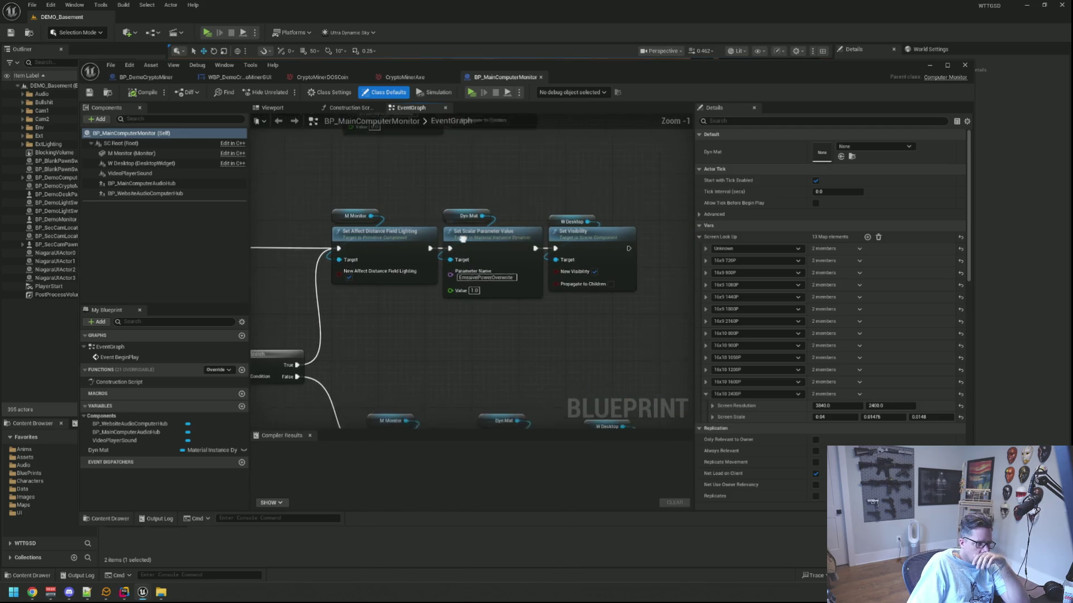
pyautogui.scroll(1, 474, 209)
pyautogui.scroll(-4, 448, 205)
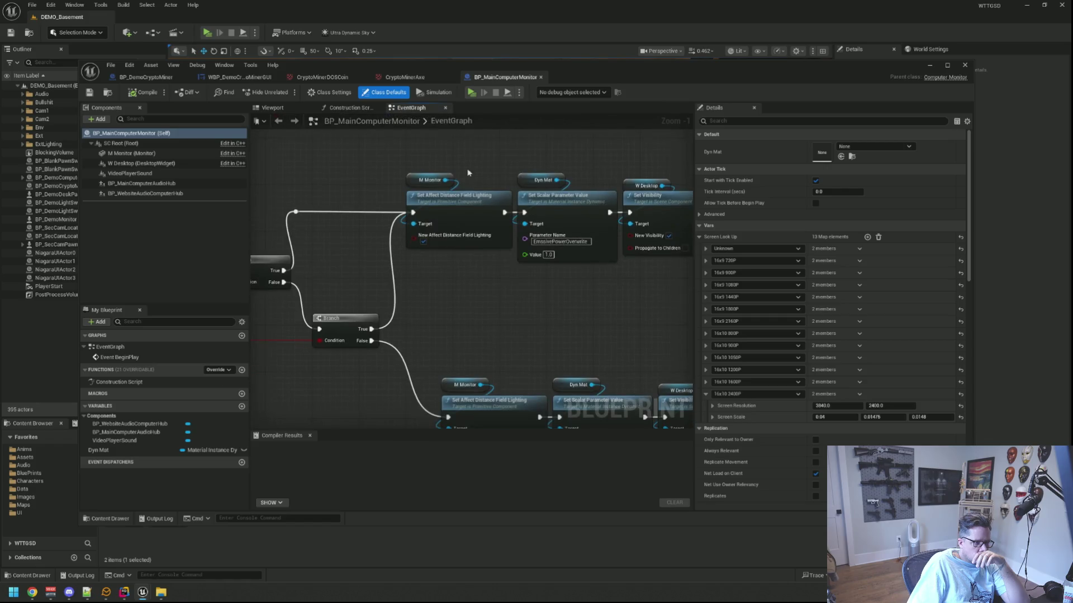
pyautogui.moveTo(427, 223); pyautogui.dragTo(511, 266)
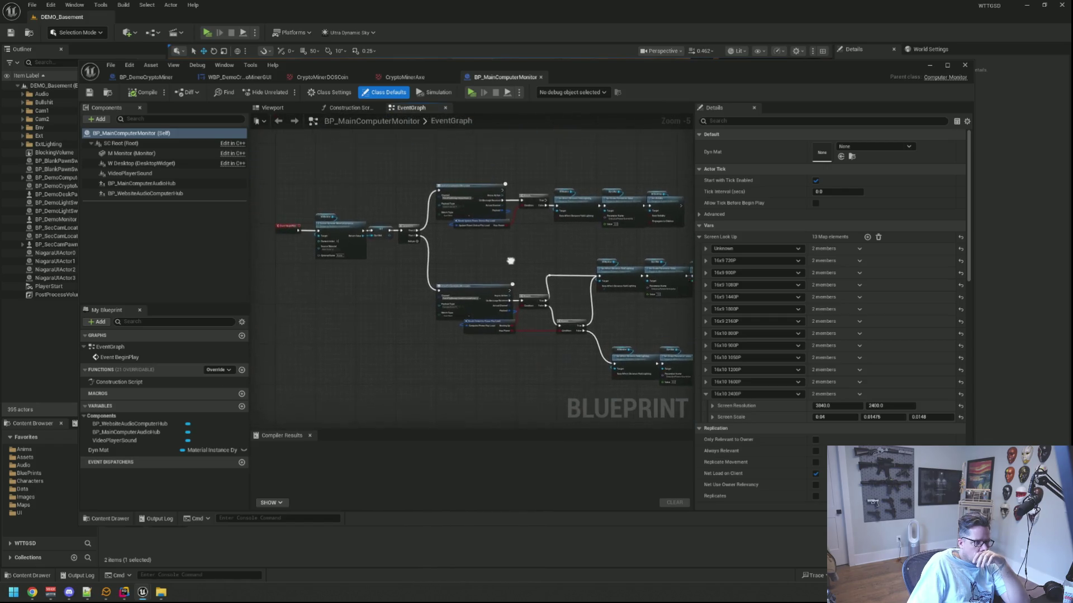
pyautogui.scroll(5, 492, 273)
pyautogui.moveTo(555, 270)
pyautogui.mouseDown()
pyautogui.moveTo(511, 282)
pyautogui.moveTo(458, 274)
pyautogui.mouseUp()
pyautogui.moveTo(589, 292)
pyautogui.mouseDown()
pyautogui.moveTo(524, 298)
pyautogui.moveTo(509, 220)
pyautogui.moveTo(524, 288)
pyautogui.moveTo(520, 237)
pyautogui.moveTo(548, 236)
pyautogui.moveTo(586, 270)
pyautogui.moveTo(506, 266)
pyautogui.mouseUp()
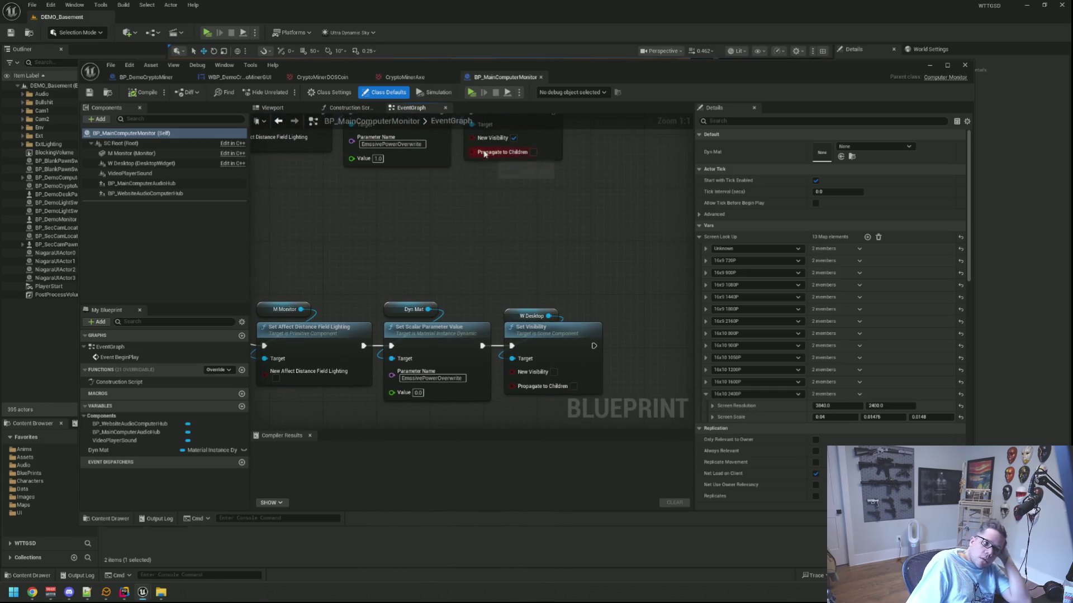
pyautogui.click(541, 77)
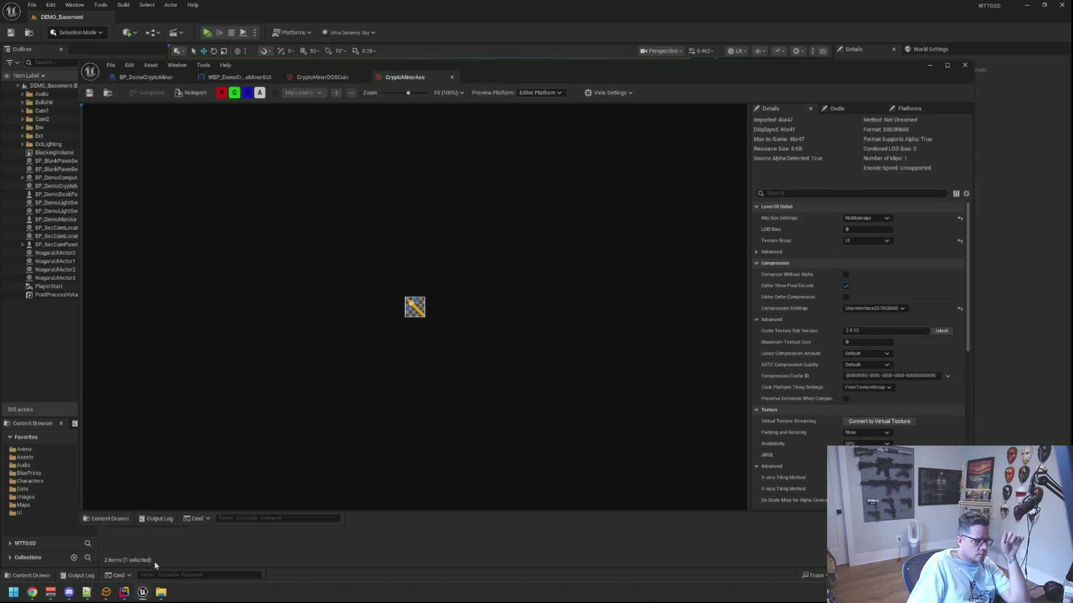
# - In BeginPlay, write DemoCryptoMinerGUI = Cast<UDemoCryptoMinerGUI>(W_GUI->GetWidget());
pyautogui.click(124, 592)
pyautogui.click(558, 345)
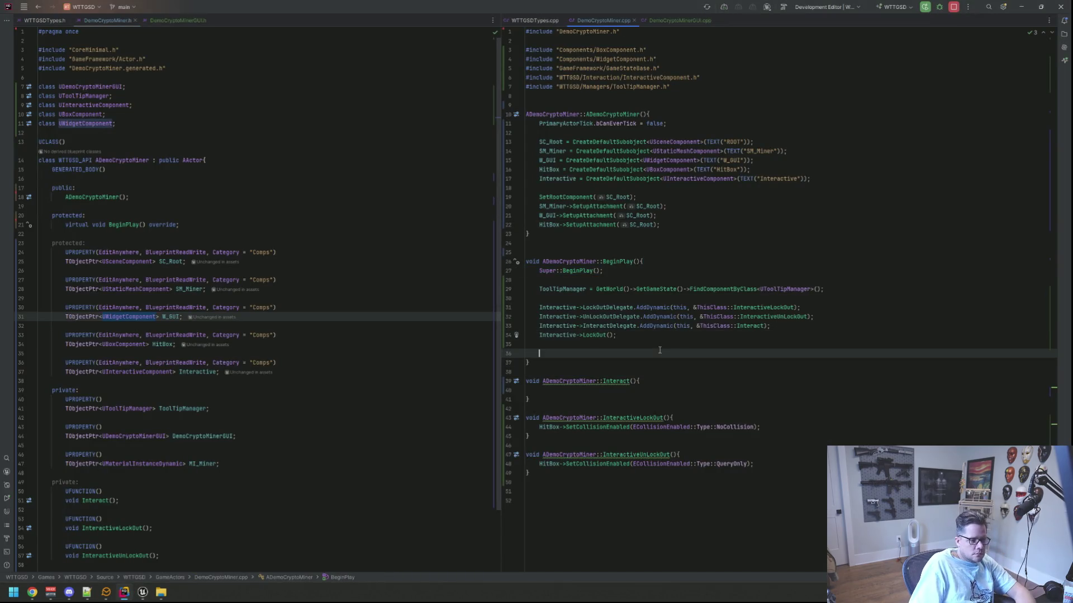
pyautogui.press('Return')
pyautogui.write('W_G')
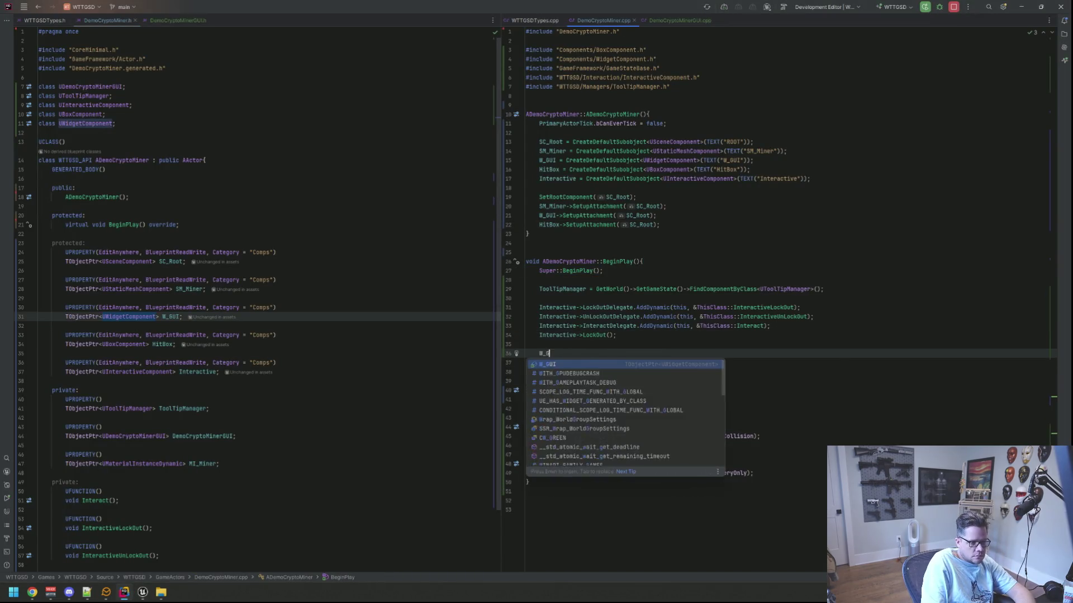
pyautogui.write('UI->Getwidget')
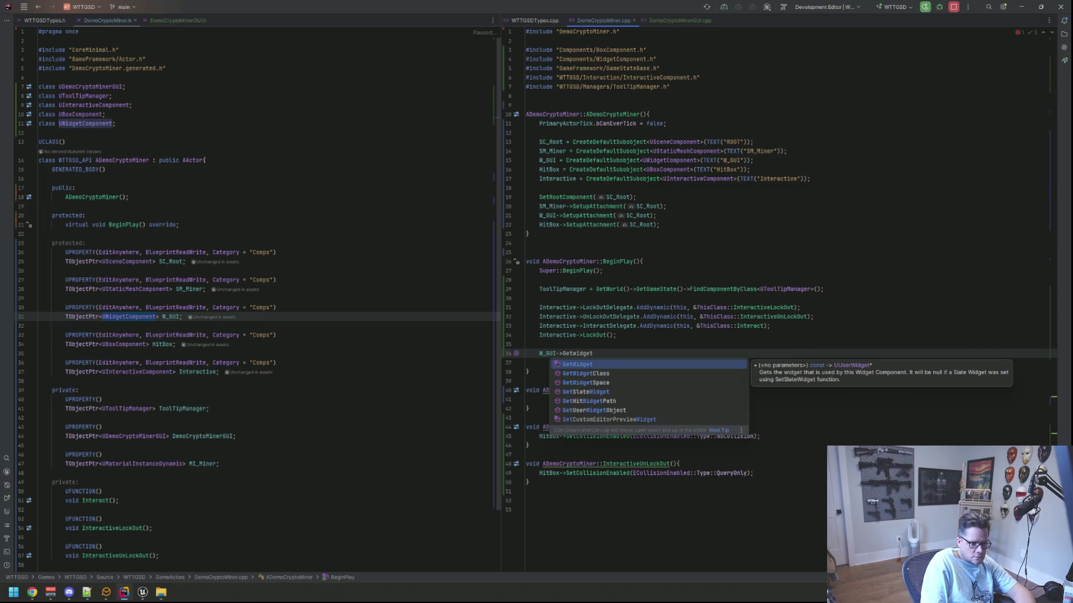
pyautogui.press('Return')
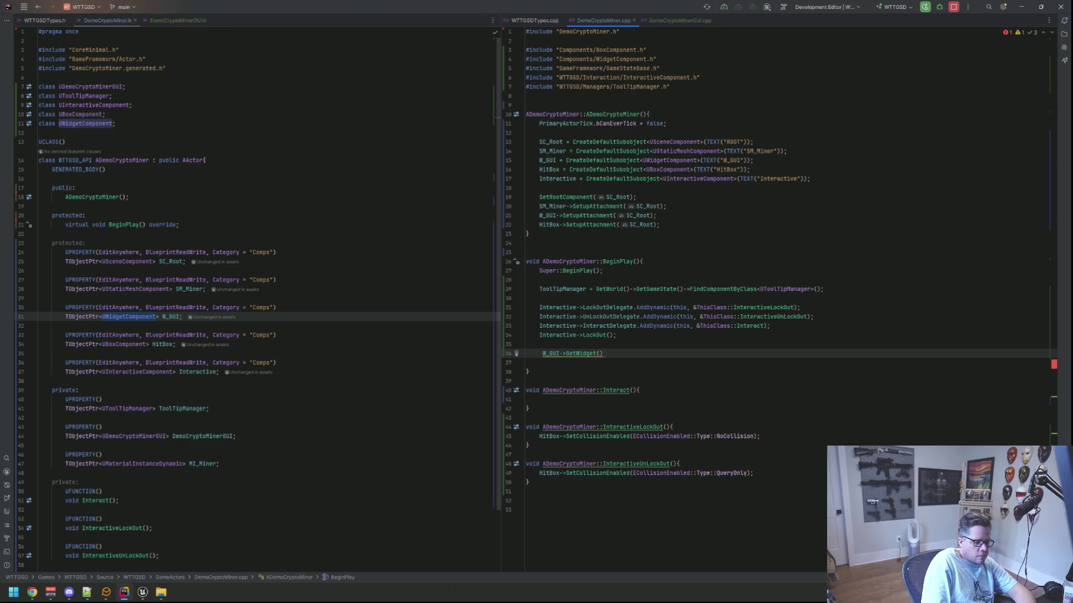
pyautogui.write('DemoC')
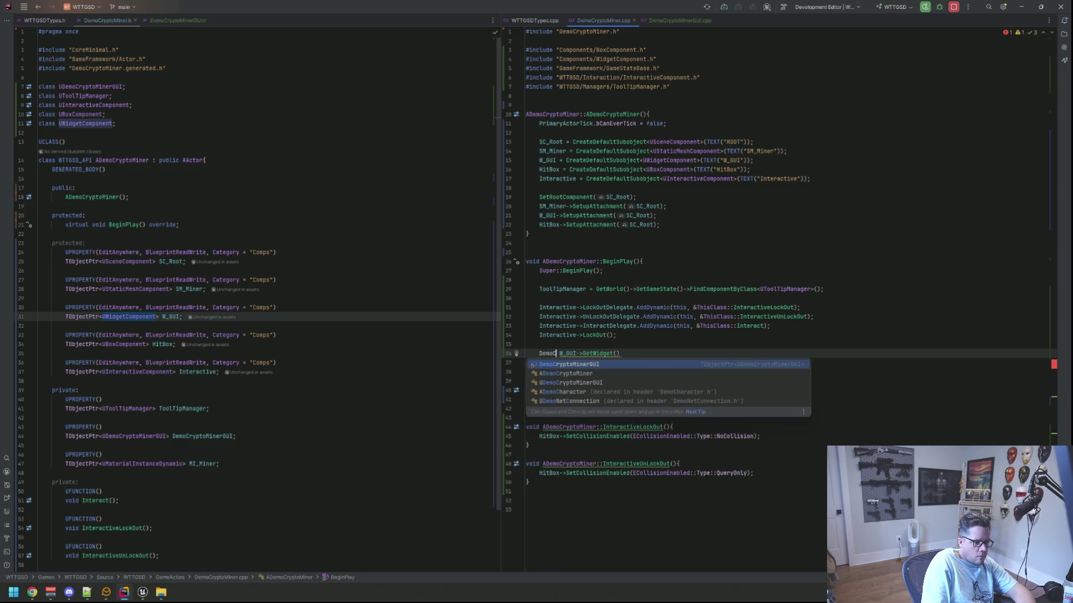
pyautogui.press('Return')
pyautogui.write('= Cast')
pyautogui.press('Return')
pyautogui.write('U')
pyautogui.write('Demo')
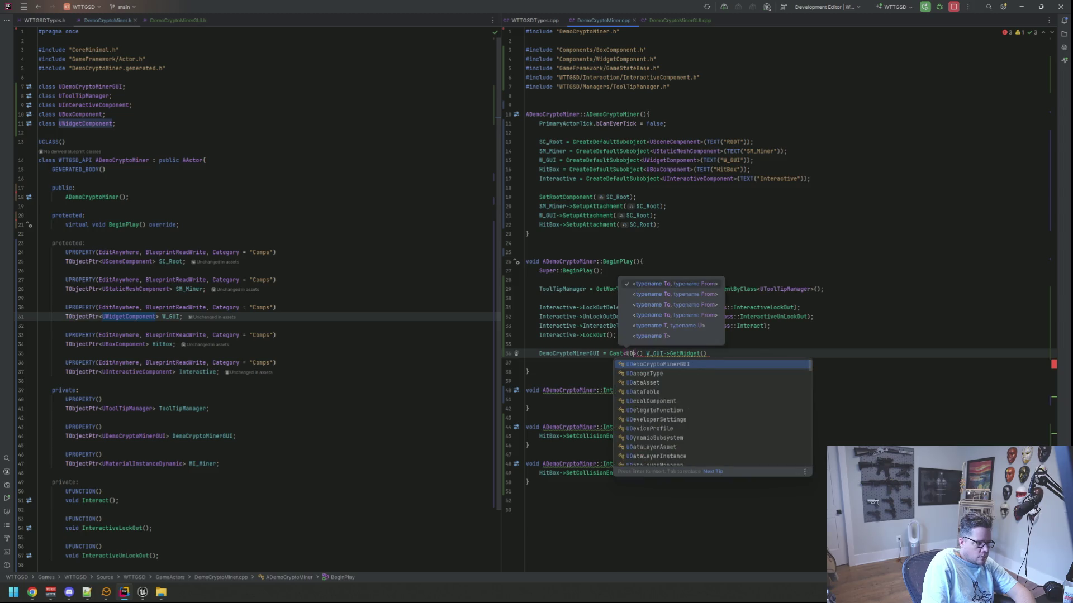
pyautogui.press('Return')
pyautogui.press('Delete')
pyautogui.press('Delete')
pyautogui.press('End')
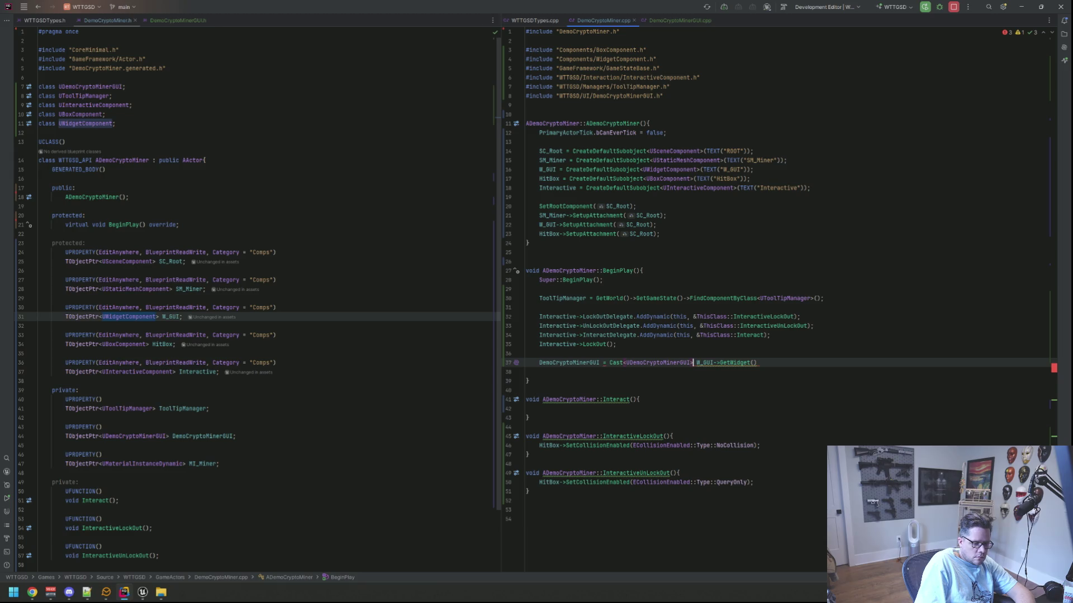
pyautogui.write('(')
pyautogui.press('End')
pyautogui.write(');')
# - Remove extra blank lines and begin an FFlow::Delay call with a lambda below the cast
pyautogui.press('Return')
pyautogui.press('Return')
pyautogui.press('Return')
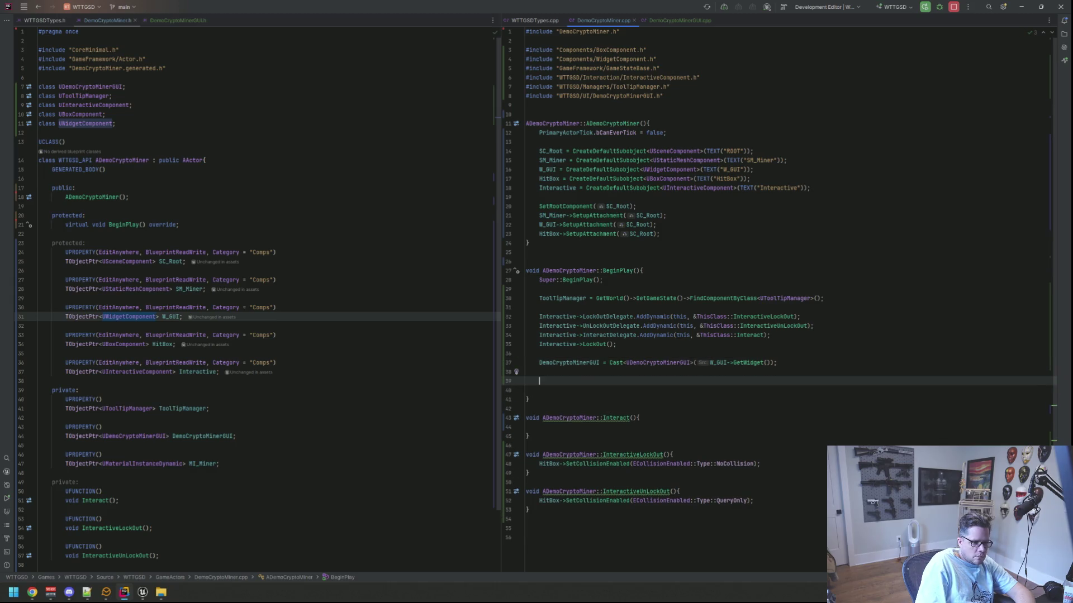
pyautogui.hotkey('shift', 'Up')
pyautogui.hotkey('shift', 'Up')
pyautogui.press('BackSpace')
pyautogui.press('Down')
pyautogui.write('FFlow')
pyautogui.press('Return')
pyautogui.write('::Delay(')
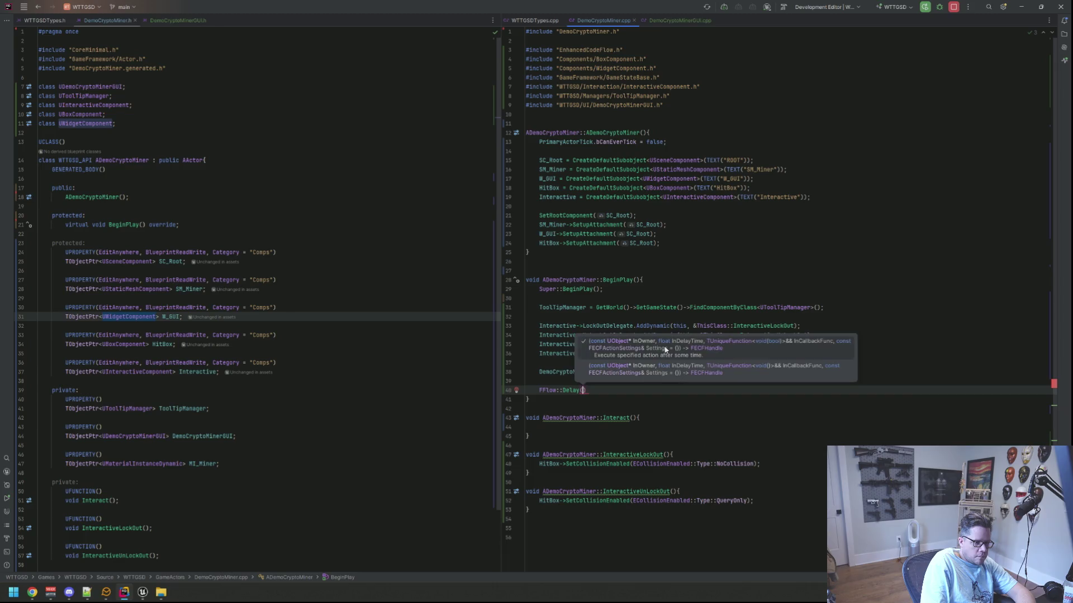
pyautogui.write('this, 50')
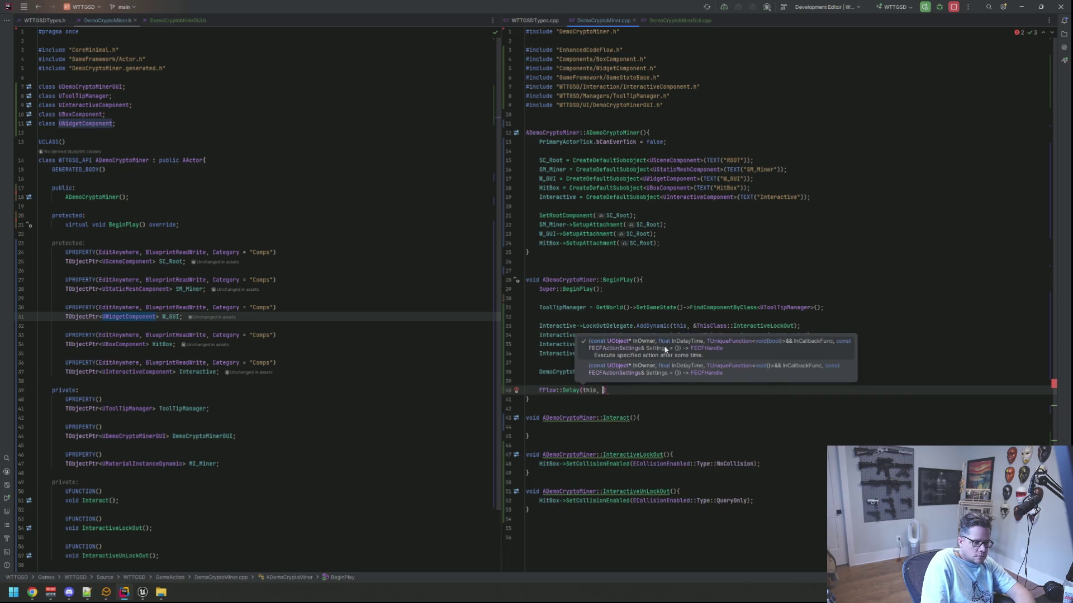
pyautogui.write('.0f)')
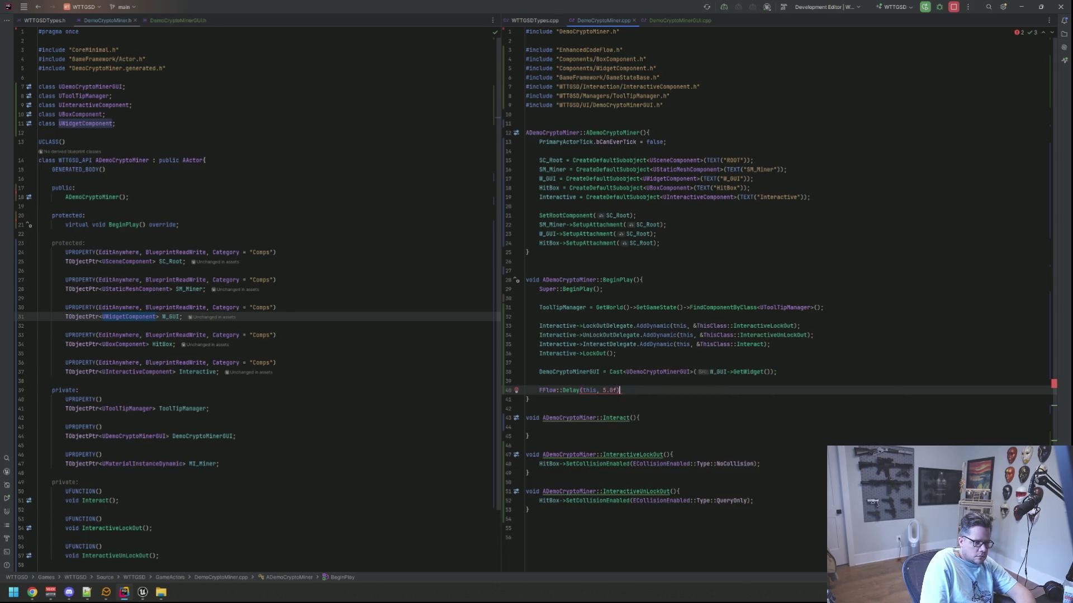
pyautogui.write('[&]()')
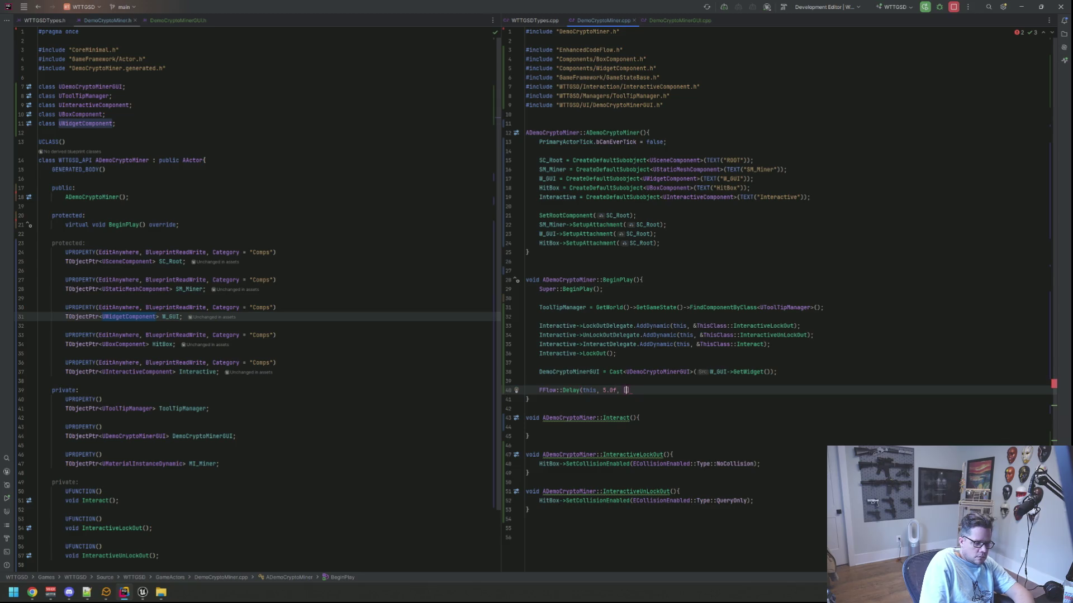
pyautogui.write('{')
# - Write DemoCryptoMinerGUI->TriggerError(); inside the 5.0f delay lambda, then return to Unreal
pyautogui.press('Return')
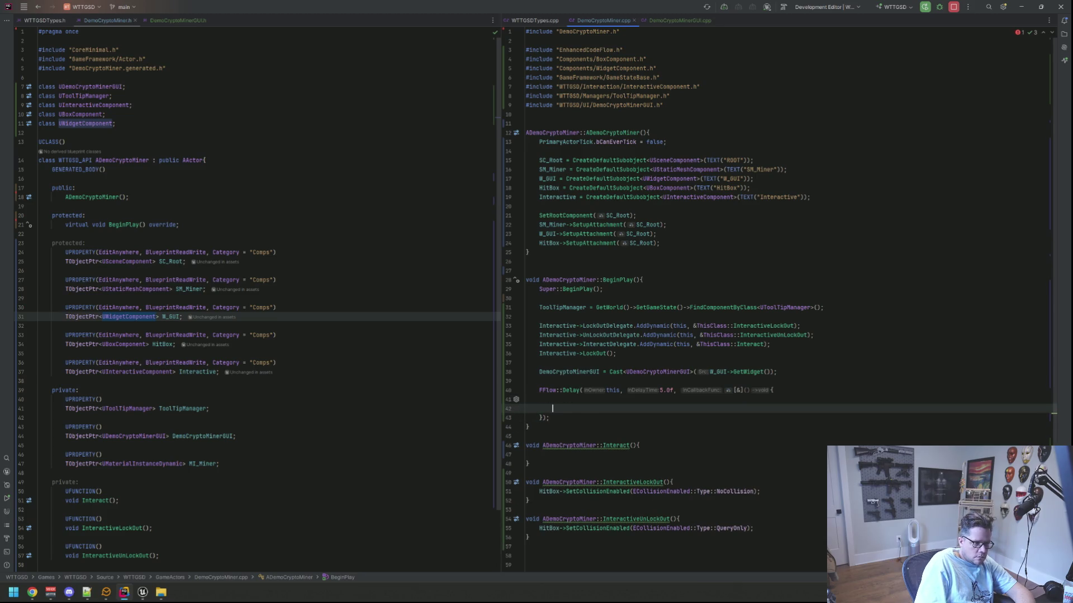
pyautogui.press('Return')
pyautogui.write('DemoCryptoMinerGUI->Sw')
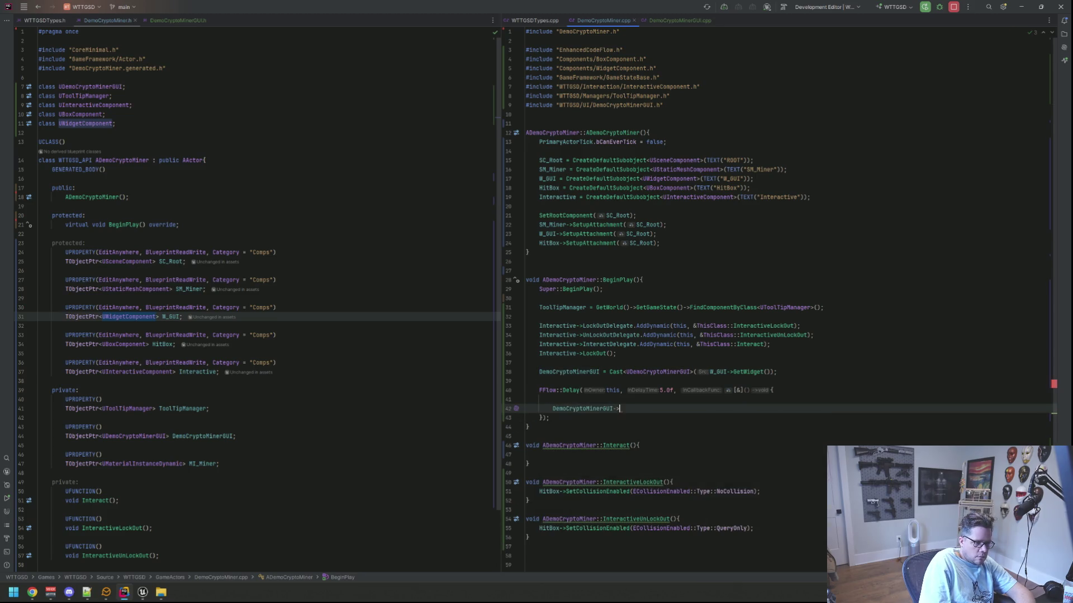
pyautogui.press('BackSpace')
pyautogui.press('BackSpace')
pyautogui.write('Trig')
pyautogui.press('Return')
pyautogui.write(';')
pyautogui.click(526, 399)
pyautogui.moveTo(142, 592)
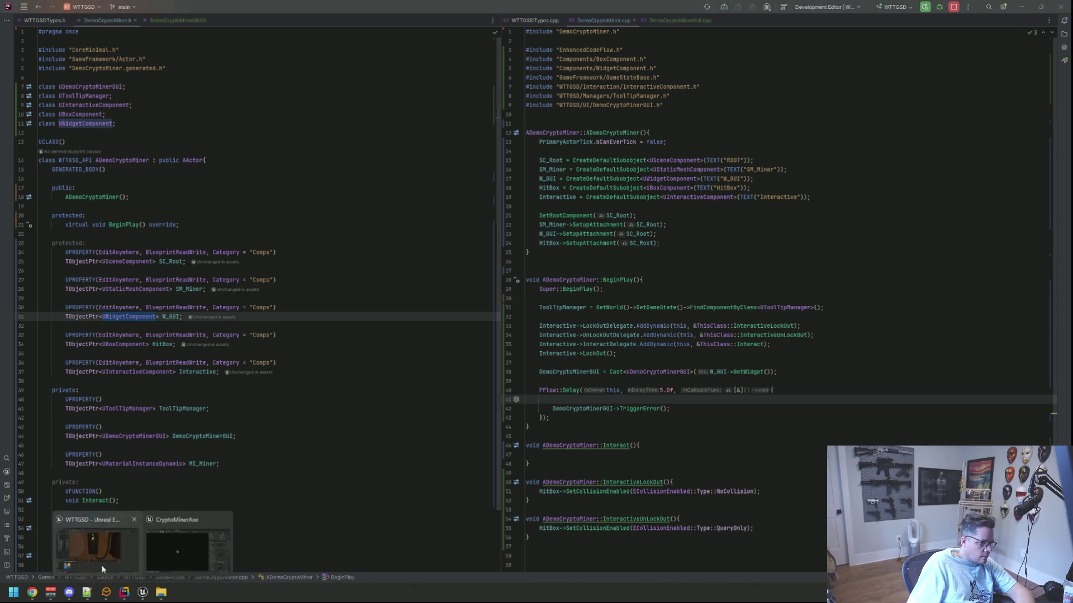
pyautogui.click(101, 565)
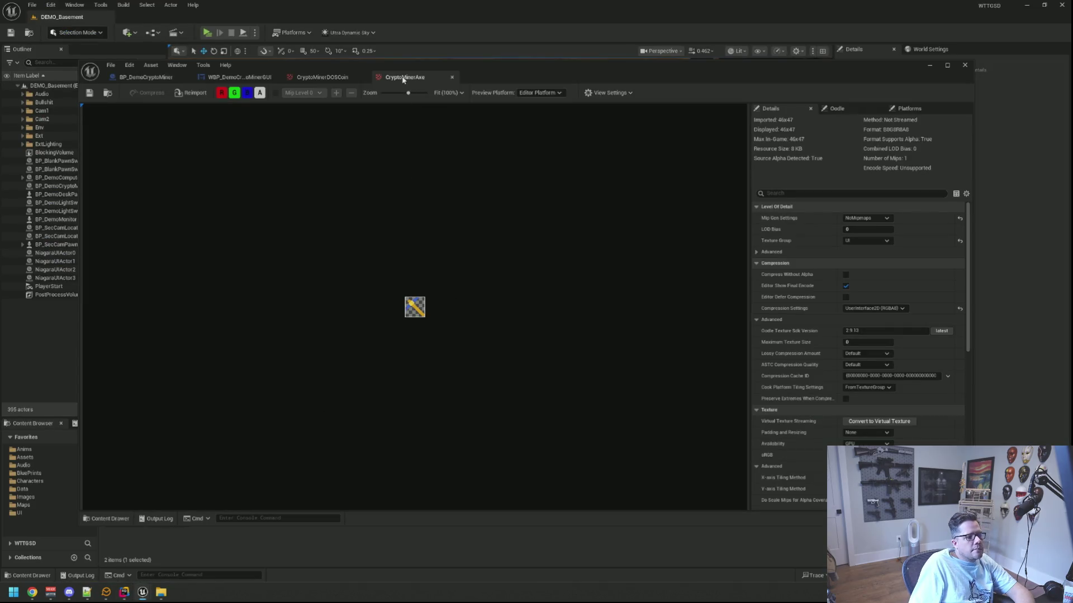
# - Close the CryptoMinerAxe texture, shrink the editor window, and clear the Output Log
pyautogui.middleClick(404, 78)
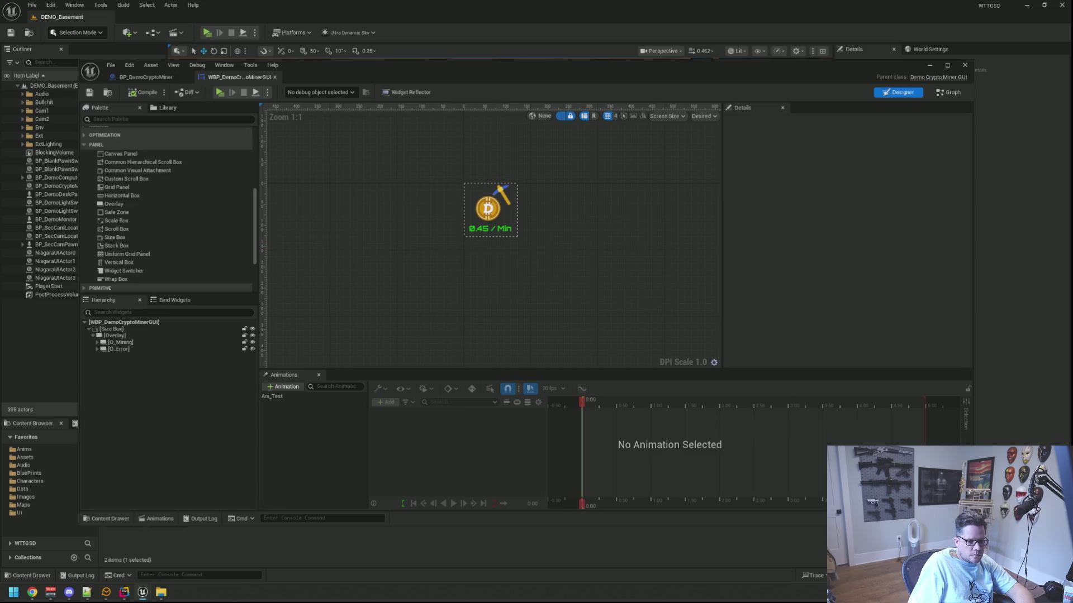
pyautogui.moveTo(972, 525); pyautogui.dragTo(891, 402)
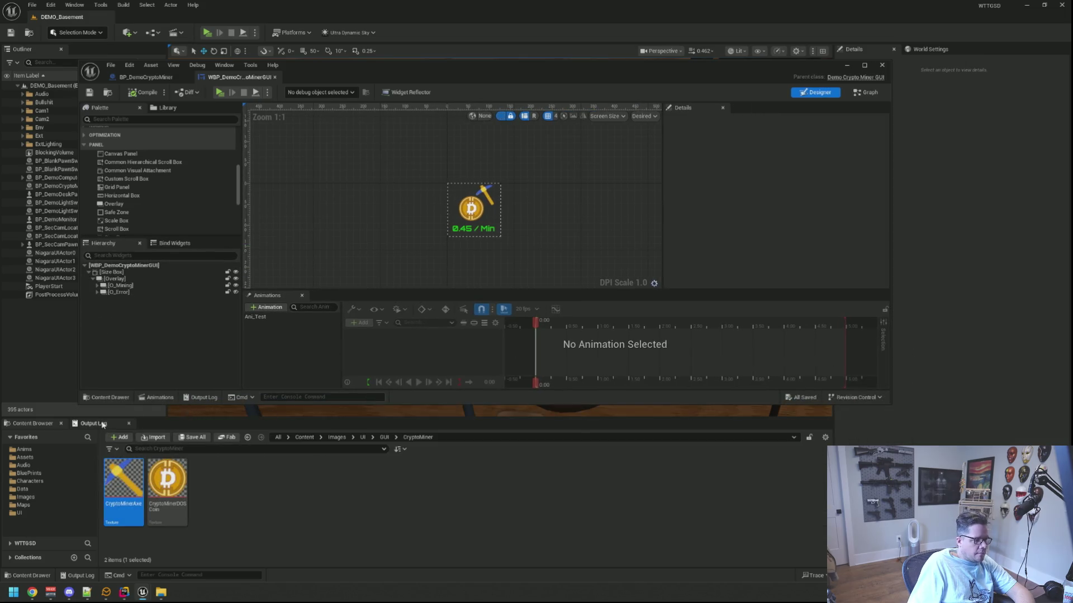
pyautogui.click(81, 576)
pyautogui.click(341, 456)
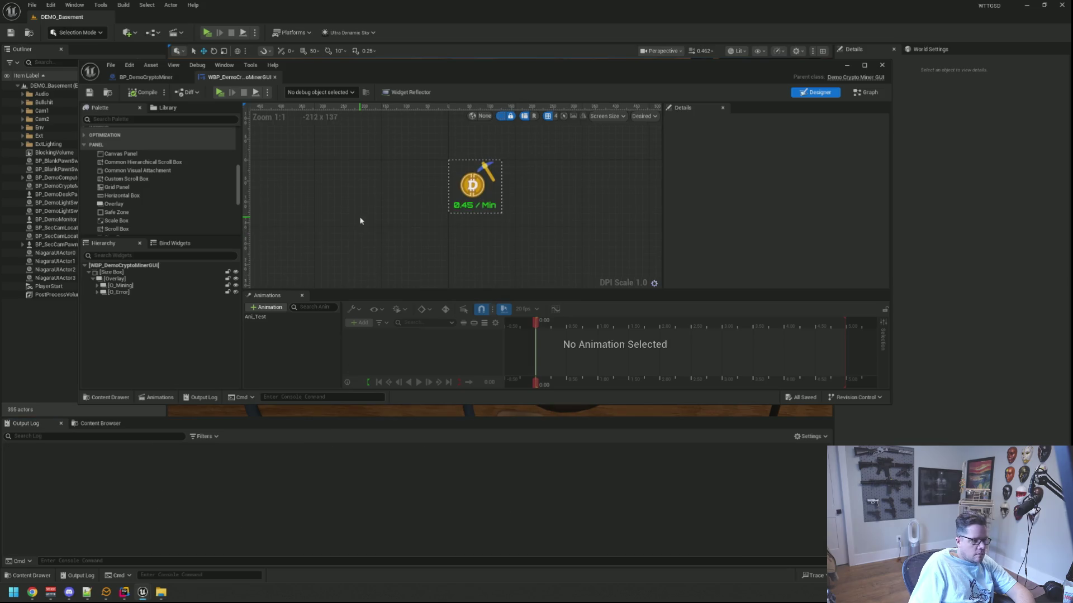
# - Live-compile the C++ changes with Ctrl+Alt+F11, play-test standalone, then return to Rider
pyautogui.hotkey('ctrl', 'alt', 'F11')
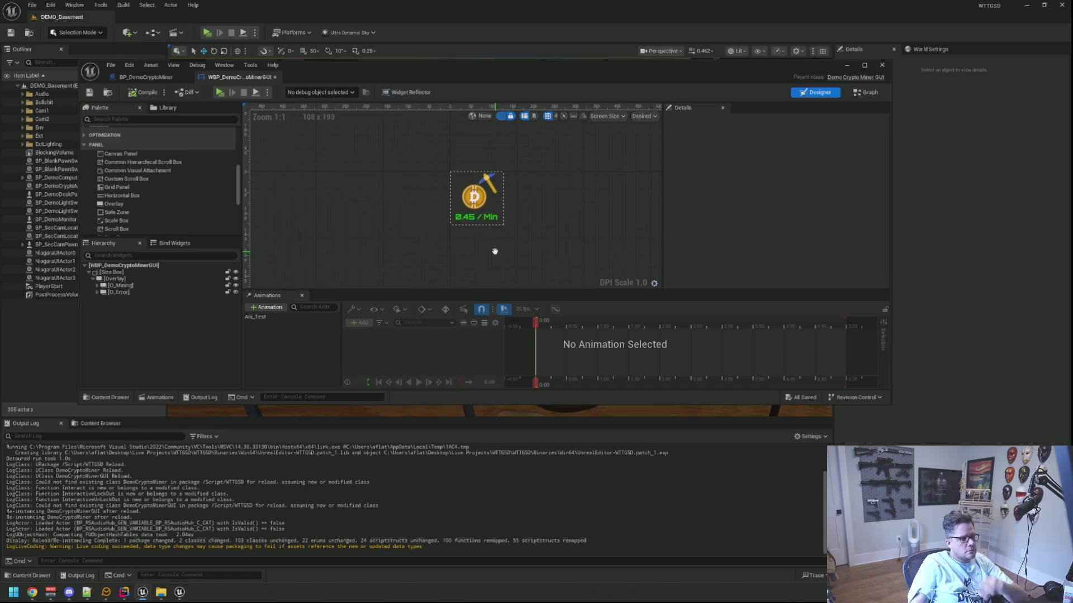
pyautogui.click(219, 92)
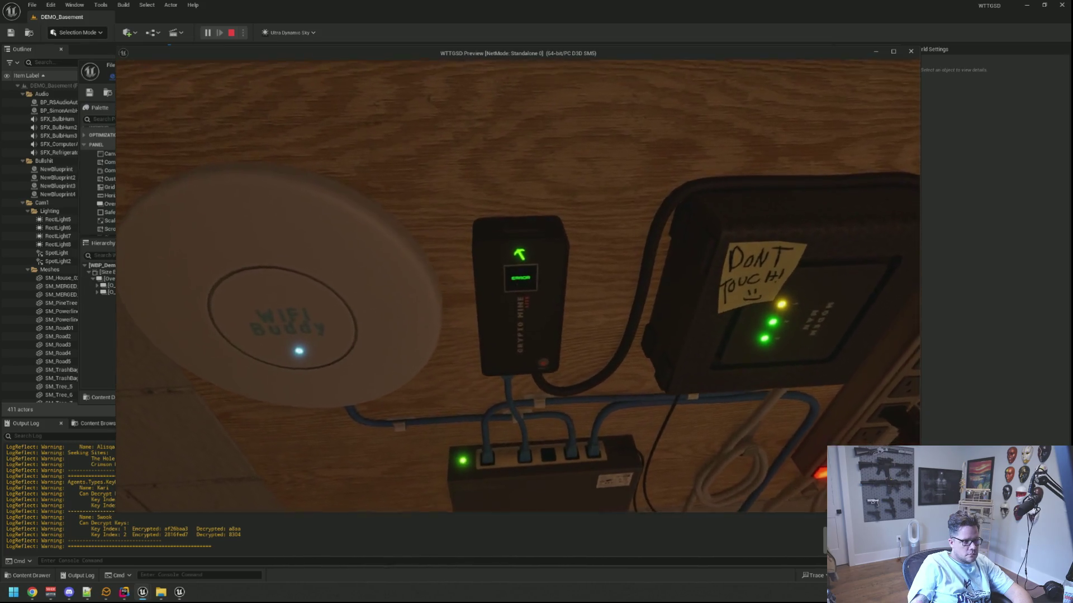
pyautogui.press('Escape')
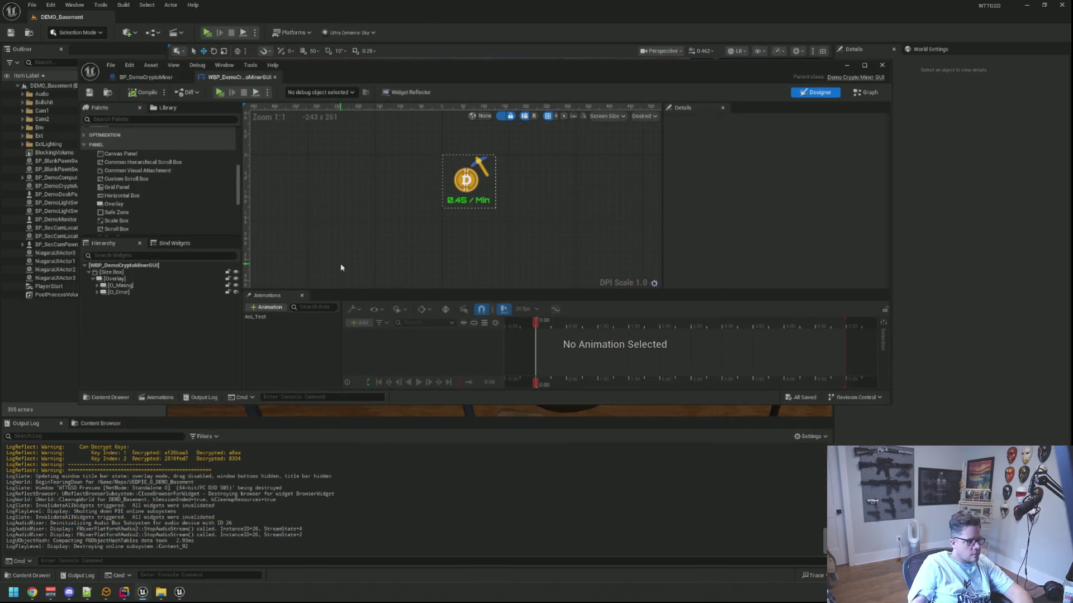
pyautogui.click(124, 593)
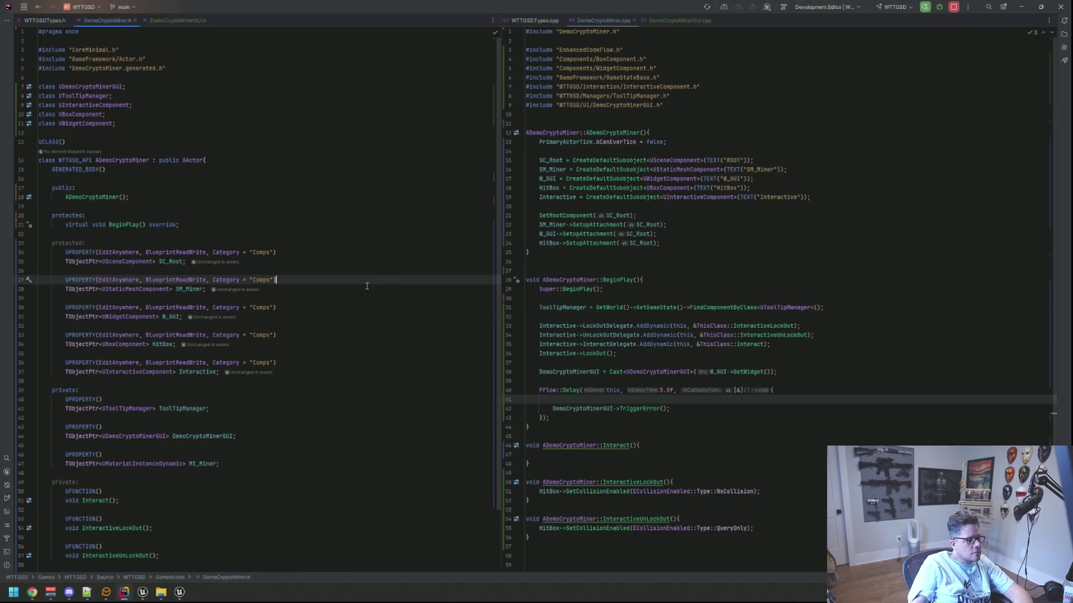
# - Add a protected: section with UPROPERTY(EditAnywhere, BlueprintReadWrite, Category="Vars") FLinearColor C_Good
pyautogui.click(310, 317)
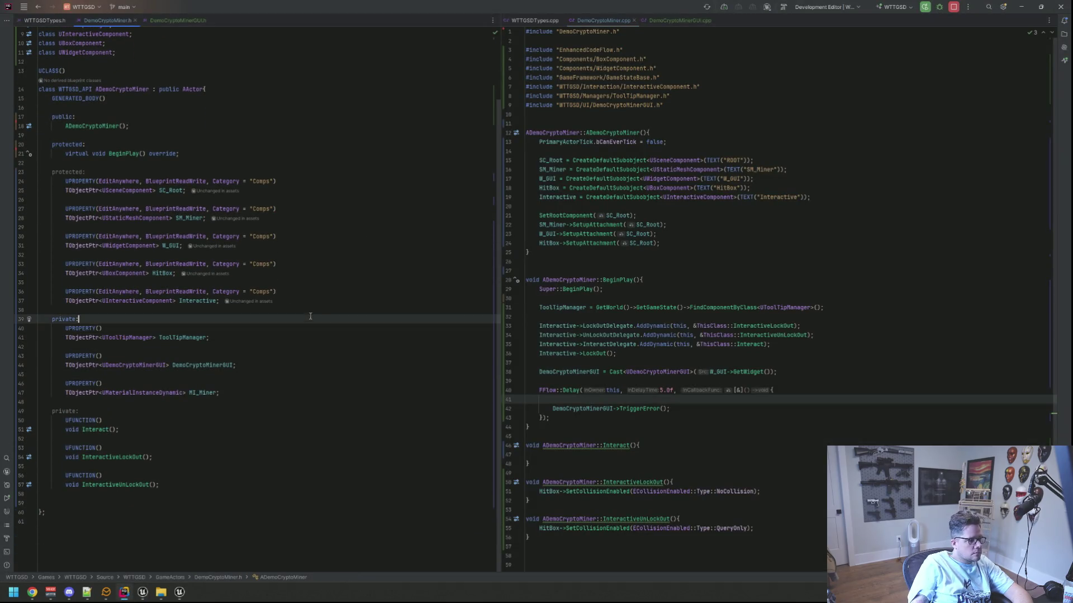
pyautogui.click(320, 312)
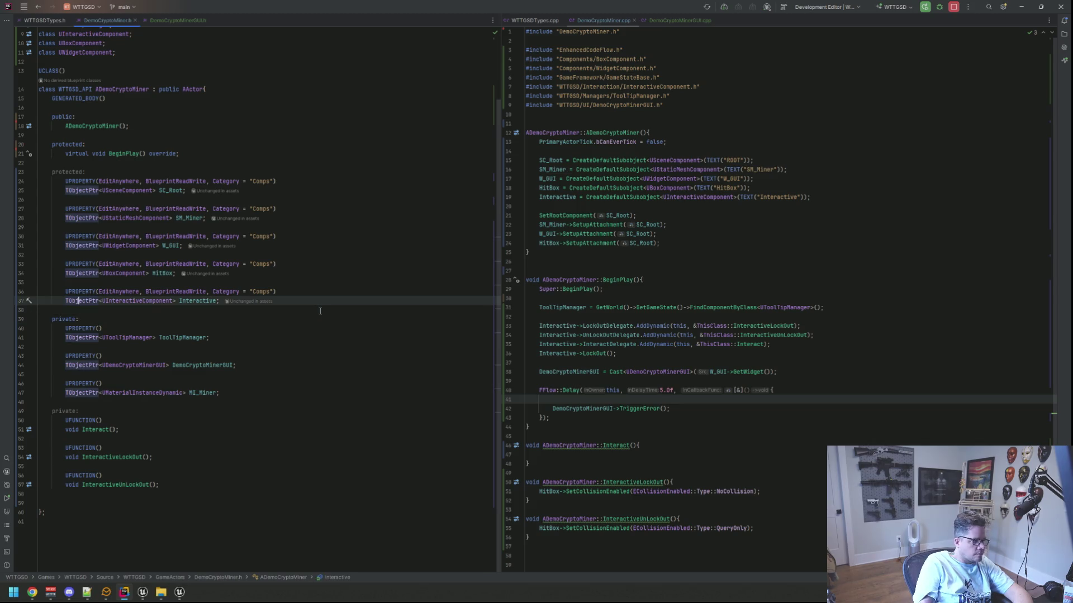
pyautogui.press('Return')
pyautogui.press('Return')
pyautogui.press('Up')
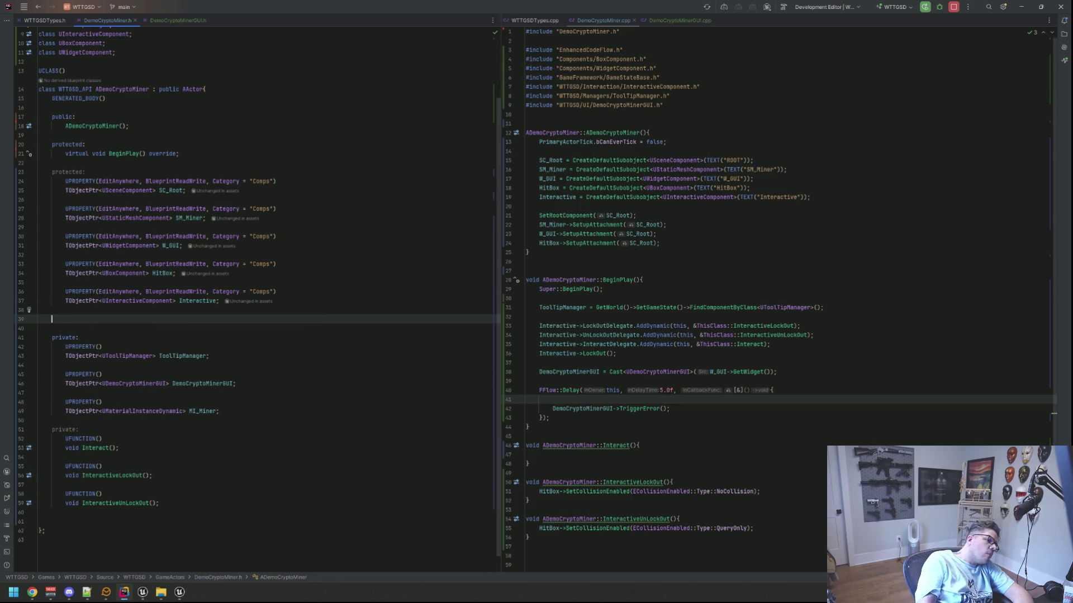
pyautogui.write('protected:')
pyautogui.press('Return')
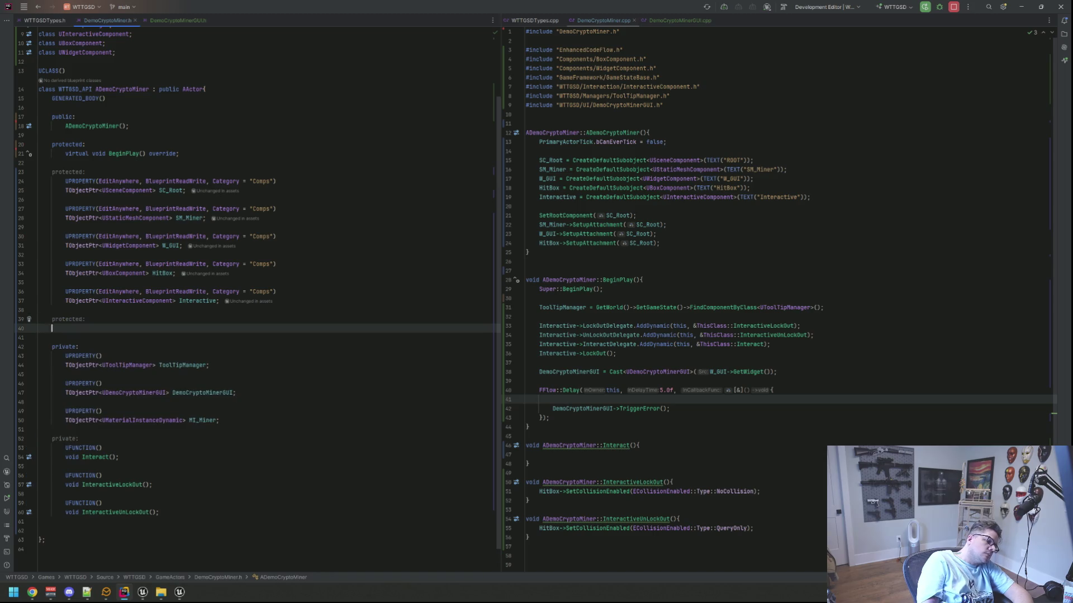
pyautogui.write('UP')
pyautogui.press('Return')
pyautogui.write('Ed')
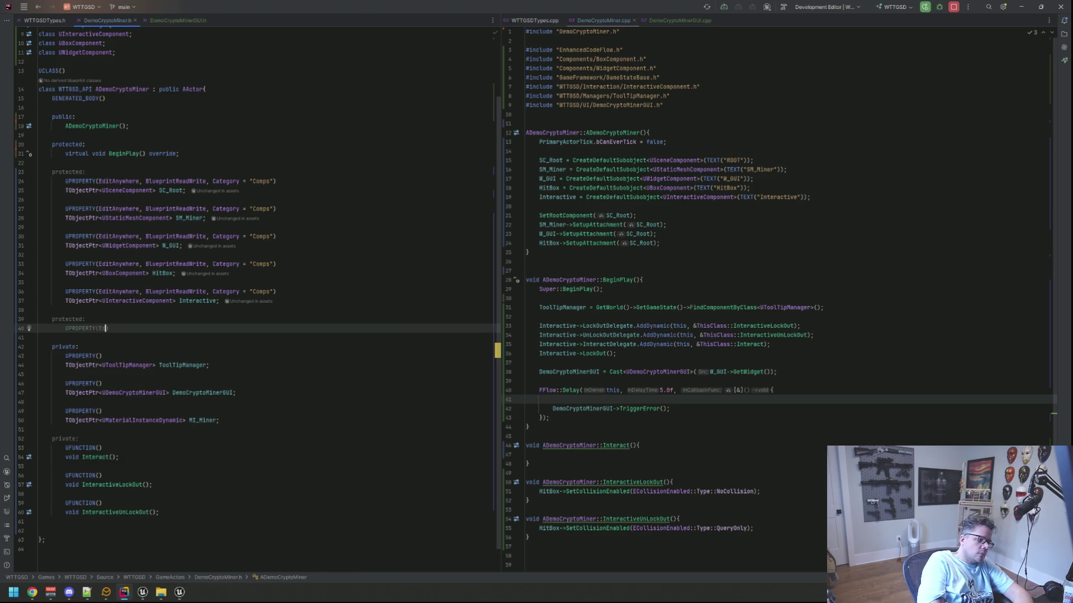
pyautogui.write('it')
pyautogui.press('Return')
pyautogui.write(', Bluepr')
pyautogui.press('Return')
pyautogui.write(', Cat')
pyautogui.press('Return')
pyautogui.write('= "Vars')
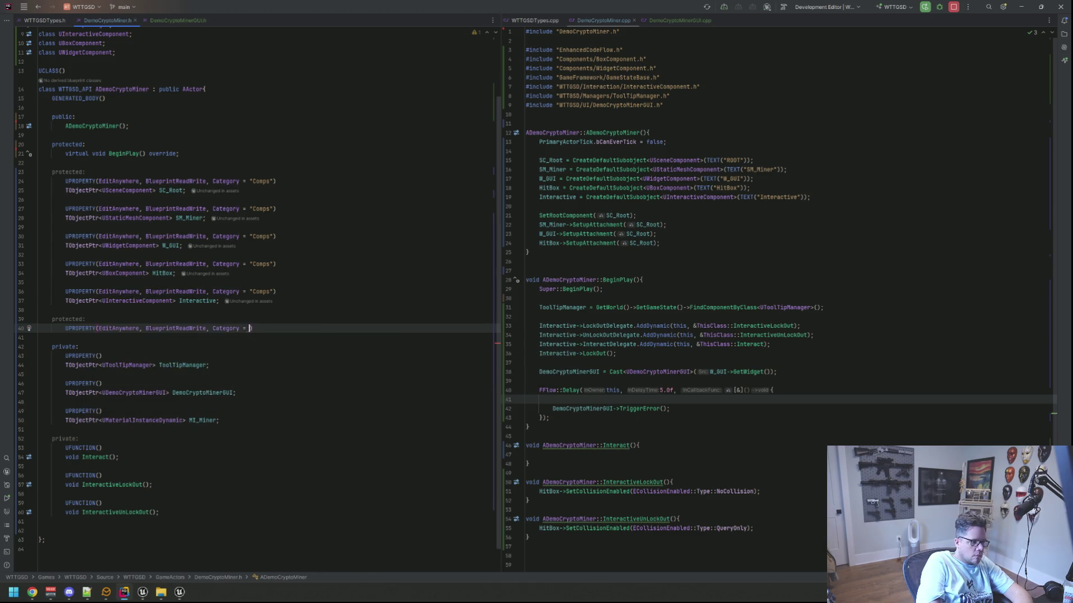
pyautogui.press('End')
pyautogui.press('Return')
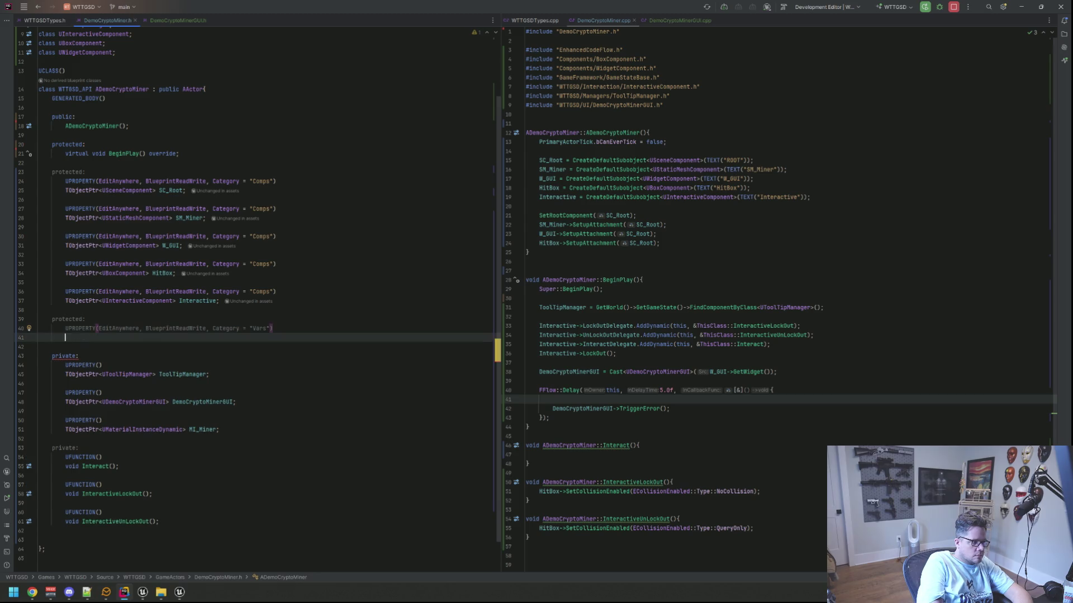
pyautogui.write('FLiner')
pyautogui.press('BackSpace')
pyautogui.press('BackSpace')
pyautogui.write('e')
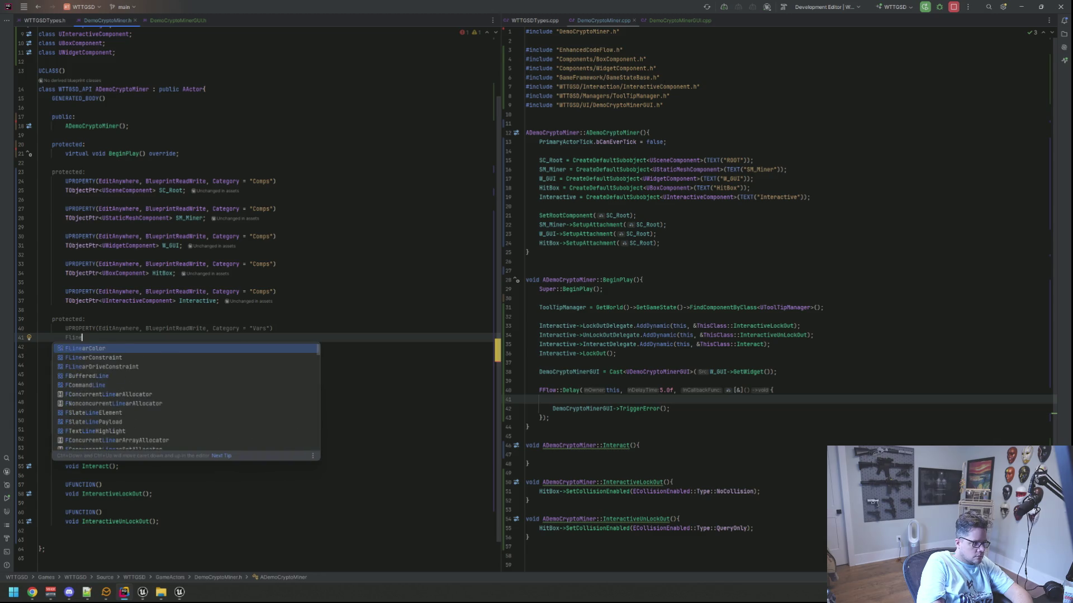
pyautogui.press('Return')
pyautogui.write('C_')
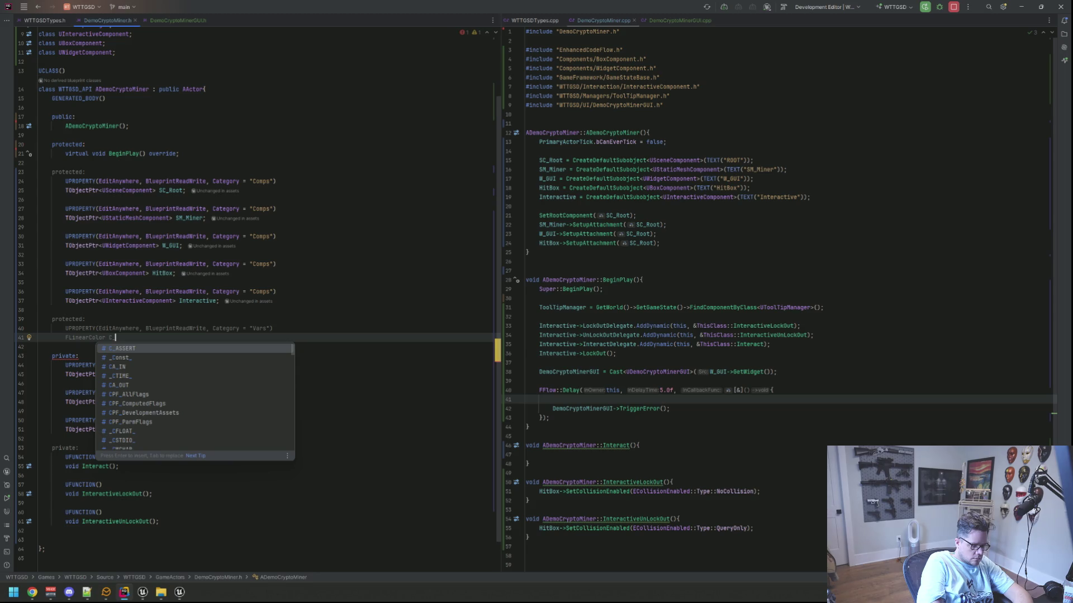
pyautogui.write('Good;')
# - Declare a second Vars-category FLinearColor property named C_Error, correcting the mistyped type
pyautogui.press('Return')
pyautogui.press('Return')
pyautogui.write('UPROPERTY(EditAnywhere, Blue')
pyautogui.press('Return')
pyautogui.write(', Category = "Vars"')
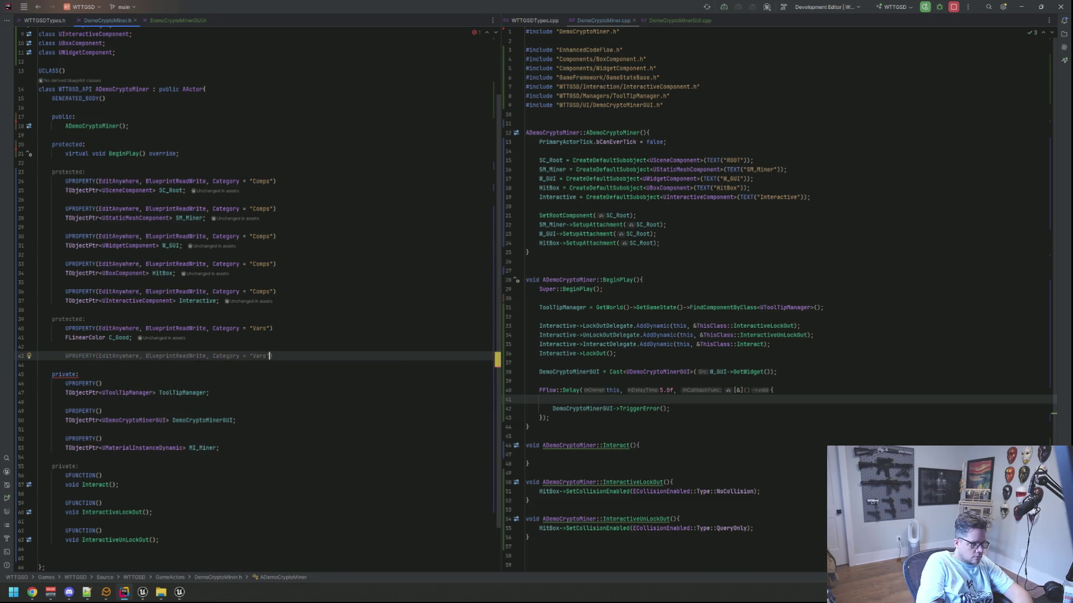
pyautogui.press('Return')
pyautogui.write('FLiner')
pyautogui.hotkey('alt', 'Return')
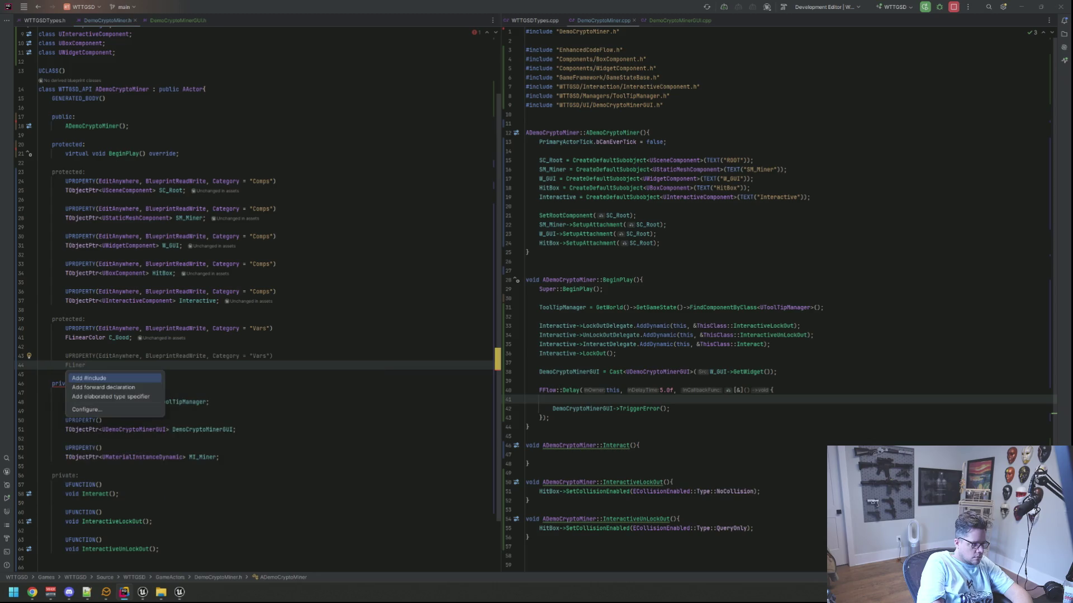
pyautogui.press('Escape')
pyautogui.press('Return')
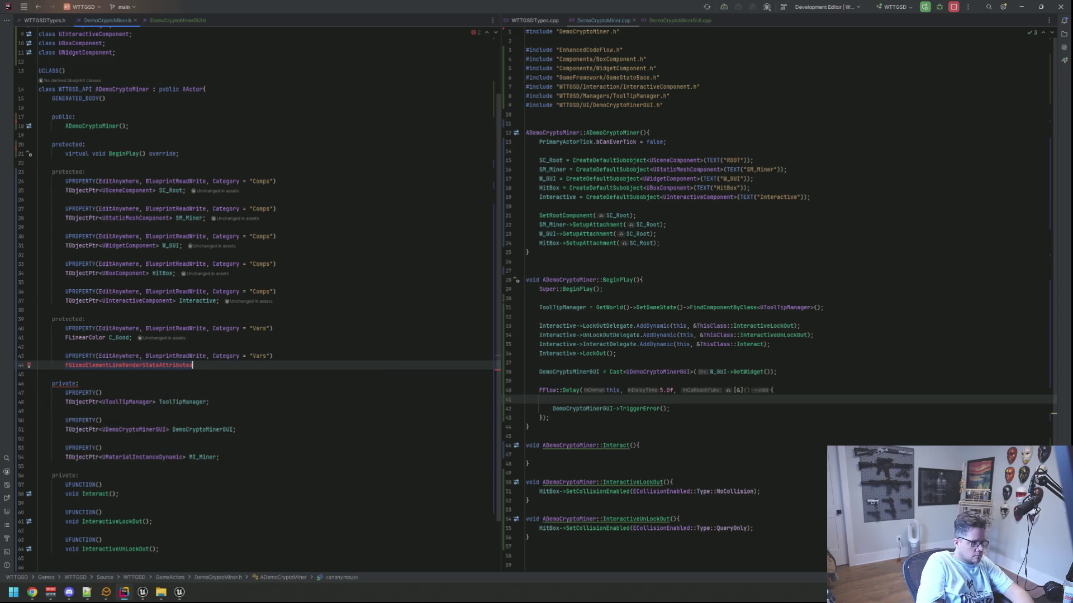
pyautogui.hotkey('ctrl', 'z')
pyautogui.hotkey('alt', 'Return')
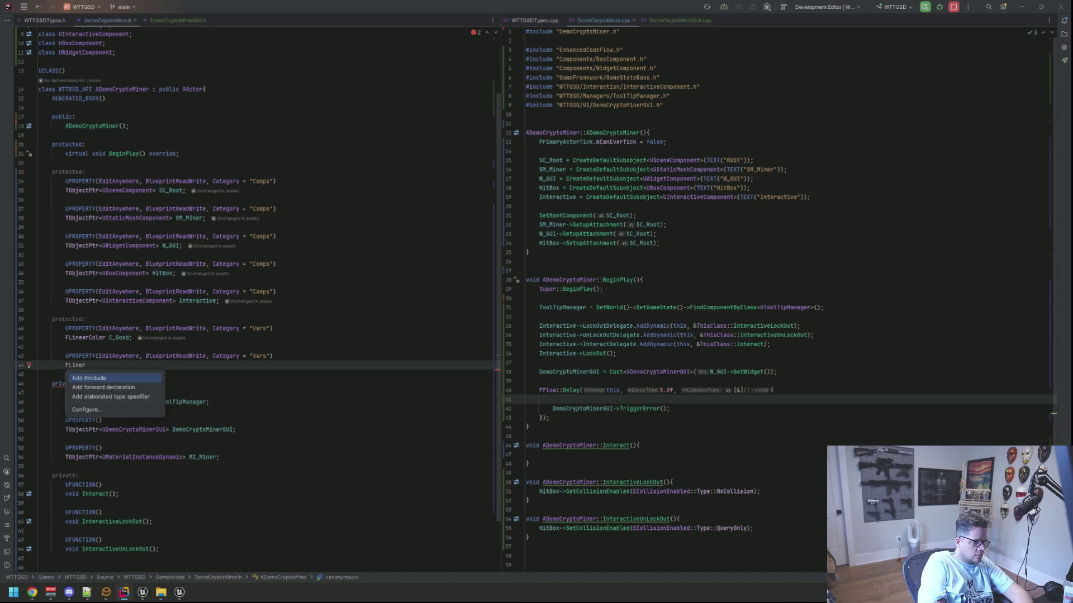
pyautogui.press('Escape')
pyautogui.press('BackSpace')
pyautogui.press('BackSpace')
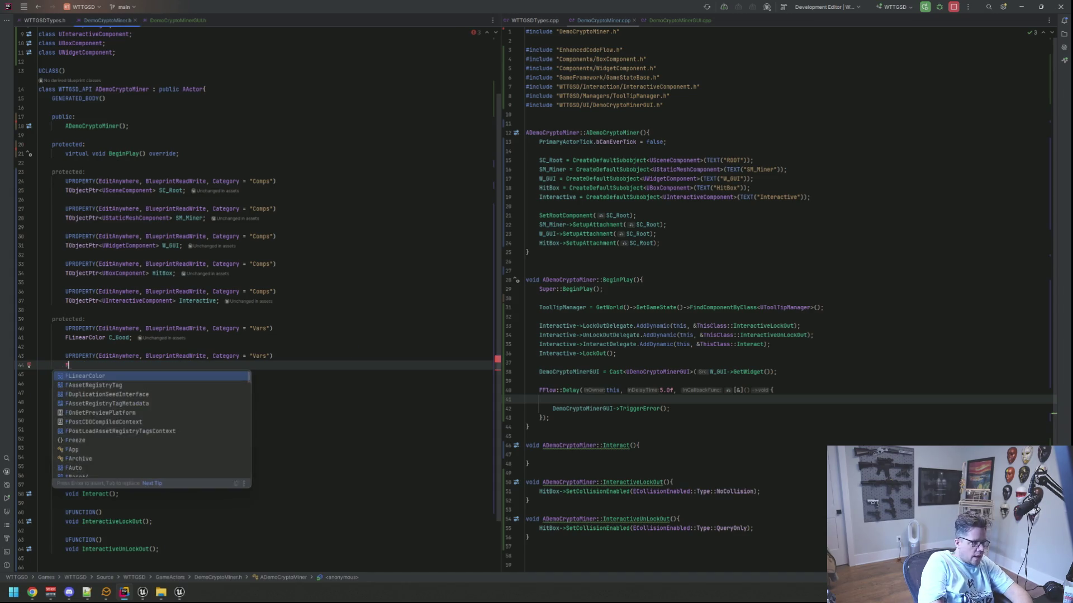
pyautogui.press('Return')
pyautogui.write('C_')
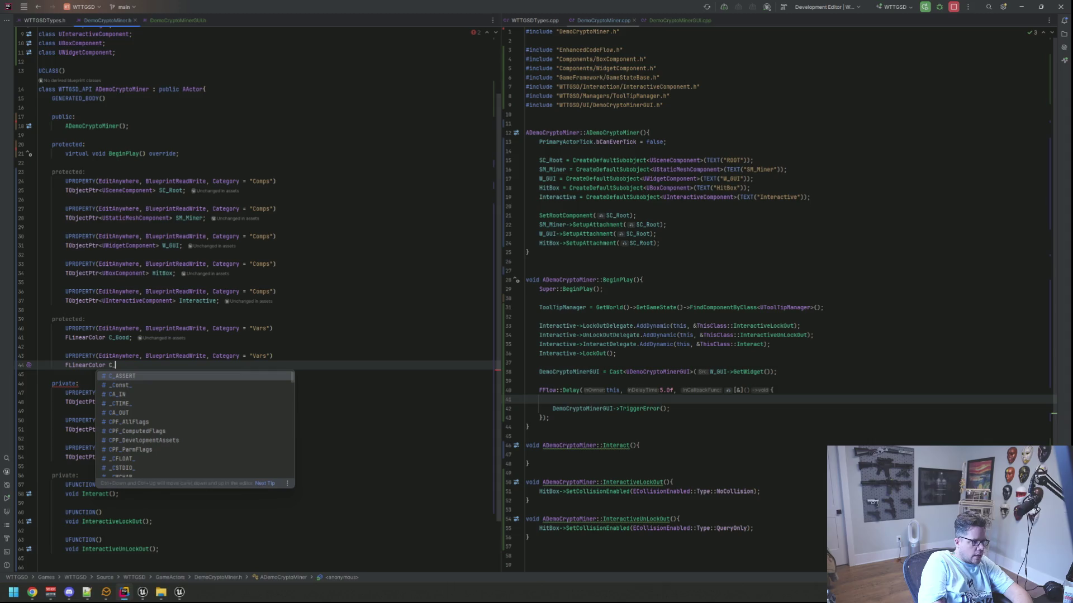
pyautogui.write('Error')
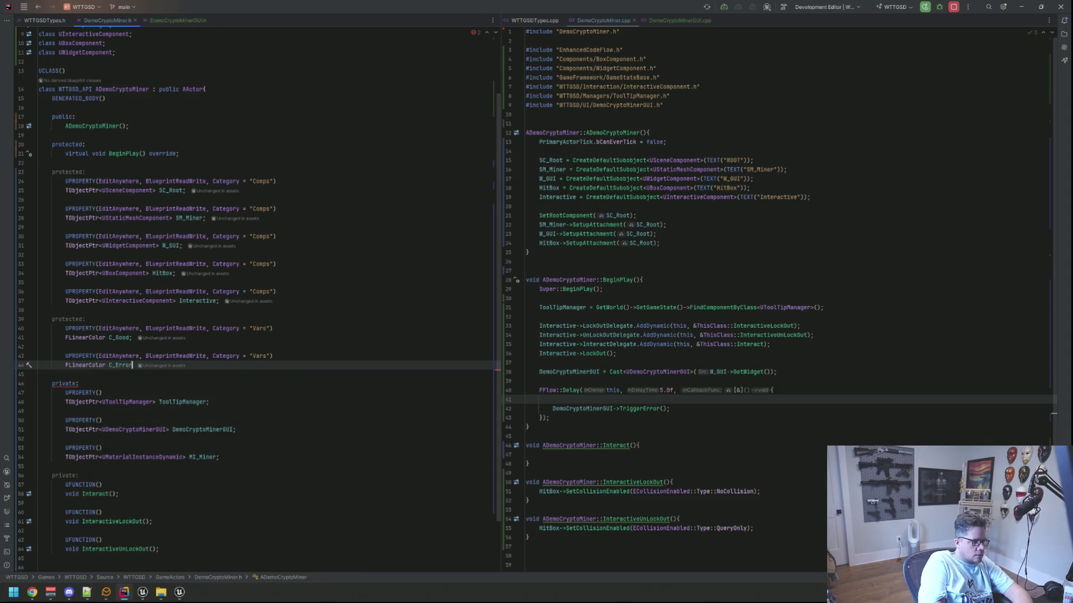
pyautogui.write(';')
pyautogui.press('Up')
pyautogui.press('Up')
pyautogui.press('Up')
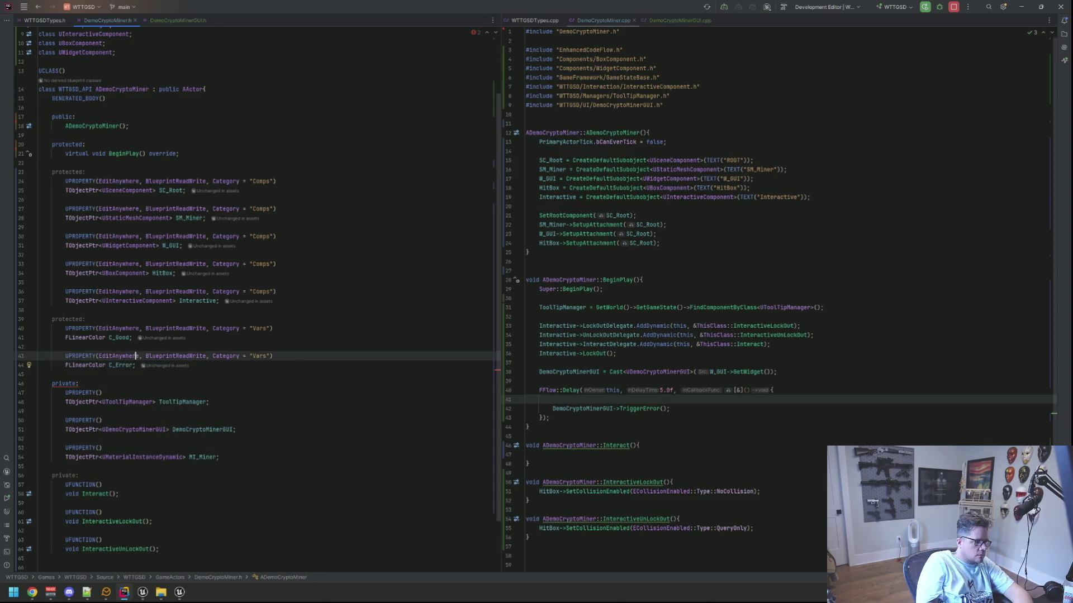
# - In DemoCryptoMiner.cpp, insert blank lines above the TriggerError call
pyautogui.click(615, 316)
pyautogui.scroll(-2, 626, 335)
pyautogui.click(658, 358)
pyautogui.press('Return')
pyautogui.press('Return')
pyautogui.press('Up')
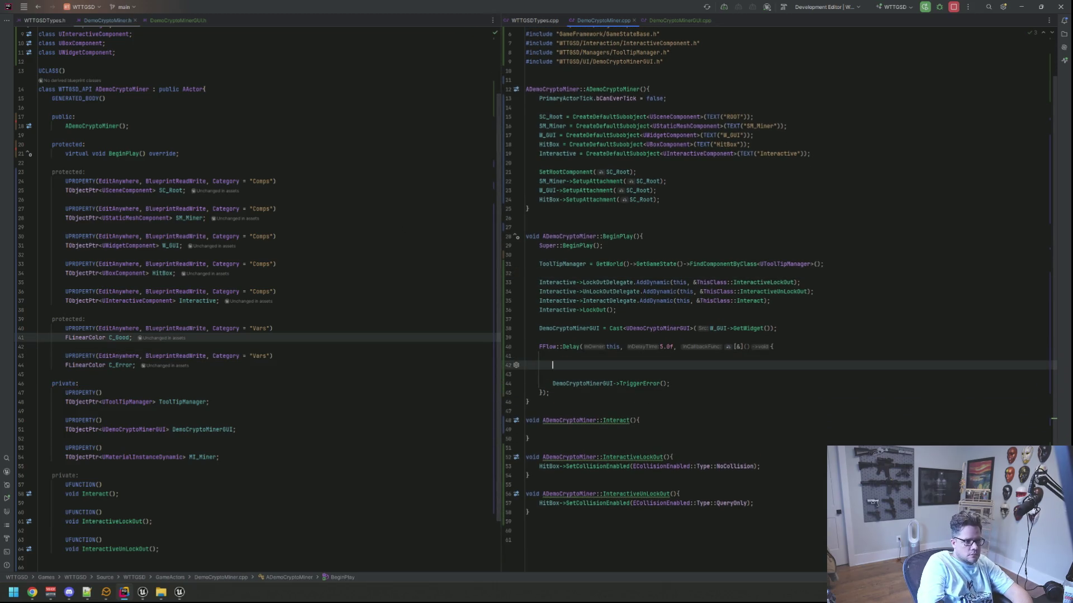
# - Tidy the blank lines and start an MI_Miner line in BeginPlay
pyautogui.click(526, 374)
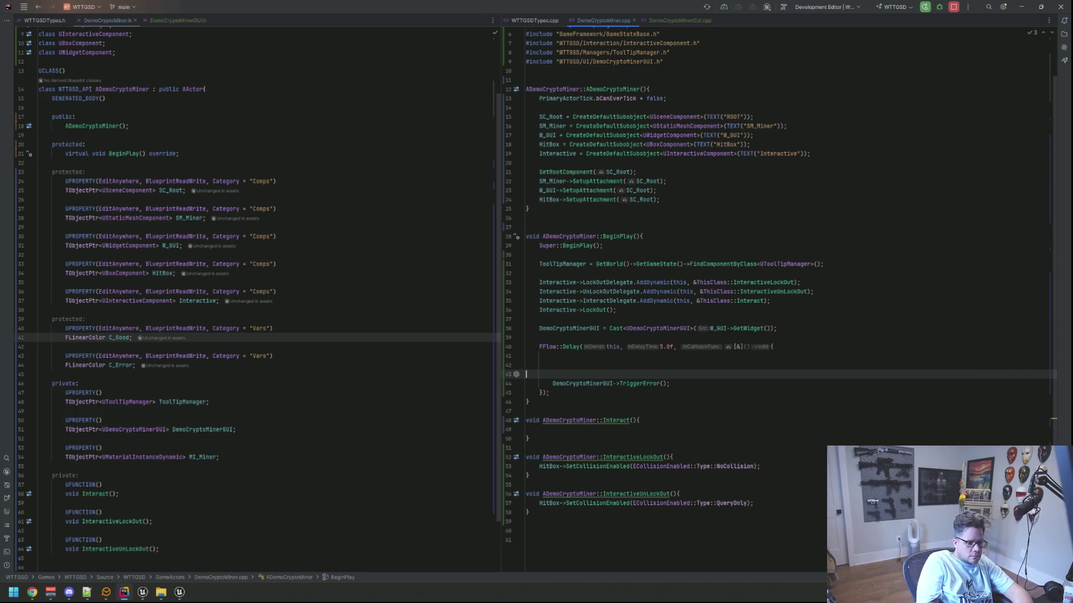
pyautogui.press('BackSpace')
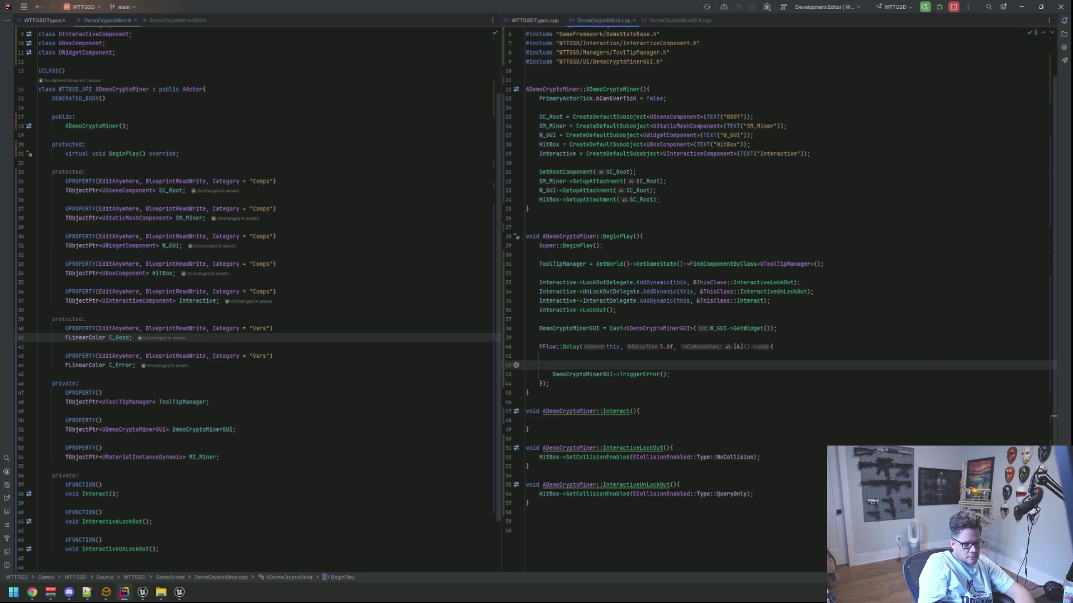
pyautogui.hotkey('ctrl', 'space')
pyautogui.press('Escape')
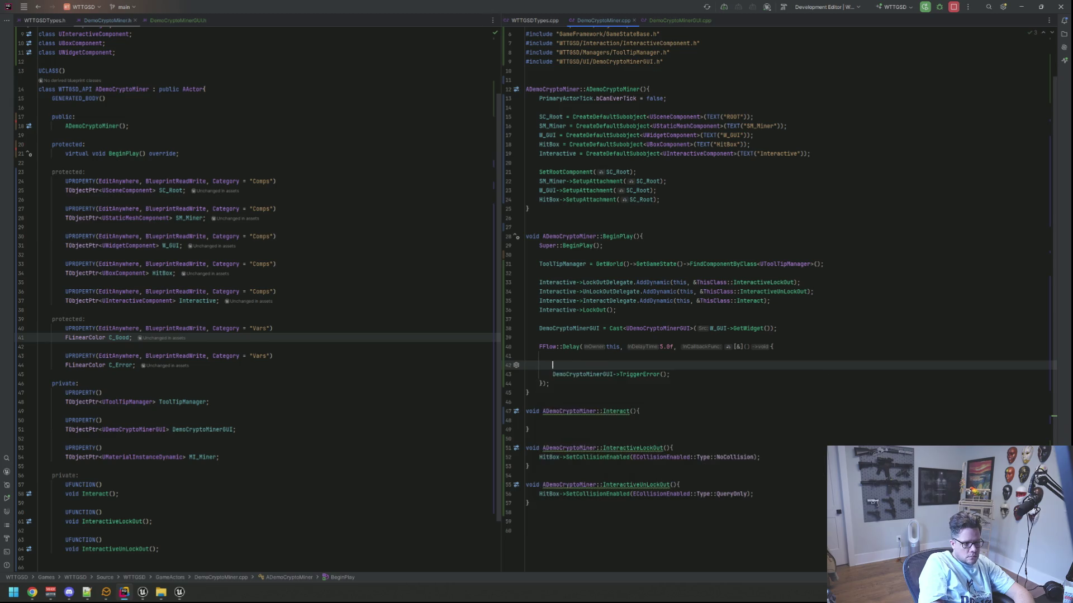
pyautogui.write('MI')
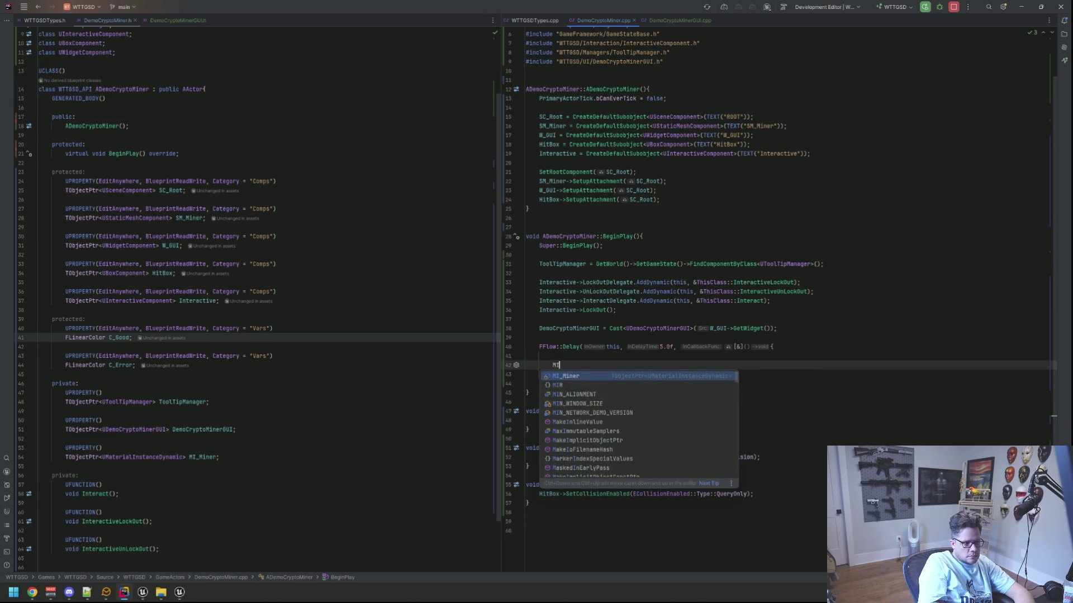
pyautogui.press('Return')
pyautogui.press('BackSpace')
# - Open DemoLightSwitch.cpp via a project-wide file search for 'DemoLight'
pyautogui.press('shift')
pyautogui.press('shift')
pyautogui.write('DemoLight')
pyautogui.press('Return')
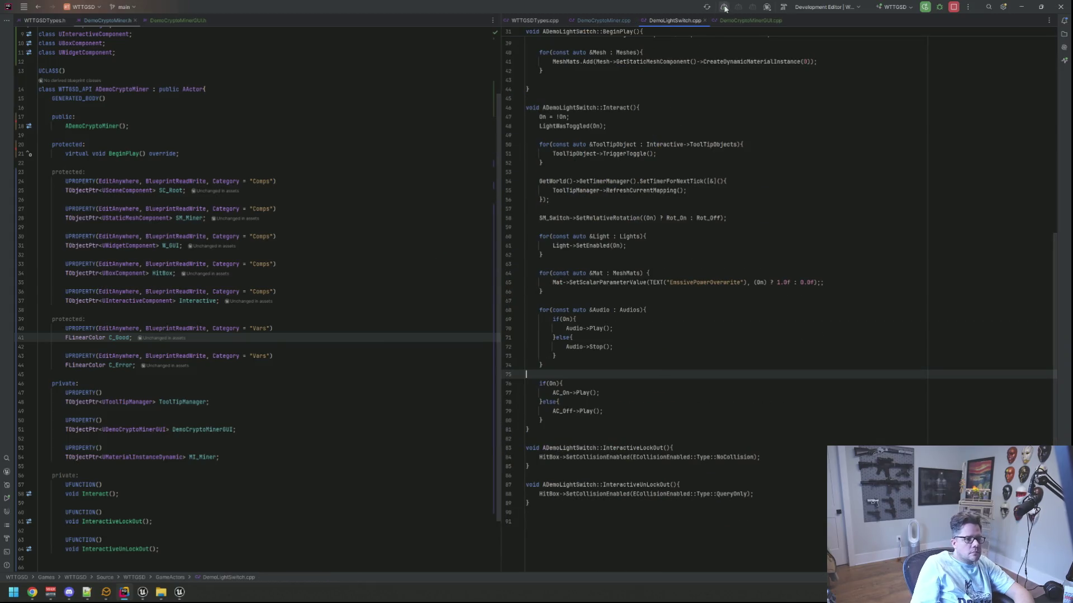
# - Split DemoLightSwitch.cpp into a lower pane and look over its BeginPlay code
pyautogui.moveTo(675, 21)
pyautogui.mouseDown()
pyautogui.moveTo(720, 117)
pyautogui.moveTo(707, 494)
pyautogui.moveTo(718, 516)
pyautogui.mouseUp()
pyautogui.scroll(-10, 617, 258)
pyautogui.scroll(7, 688, 391)
pyautogui.click(687, 393)
pyautogui.scroll(1, 675, 344)
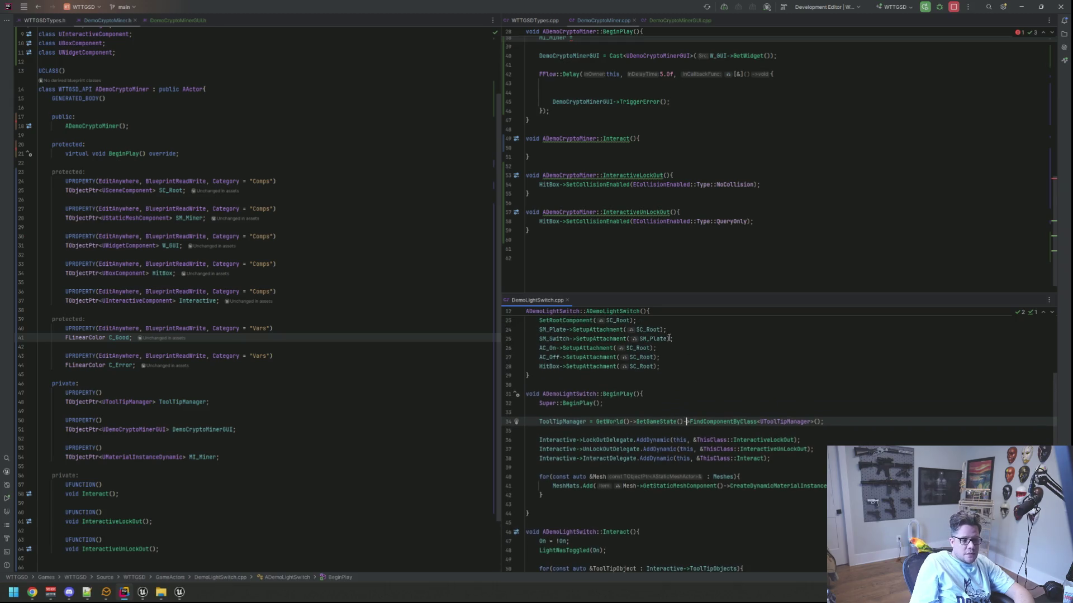
pyautogui.scroll(2, 610, 198)
# - Fix the broken line 38 in the crypto miner's BeginPlay by retyping MI_Miner with autocomplete
pyautogui.click(621, 92)
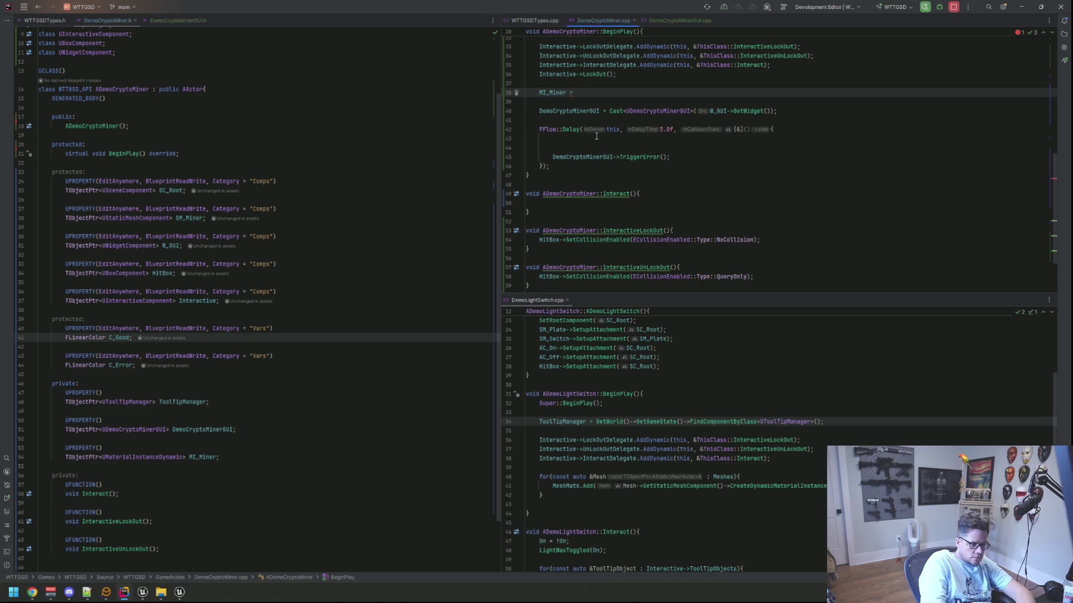
pyautogui.press('BackSpace')
pyautogui.press('BackSpace')
pyautogui.press('BackSpace')
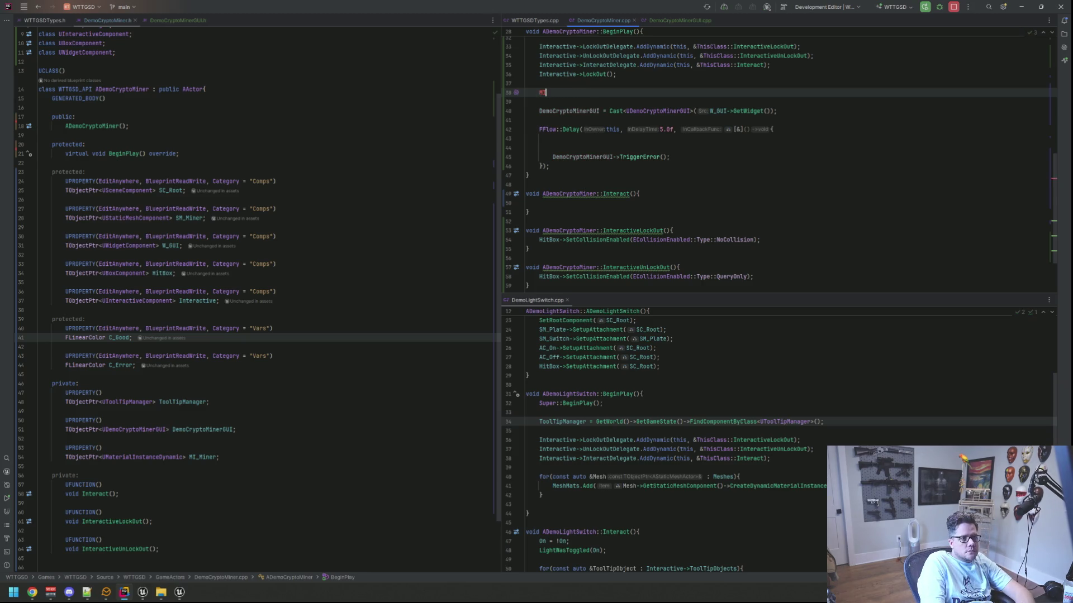
pyautogui.write('I')
pyautogui.press('Return')
pyautogui.press('BackSpace')
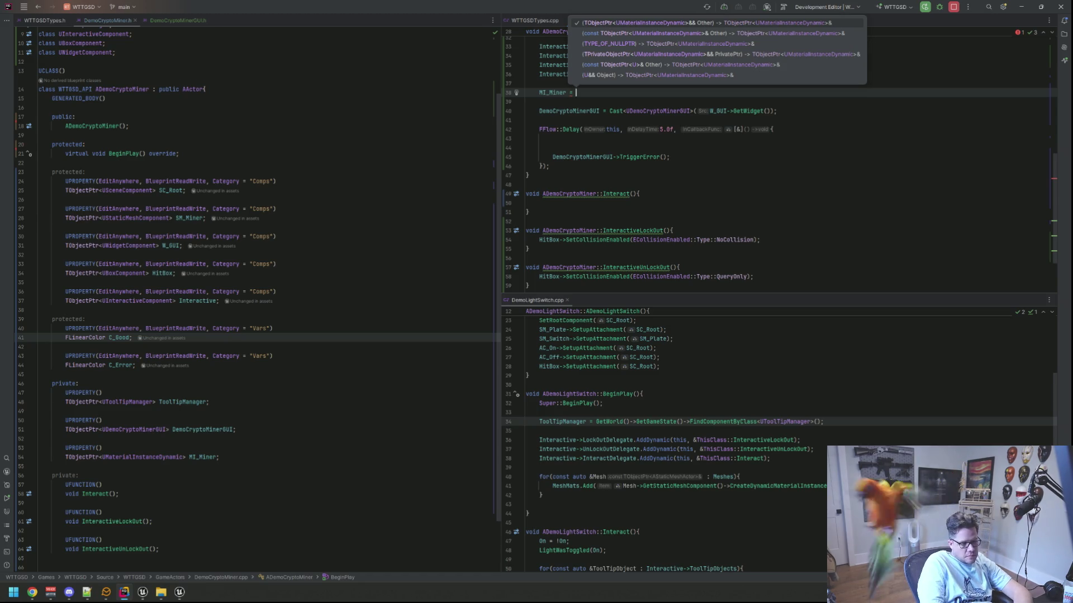
pyautogui.press('Escape')
# - Scroll through DemoLightSwitch.cpp's dynamic material instance loop for reference
pyautogui.scroll(-6, 672, 385)
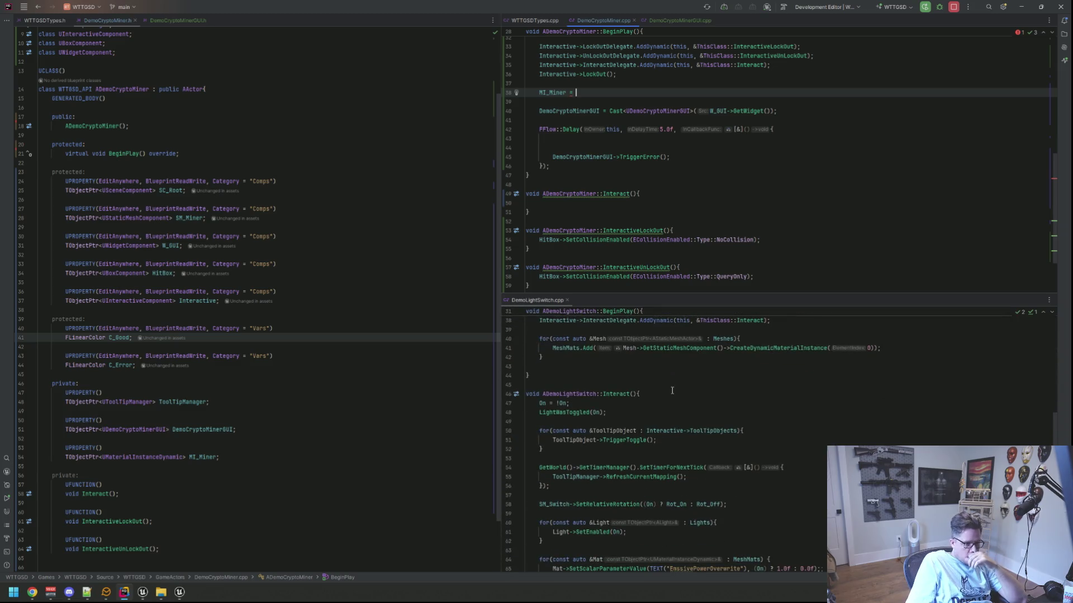
pyautogui.scroll(-9, 671, 386)
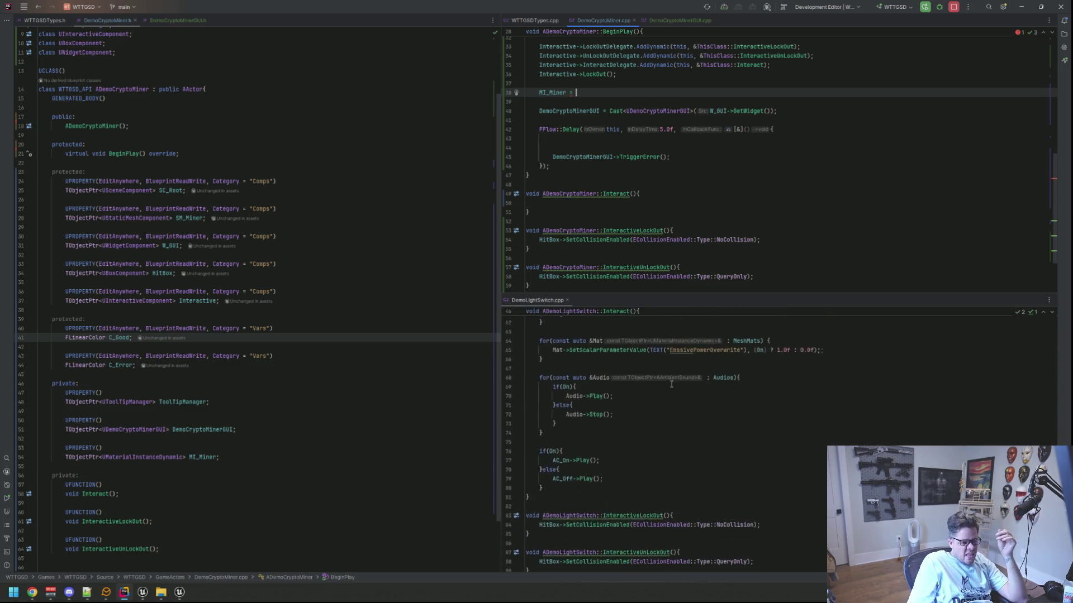
pyautogui.scroll(18, 672, 386)
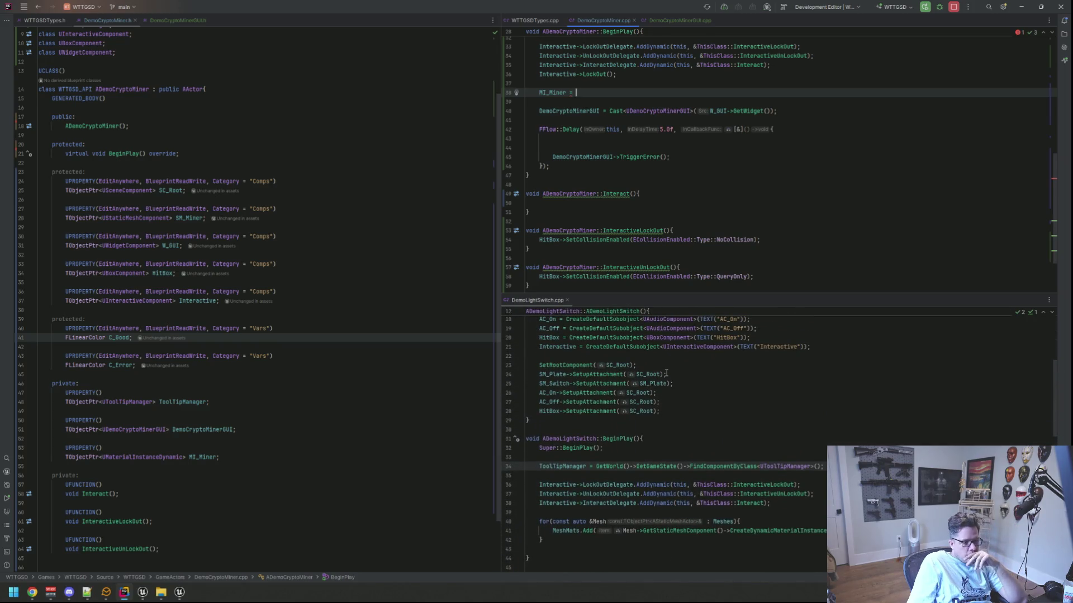
pyautogui.scroll(4, 666, 374)
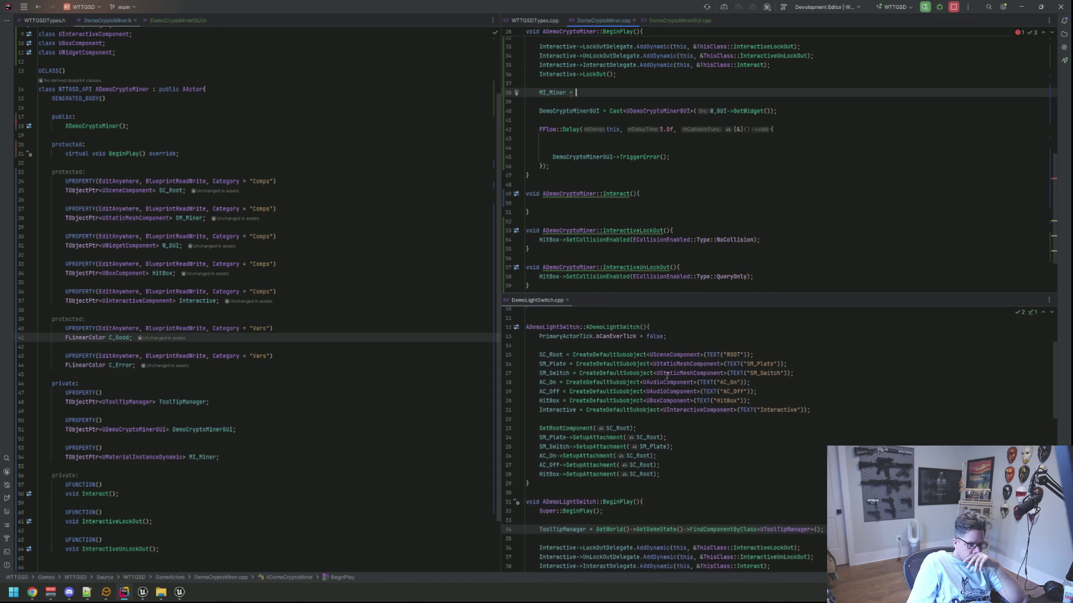
pyautogui.scroll(-10, 666, 375)
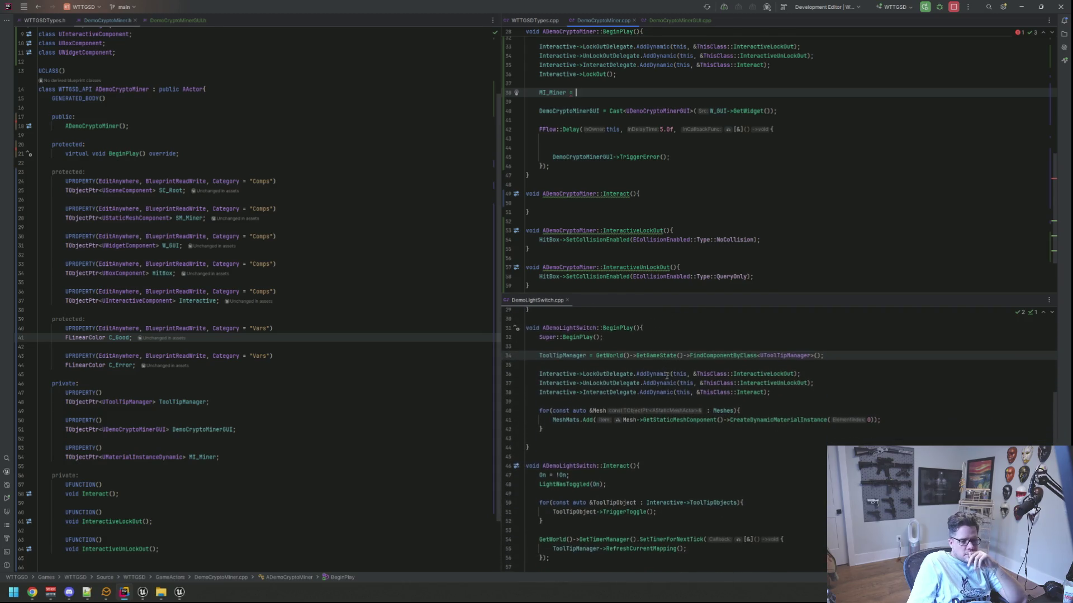
pyautogui.scroll(-2, 667, 374)
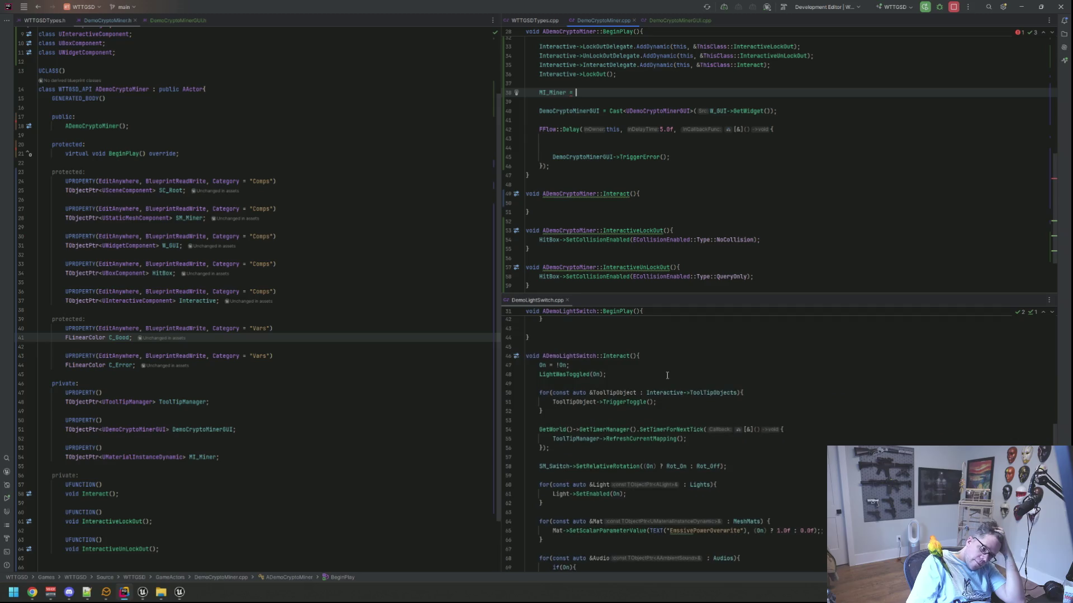
pyautogui.scroll(-5, 666, 373)
pyautogui.scroll(5, 666, 375)
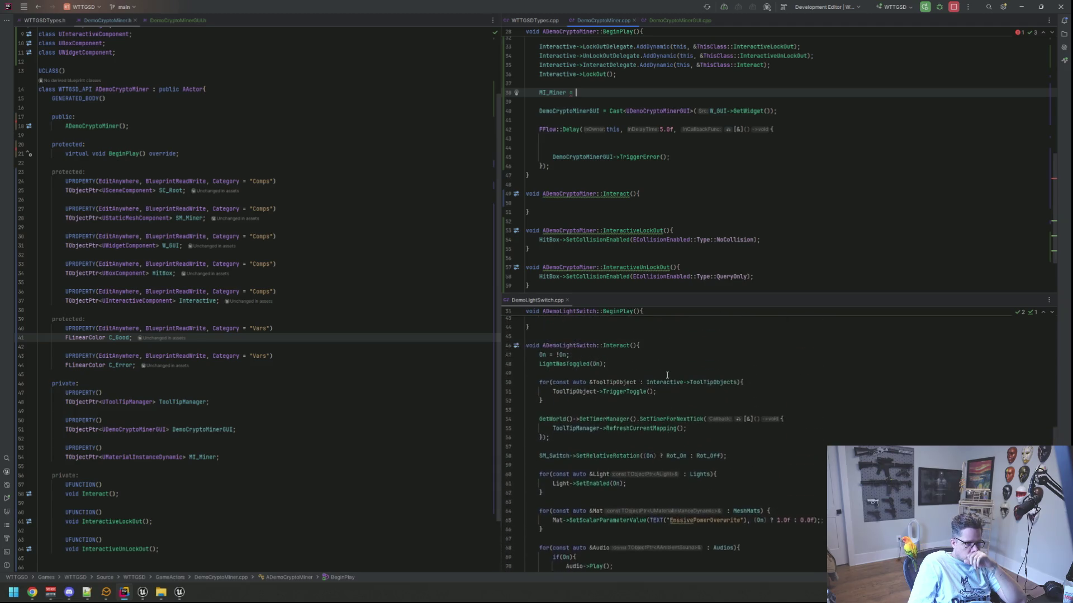
pyautogui.scroll(7, 639, 331)
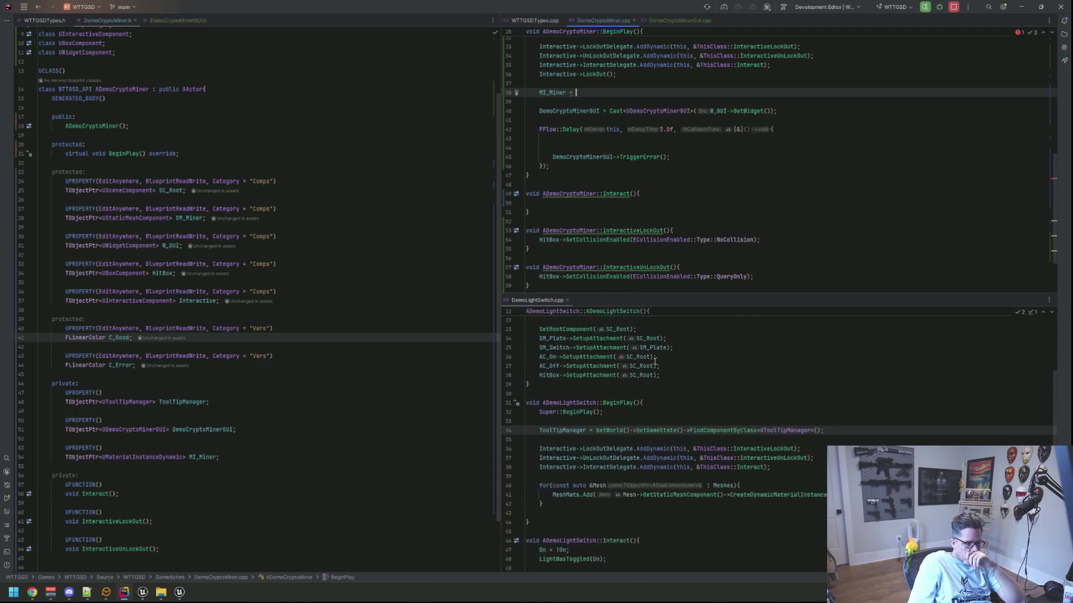
pyautogui.scroll(3, 625, 156)
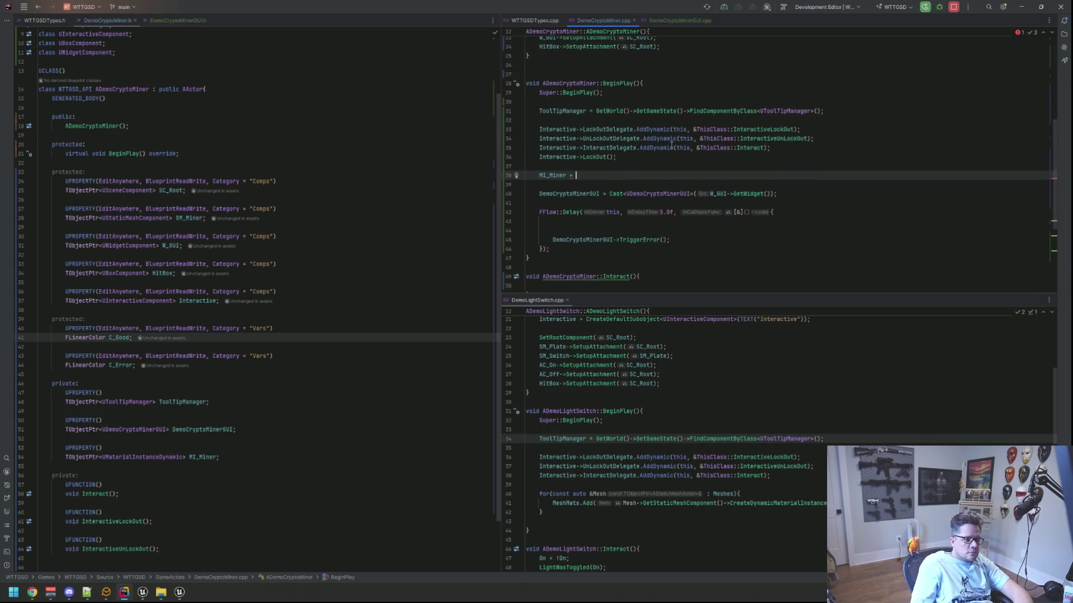
# - Finish the assignment as MI_Miner = SM_Miner->CreateDynamicMaterialInstance(0), then move to empty line 44
pyautogui.write('SM_Miner-')
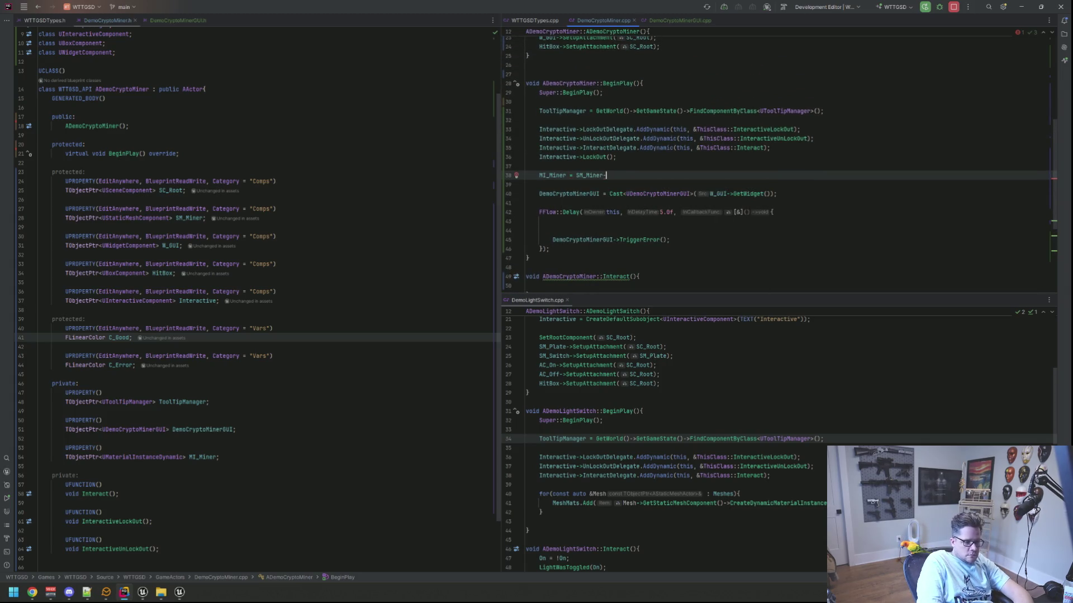
pyautogui.write('>Getdy')
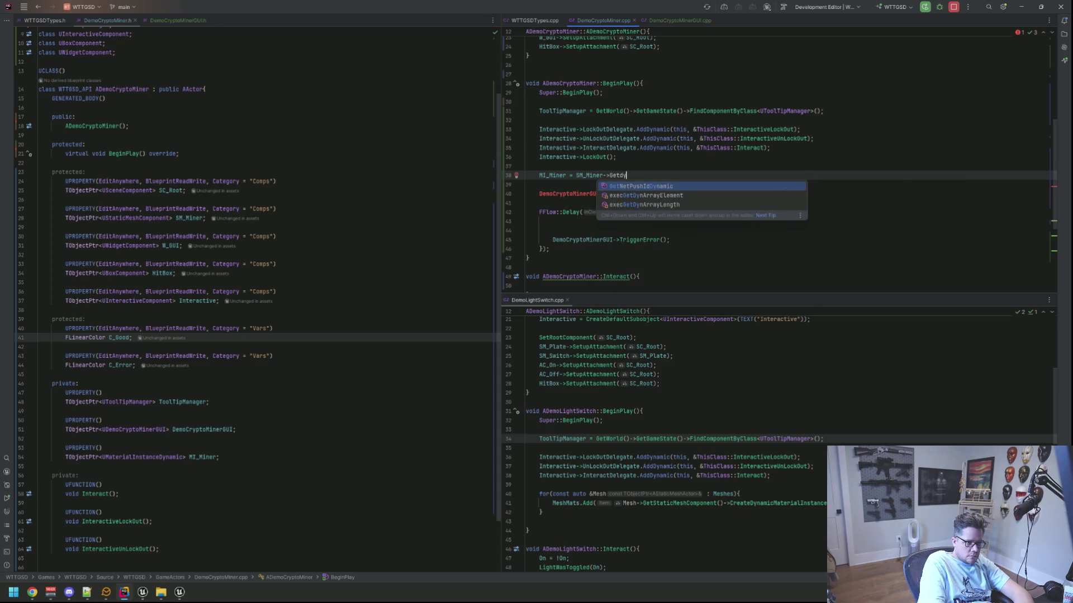
pyautogui.press('BackSpace')
pyautogui.press('BackSpace')
pyautogui.press('BackSpace')
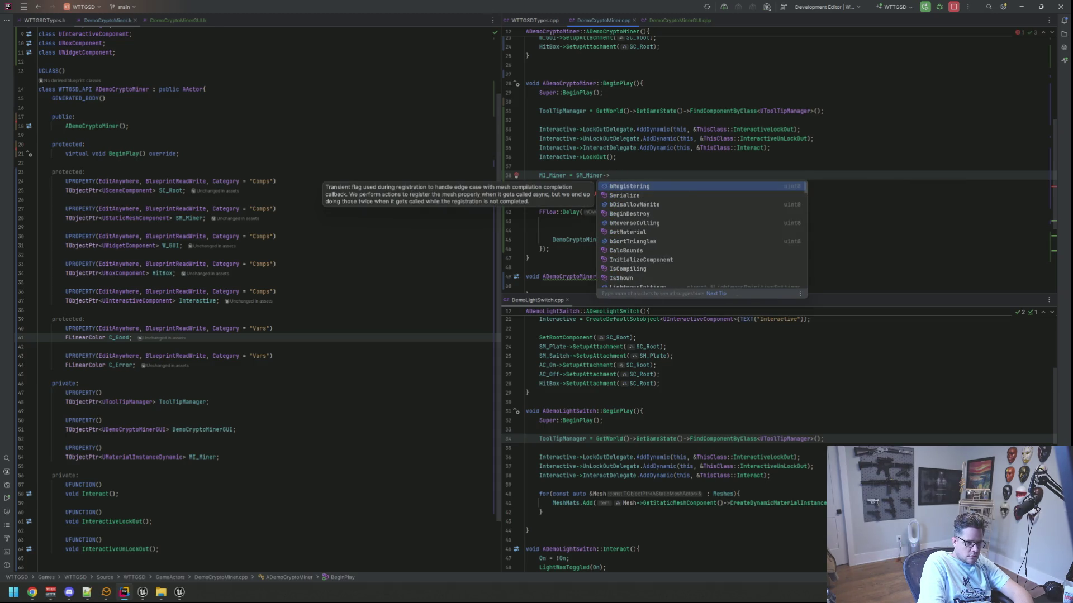
pyautogui.write('Createdy')
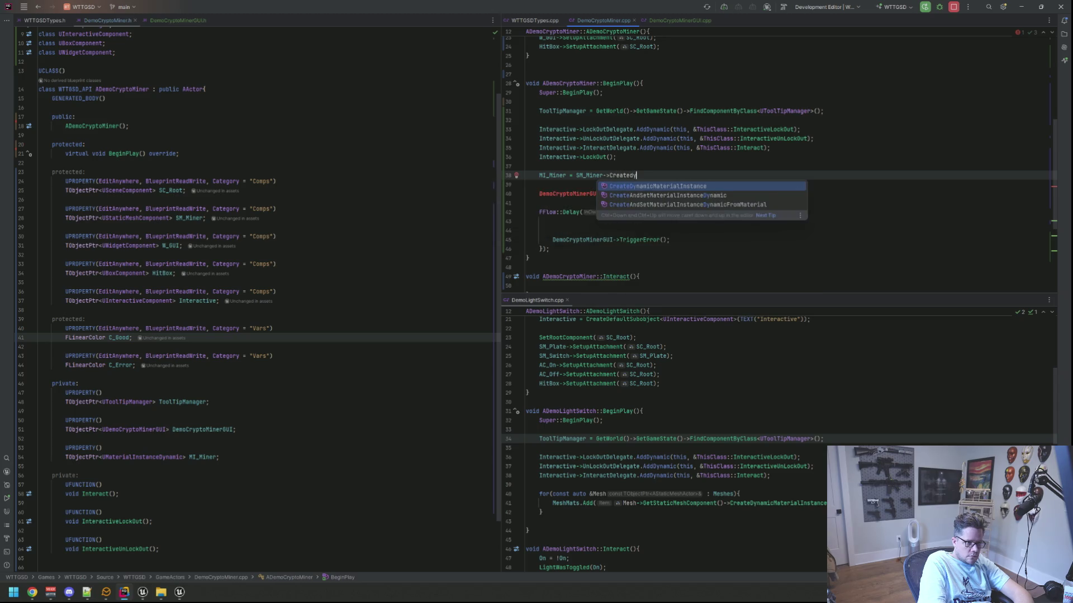
pyautogui.press('Return')
pyautogui.click(526, 165)
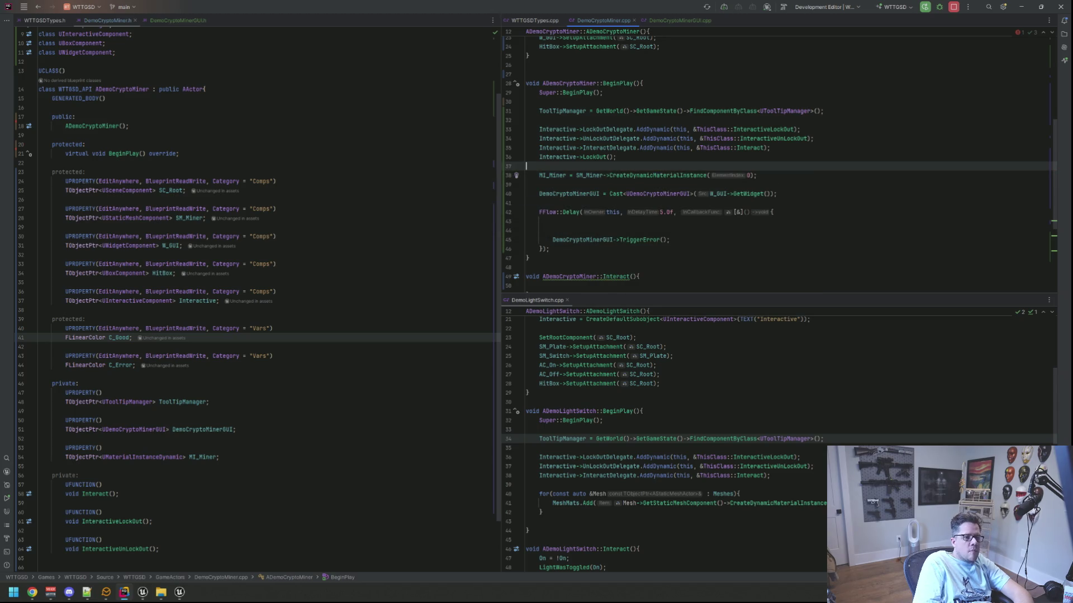
pyautogui.scroll(-5, 638, 153)
pyautogui.scroll(3, 659, 162)
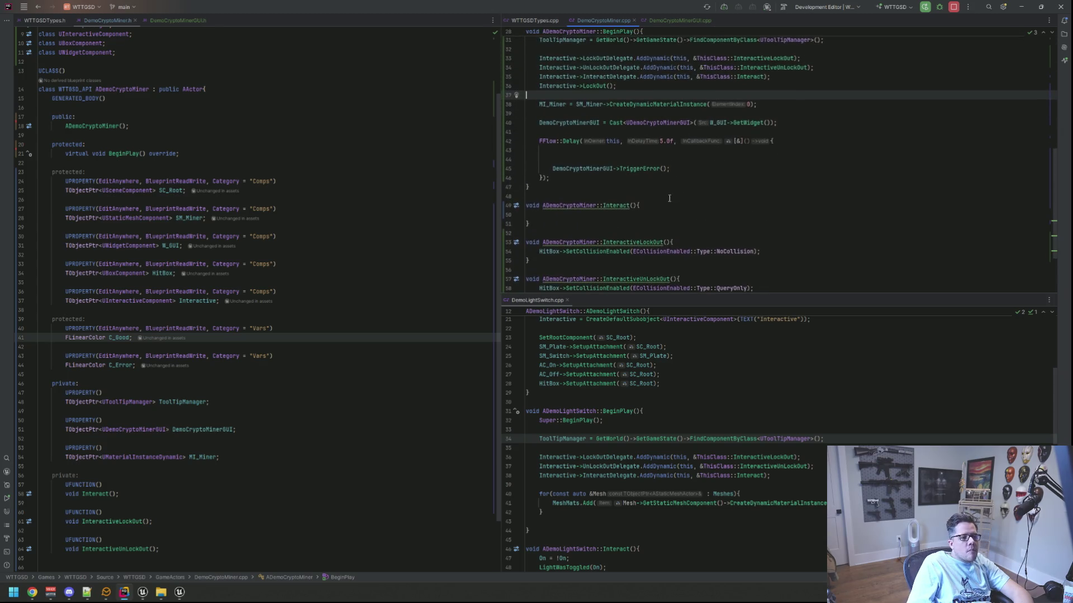
pyautogui.click(679, 150)
pyautogui.click(681, 159)
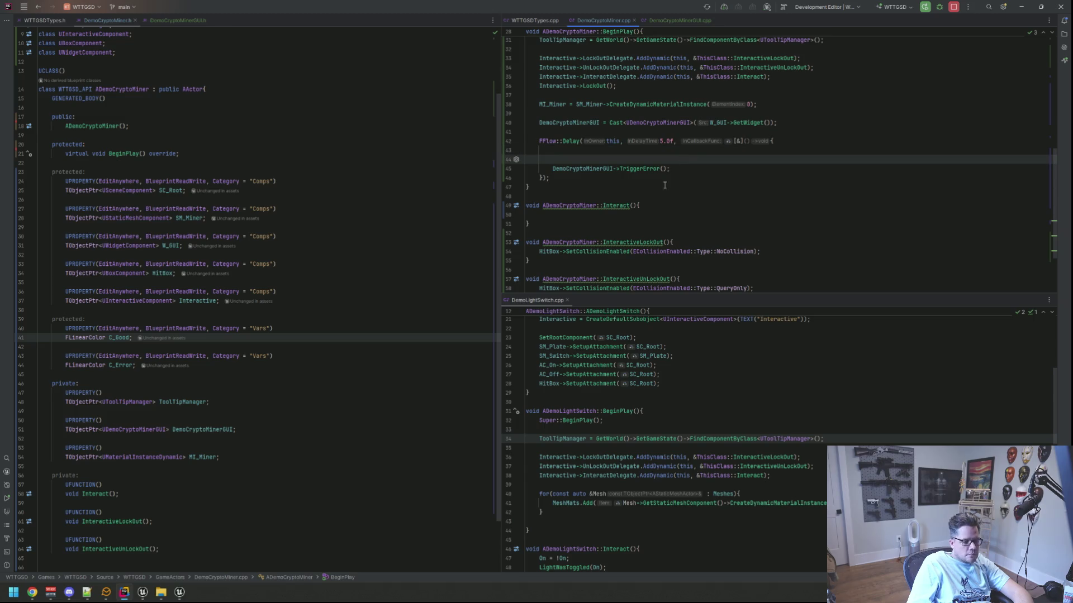
# - In Unreal, select SM_Miner and open its ML_CryptoMiner material instance
pyautogui.moveTo(184, 592)
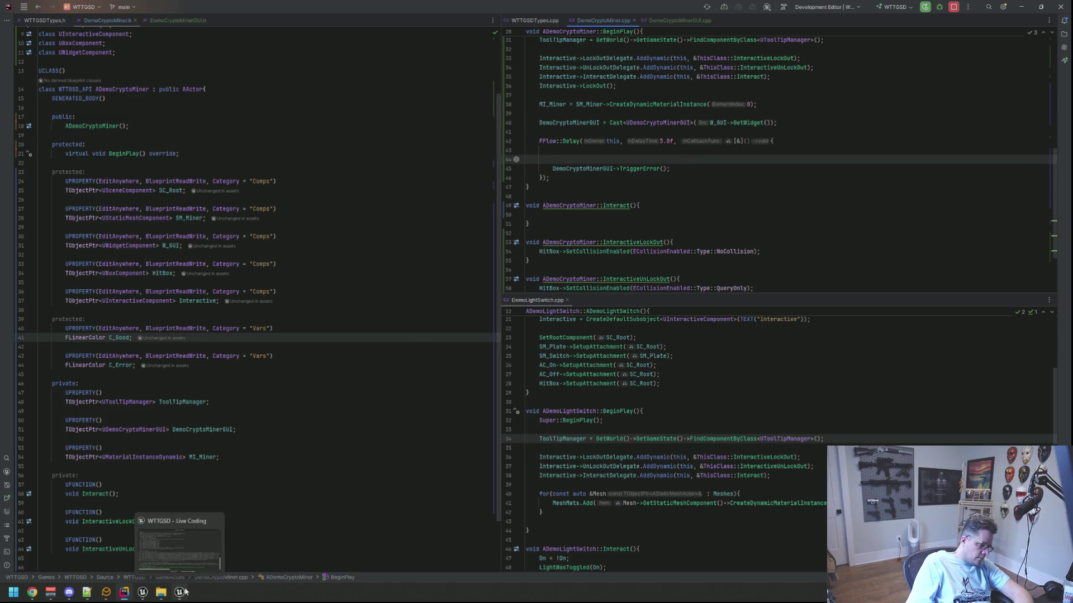
pyautogui.moveTo(142, 592)
pyautogui.click(187, 547)
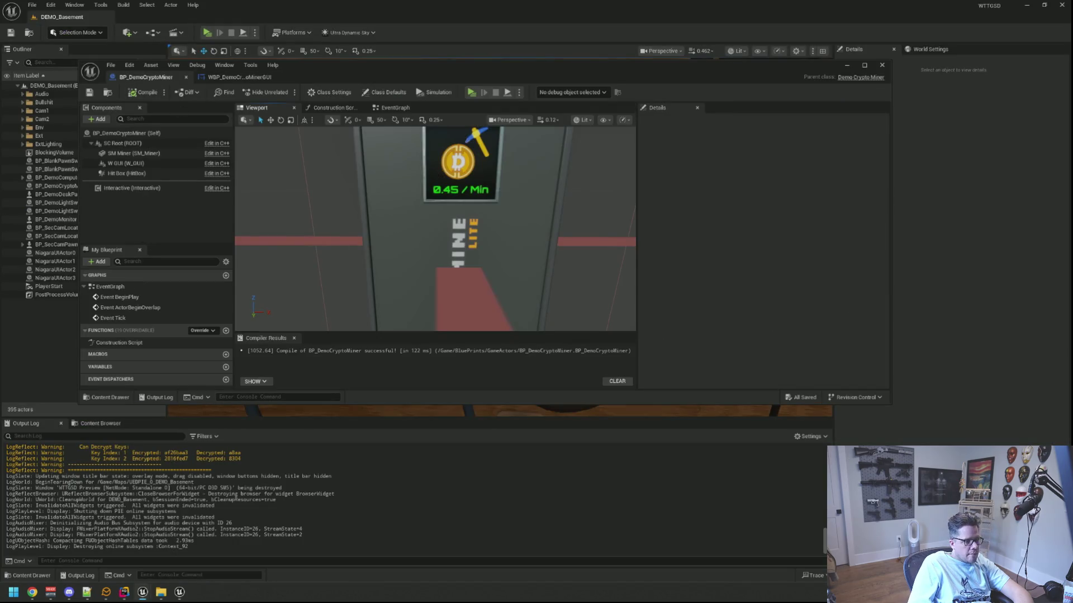
pyautogui.click(436, 180)
pyautogui.click(784, 338)
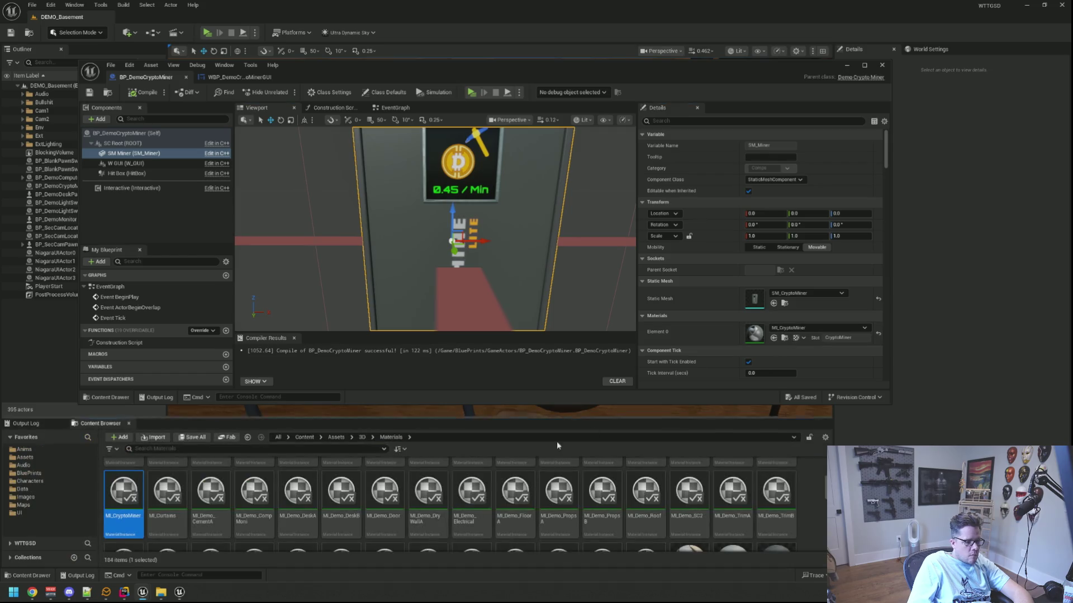
pyautogui.doubleClick(124, 492)
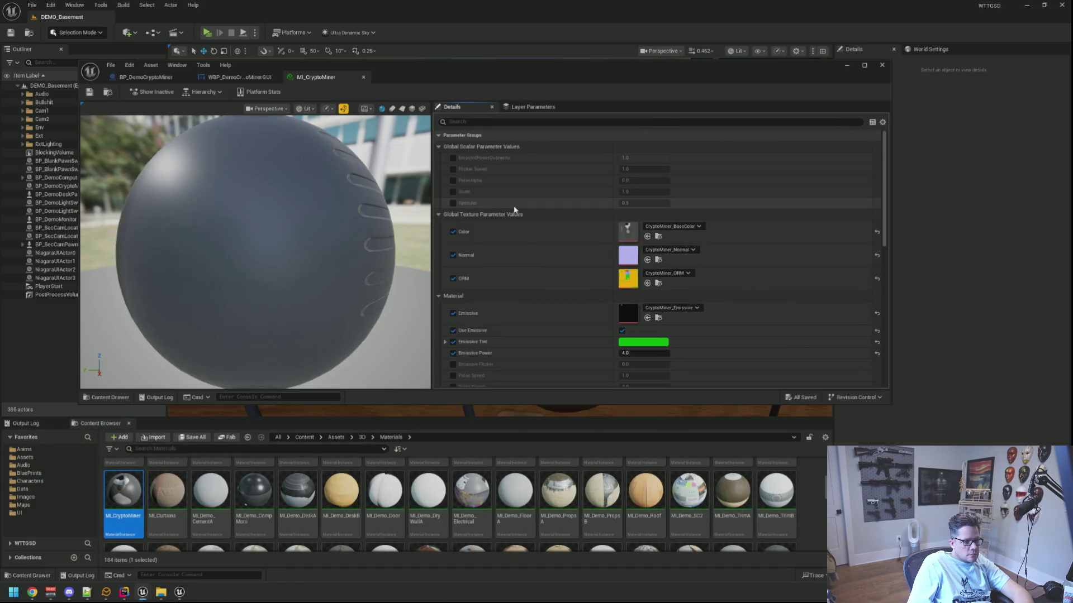
pyautogui.scroll(-2, 525, 260)
pyautogui.scroll(-4, 481, 290)
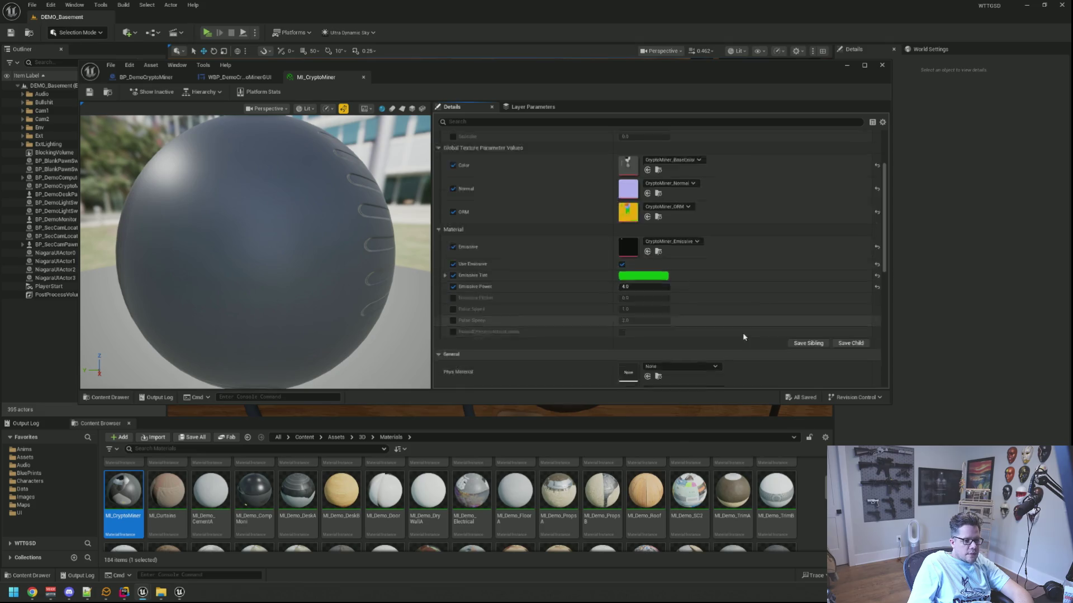
# - Open the parent material M_ReflectMaster and inspect its Emissive Tint and Emissive Power nodes
pyautogui.click(658, 309)
pyautogui.doubleClick(463, 477)
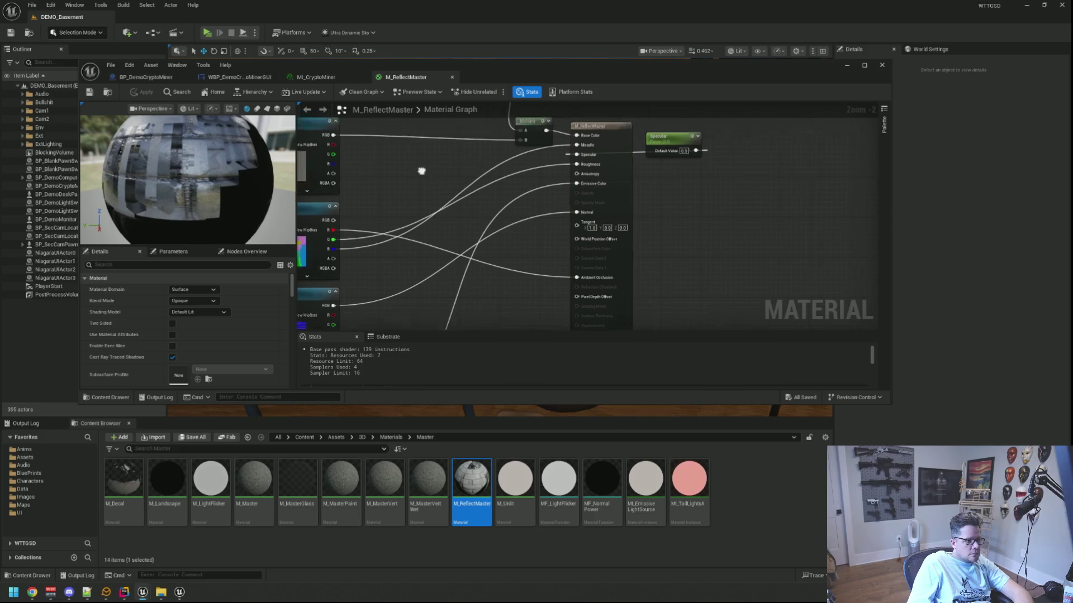
pyautogui.scroll(-4, 559, 212)
pyautogui.scroll(7, 553, 235)
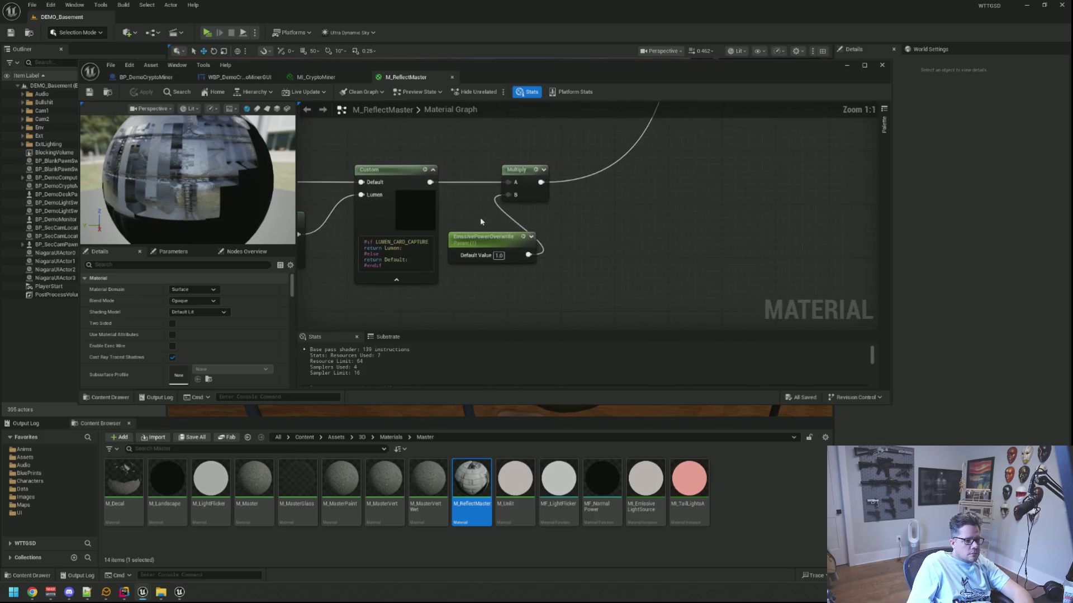
pyautogui.moveTo(506, 206)
pyautogui.mouseDown()
pyautogui.moveTo(561, 248)
pyautogui.moveTo(565, 271)
pyautogui.moveTo(609, 263)
pyautogui.moveTo(637, 203)
pyautogui.mouseUp()
pyautogui.scroll(-5, 560, 237)
pyautogui.scroll(5, 416, 195)
pyautogui.click(416, 195)
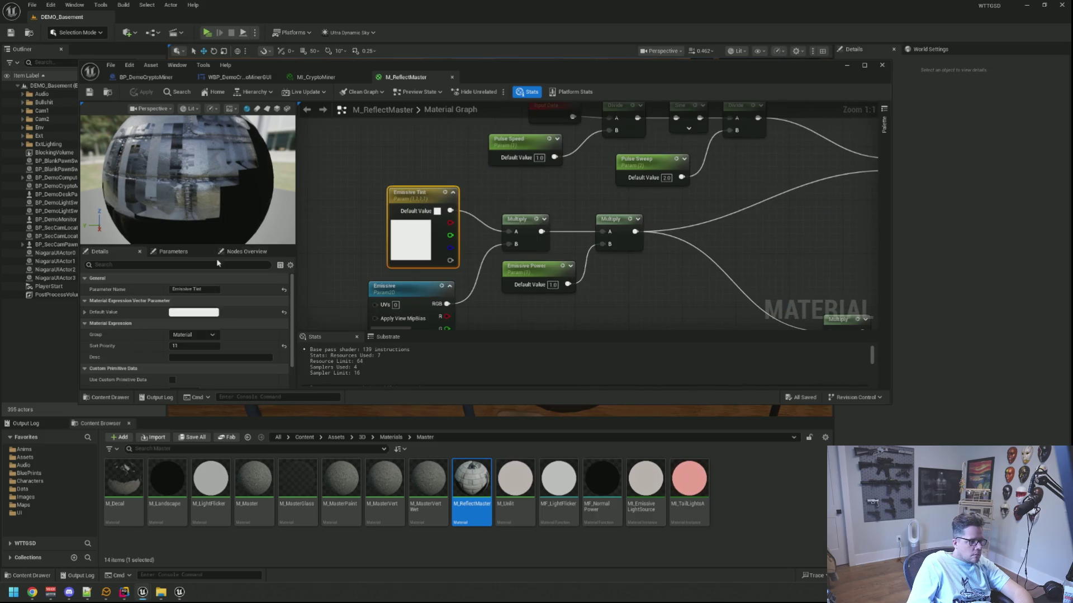
pyautogui.click(391, 165)
pyautogui.moveTo(494, 291); pyautogui.dragTo(501, 259)
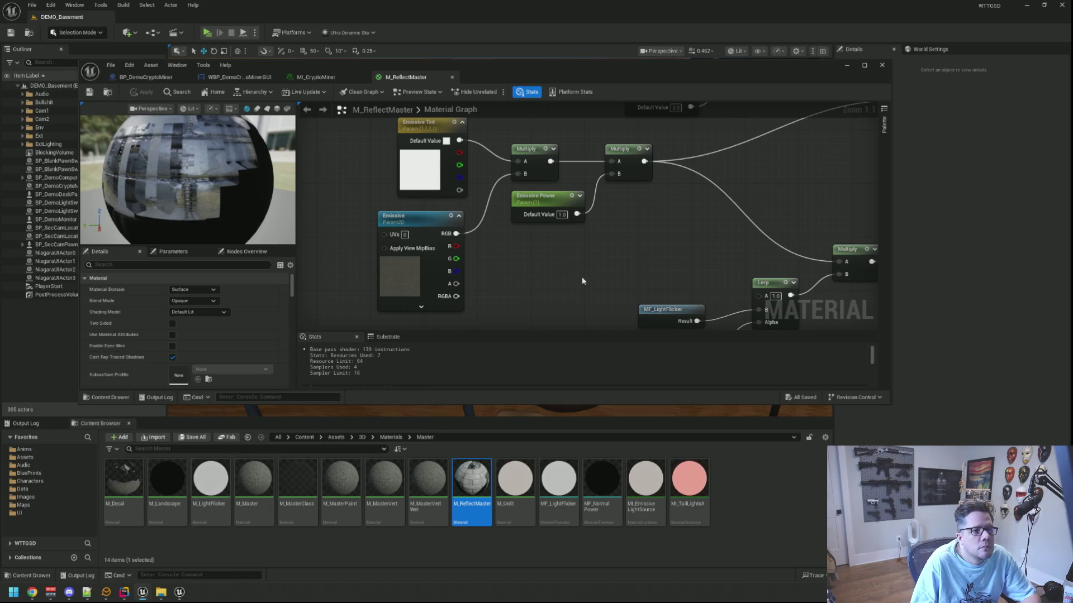
pyautogui.press('super')
pyautogui.write('snip')
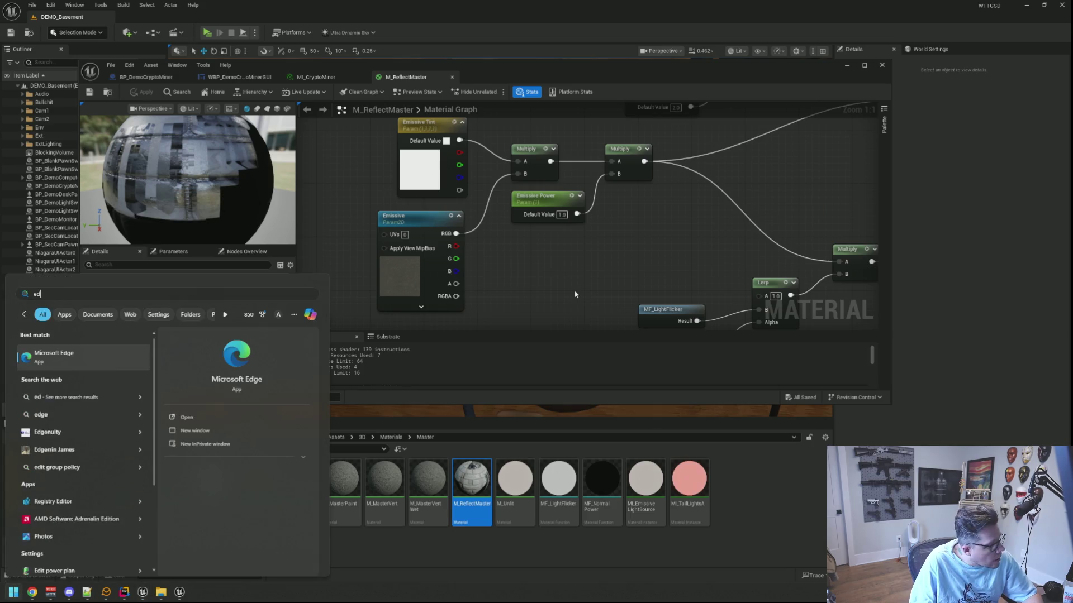
pyautogui.press('Return')
pyautogui.moveTo(458, 40); pyautogui.dragTo(1072, 72)
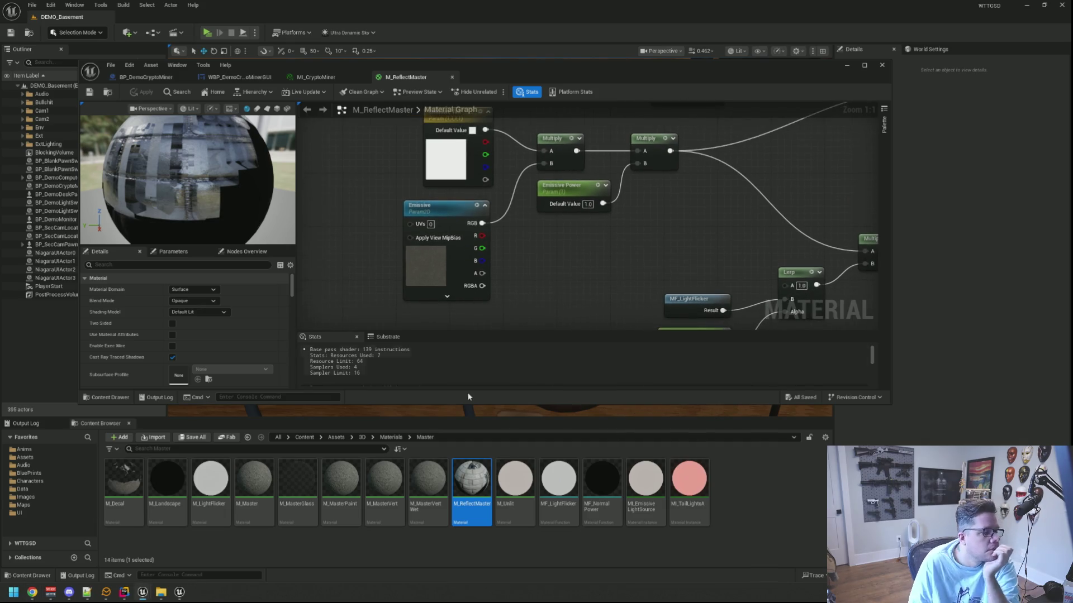
pyautogui.click(124, 592)
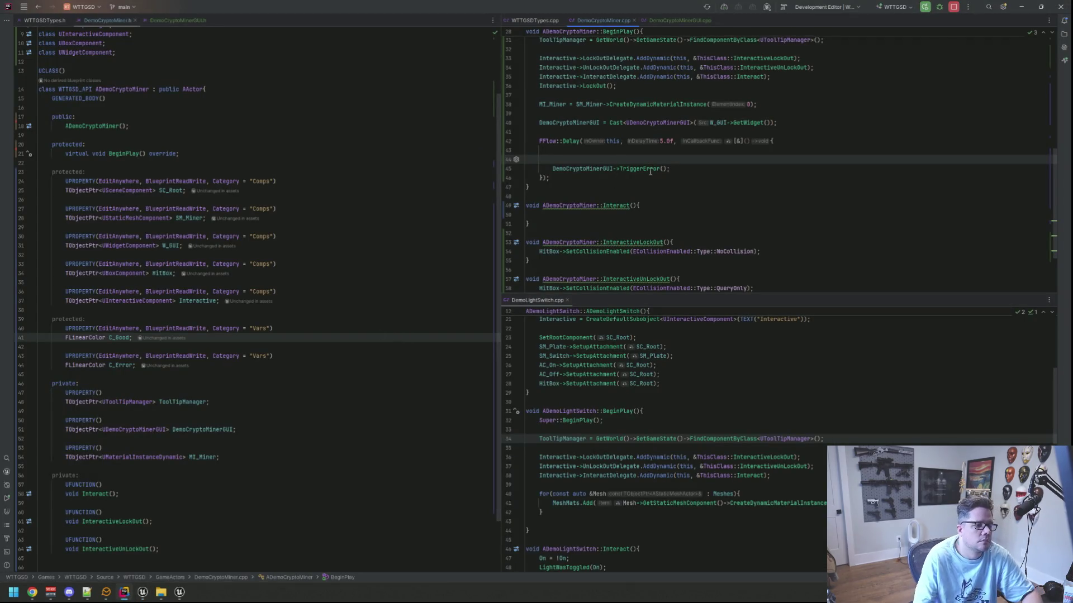
# - Delete the partial 'MI_Miner->Set' call on line 44, leaving only TriggerError
pyautogui.write('MI_Miner->Se')
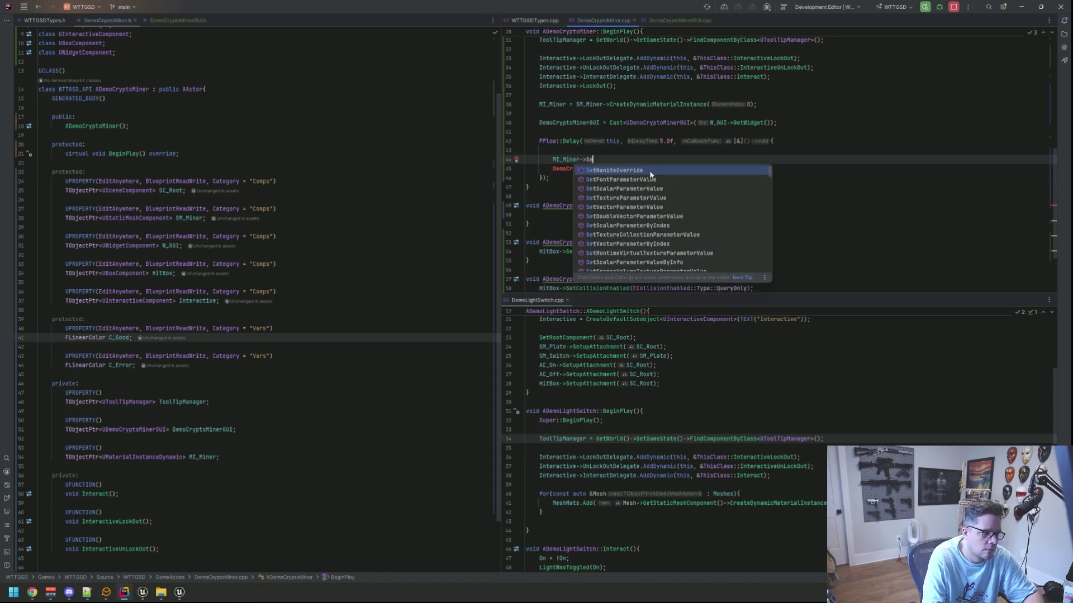
pyautogui.write('tS')
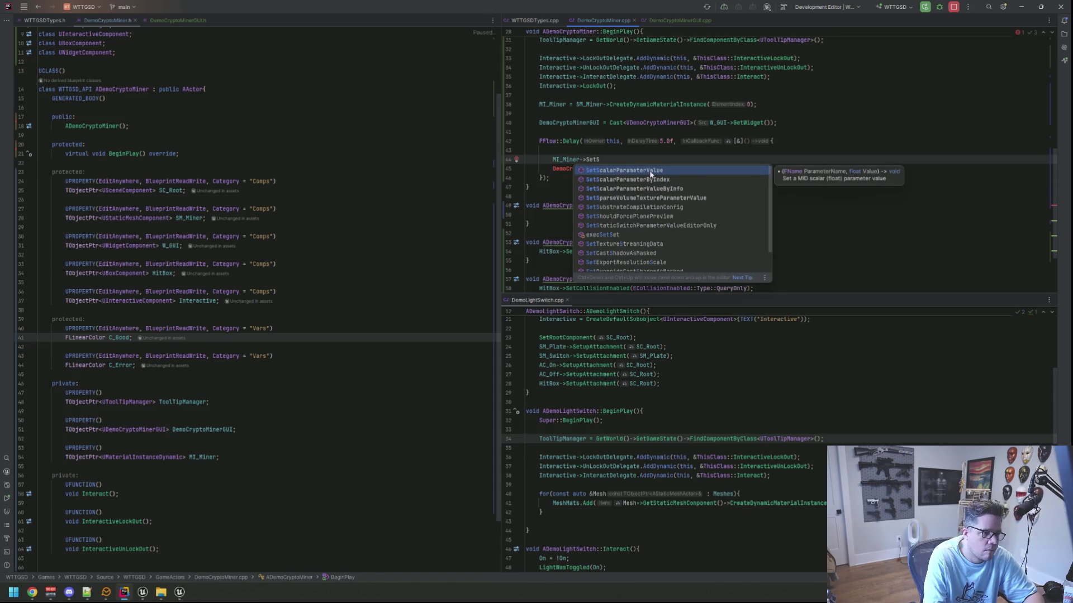
pyautogui.press('BackSpace')
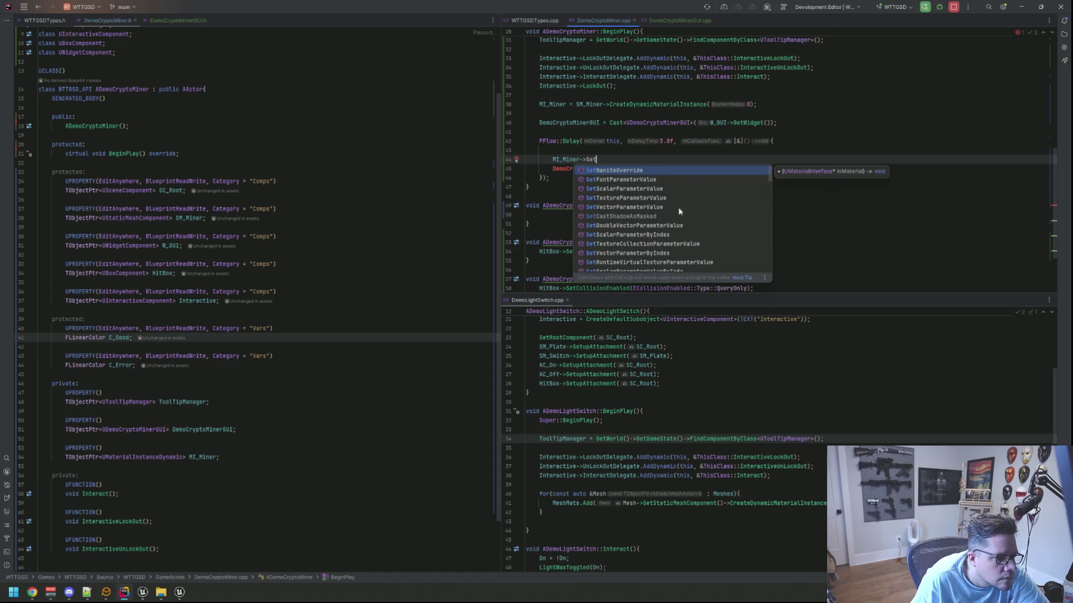
pyautogui.scroll(-1, 679, 211)
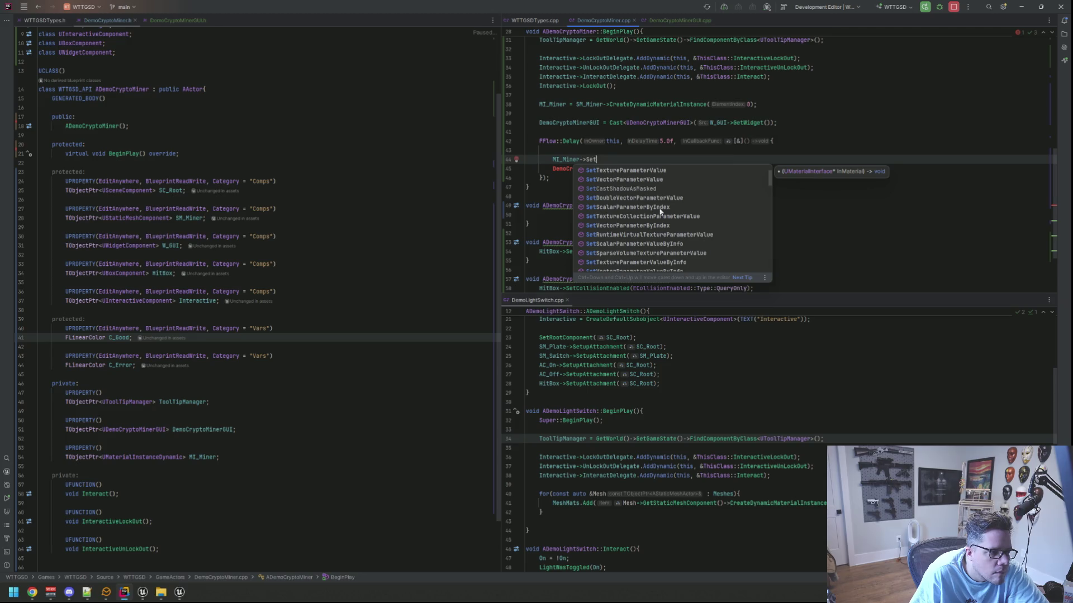
pyautogui.scroll(-1, 660, 212)
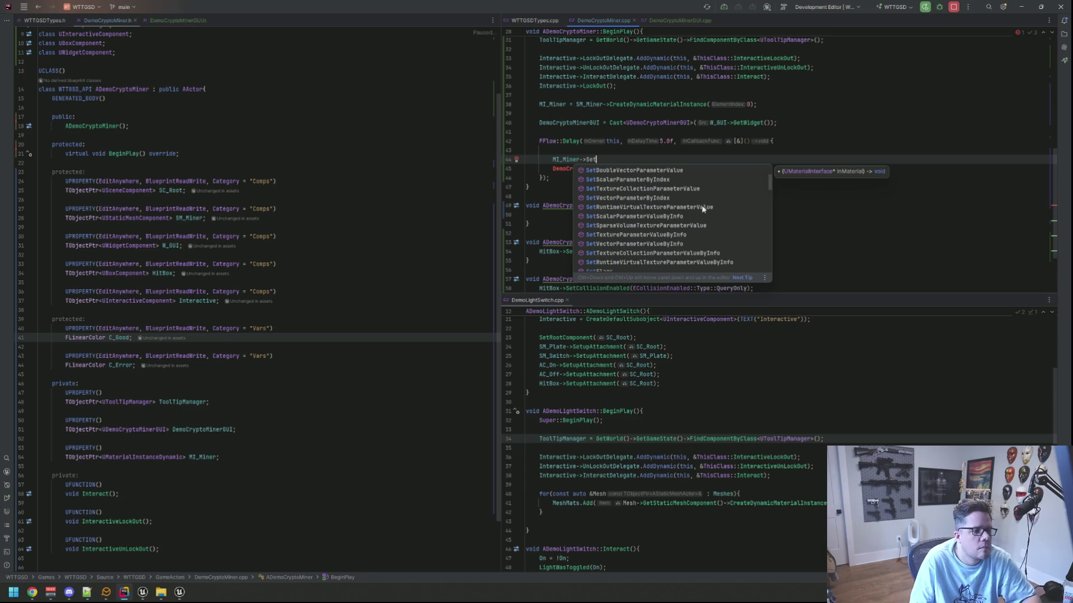
pyautogui.hotkey('ctrl', 'BackSpace')
pyautogui.hotkey('ctrl', 'BackSpace')
pyautogui.hotkey('ctrl', 'BackSpace')
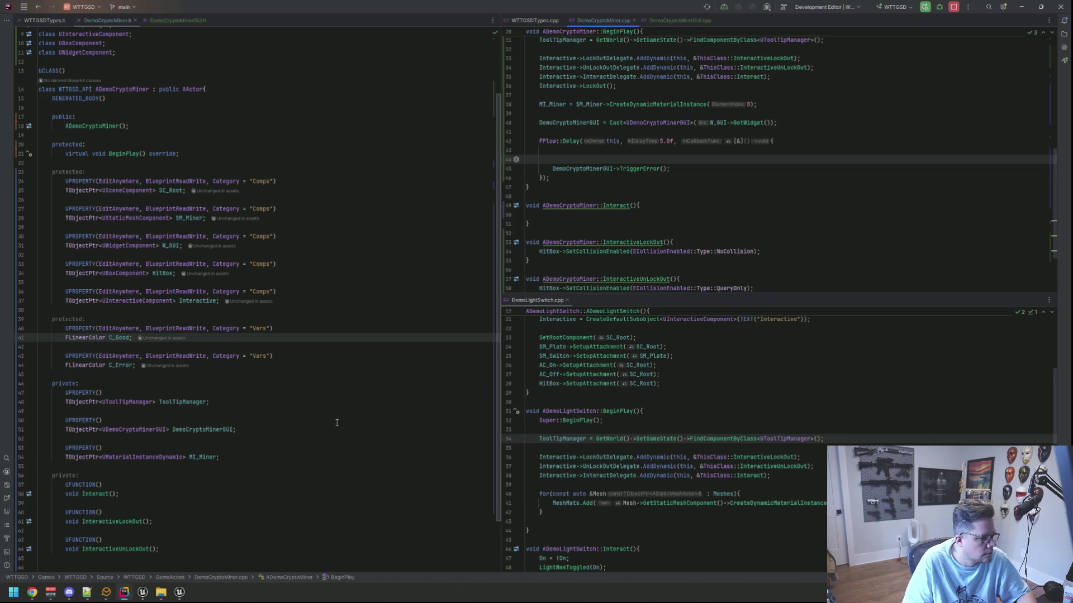
pyautogui.click(143, 592)
# - Inspect M_ReflectMaster's Emissive Tint parameter, default (1,1,1,1), and enlarge the material editor window
pyautogui.click(160, 552)
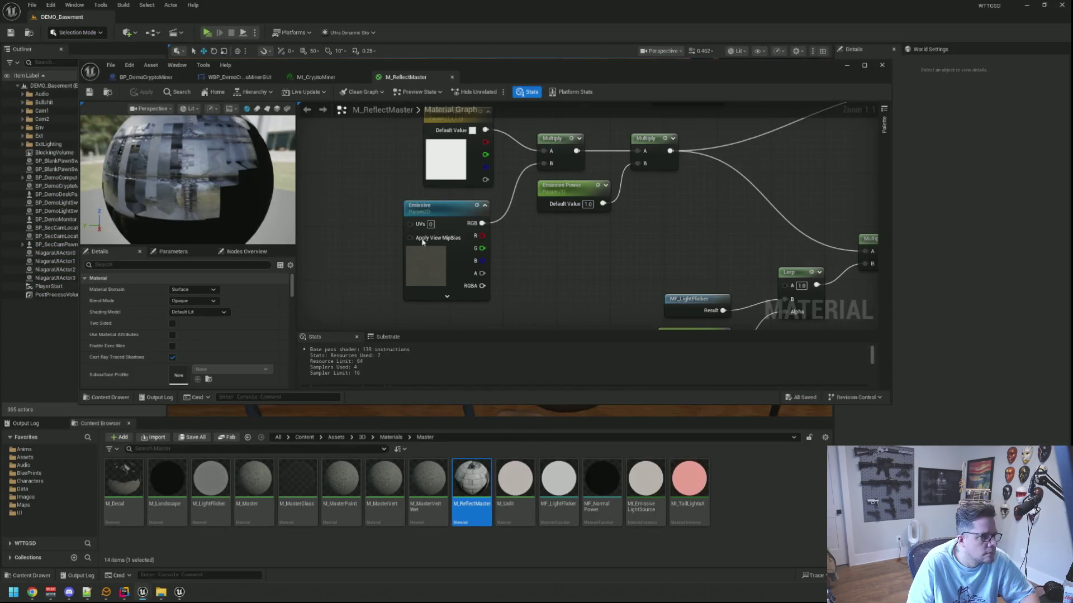
pyautogui.moveTo(389, 180); pyautogui.dragTo(390, 223)
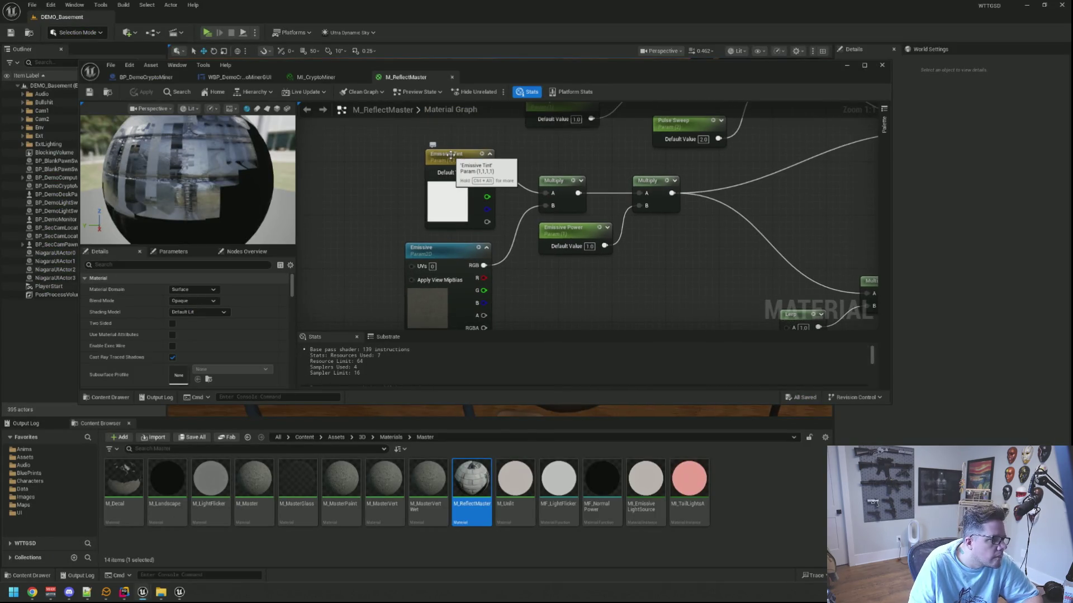
pyautogui.click(450, 155)
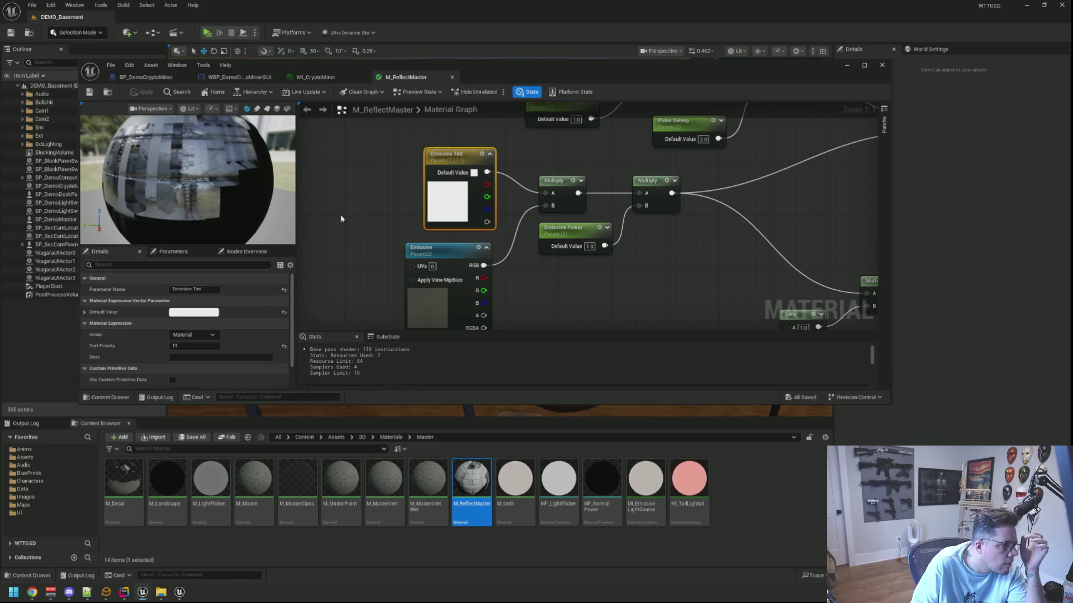
pyautogui.scroll(-3, 248, 317)
pyautogui.scroll(3, 250, 317)
pyautogui.moveTo(387, 189); pyautogui.dragTo(382, 200)
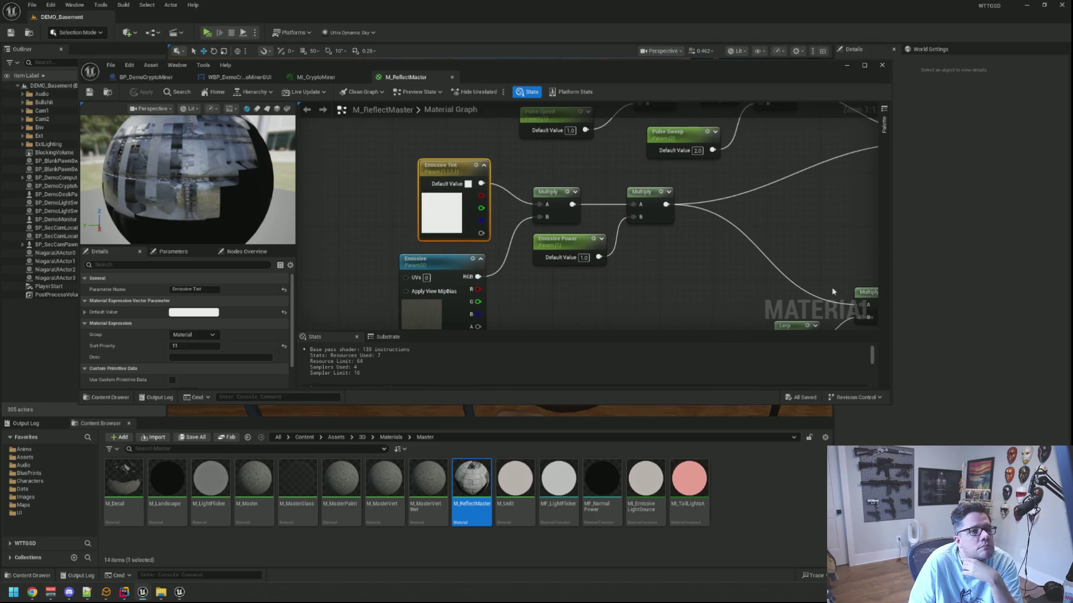
pyautogui.click(892, 408)
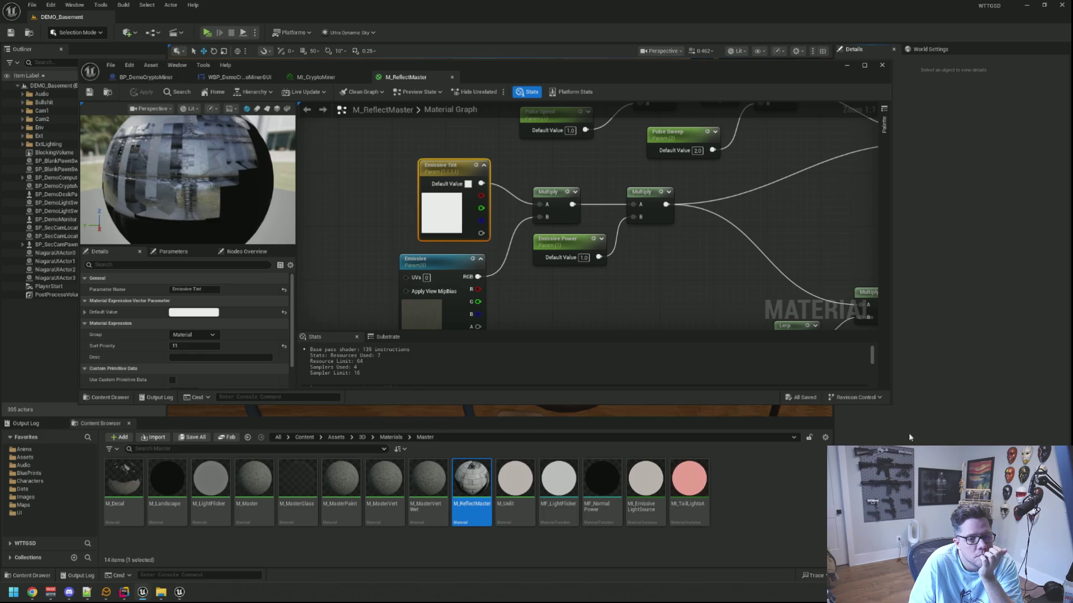
pyautogui.moveTo(892, 409); pyautogui.dragTo(969, 505)
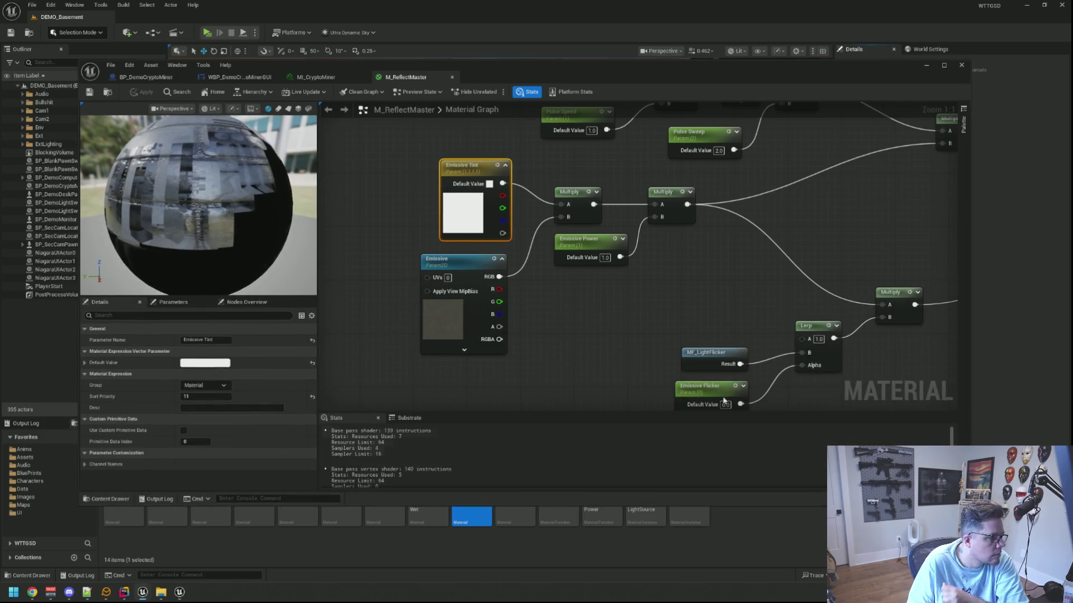
pyautogui.click(611, 348)
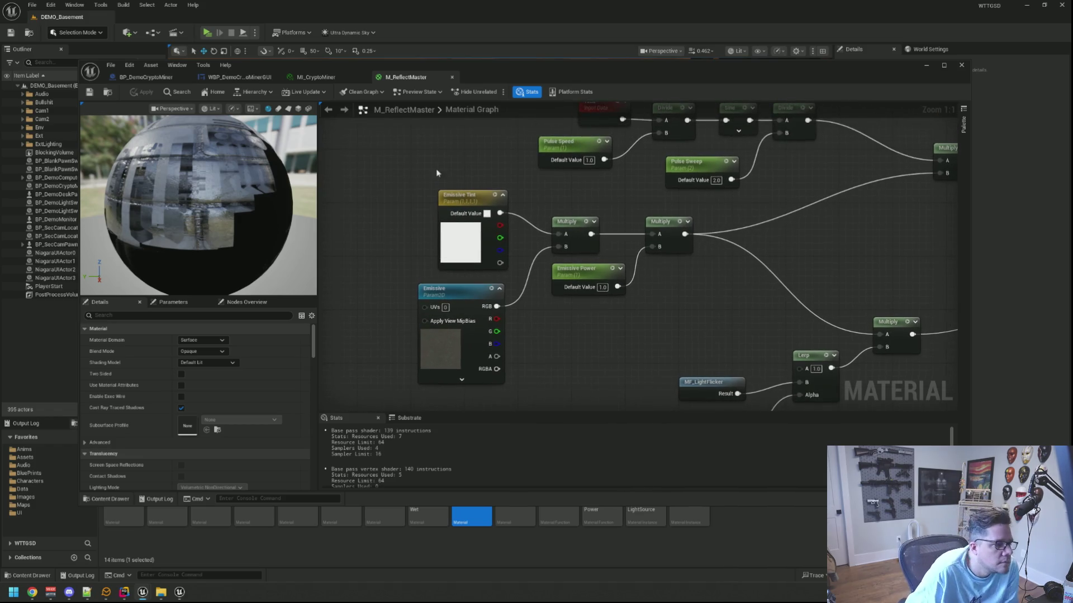
pyautogui.click(447, 200)
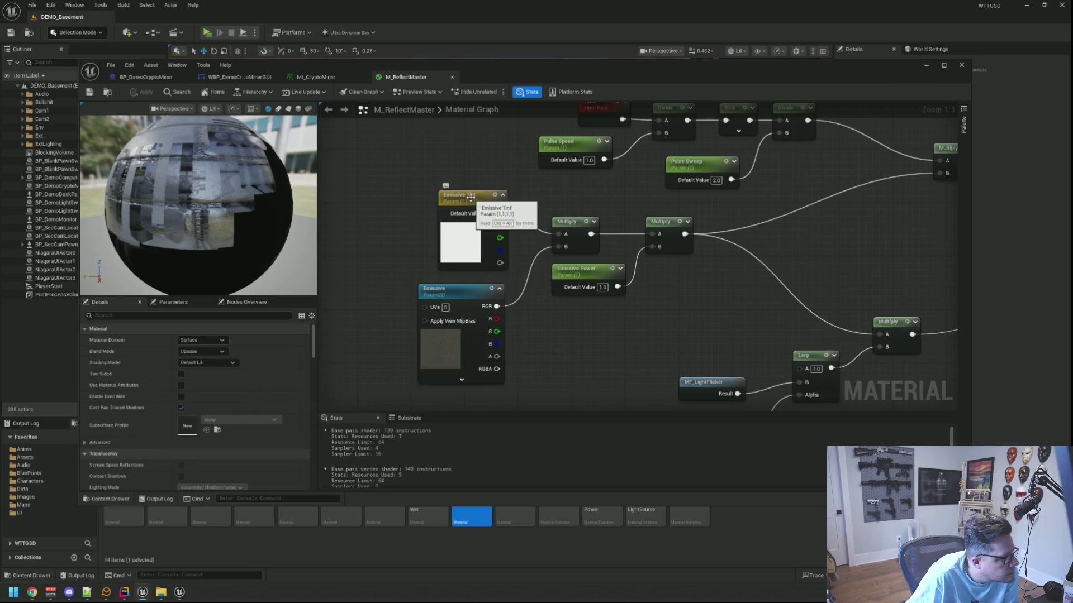
pyautogui.click(554, 341)
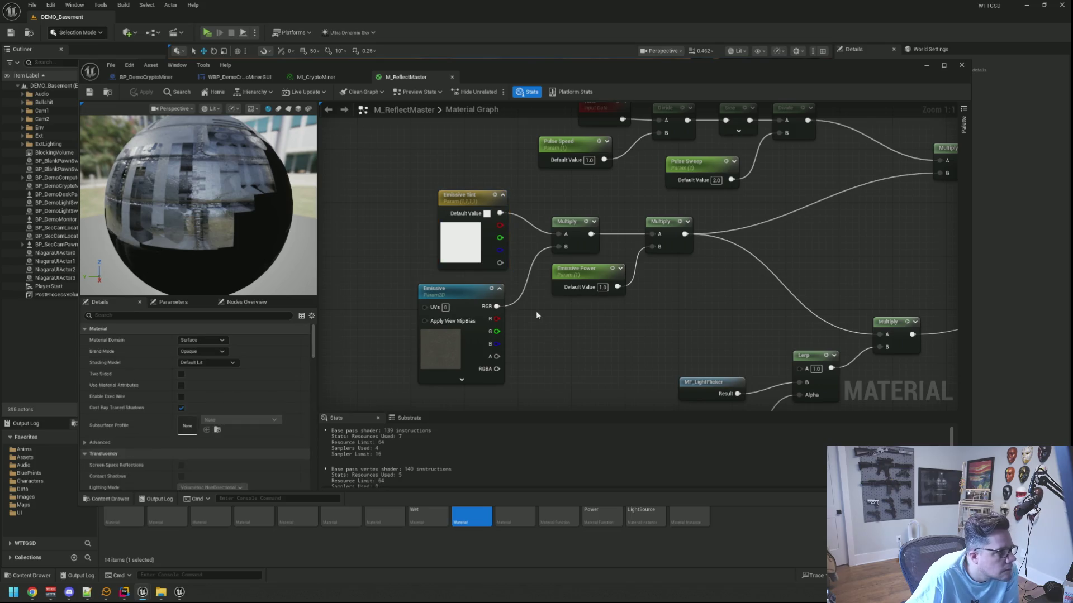
# - Minimize the Live Coding console and return to the Rider code editor
pyautogui.rightClick(422, 186)
pyautogui.press('Escape')
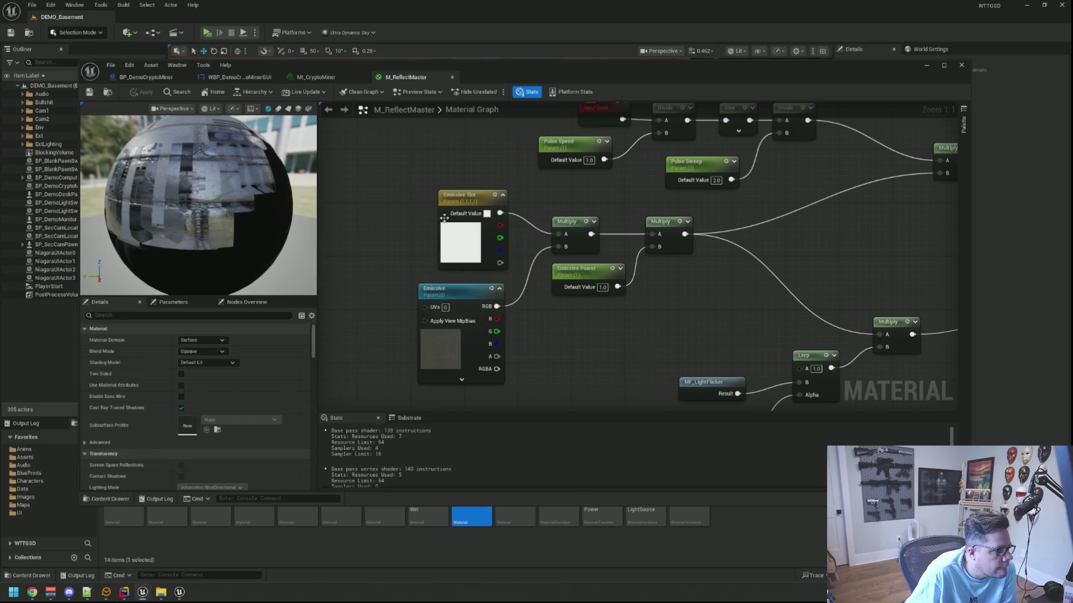
pyautogui.click(177, 593)
pyautogui.click(178, 593)
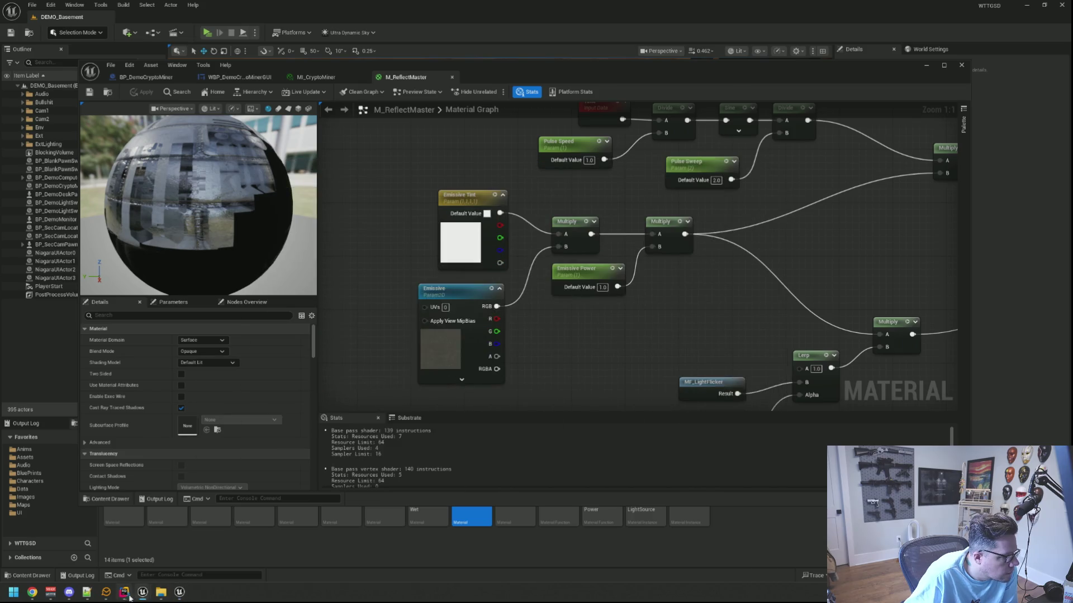
pyautogui.click(124, 592)
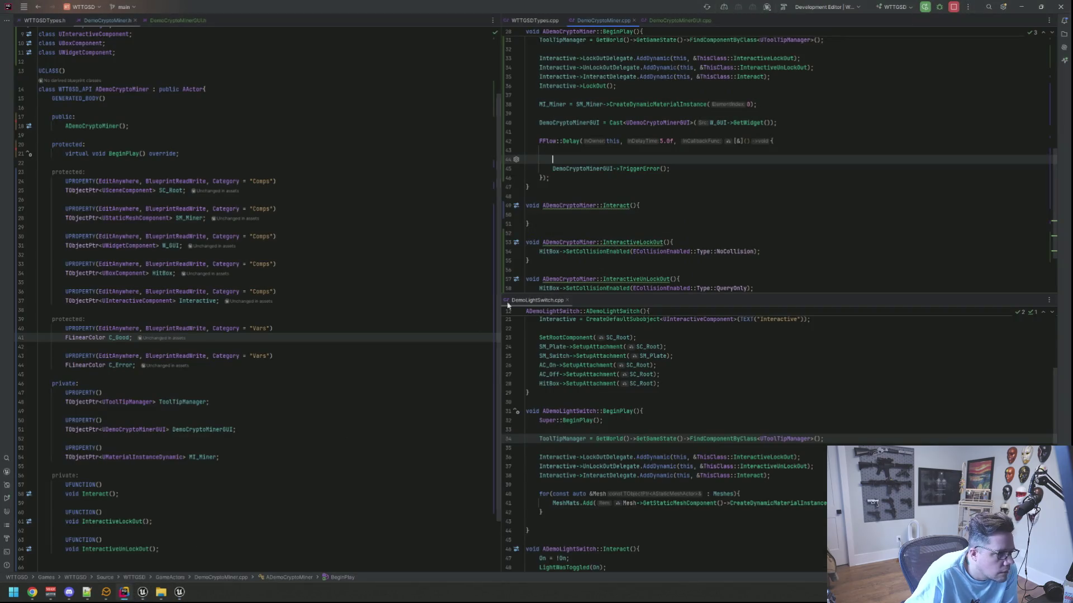
# - Ask Rider's AI Assistant how to change Emissive Tint on a Dynamic Material Instance
pyautogui.click(1064, 48)
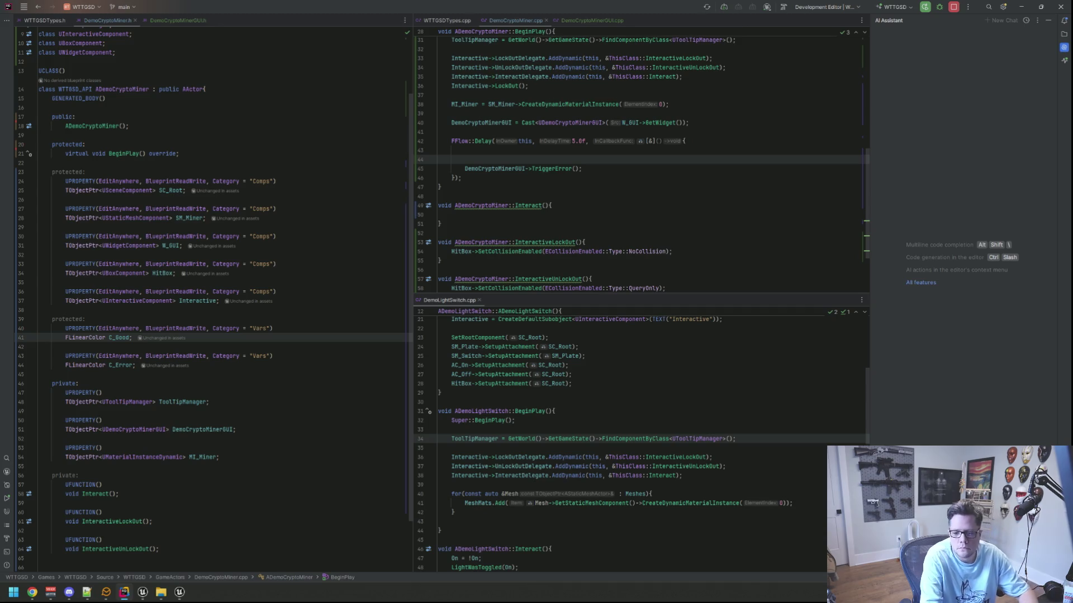
pyautogui.press('Return')
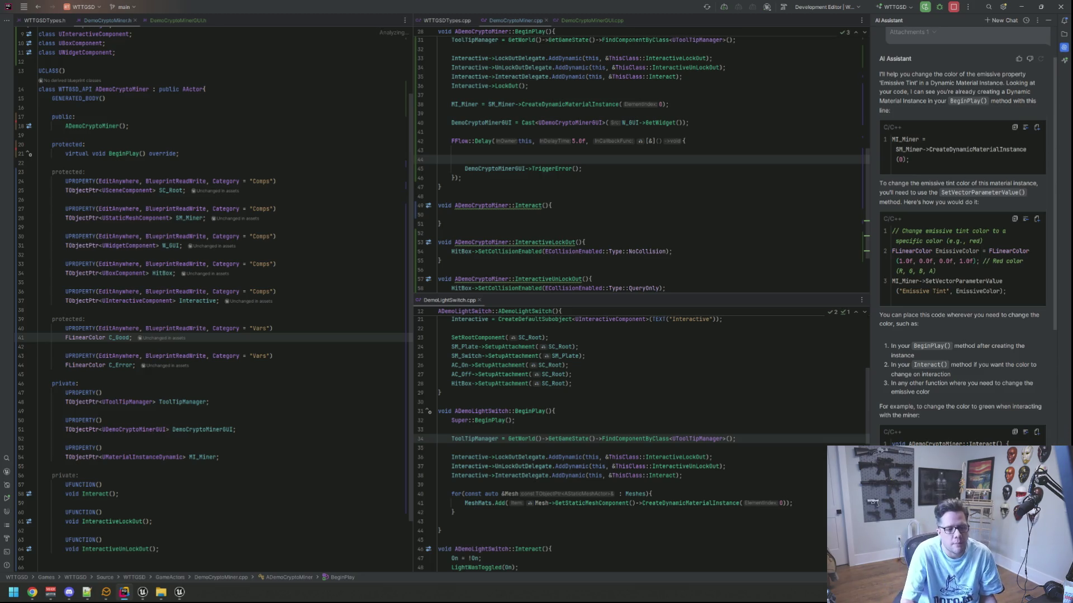
# - Add MI_Miner->SetVectorParameterValue(TEXT("Emissive Tint"), C_Error); on line 44 and close the AI Assistant
pyautogui.click(584, 160)
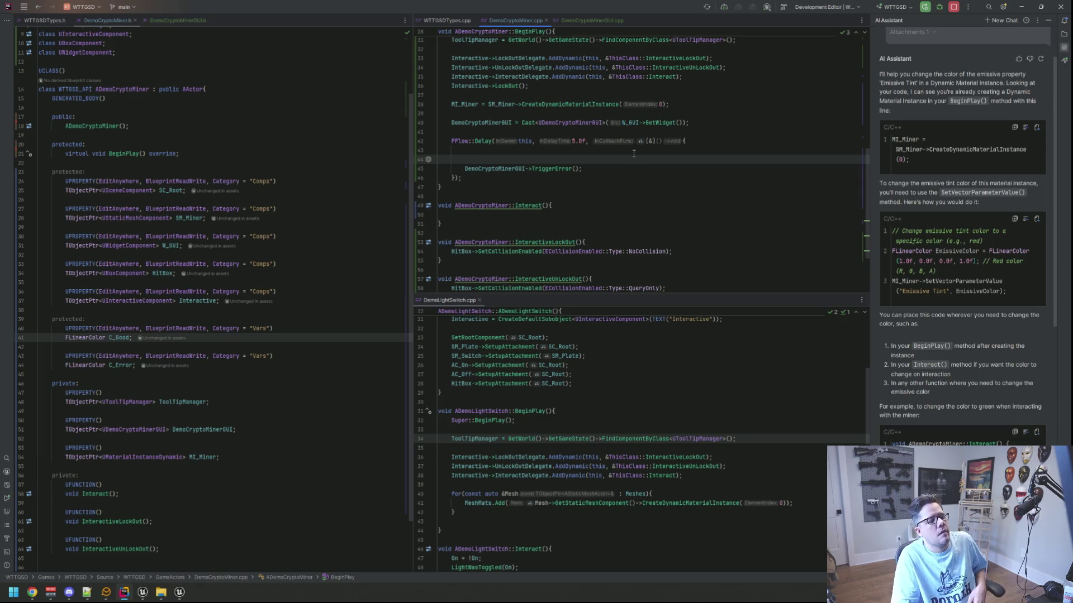
pyautogui.write('M')
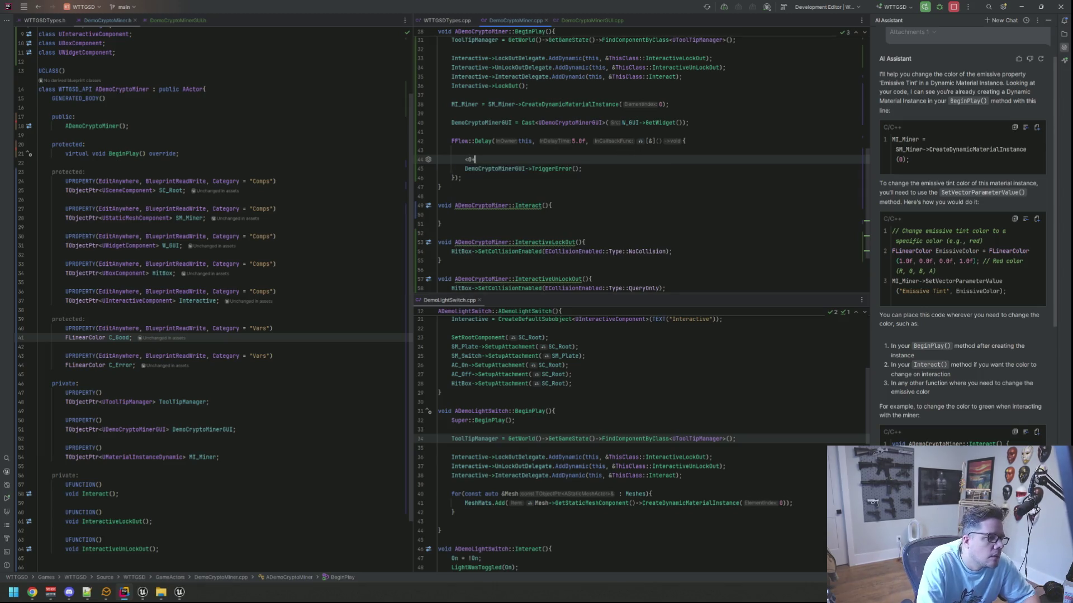
pyautogui.write('I_Miner-')
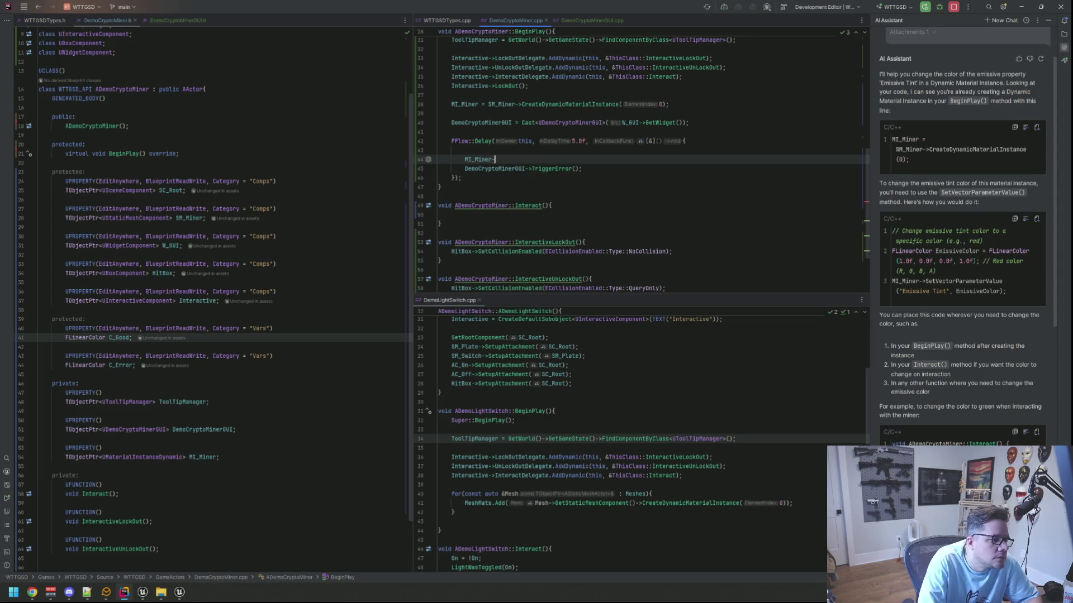
pyautogui.write('>SetVec')
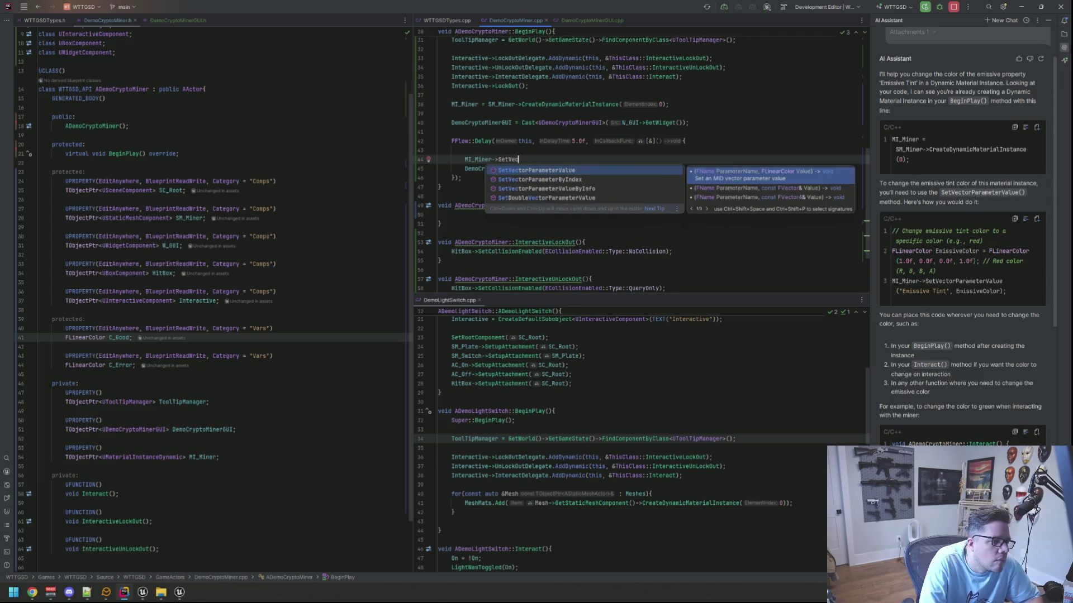
pyautogui.press('Return')
pyautogui.write('TEXT("')
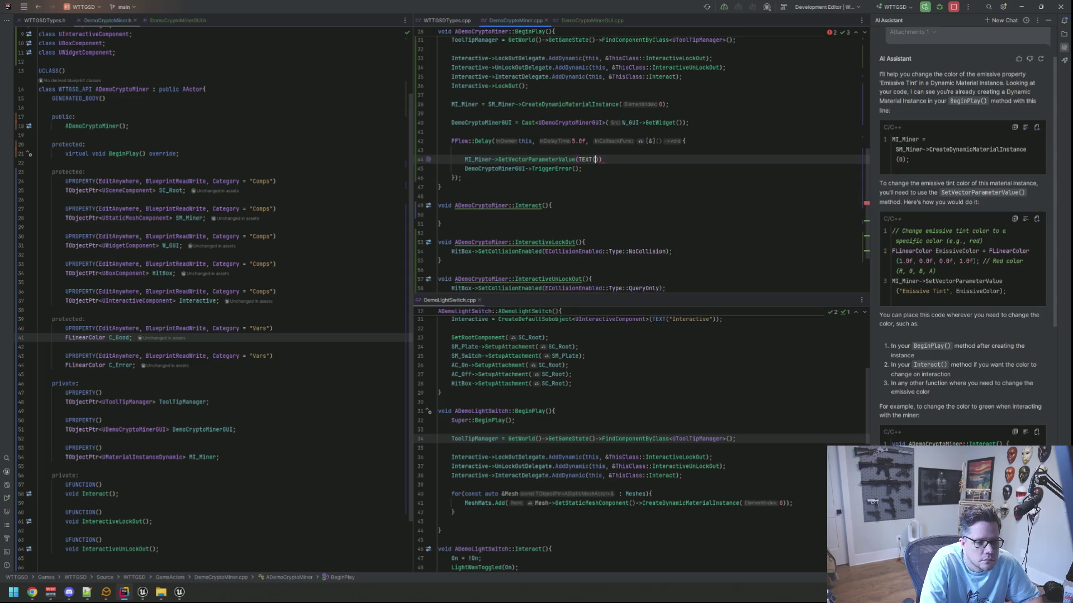
pyautogui.write('Emissive Tint"),')
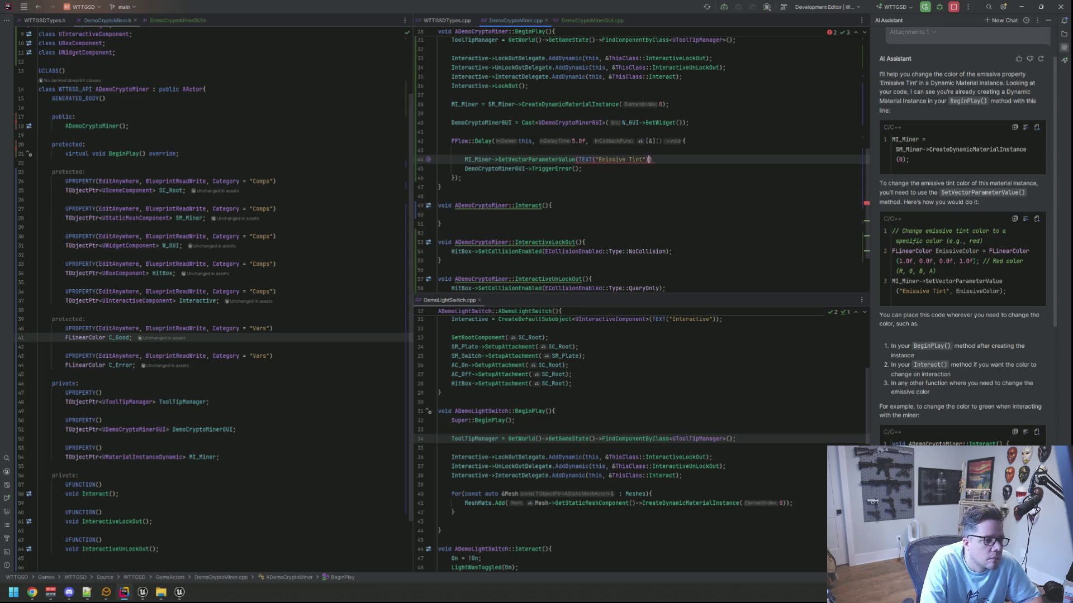
pyautogui.write(' C_Er')
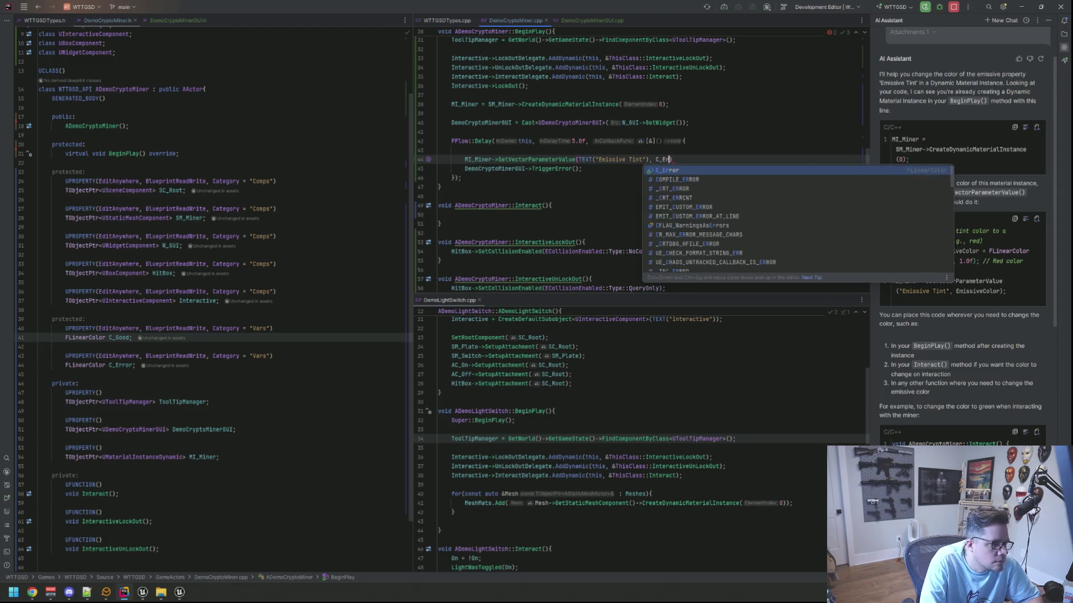
pyautogui.press('Return')
pyautogui.click(439, 149)
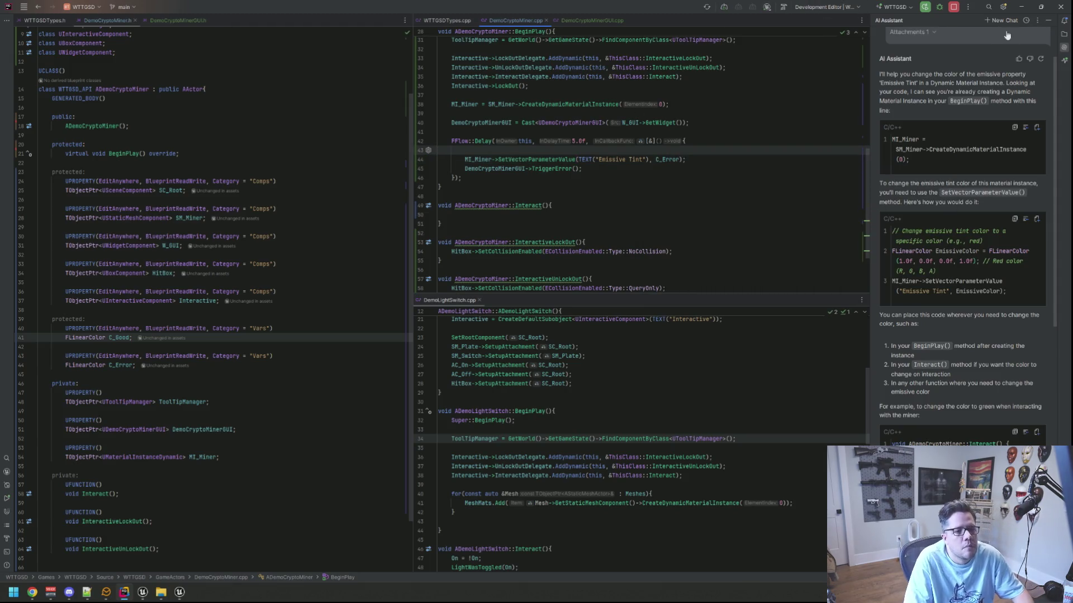
pyautogui.click(1061, 49)
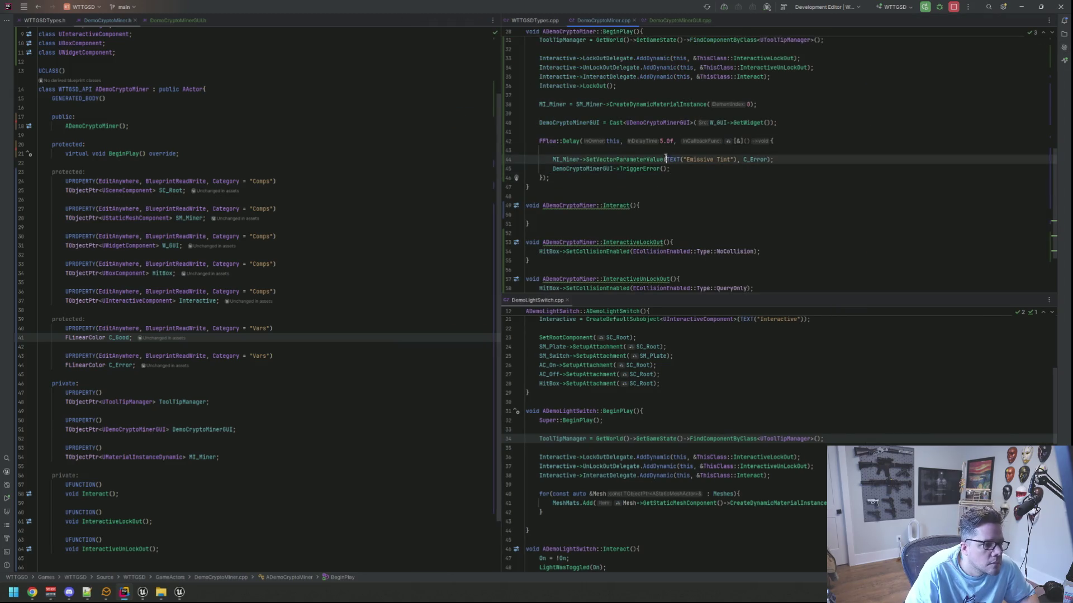
pyautogui.click(666, 179)
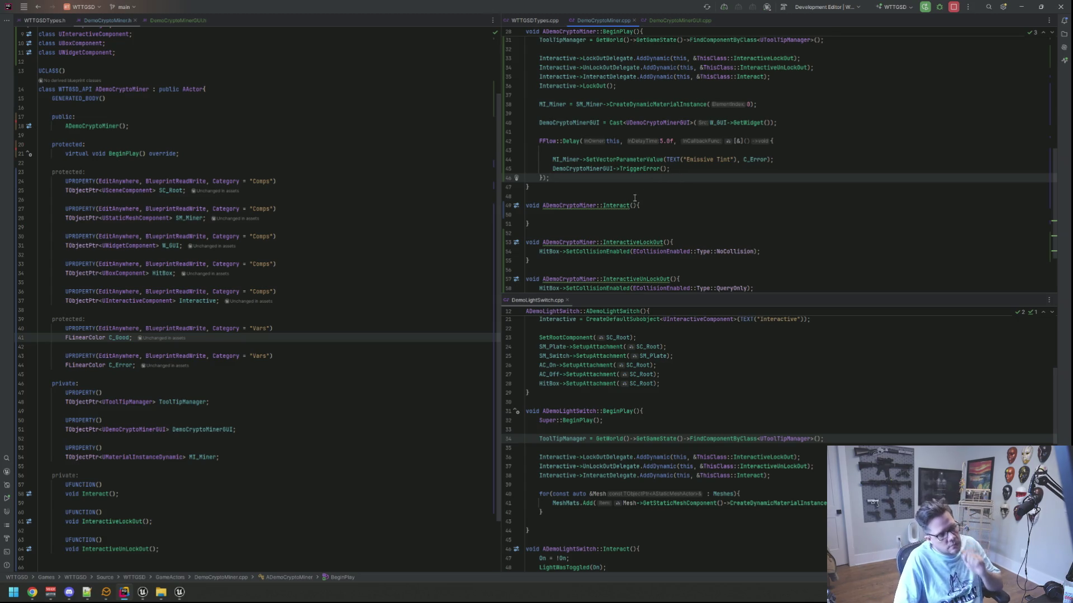
# - Open the BP_DemoCryptoMiner Blueprint in Unreal and trigger a Live Coding recompile
pyautogui.moveTo(143, 593)
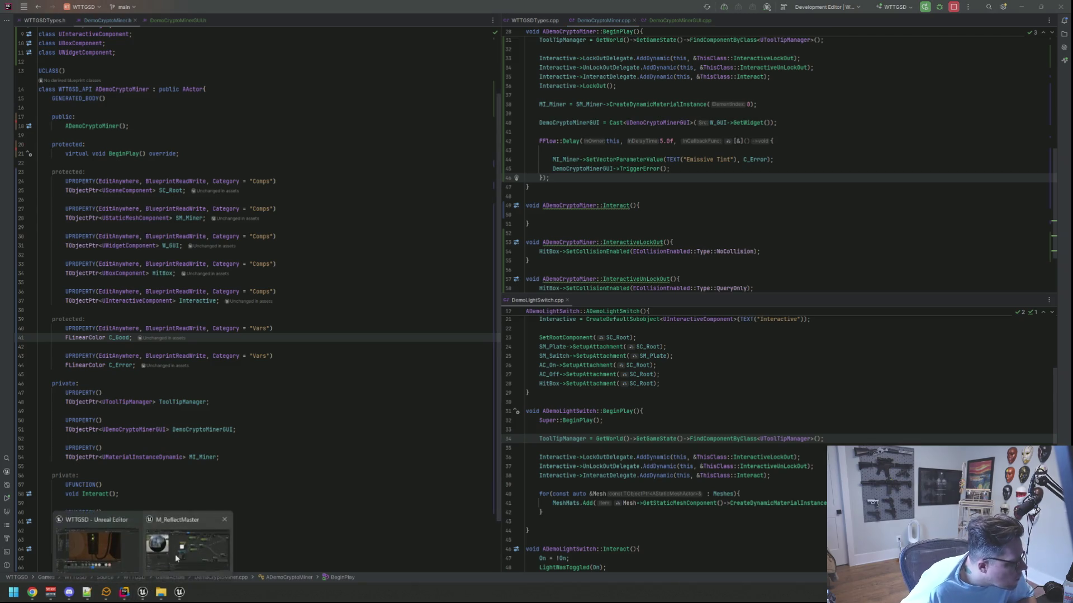
pyautogui.click(177, 558)
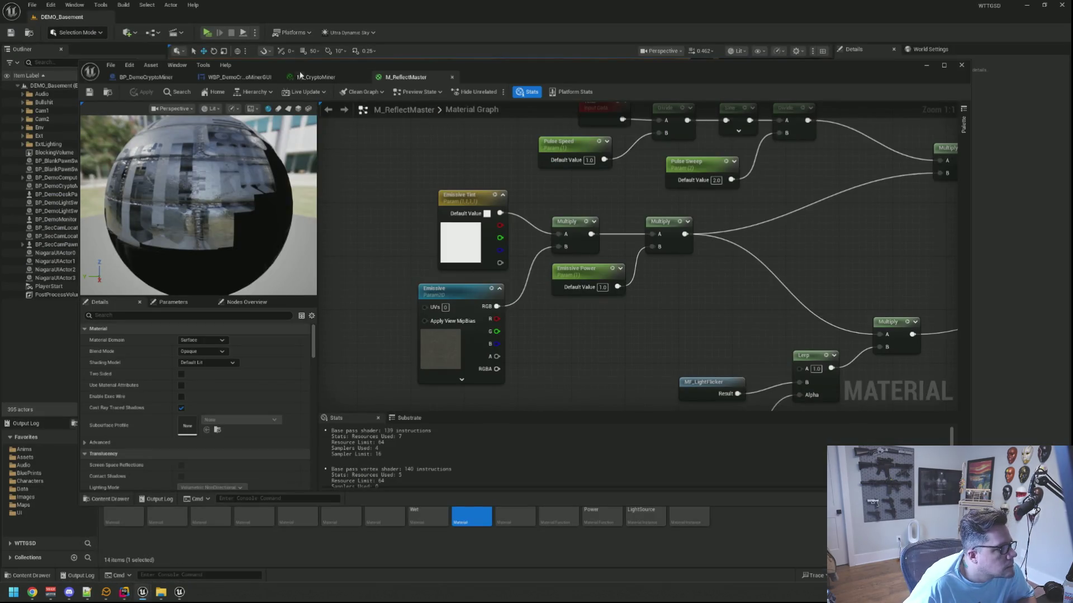
pyautogui.click(312, 78)
pyautogui.click(262, 77)
pyautogui.click(295, 78)
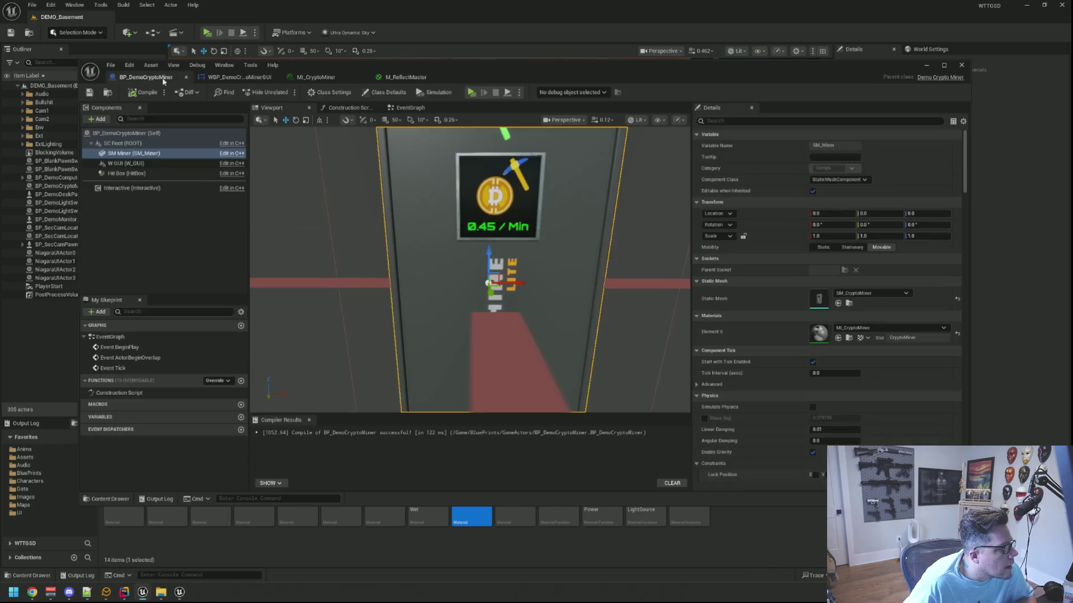
pyautogui.click(146, 77)
pyautogui.click(149, 221)
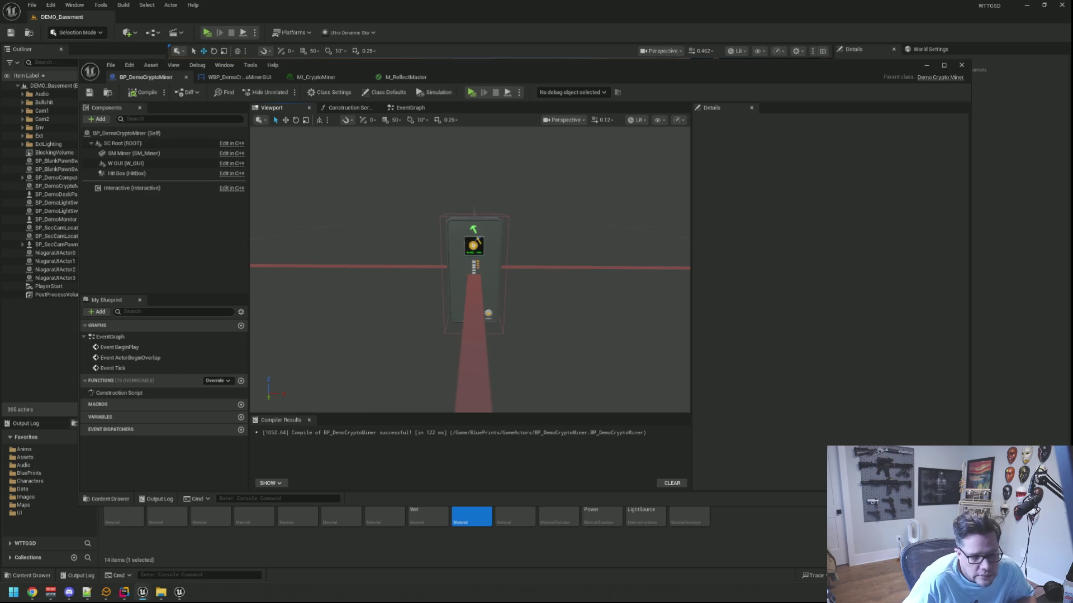
pyautogui.hotkey('ctrl', 'alt', 'F11')
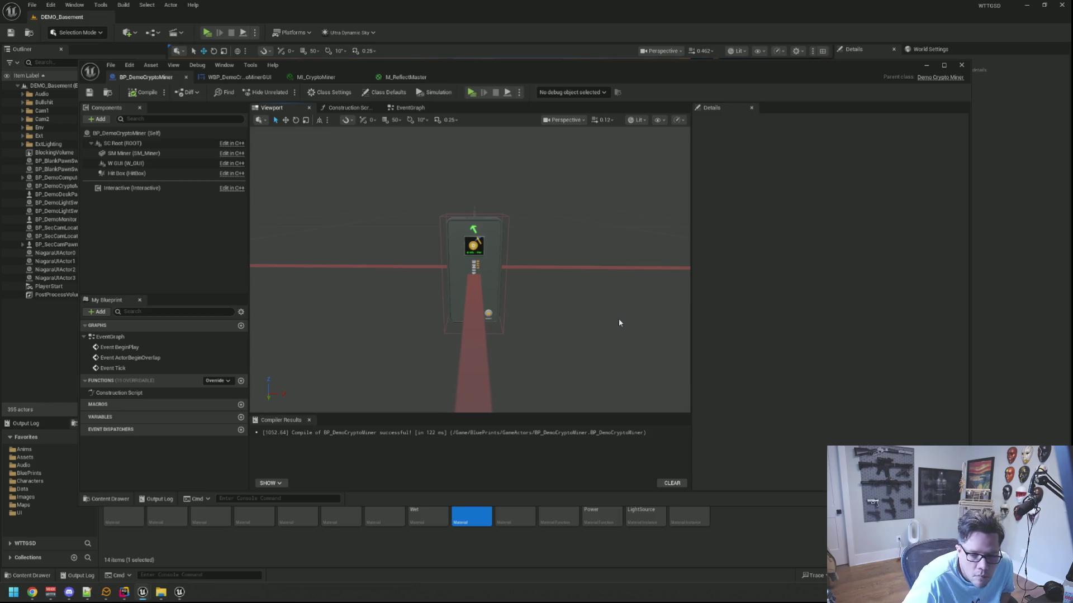
# - Check the miner mesh and Self defaults, then view MI_CryptoMiner's green tint and Emissive Power 4.0
pyautogui.moveTo(569, 268)
pyautogui.mouseDown()
pyautogui.moveTo(525, 282)
pyautogui.moveTo(287, 232)
pyautogui.mouseUp()
pyautogui.click(399, 211)
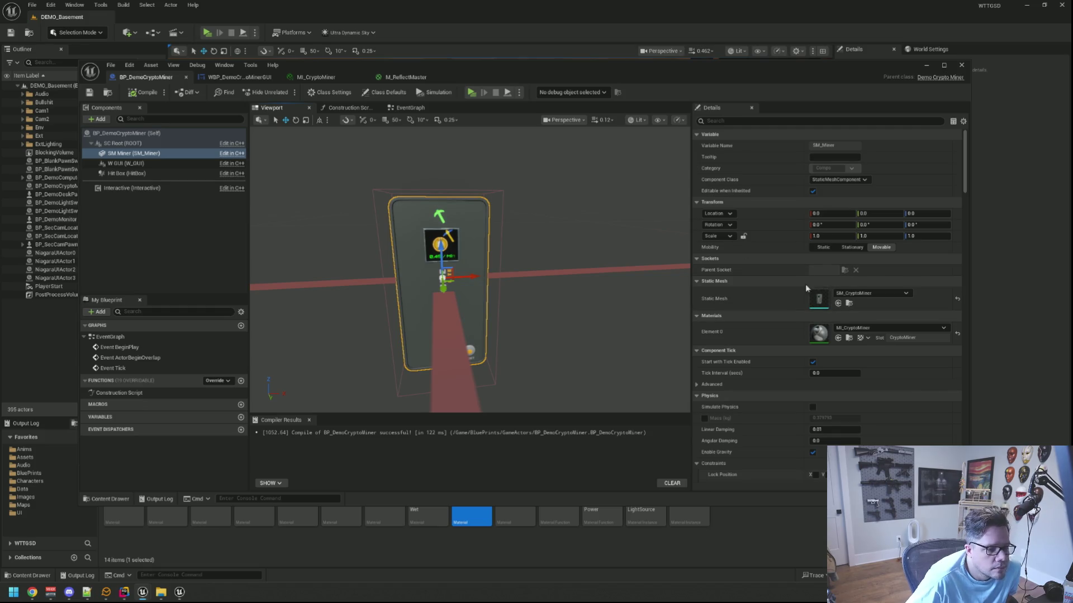
pyautogui.click(157, 133)
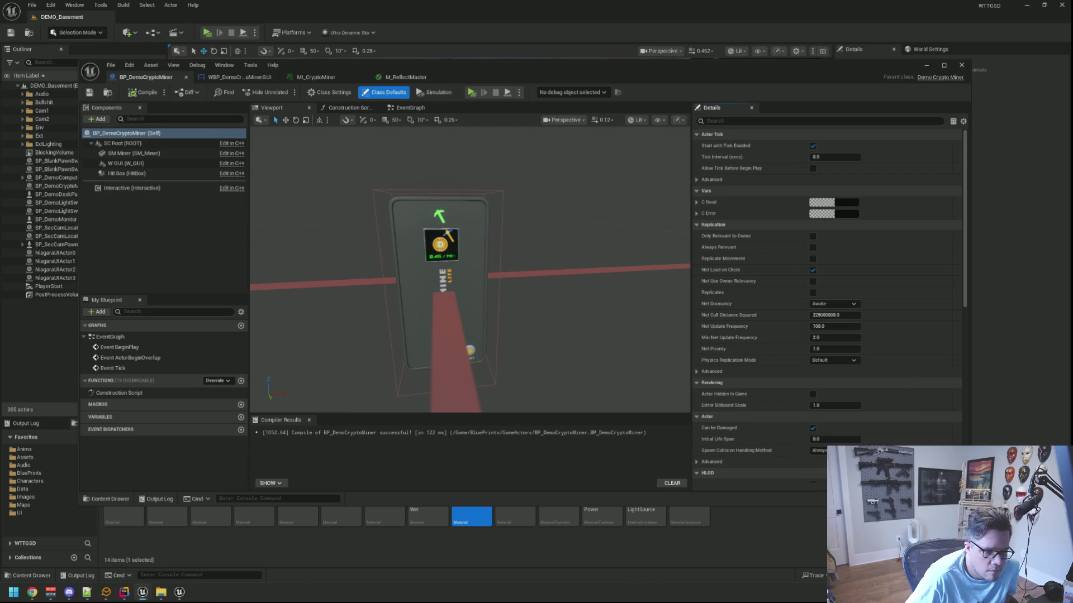
pyautogui.click(316, 77)
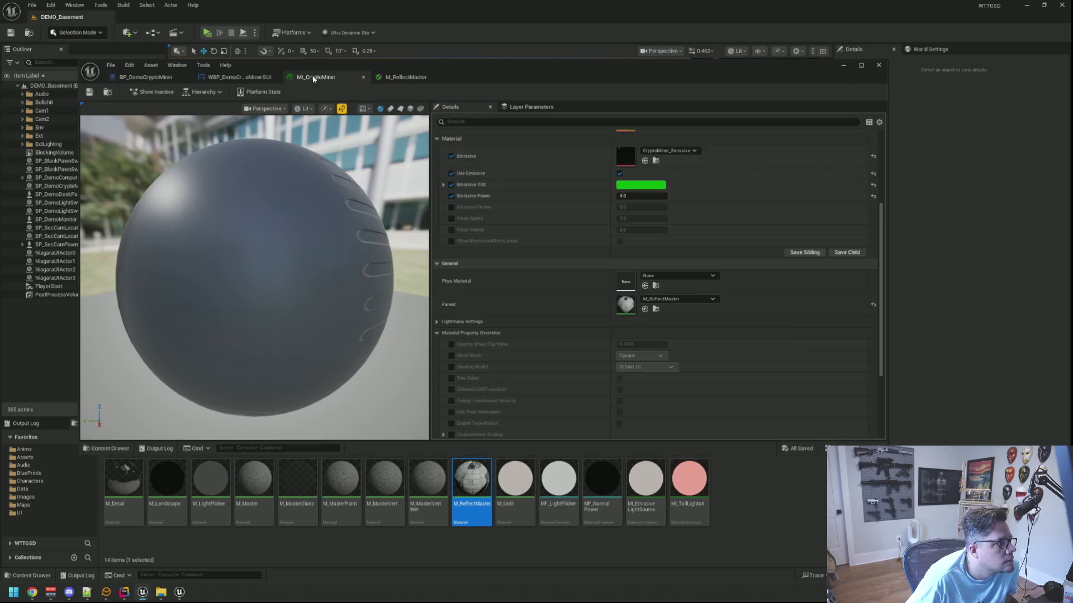
# - Set the Blueprint's C Good colour default to bright green
pyautogui.click(621, 186)
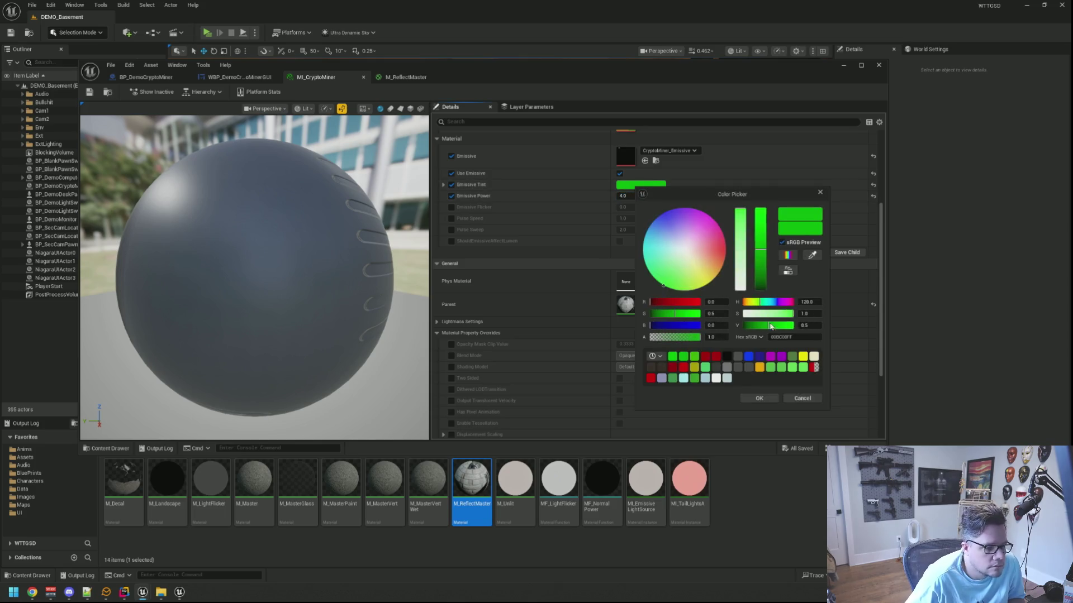
pyautogui.click(802, 398)
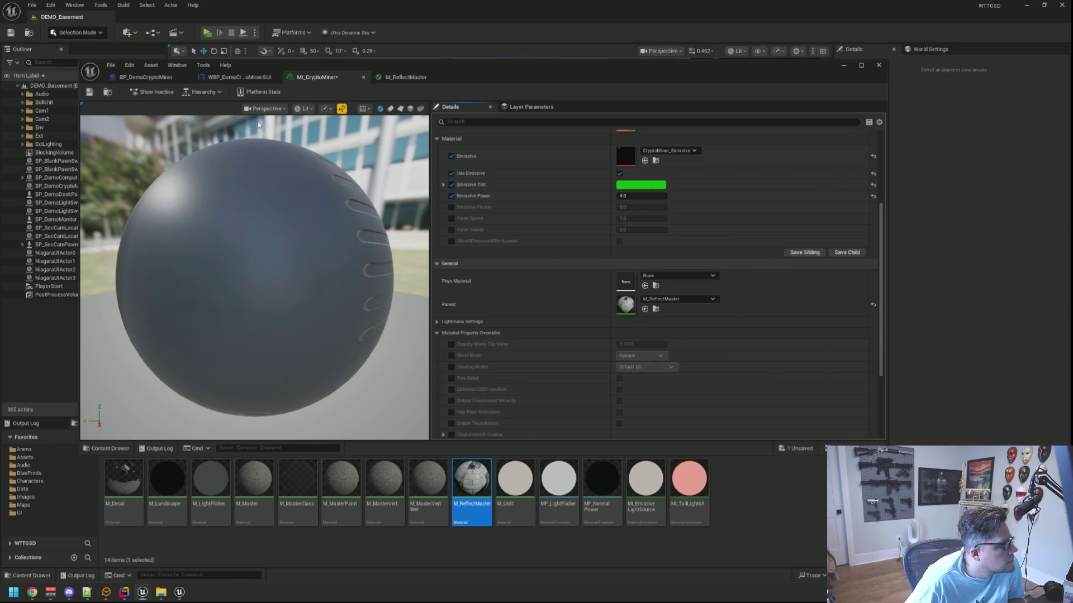
pyautogui.click(166, 78)
pyautogui.click(755, 202)
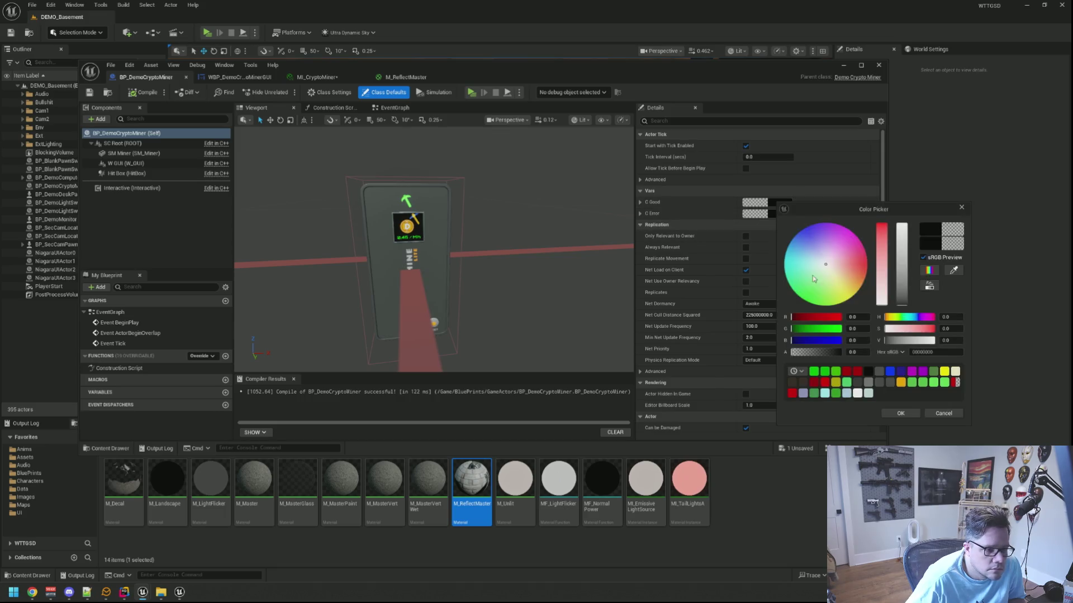
pyautogui.click(824, 371)
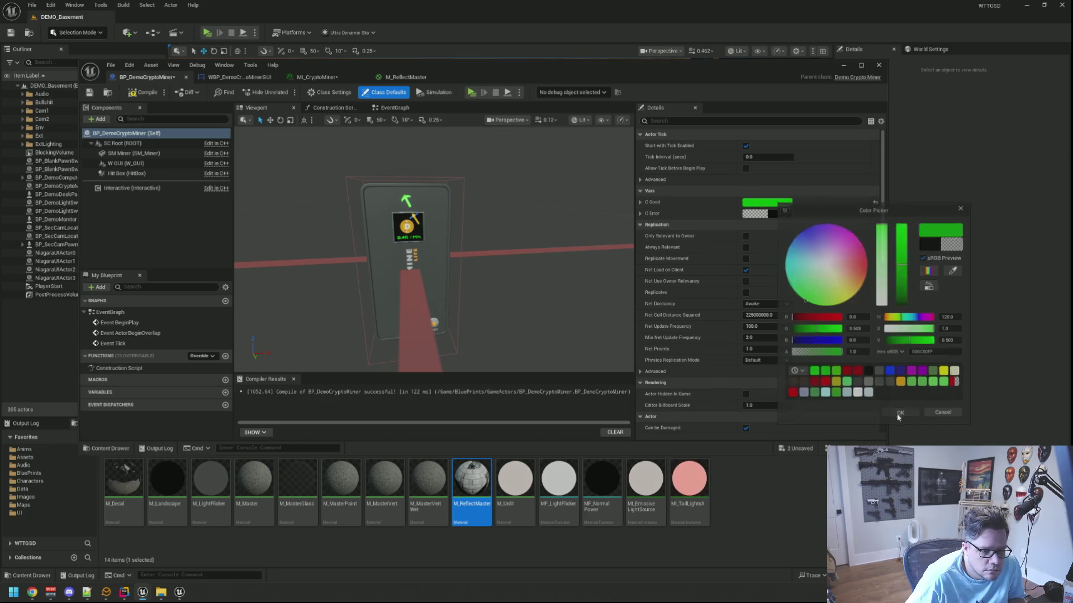
pyautogui.click(900, 413)
# - Save all unsaved changes with Ctrl+Shift+S
pyautogui.moveTo(460, 227); pyautogui.dragTo(356, 200)
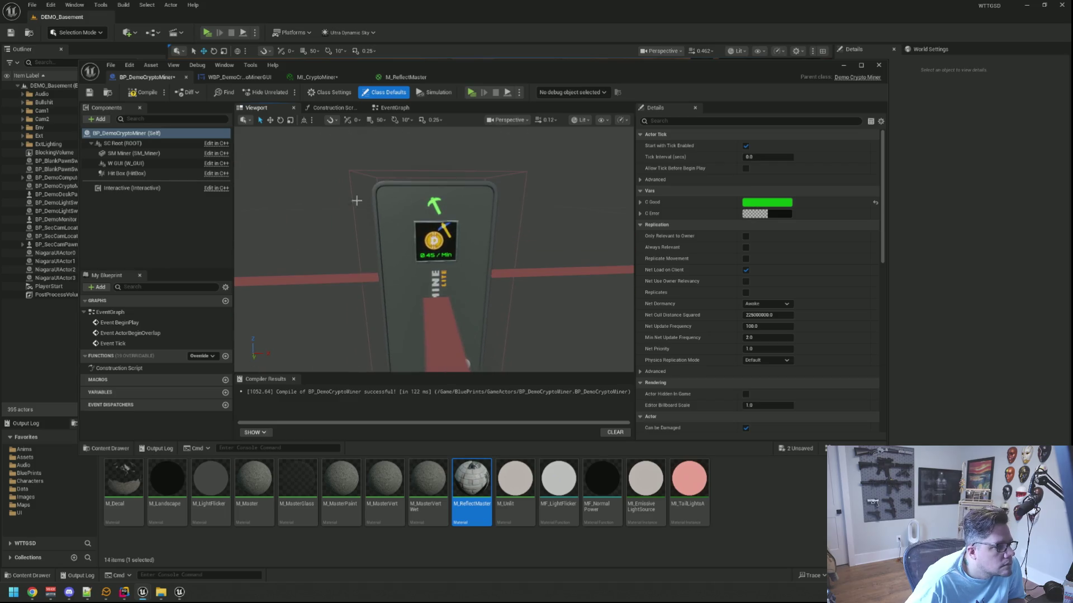
pyautogui.click(184, 218)
pyautogui.hotkey('ctrl', 'shift', 's')
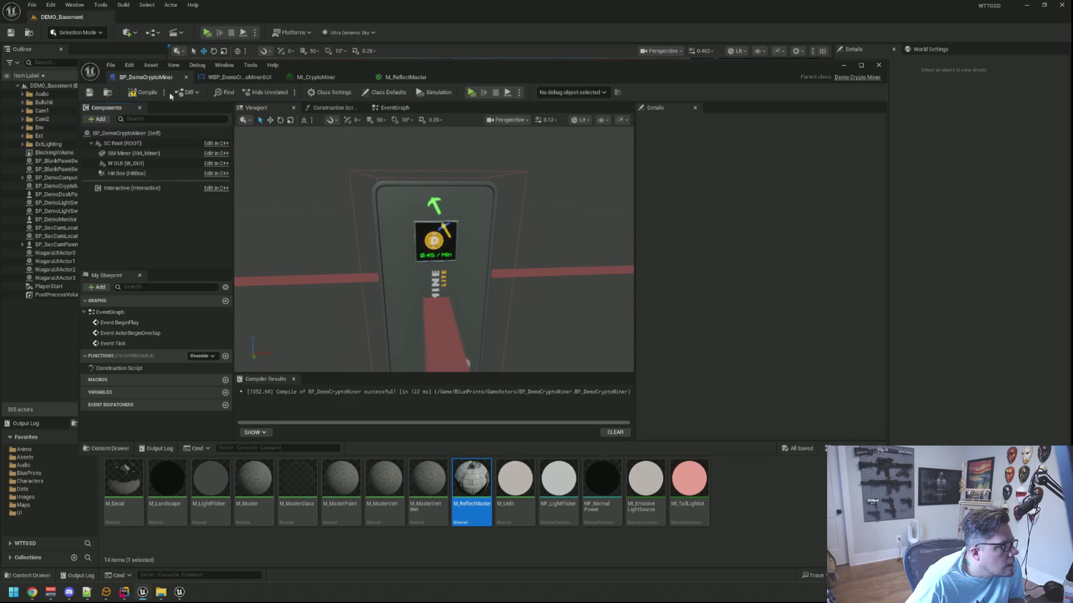
pyautogui.moveTo(362, 70)
pyautogui.mouseDown()
pyautogui.moveTo(388, 277)
pyautogui.moveTo(388, 261)
pyautogui.mouseUp()
pyautogui.click(344, 267)
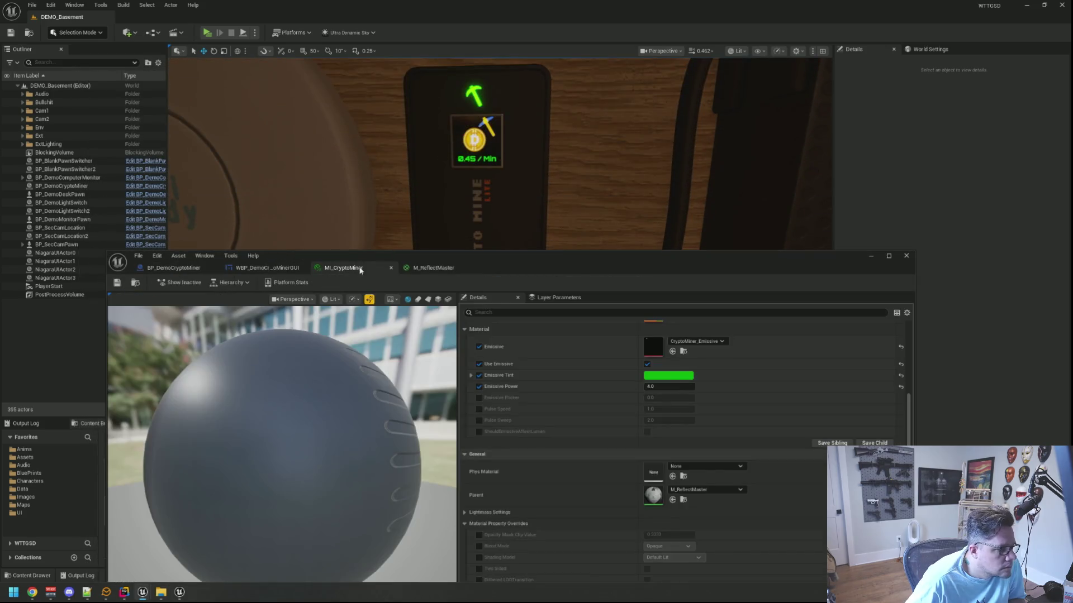
# - Dial the Emissive Tint picker to full-value orange, select its hex code, then cancel to keep green
pyautogui.click(669, 376)
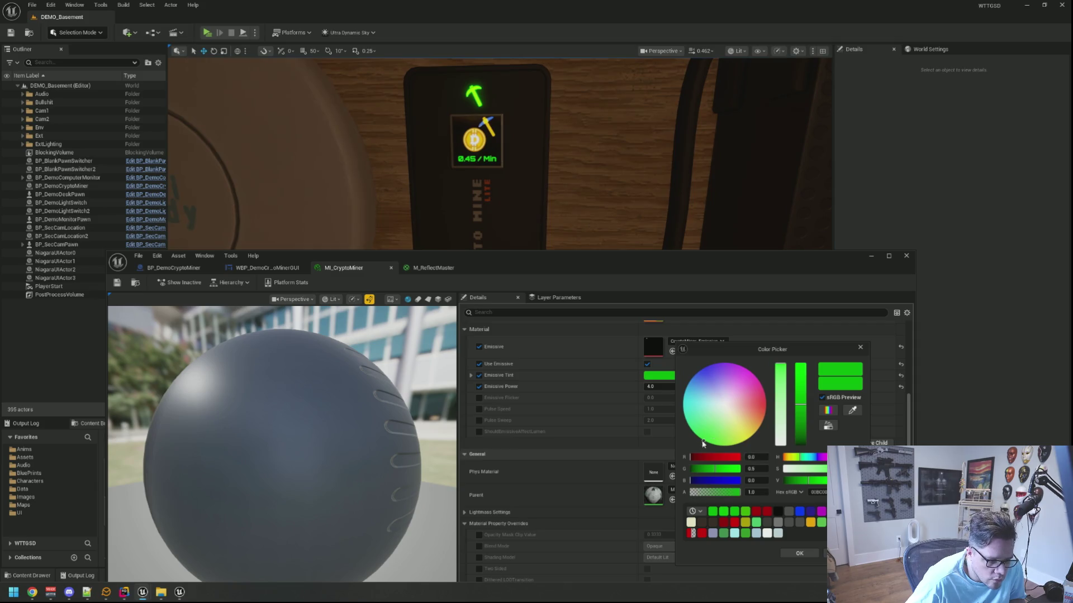
pyautogui.click(758, 416)
pyautogui.moveTo(758, 416); pyautogui.dragTo(757, 434)
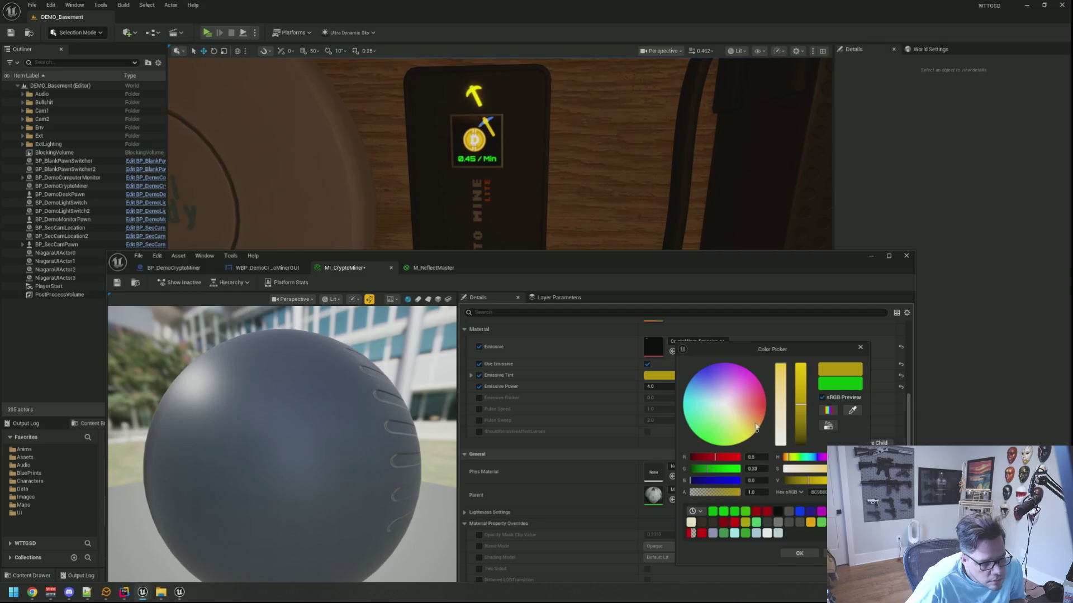
pyautogui.moveTo(756, 431); pyautogui.dragTo(763, 415)
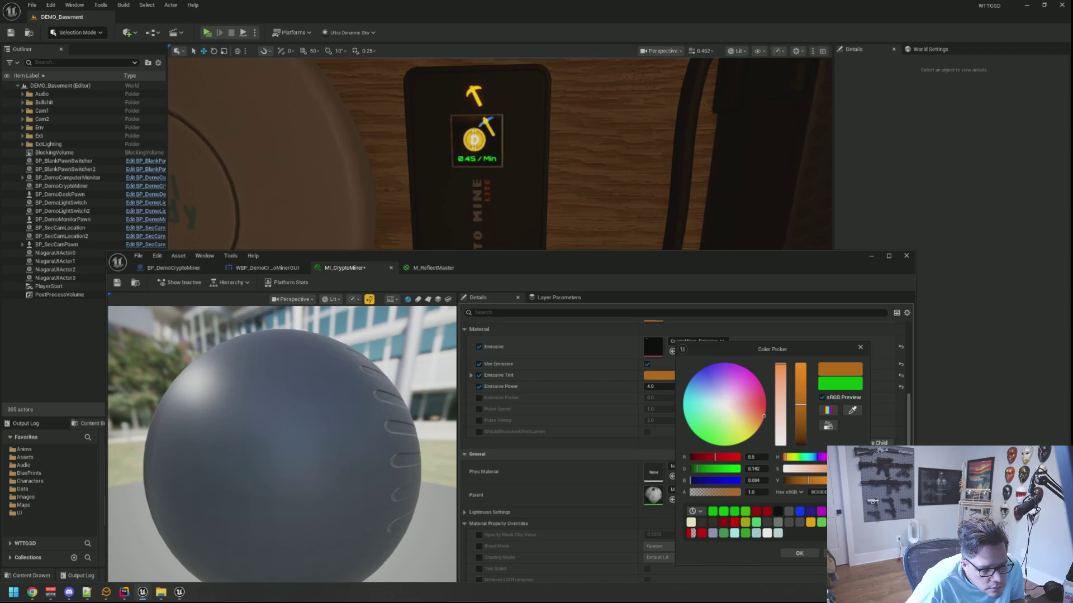
pyautogui.click(801, 366)
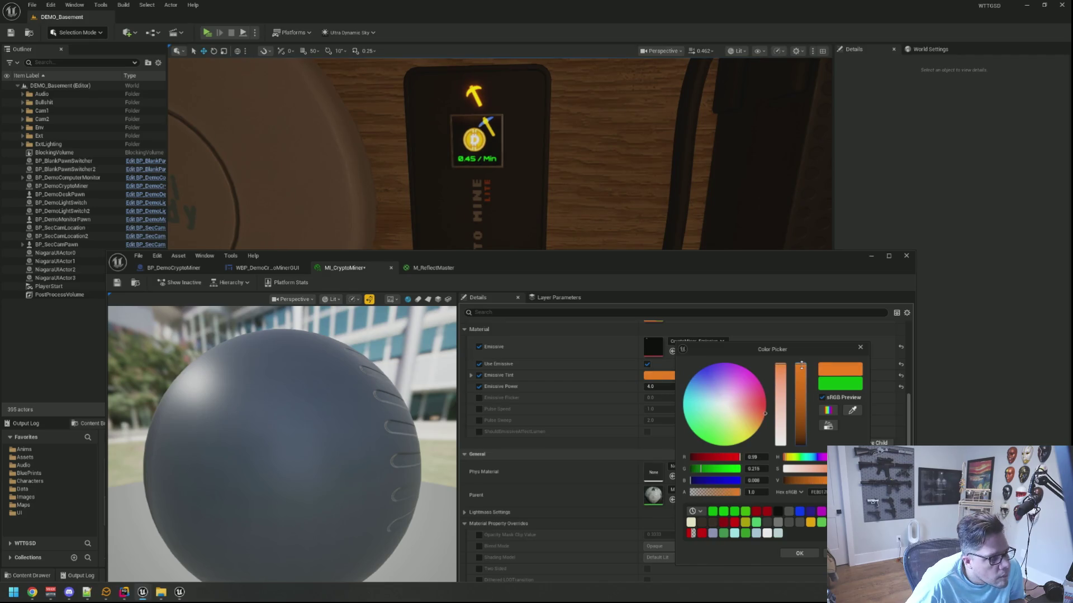
pyautogui.moveTo(546, 258); pyautogui.dragTo(579, 195)
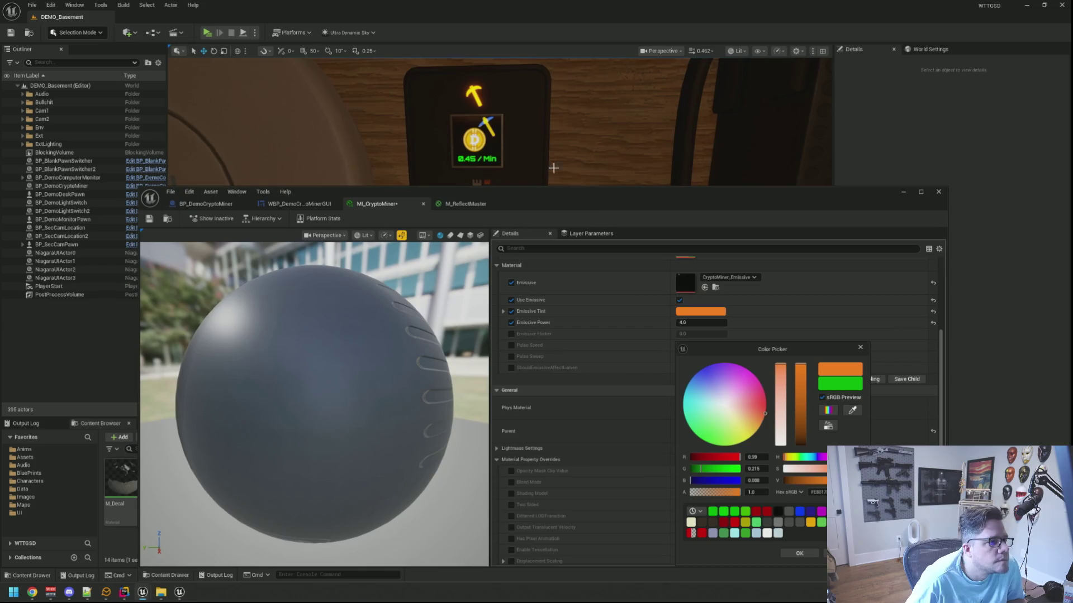
pyautogui.scroll(-8, 500, 73)
pyautogui.scroll(8, 501, 73)
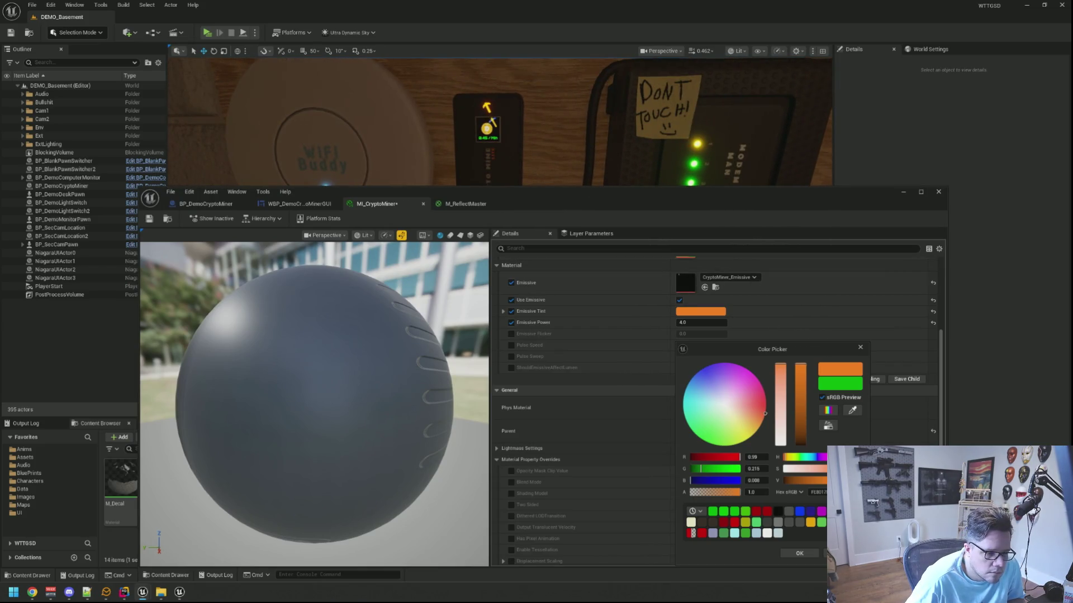
pyautogui.click(817, 492)
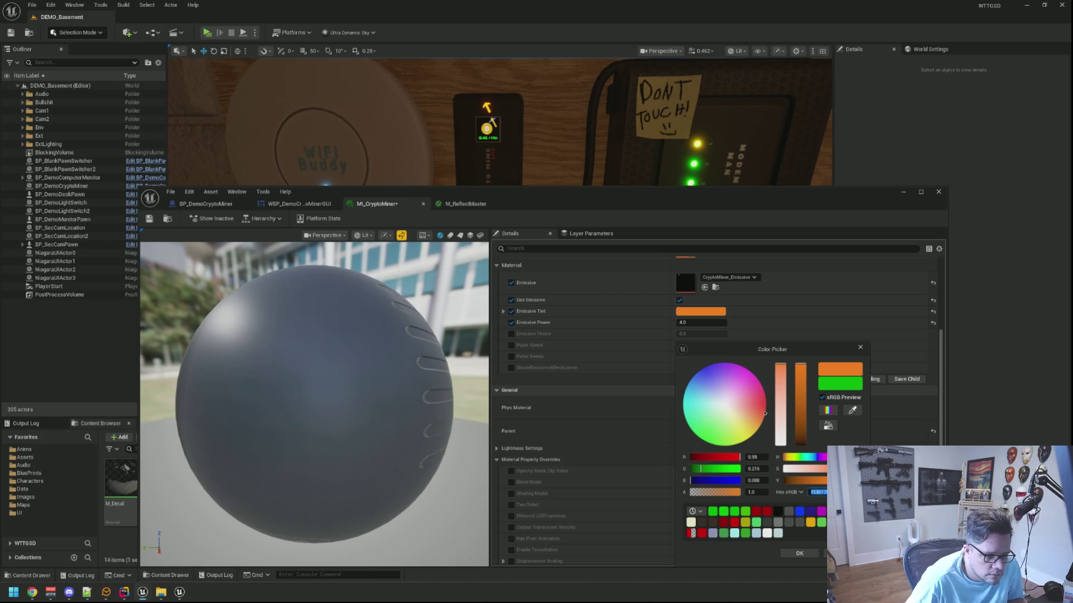
pyautogui.press('Escape')
pyautogui.click(206, 204)
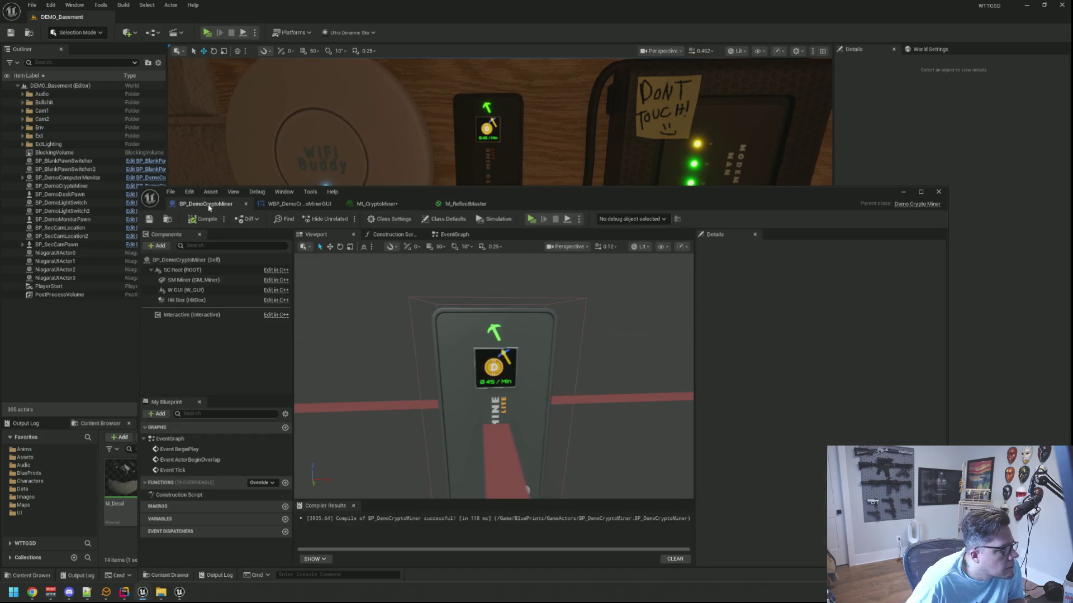
# - Set the miner blueprint's C_Error class default colour to orange
pyautogui.click(210, 261)
pyautogui.click(836, 340)
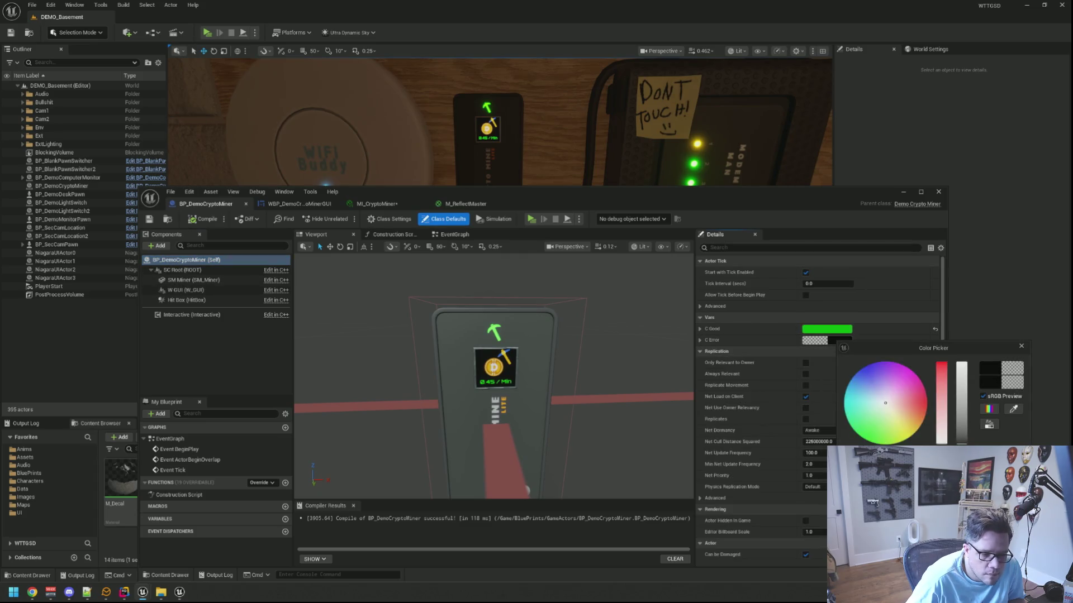
pyautogui.click(916, 421)
pyautogui.press('Escape')
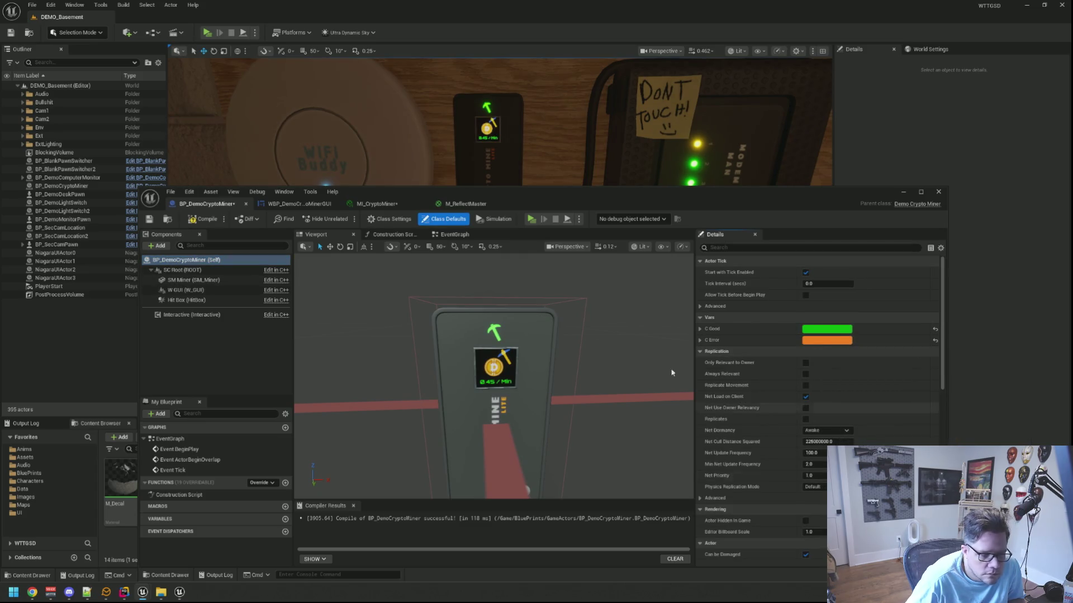
pyautogui.click(220, 338)
# - Compile the miner blueprint and select the crypto miner in the level
pyautogui.click(206, 221)
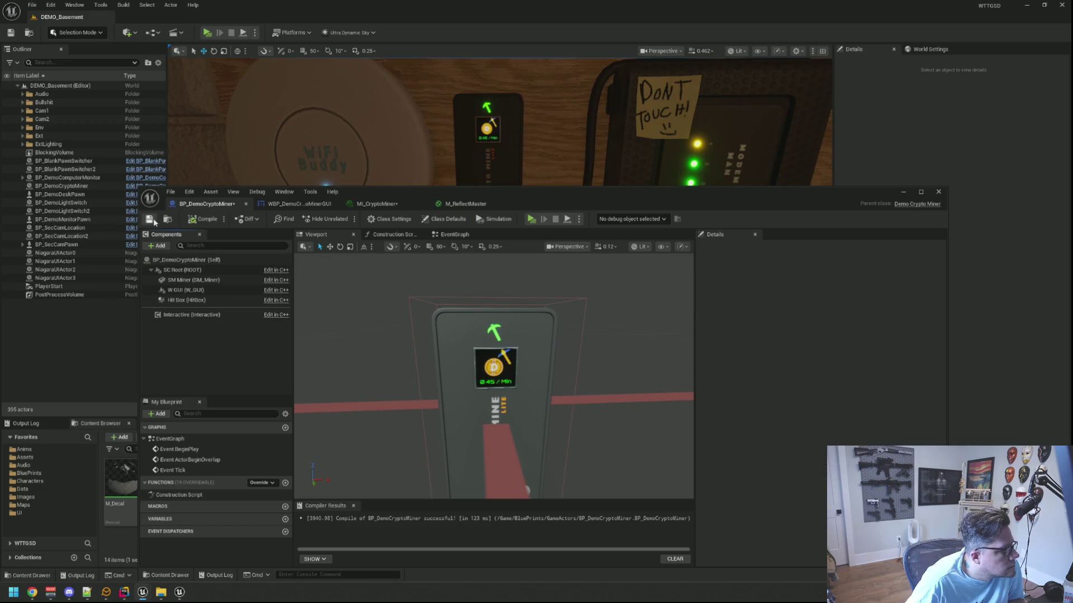
pyautogui.click(484, 153)
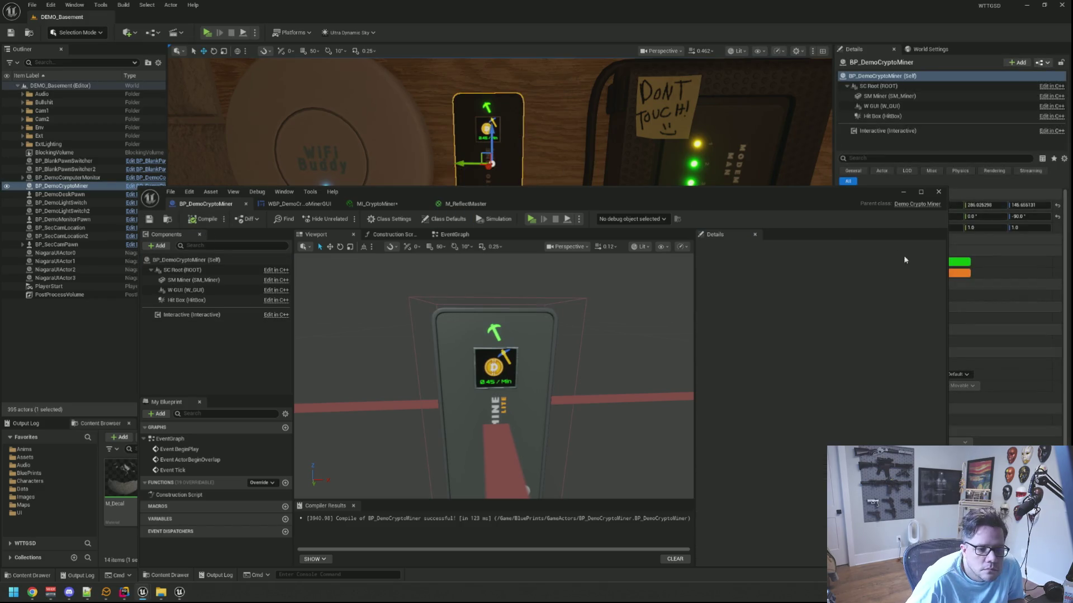
pyautogui.moveTo(870, 199); pyautogui.dragTo(878, 208)
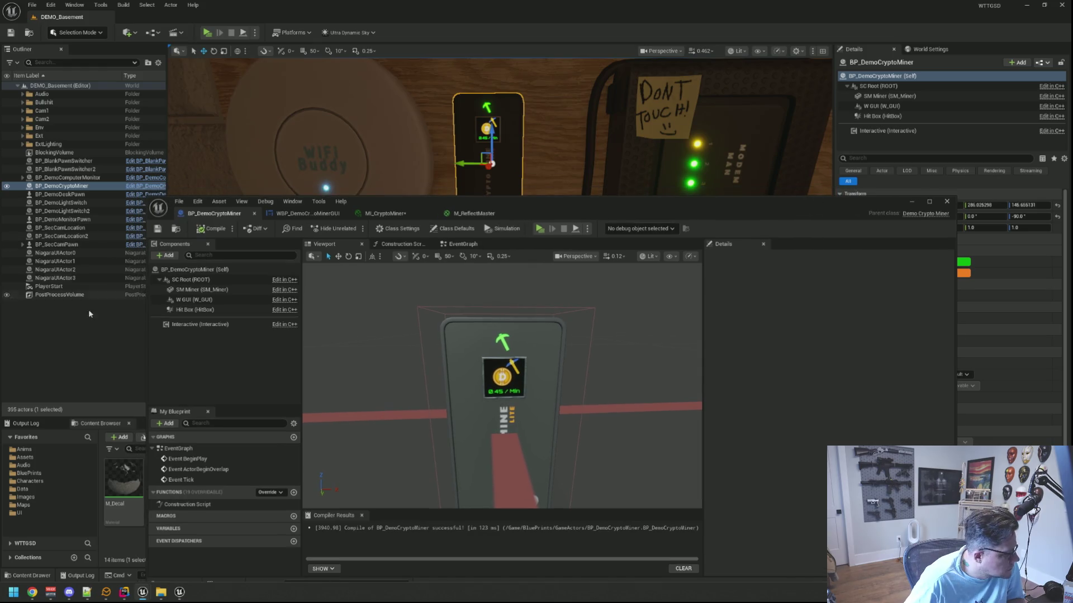
pyautogui.click(88, 310)
pyautogui.click(206, 33)
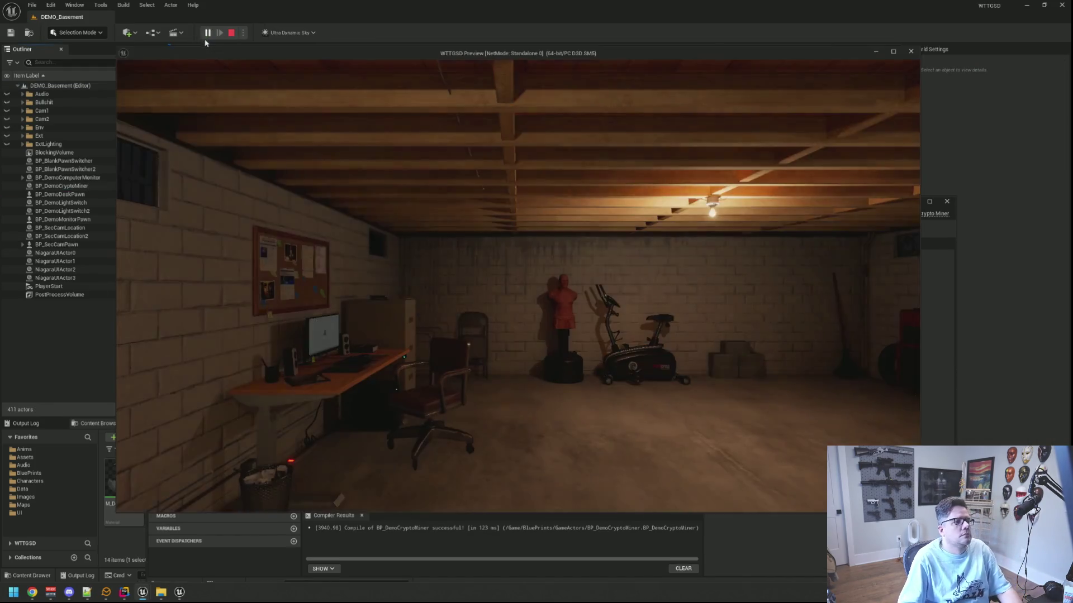
pyautogui.press('w')
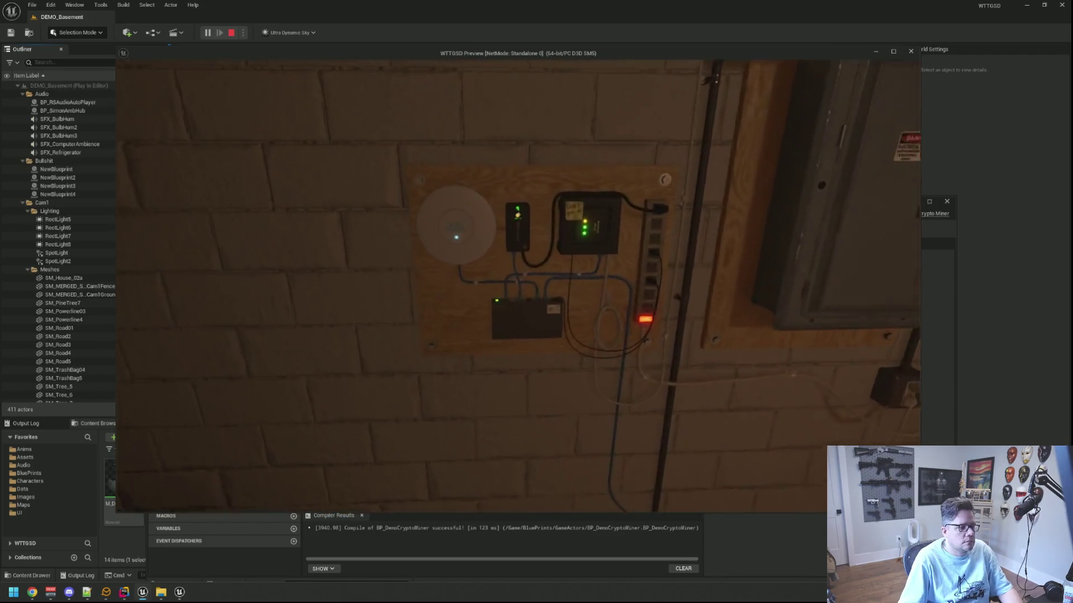
pyautogui.press('s')
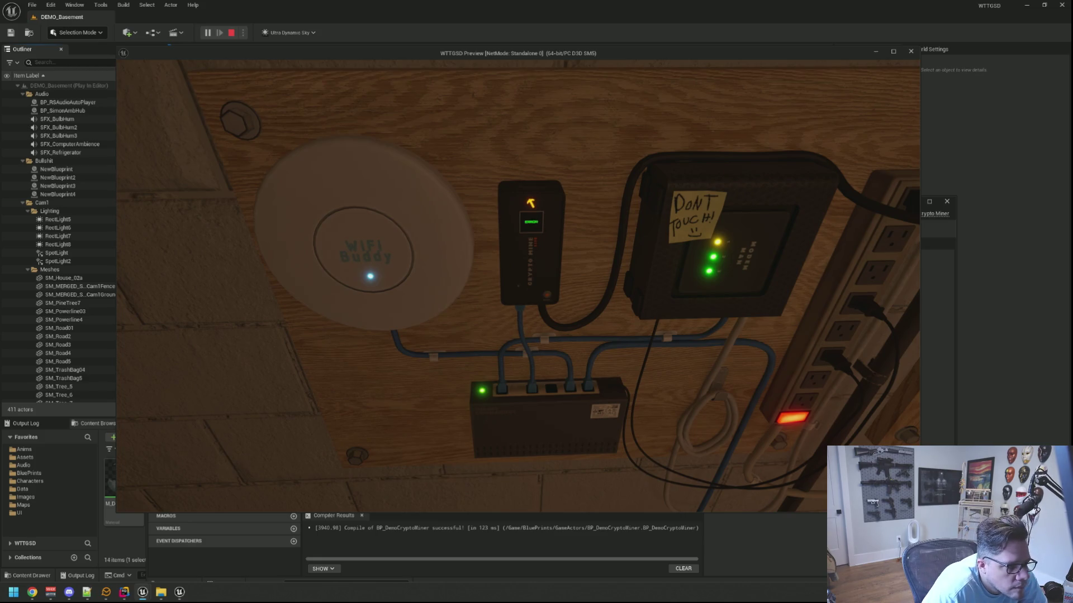
pyautogui.press('s')
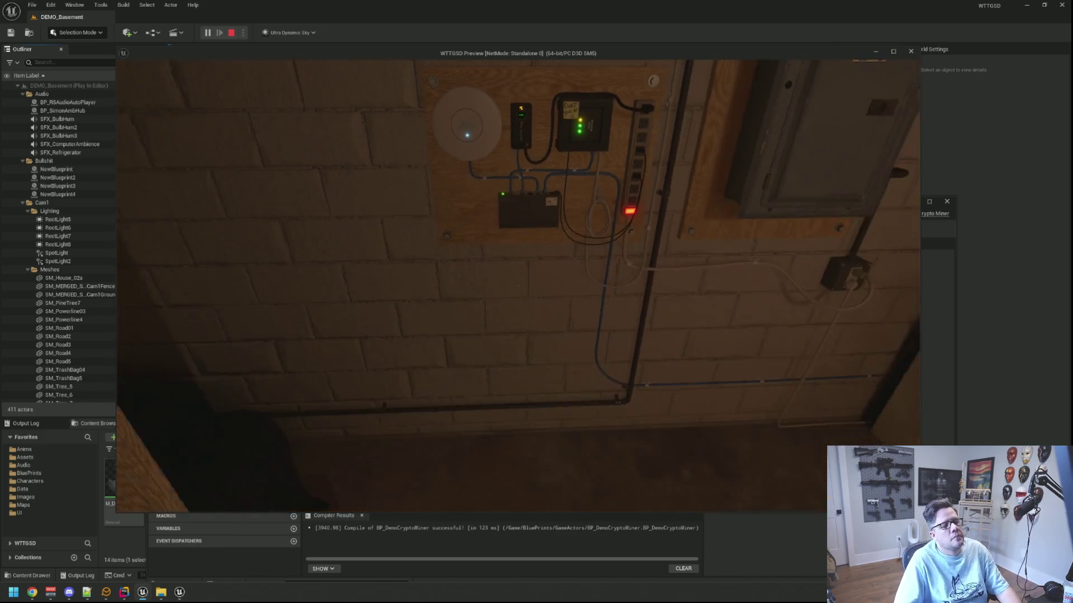
pyautogui.press('w')
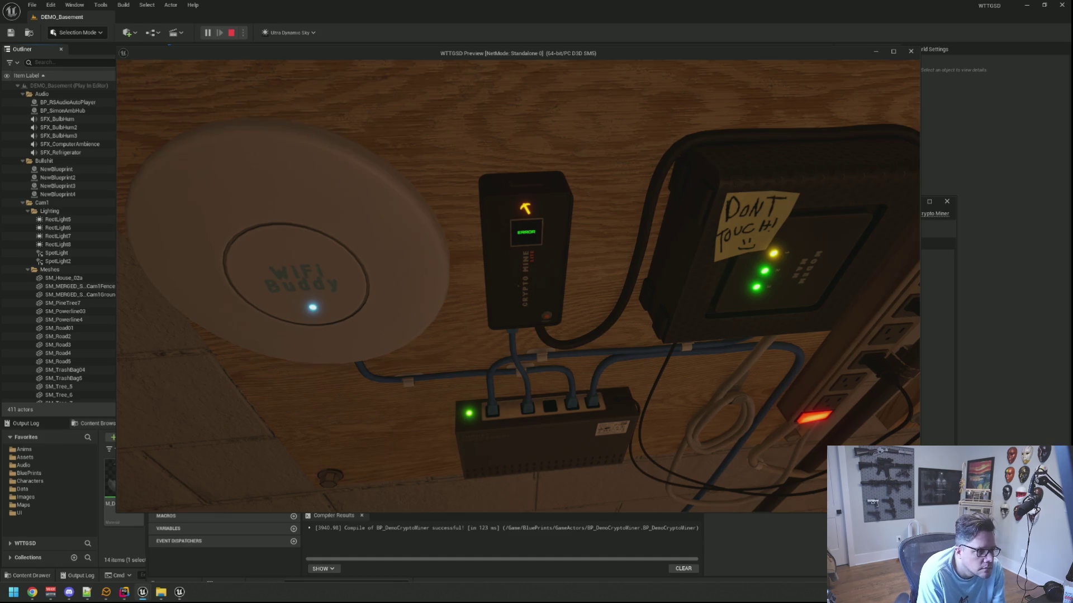
pyautogui.press('Escape')
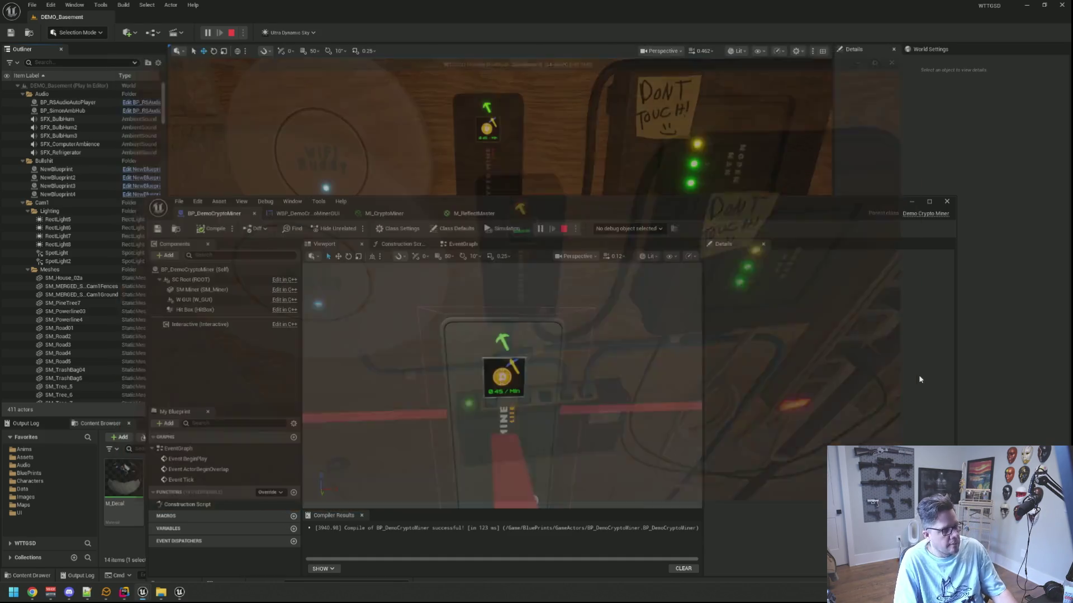
# - In MI_CryptoMiner, set Emissive Power to 0 to kill the glow
pyautogui.scroll(3, 576, 177)
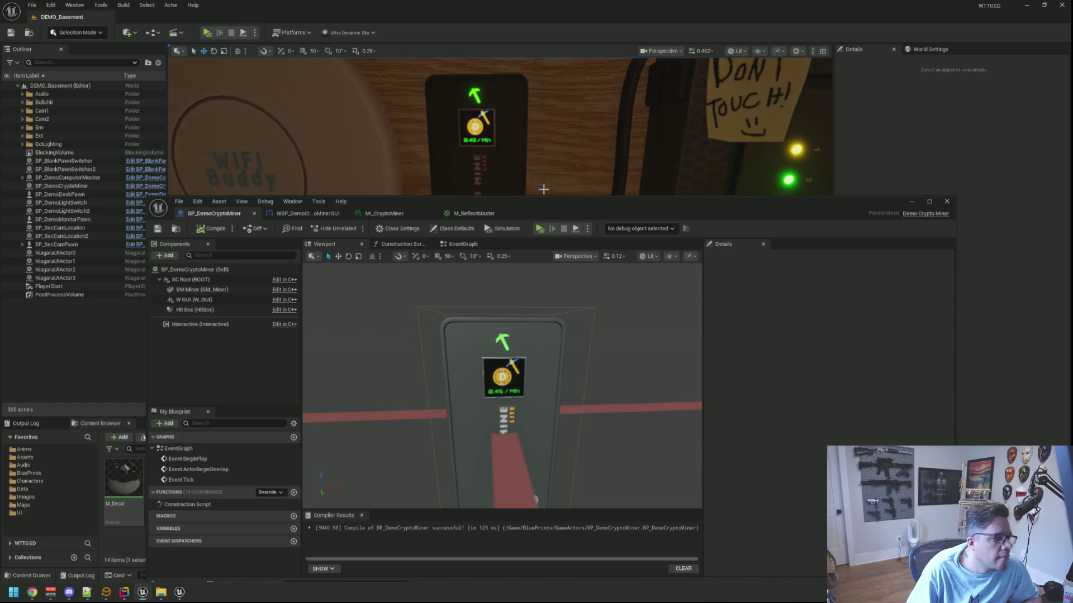
pyautogui.moveTo(542, 196); pyautogui.dragTo(515, 158)
pyautogui.click(357, 176)
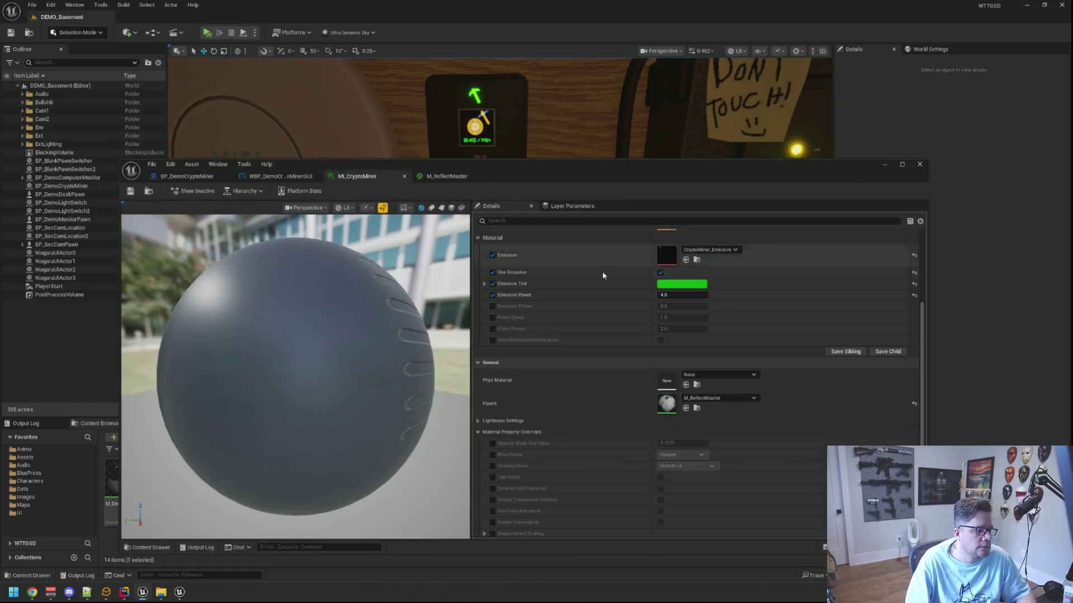
pyautogui.scroll(1, 606, 328)
pyautogui.click(668, 322)
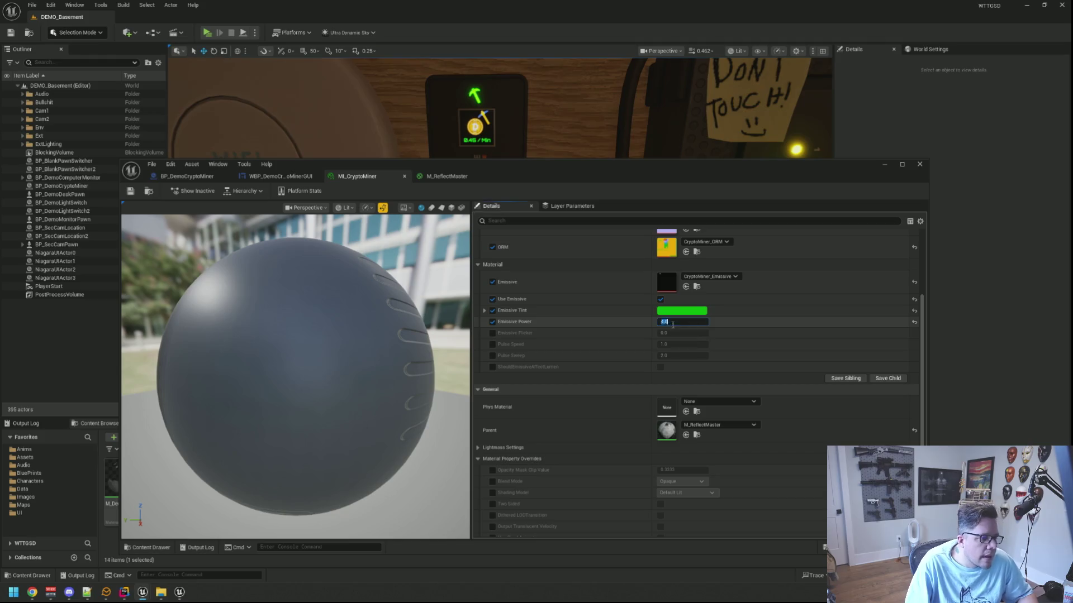
pyautogui.press('Return')
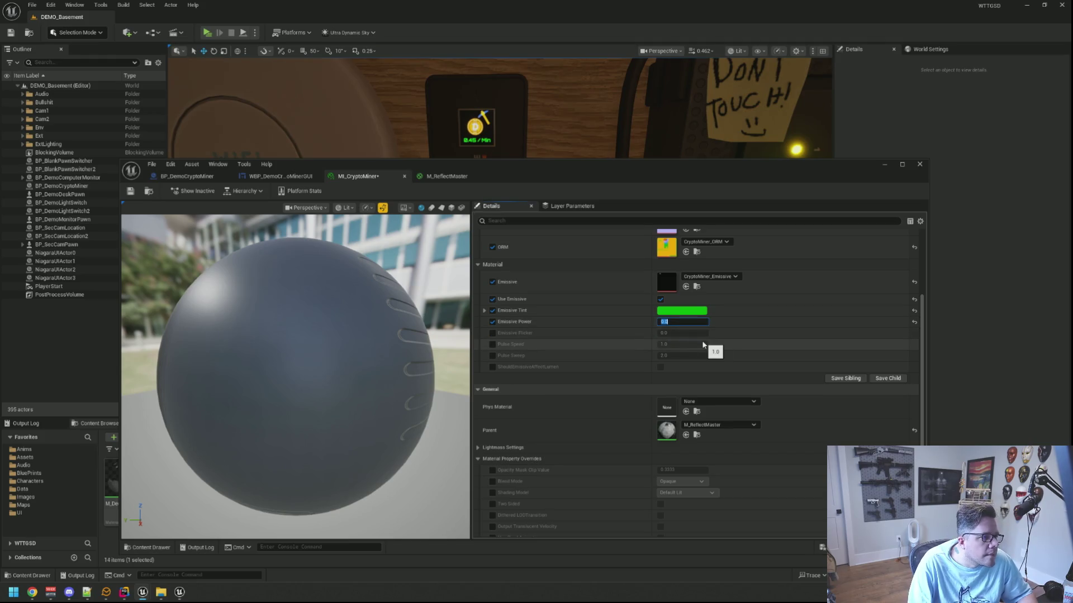
# - Set MI_CryptoMiner's Emissive Power back to 4.0 so the pickaxe glows
pyautogui.moveTo(587, 130)
pyautogui.mouseDown()
pyautogui.moveTo(555, 99)
pyautogui.moveTo(584, 113)
pyautogui.mouseUp()
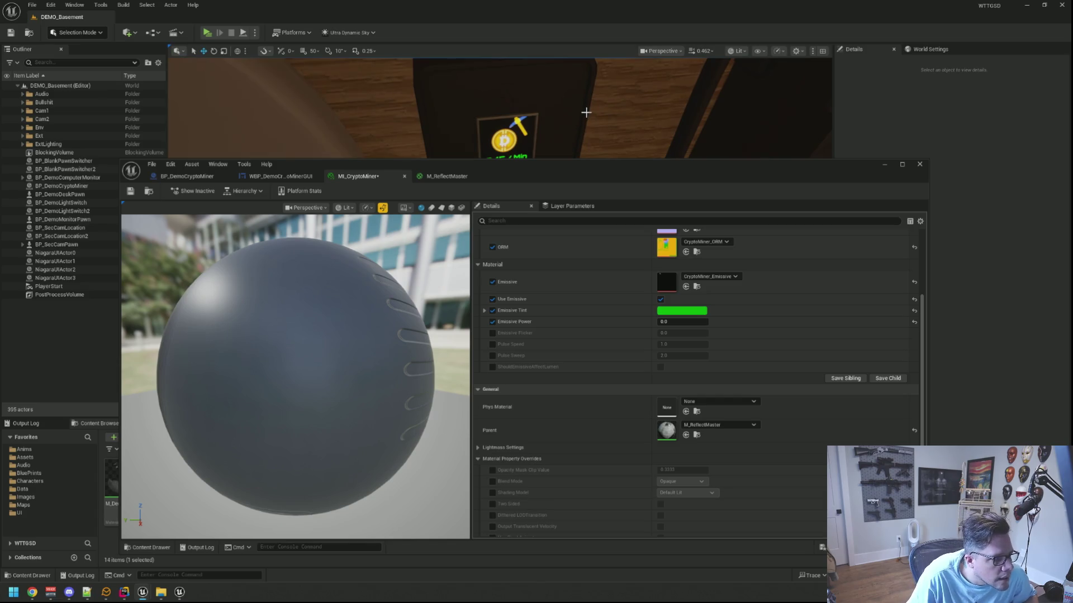
pyautogui.moveTo(512, 112); pyautogui.dragTo(519, 116)
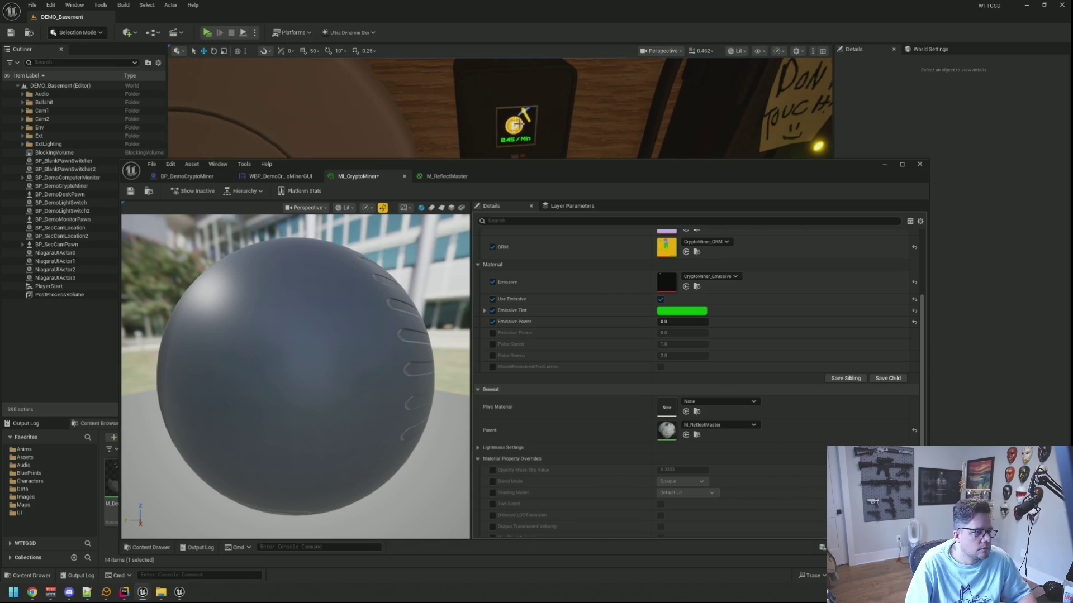
pyautogui.click(679, 322)
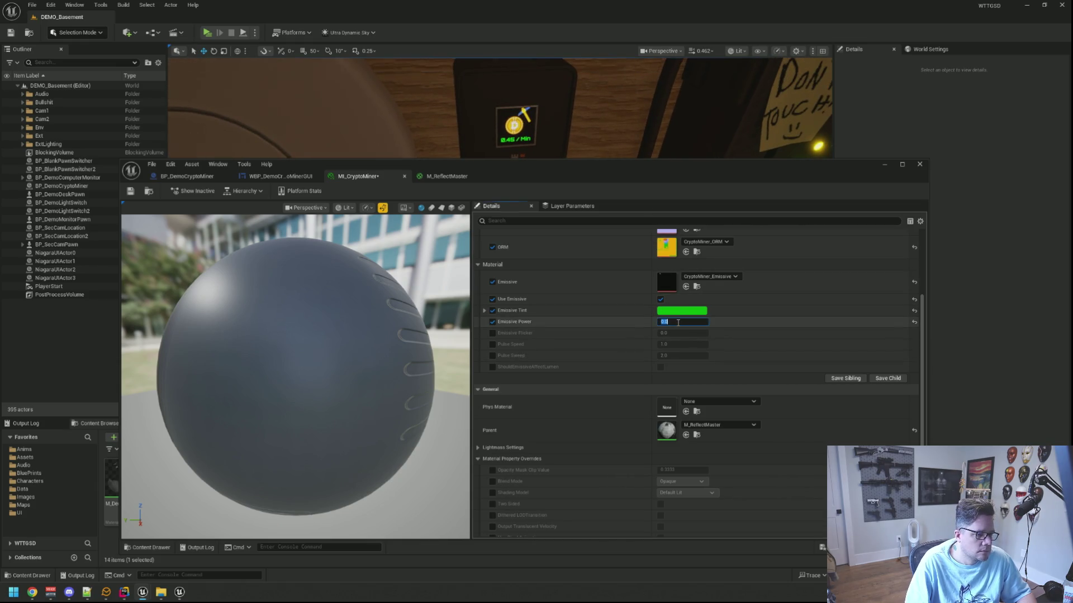
pyautogui.write('4')
pyautogui.press('Return')
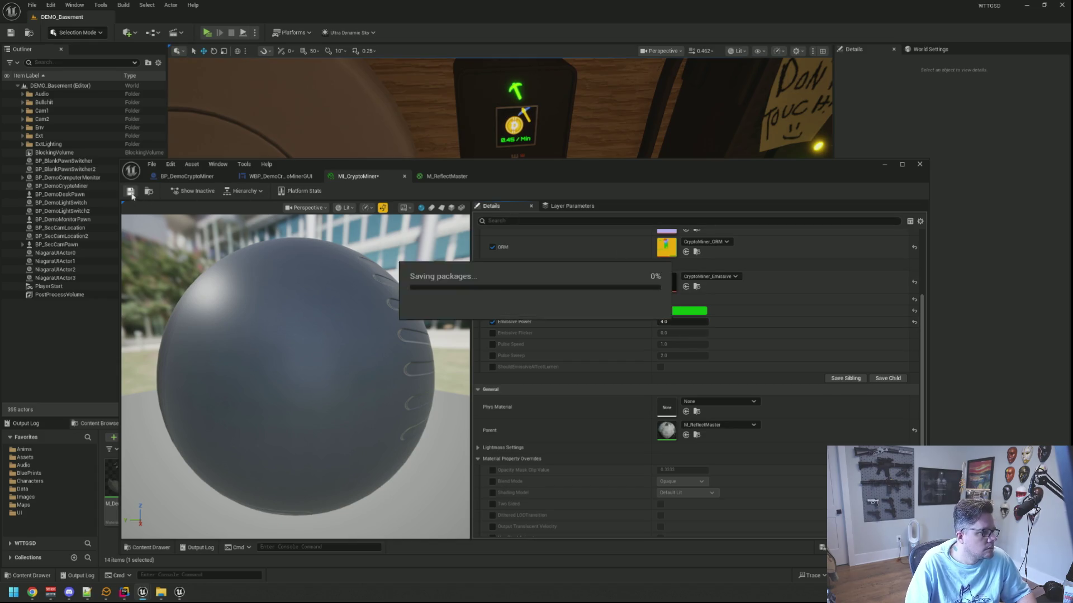
# - Check the parent M_ReflectMaster material and the miner GUI widget, then return to Rider
pyautogui.click(445, 177)
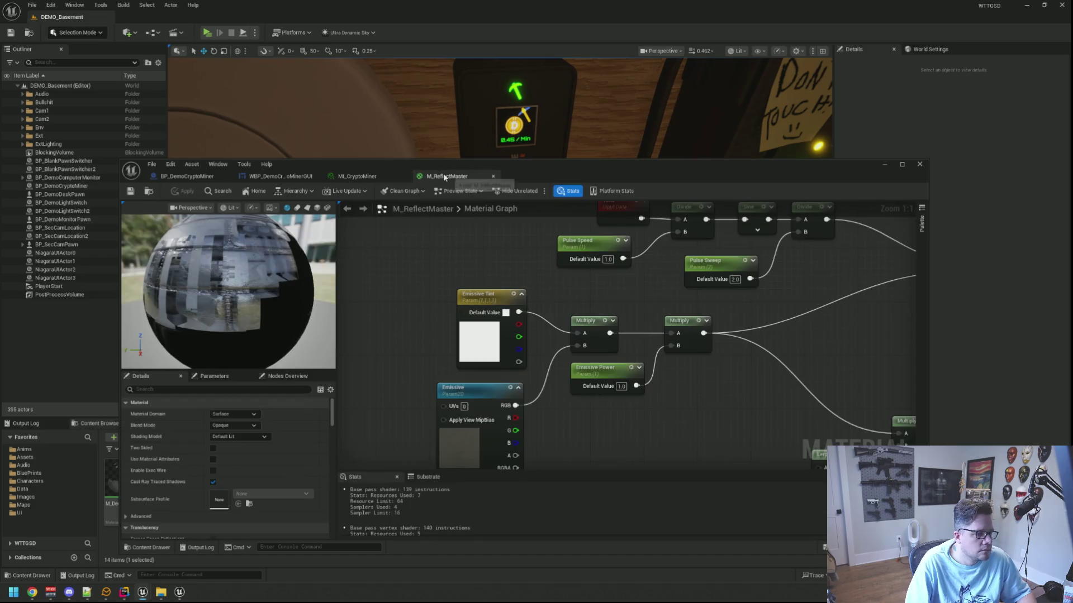
pyautogui.click(356, 177)
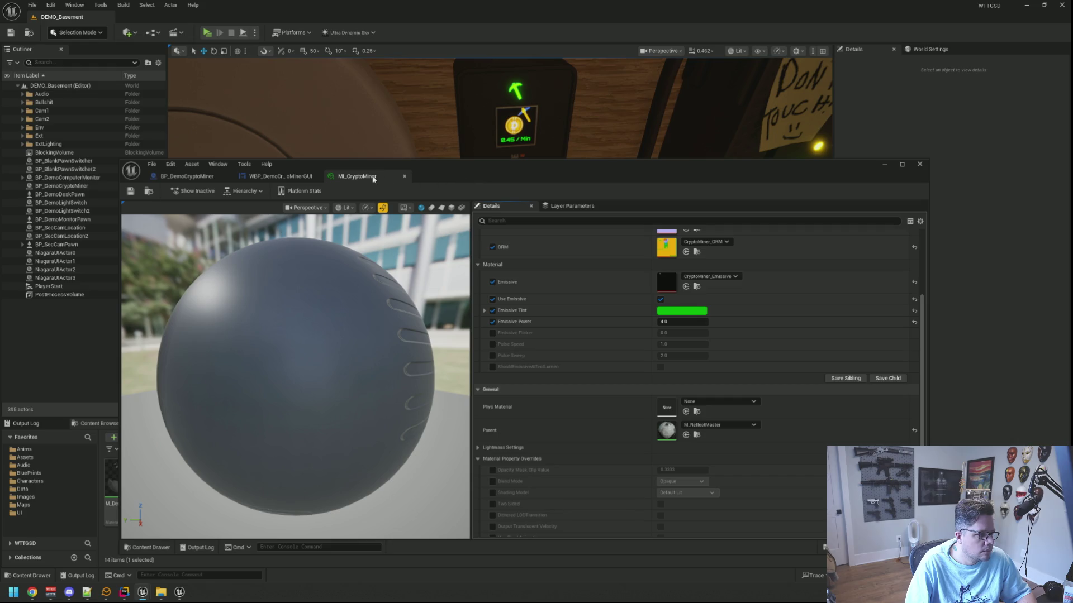
pyautogui.click(281, 177)
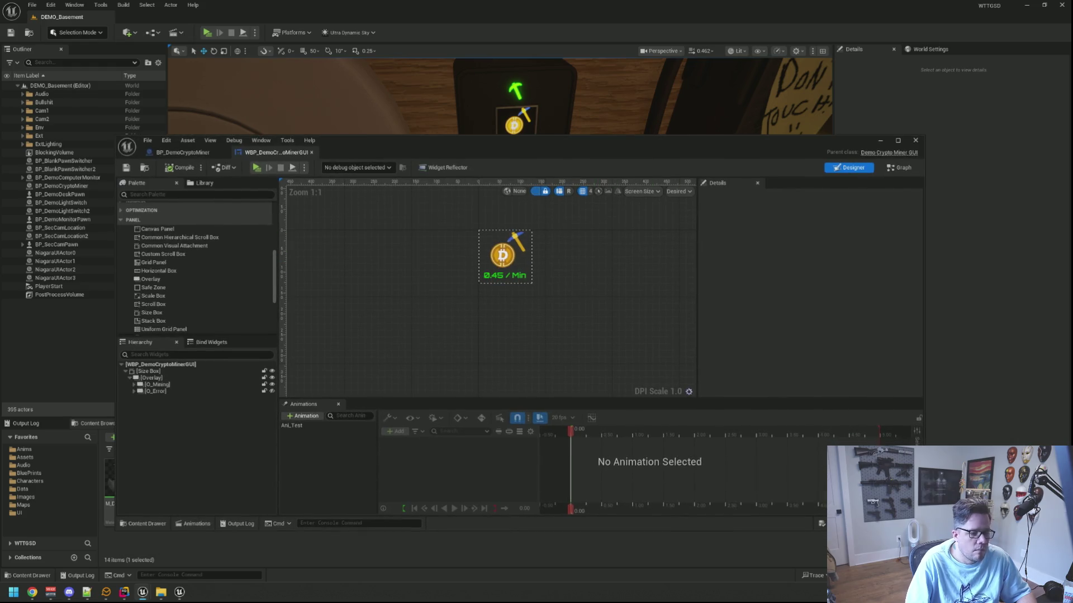
pyautogui.moveTo(923, 533); pyautogui.dragTo(741, 481)
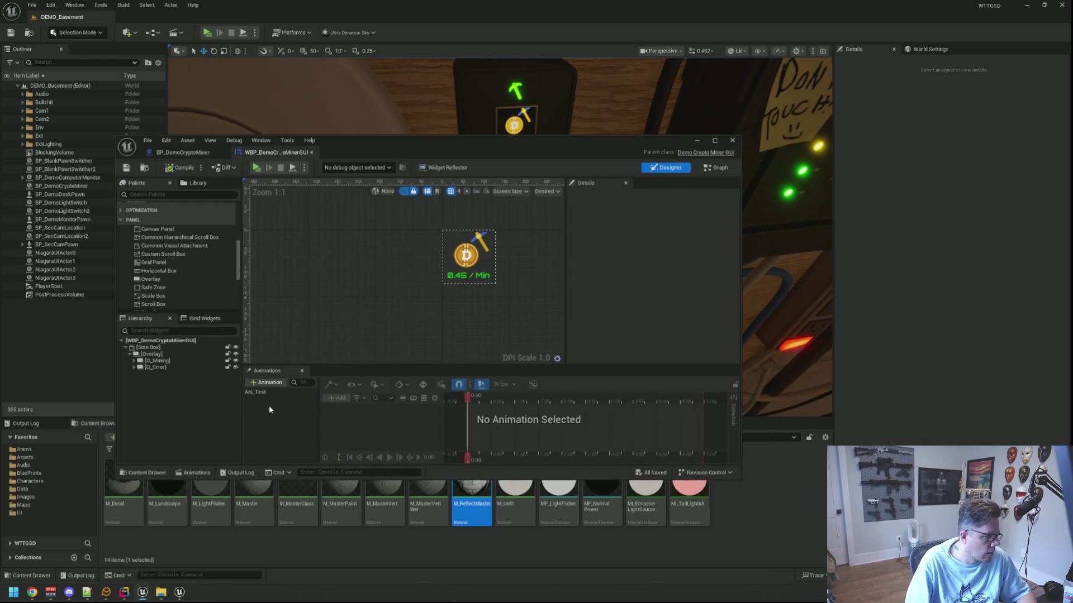
pyautogui.hotkey('alt', 'Tab')
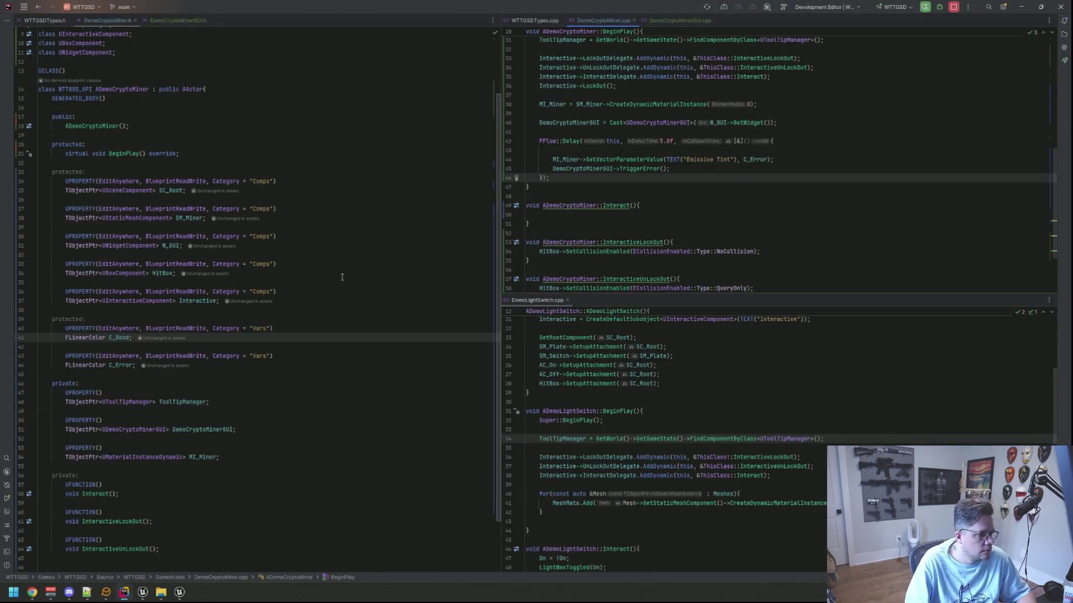
# - Close DemoLightSwitch.cpp and declare void TriggerError(); in the header with a generated definition
pyautogui.middleClick(535, 302)
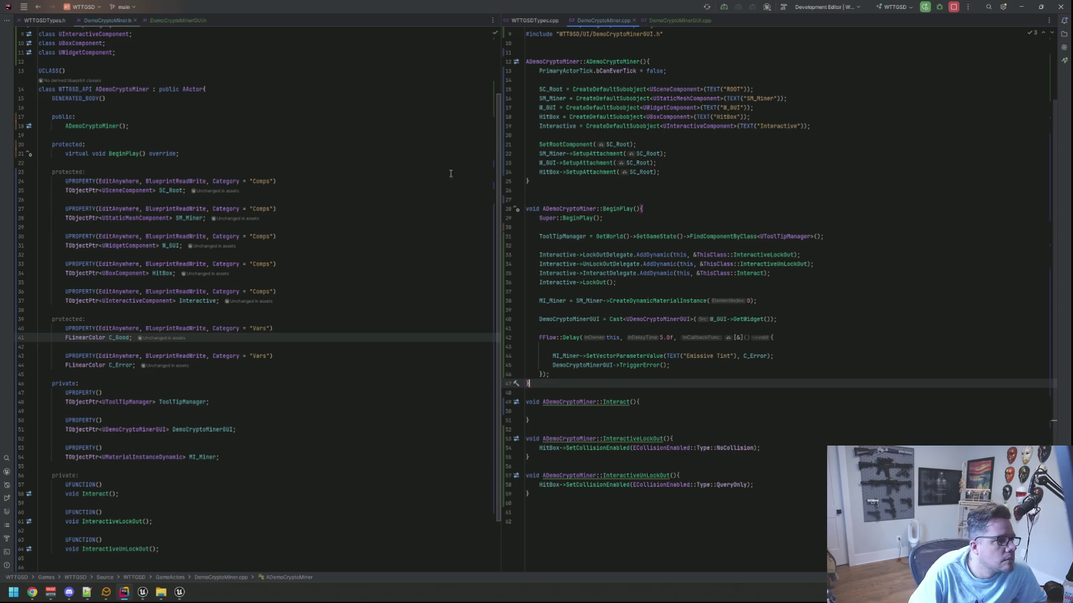
pyautogui.scroll(-3, 318, 158)
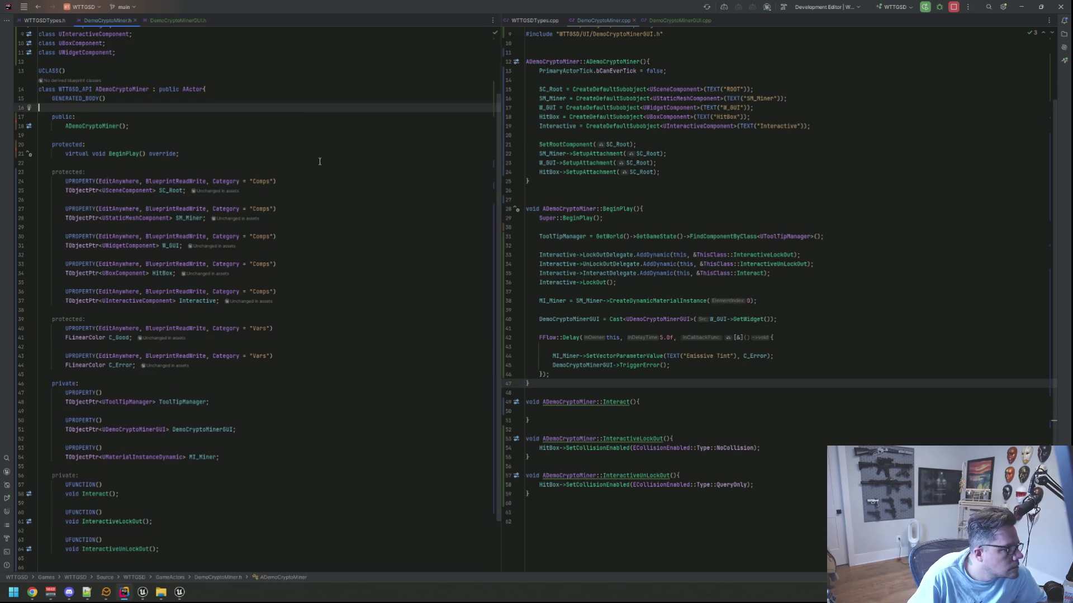
pyautogui.click(297, 428)
pyautogui.click(272, 499)
pyautogui.press('Return')
pyautogui.press('Return')
pyautogui.press('Up')
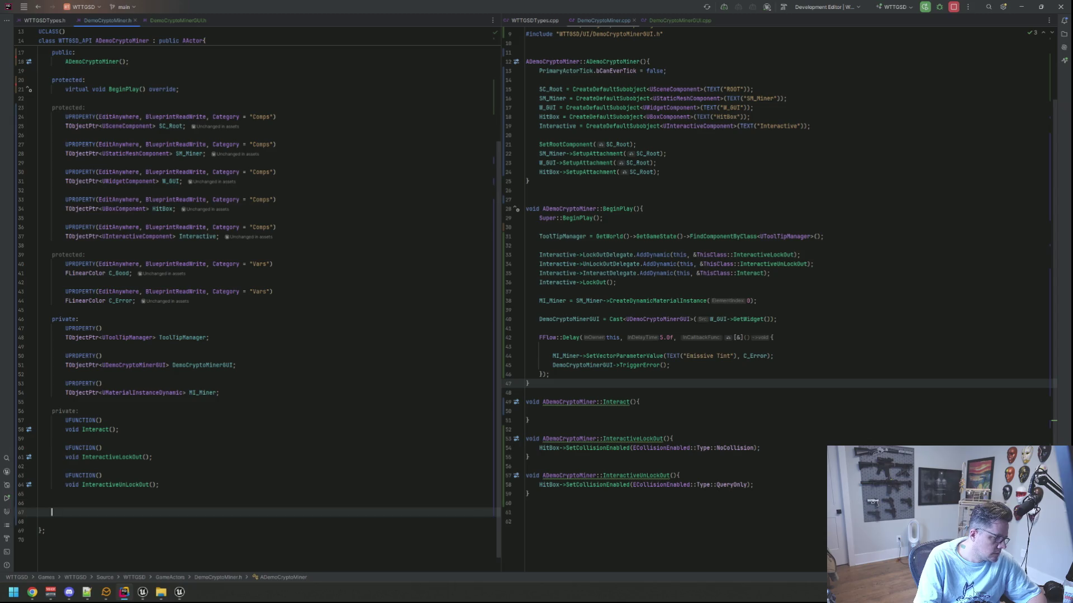
pyautogui.write('void Trigger')
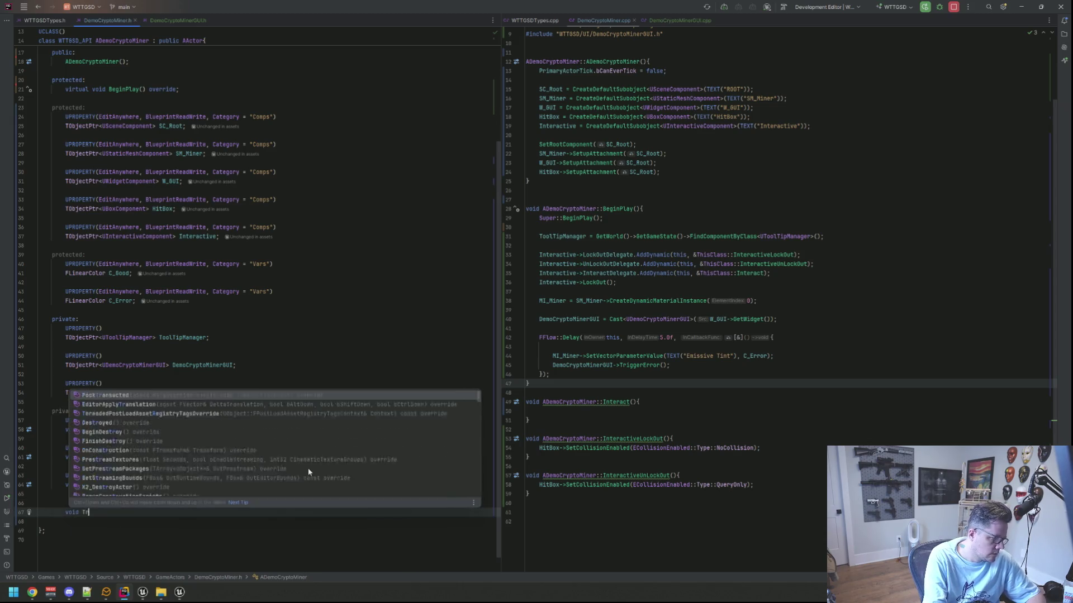
pyautogui.press('BackSpace')
pyautogui.write('Error')
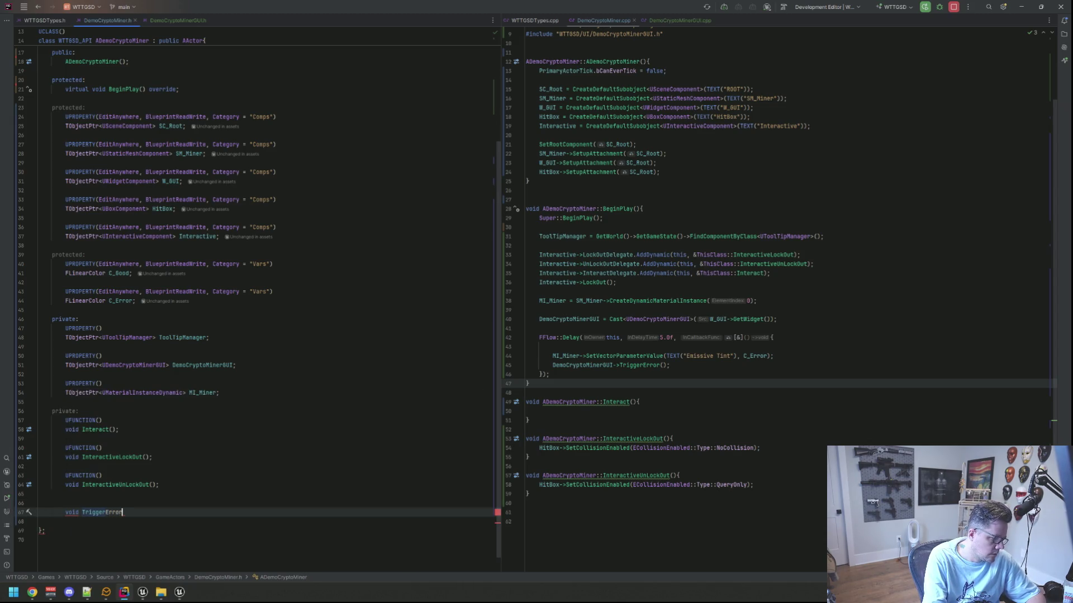
pyautogui.write('();')
pyautogui.hotkey('alt', 'Return')
pyautogui.press('Return')
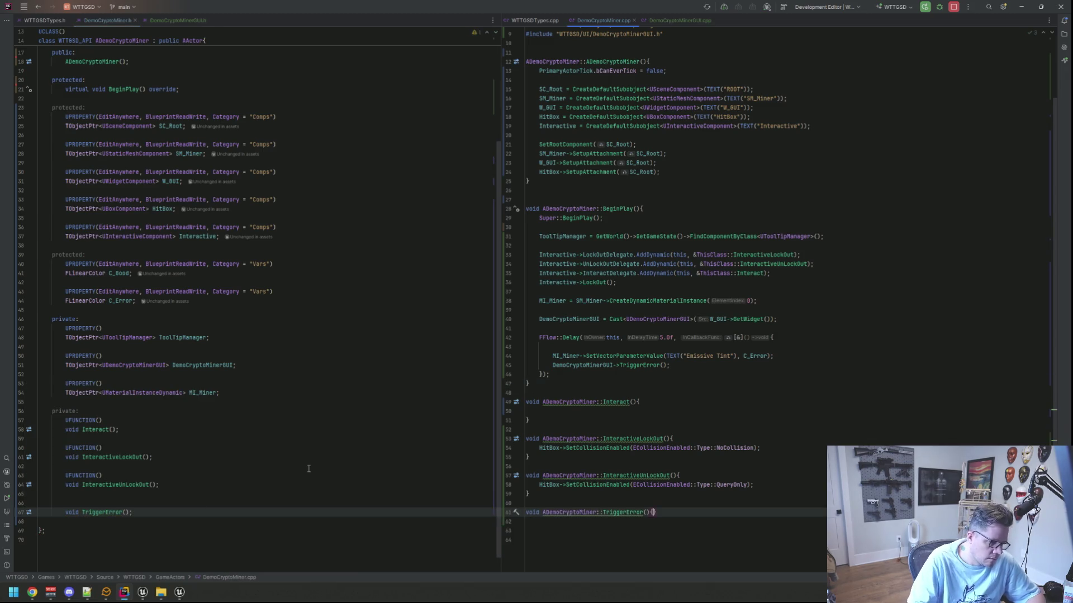
# - Cut the two error statements out of the BeginPlay delay lambda
pyautogui.scroll(2, 704, 253)
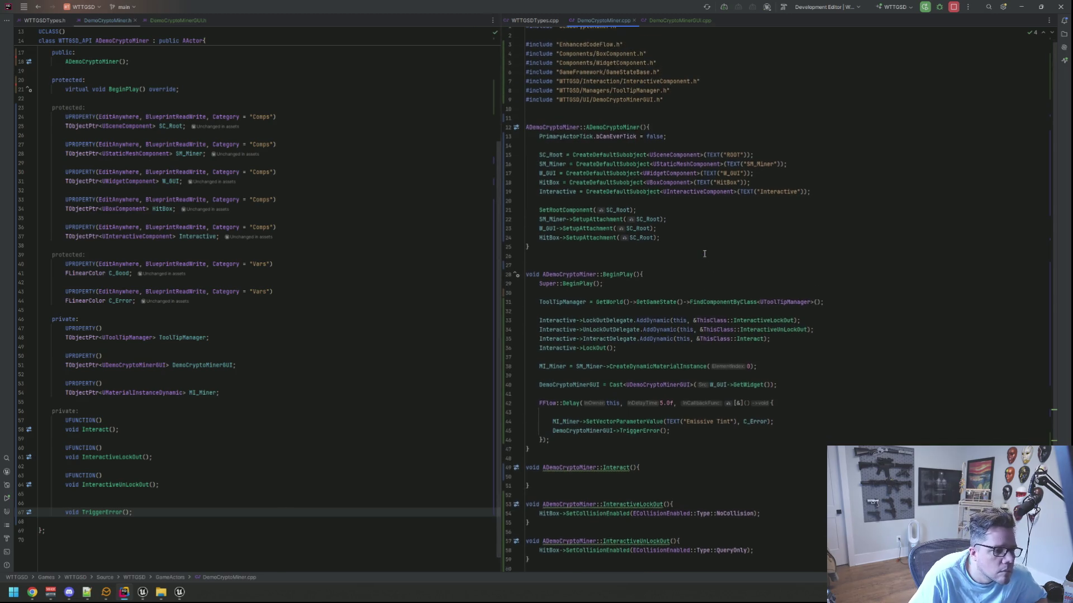
pyautogui.scroll(-3, 706, 279)
pyautogui.moveTo(682, 346); pyautogui.dragTo(527, 338)
pyautogui.hotkey('ctrl', 'x')
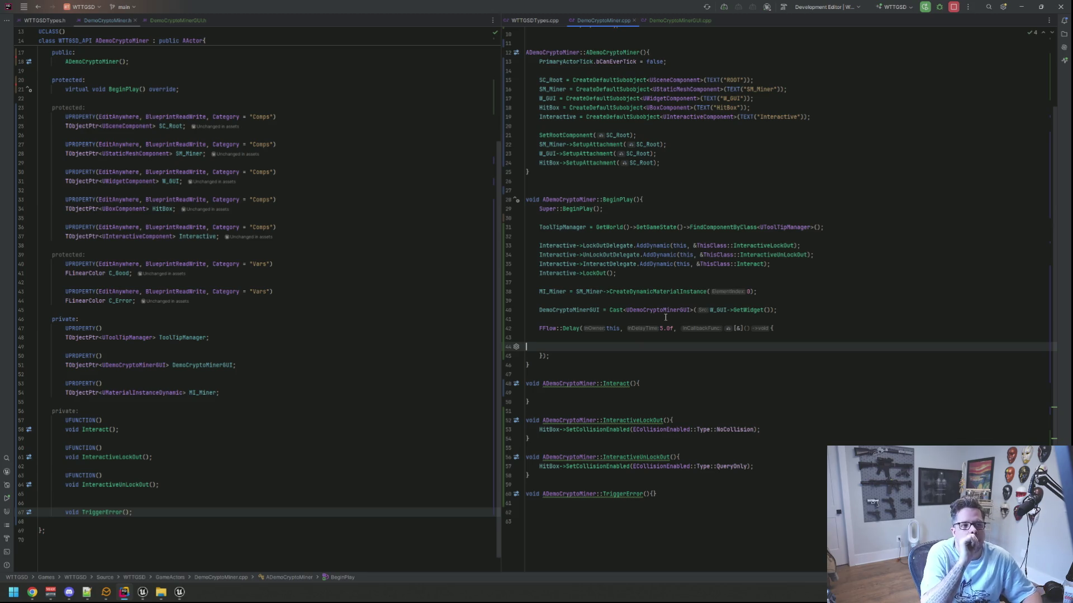
pyautogui.click(652, 494)
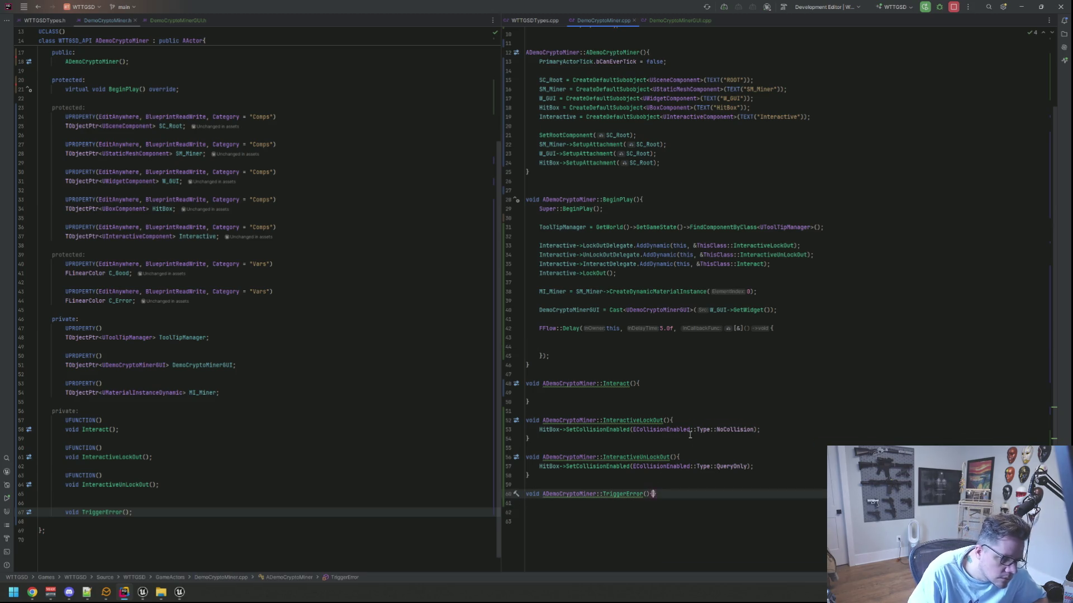
# - Paste the tint and GUI-error calls into TriggerError and add Interactive->UnLockOut();
pyautogui.press('Return')
pyautogui.hotkey('ctrl', 'v')
pyautogui.click(651, 494)
pyautogui.press('Return')
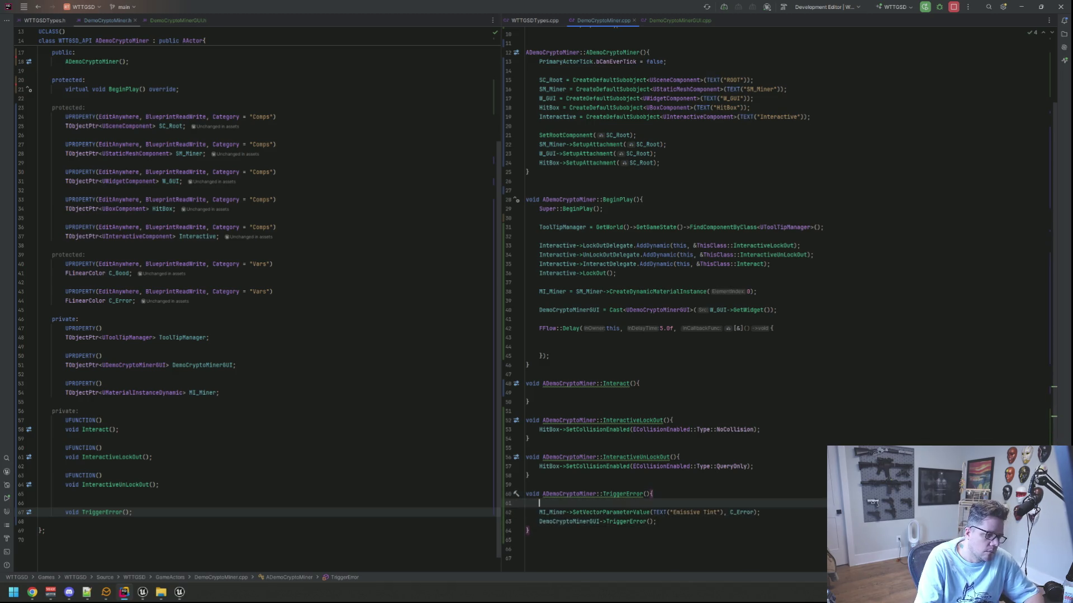
pyautogui.hotkey('alt', 'shift', 'Down')
pyautogui.hotkey('alt', 'shift', 'Down')
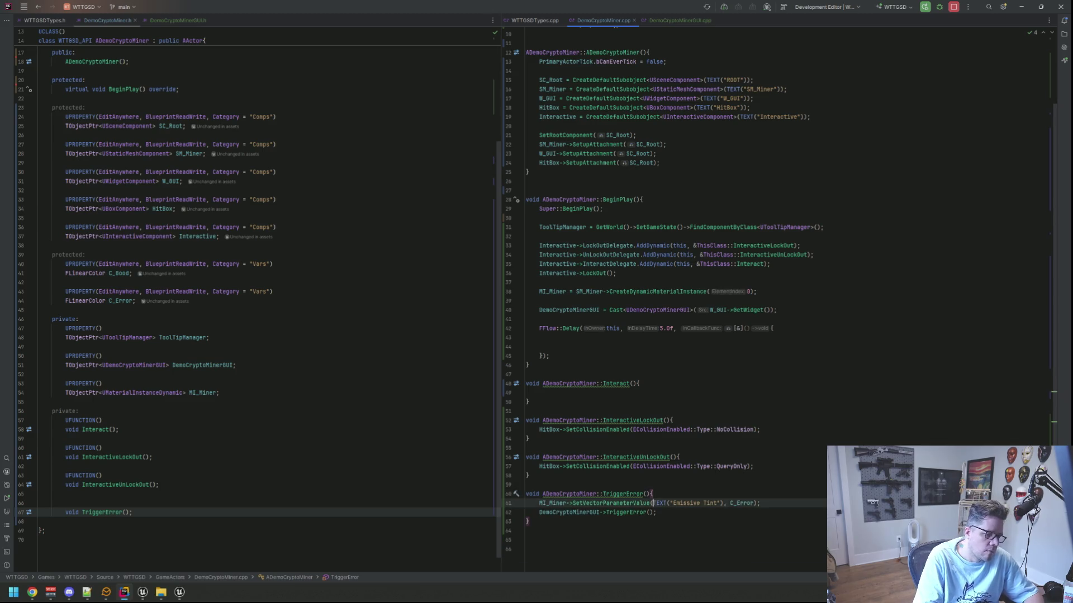
pyautogui.write('Interactive-')
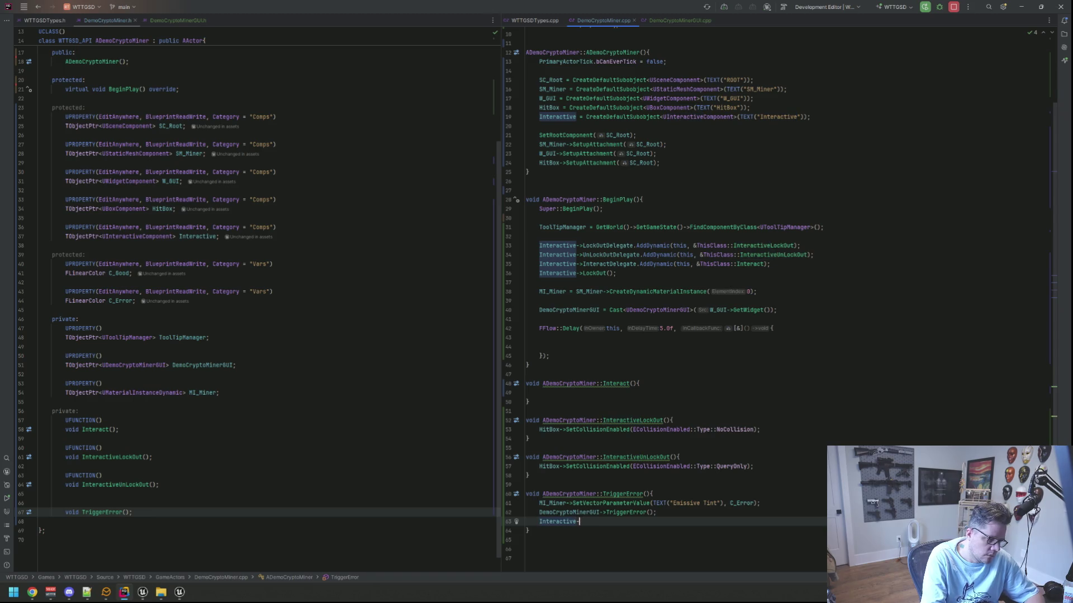
pyautogui.write('>>UnL')
pyautogui.press('Return')
pyautogui.write(';')
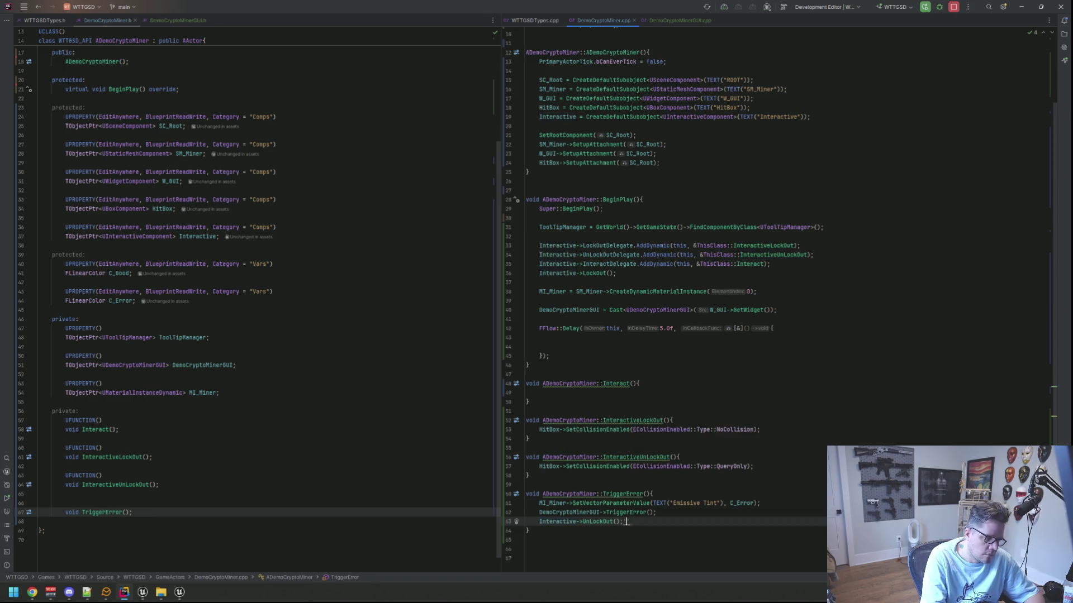
# - Call TriggerError(); from the delay lambda
pyautogui.press('Up')
pyautogui.press('Up')
pyautogui.press('Up')
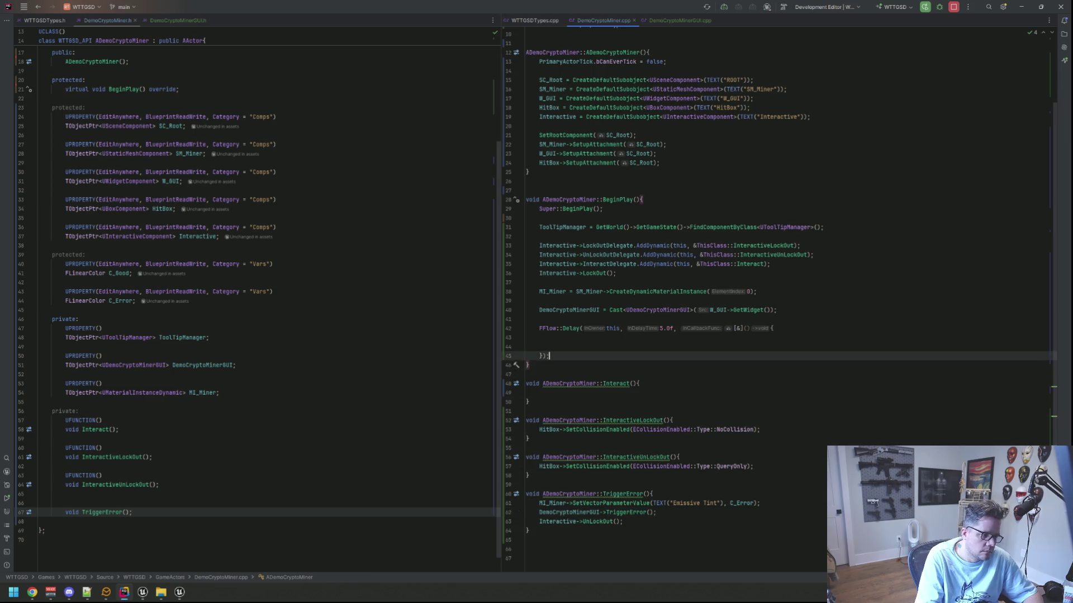
pyautogui.press('BackSpace')
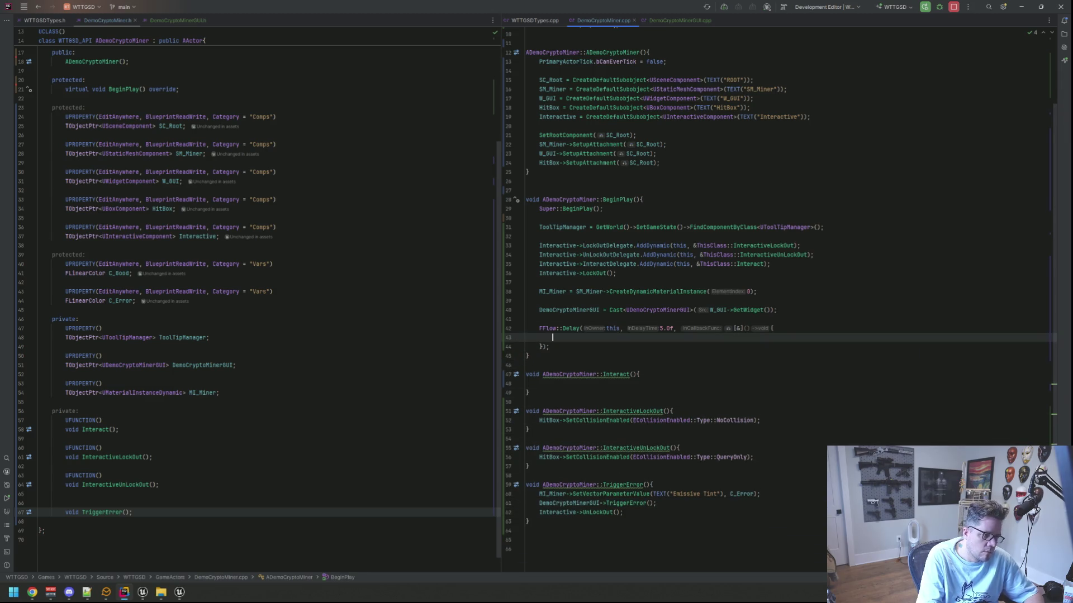
pyautogui.write('TriggerError();')
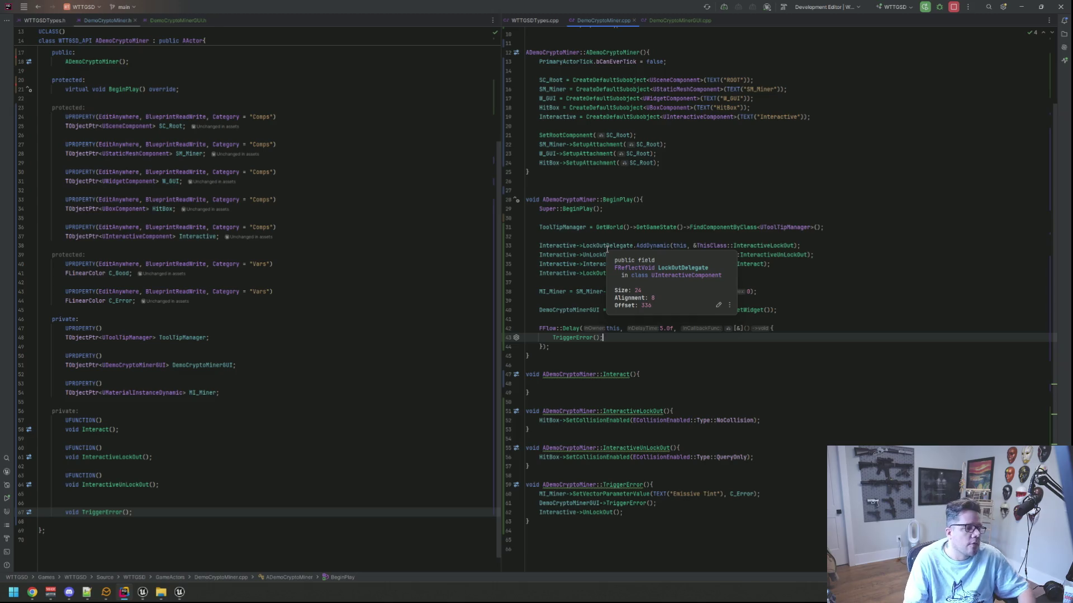
# - Add RLOG("Do something"); to the Interact function body
pyautogui.click(660, 385)
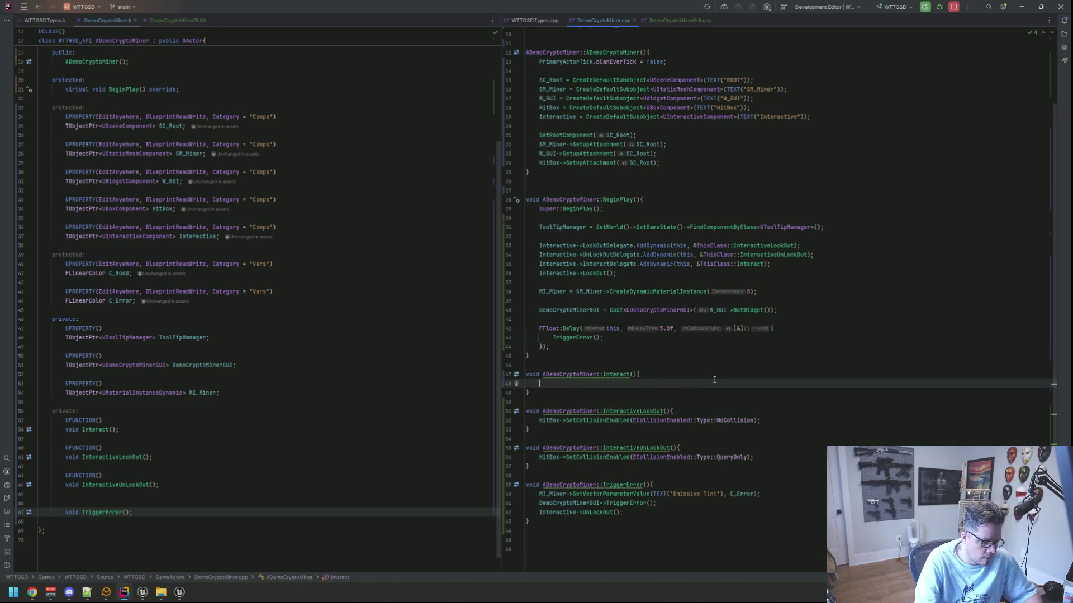
pyautogui.write('RLOG("Do something");')
pyautogui.press('Down')
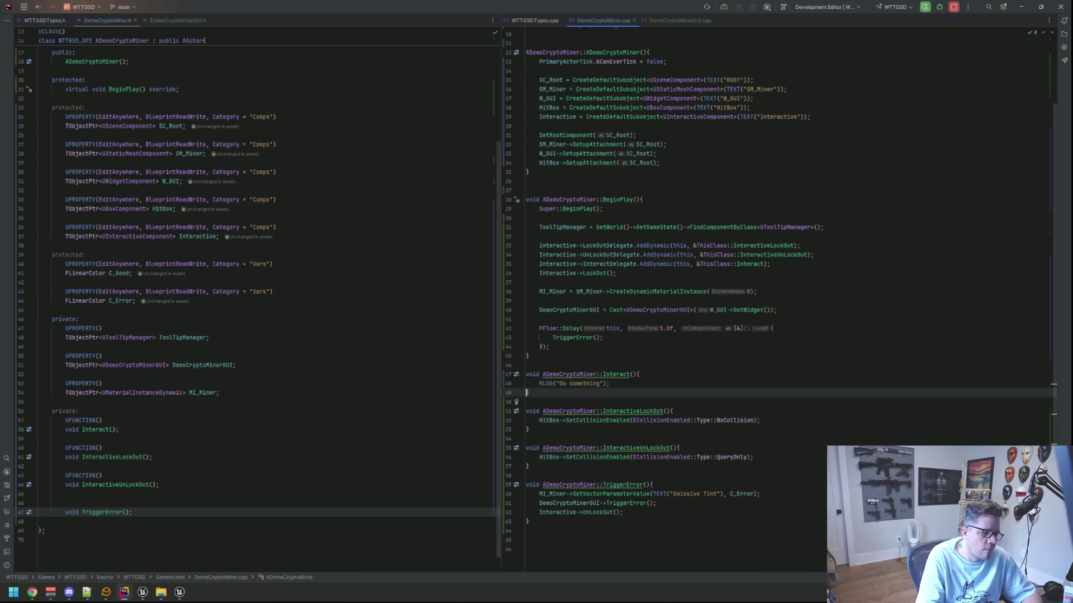
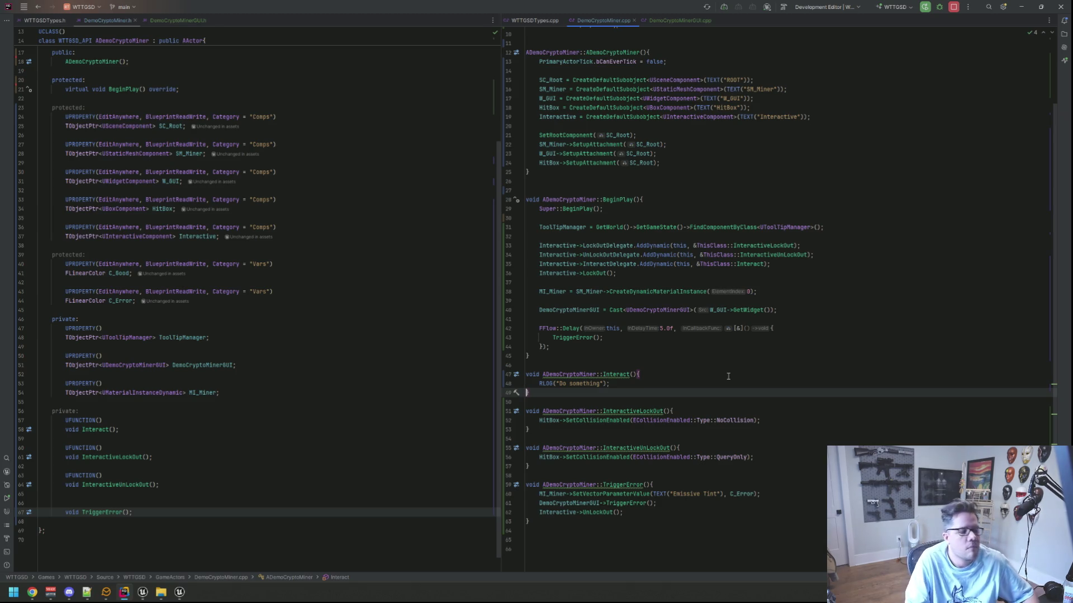
# - Switch from Rider to the WBP_DemoCryptoMinerGUI widget blueprint window in Unreal Editor
pyautogui.moveTo(143, 592)
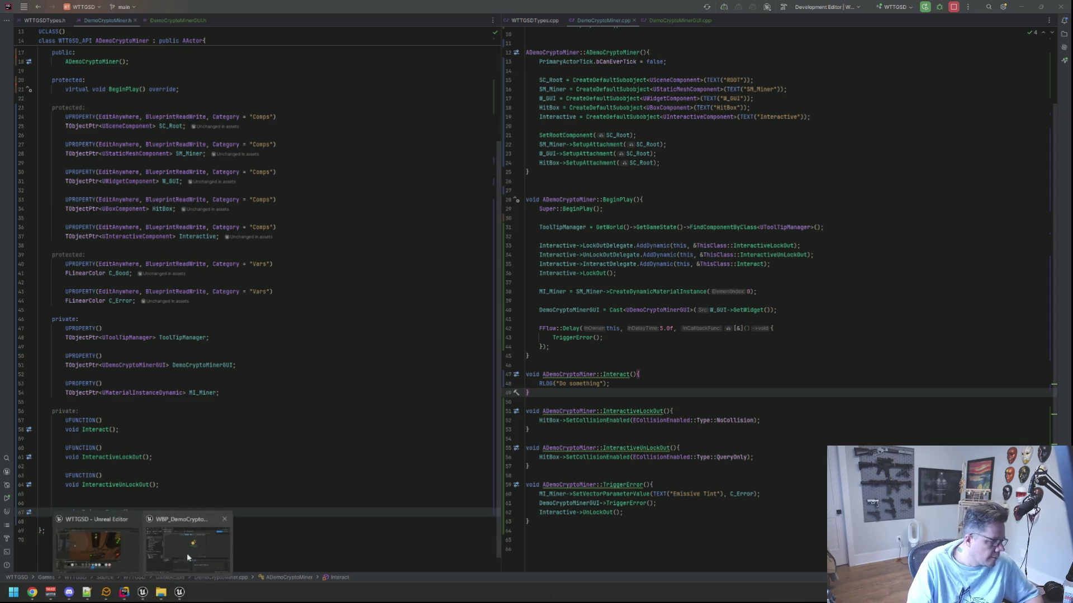
pyautogui.click(187, 553)
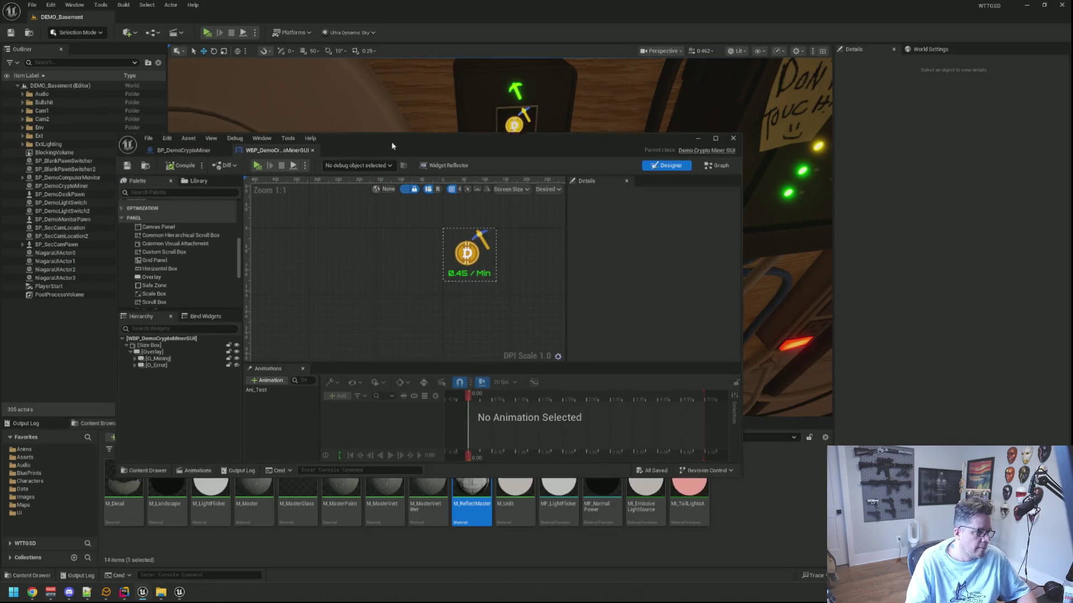
# - Move the widget editor aside, rearrange the lower panels, and show the Output Log
pyautogui.moveTo(391, 141); pyautogui.dragTo(445, 90)
pyautogui.moveTo(103, 423); pyautogui.dragTo(33, 424)
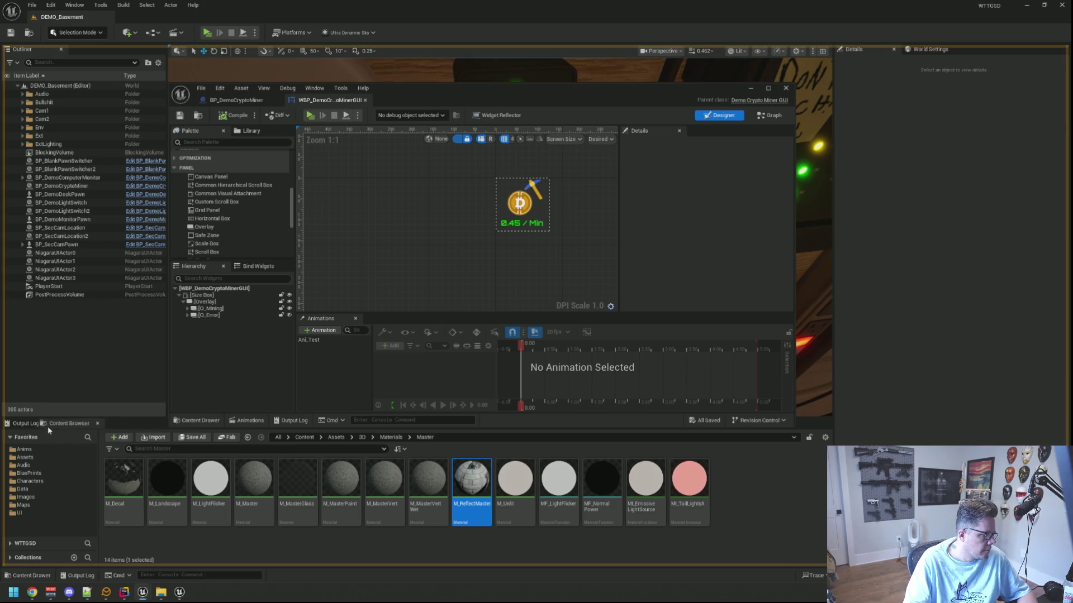
pyautogui.click(82, 425)
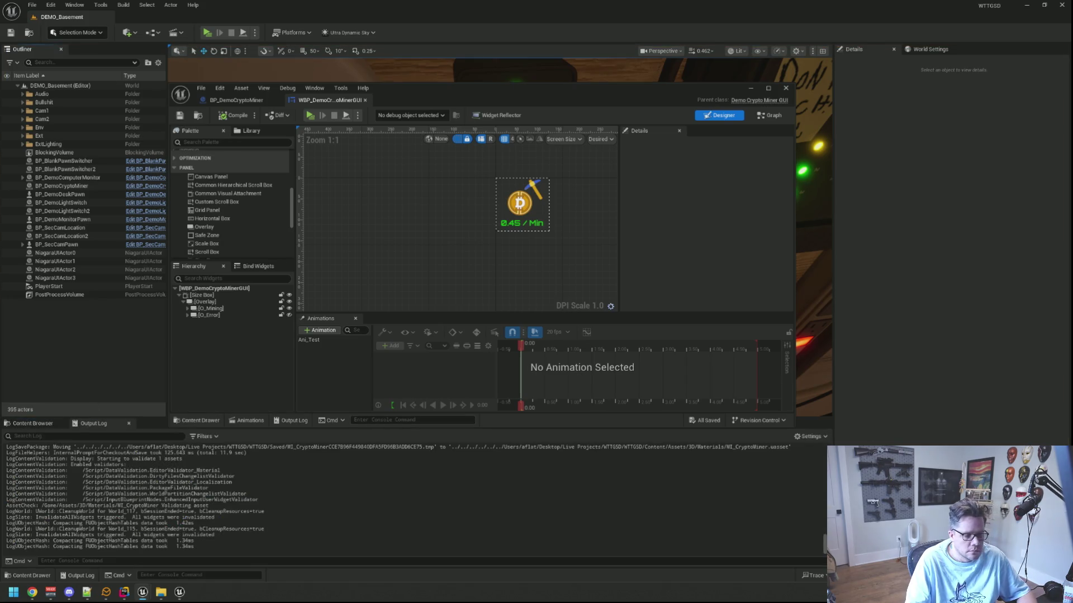
# - Recompile the C++ changes with Live Coding and launch DEMO_Basement in Standalone
pyautogui.hotkey('ctrl', 'alt', 'F11')
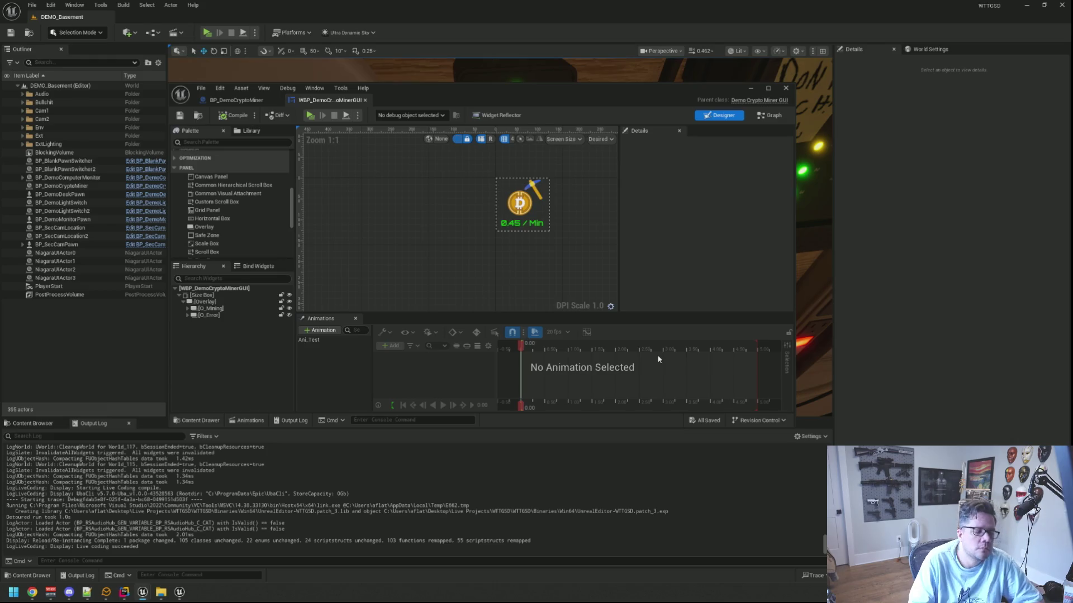
pyautogui.moveTo(554, 247); pyautogui.dragTo(500, 253)
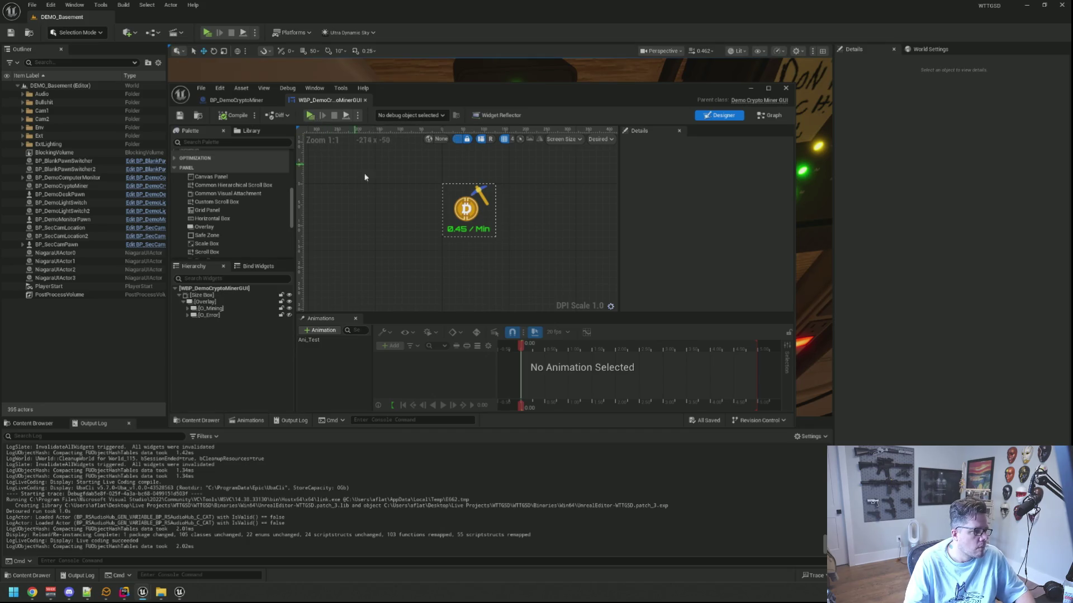
pyautogui.click(313, 116)
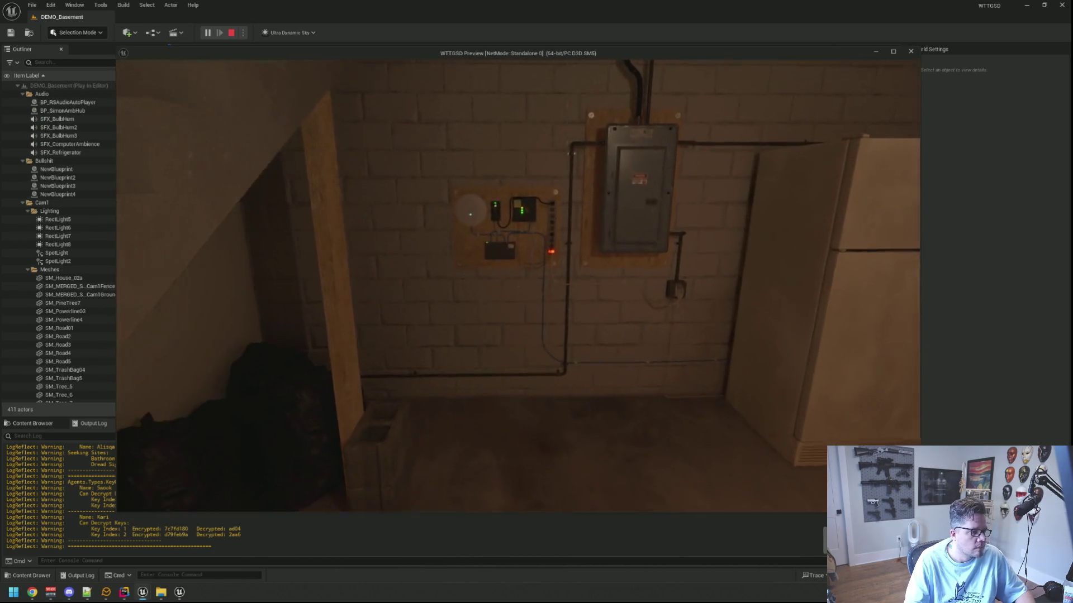
# - Interact with the crypto miner in-game so the log prints 'Do something', then stop play
pyautogui.click(471, 214)
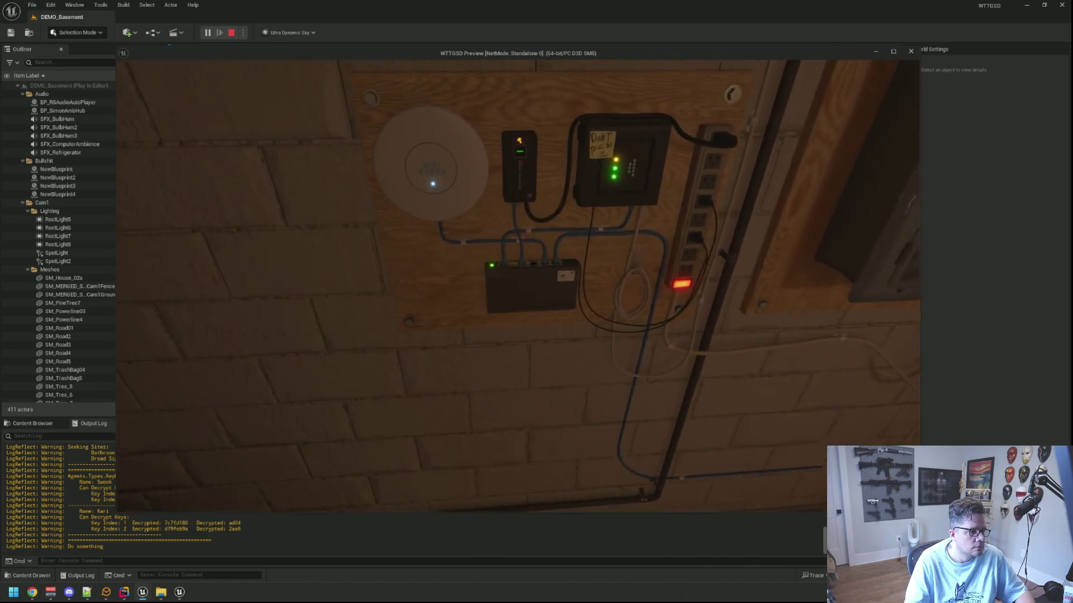
pyautogui.press('Escape')
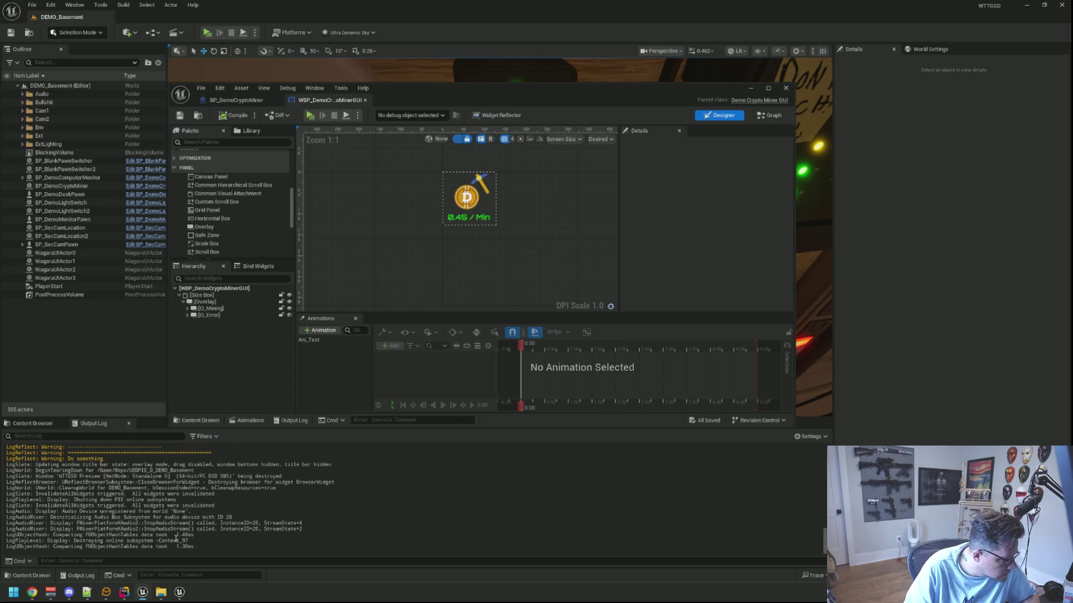
# - Enlarge the widget editor and drop a Palette Overlay into the main [Overlay] in the Hierarchy
pyautogui.hotkey('alt', 'Tab')
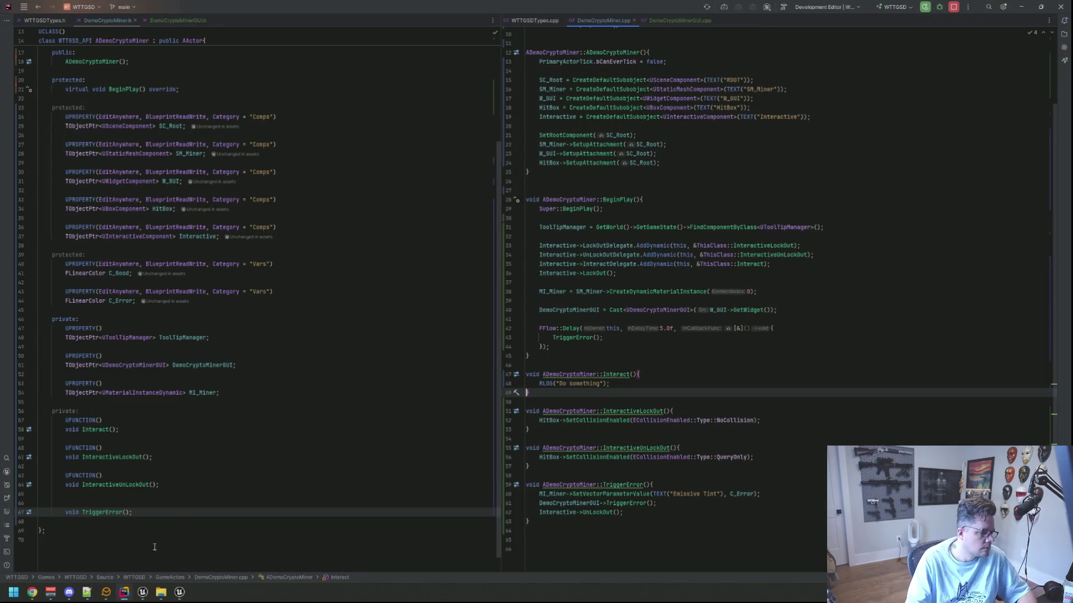
pyautogui.click(143, 592)
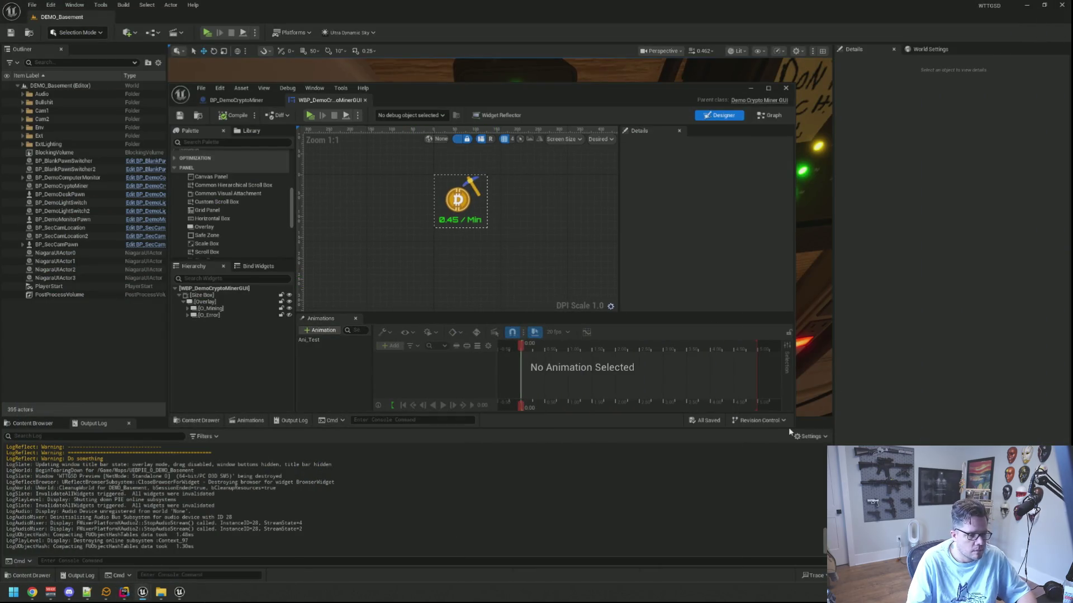
pyautogui.moveTo(793, 426); pyautogui.dragTo(838, 486)
pyautogui.scroll(1, 547, 282)
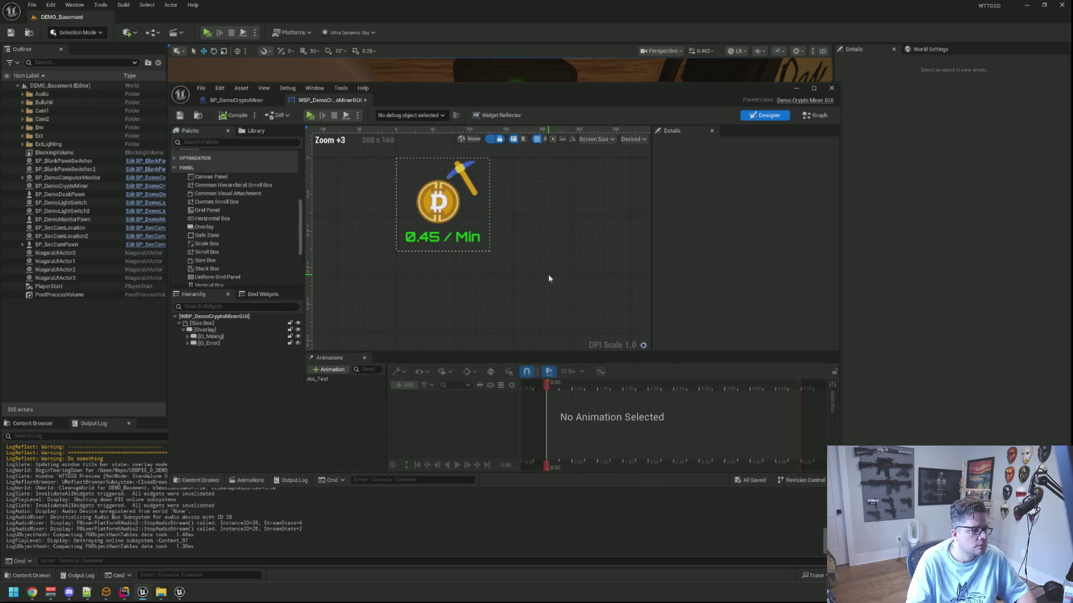
pyautogui.scroll(-1, 536, 263)
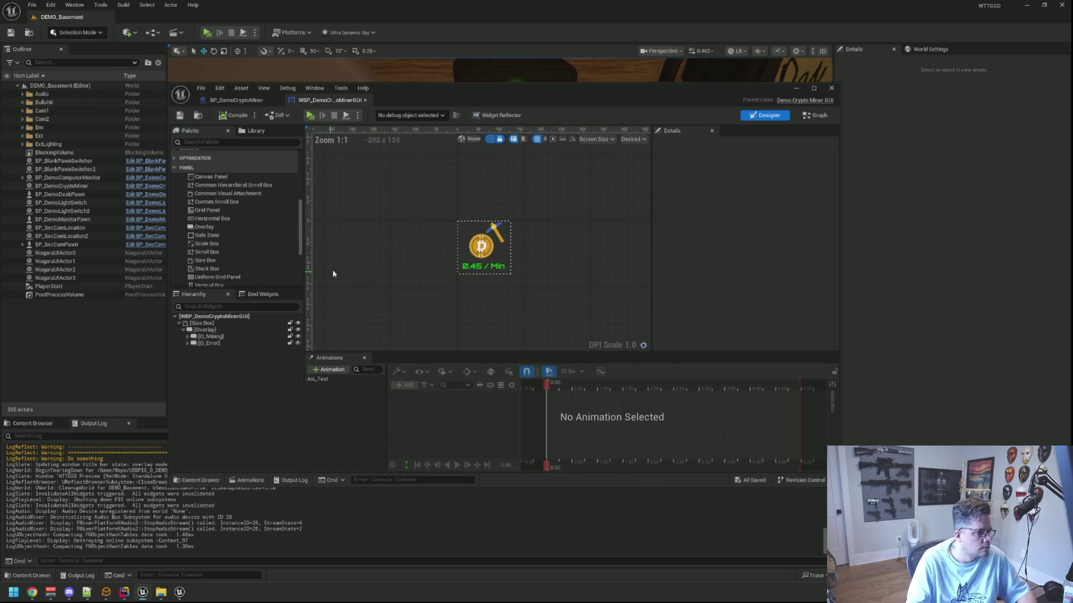
pyautogui.scroll(-1, 232, 226)
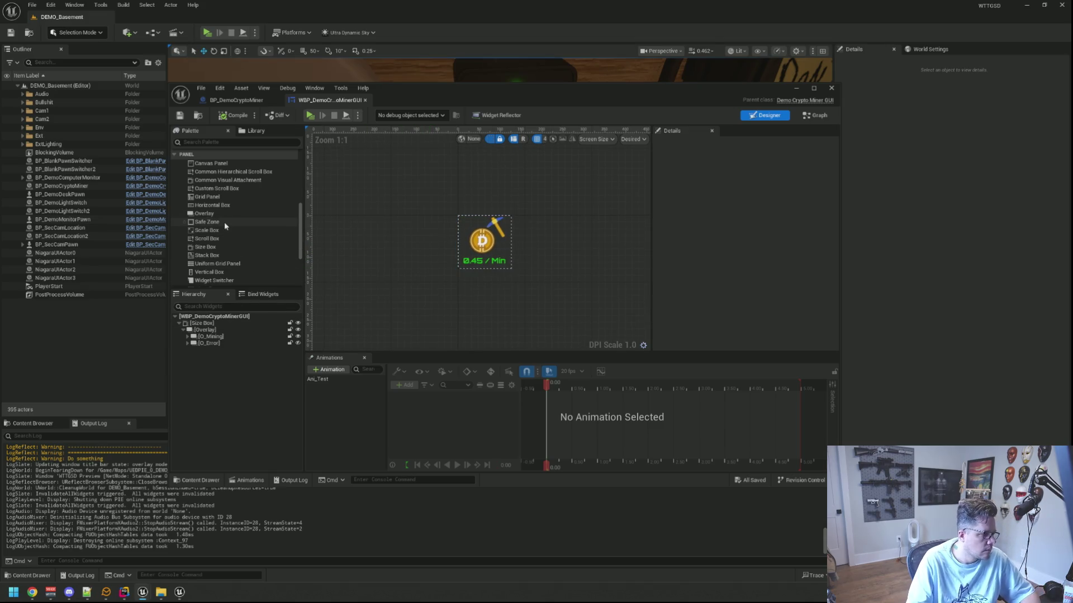
pyautogui.moveTo(222, 215); pyautogui.dragTo(224, 333)
pyautogui.click(298, 344)
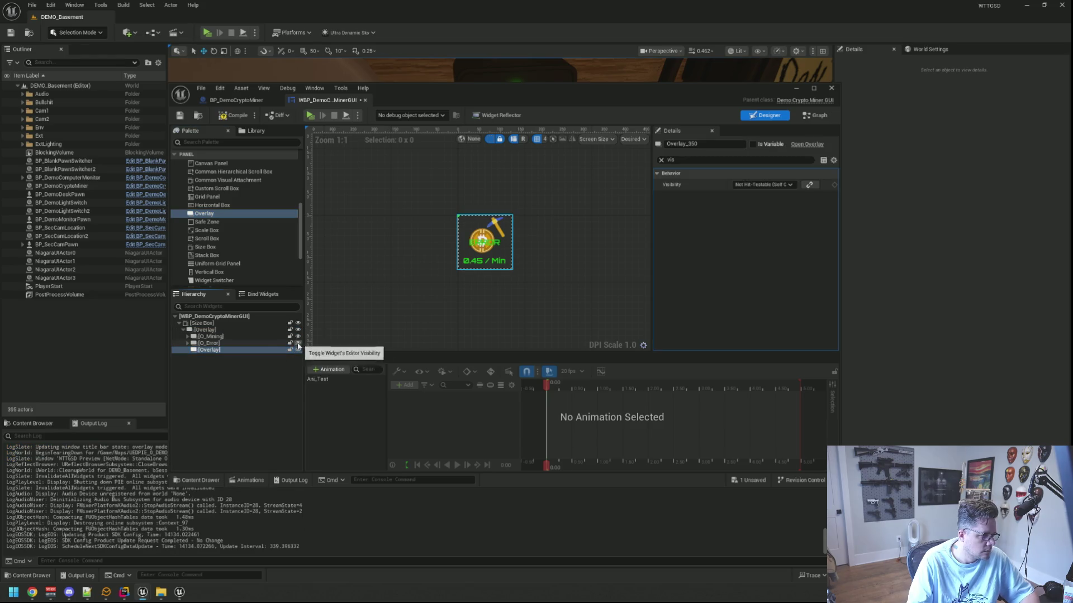
# - Hide O_Mining and O_Error and set the new overlay to Fill horizontally and vertically
pyautogui.click(297, 336)
pyautogui.click(298, 343)
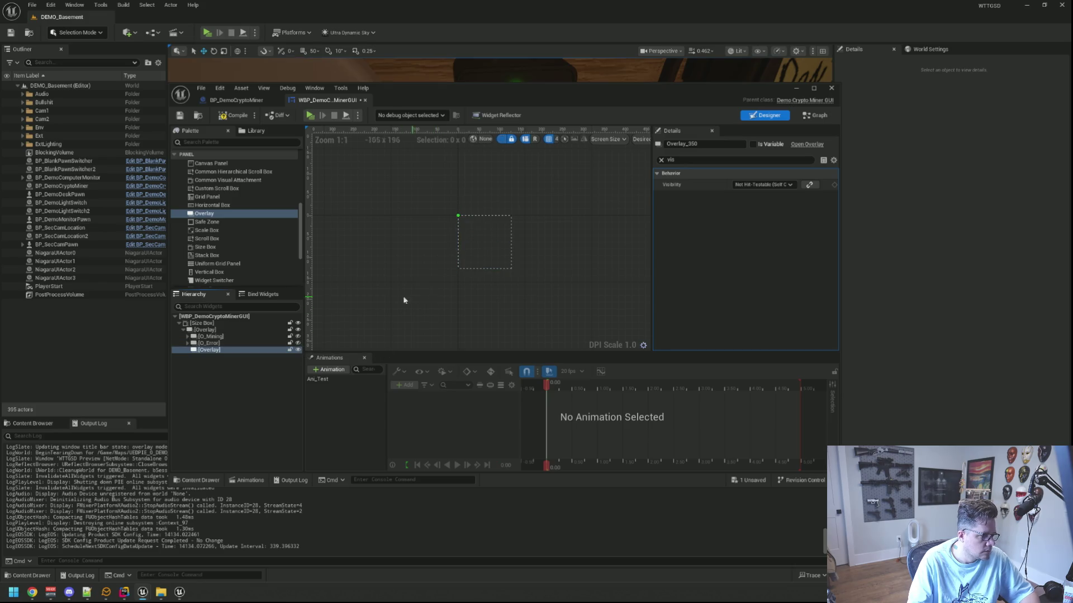
pyautogui.click(661, 159)
pyautogui.click(778, 196)
pyautogui.click(778, 207)
# - Rename the new overlay to O_Reset
pyautogui.scroll(2, 518, 253)
pyautogui.doubleClick(208, 351)
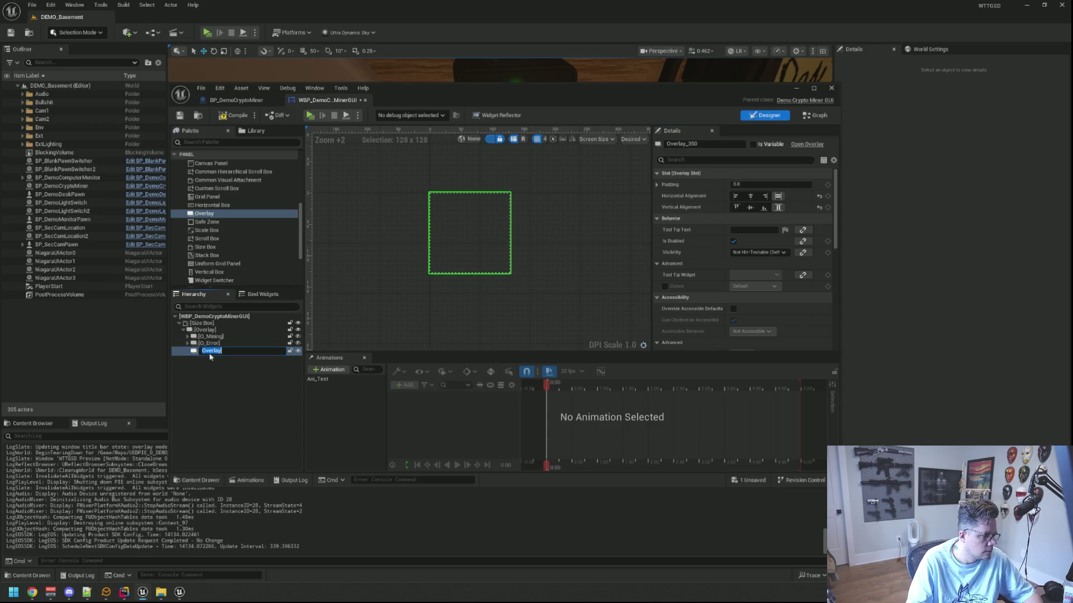
pyautogui.write('O_Res')
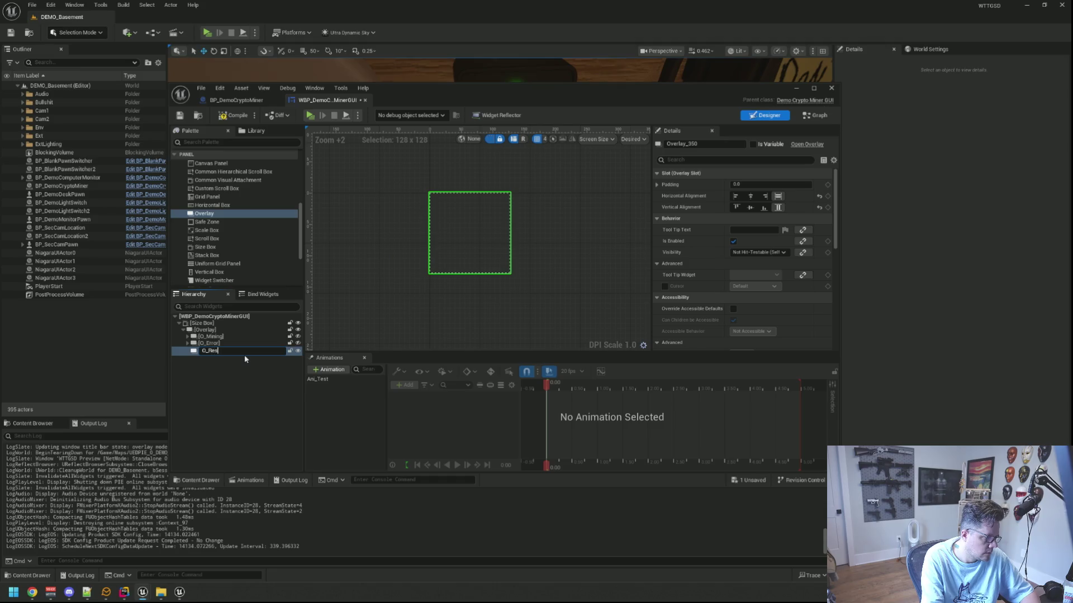
pyautogui.write('et')
pyautogui.press('Return')
# - Duplicate TB_Error into O_Reset and change the copy's text to RESETING
pyautogui.click(187, 343)
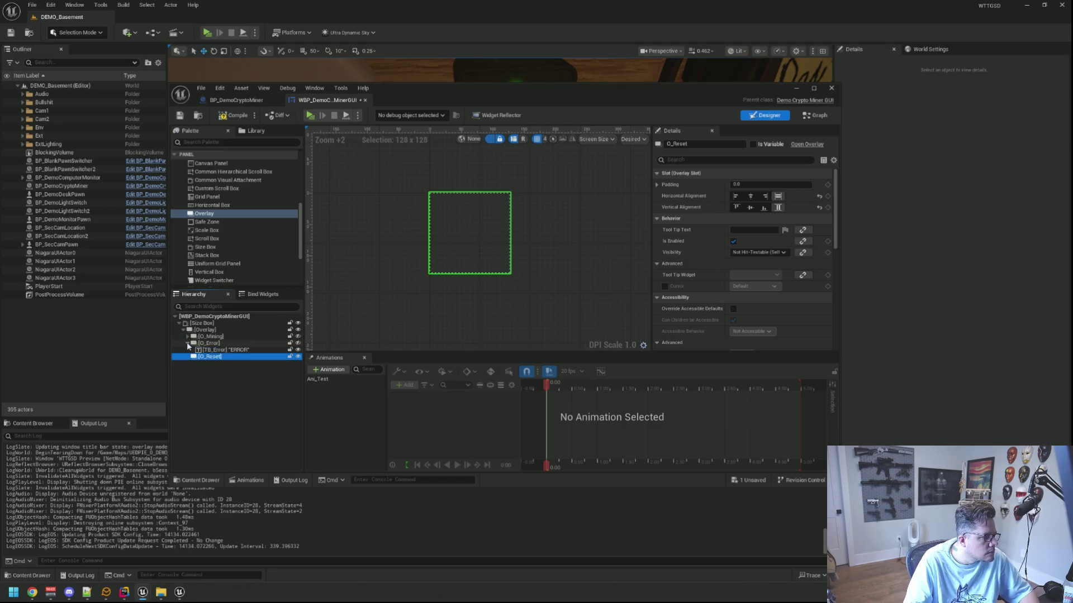
pyautogui.click(230, 350)
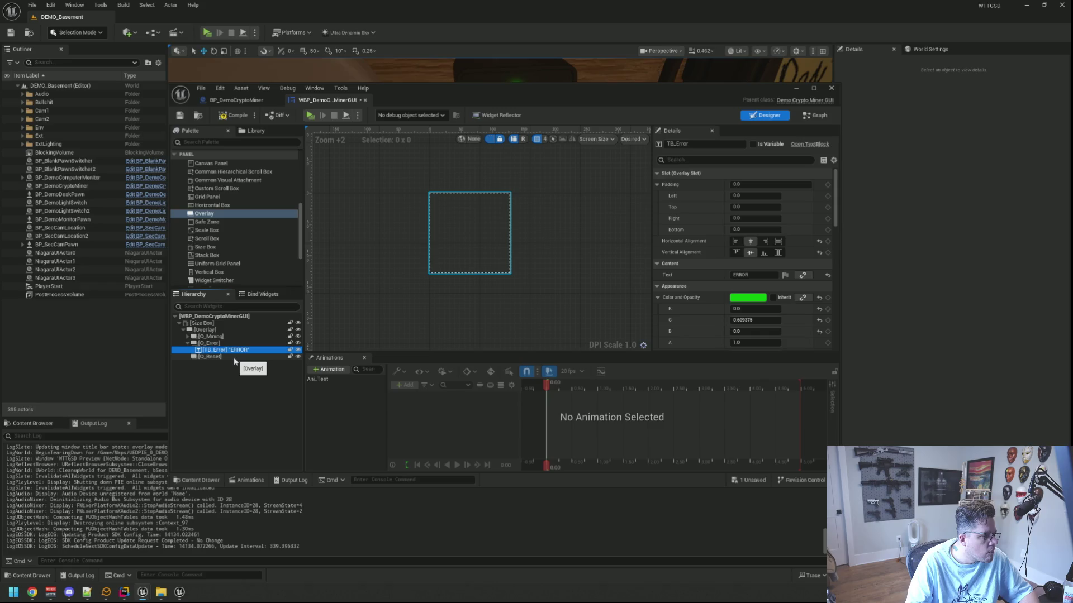
pyautogui.hotkey('ctrl', 'd')
pyautogui.moveTo(222, 361); pyautogui.dragTo(224, 363)
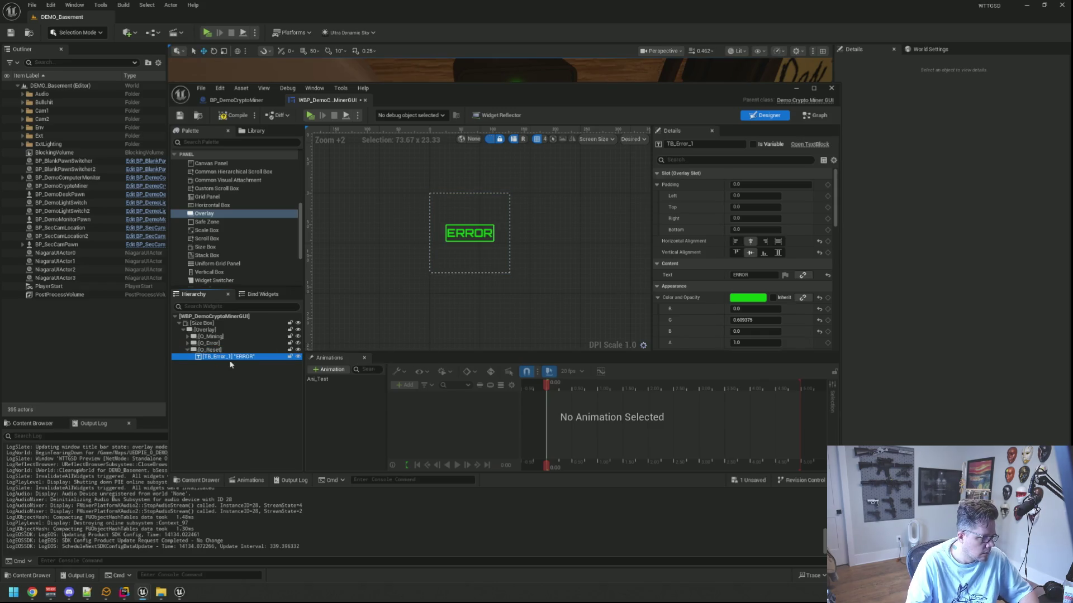
pyautogui.click(752, 275)
pyautogui.write('RESETING')
pyautogui.press('Return')
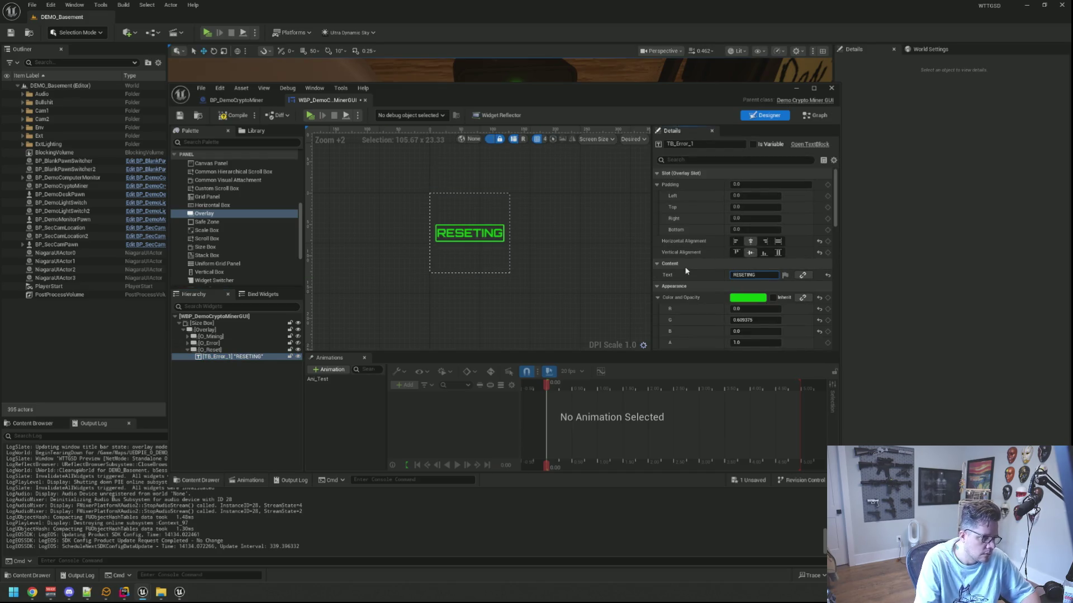
# - Compile and save WBP_DemoCryptoMinerGUI
pyautogui.click(521, 205)
pyautogui.scroll(-2, 531, 225)
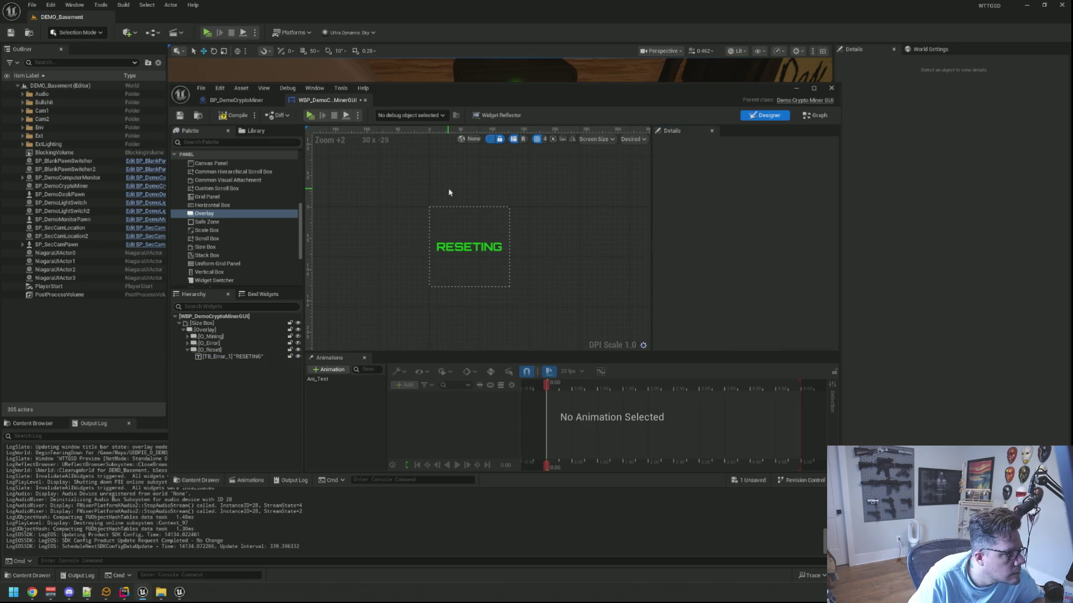
pyautogui.click(222, 119)
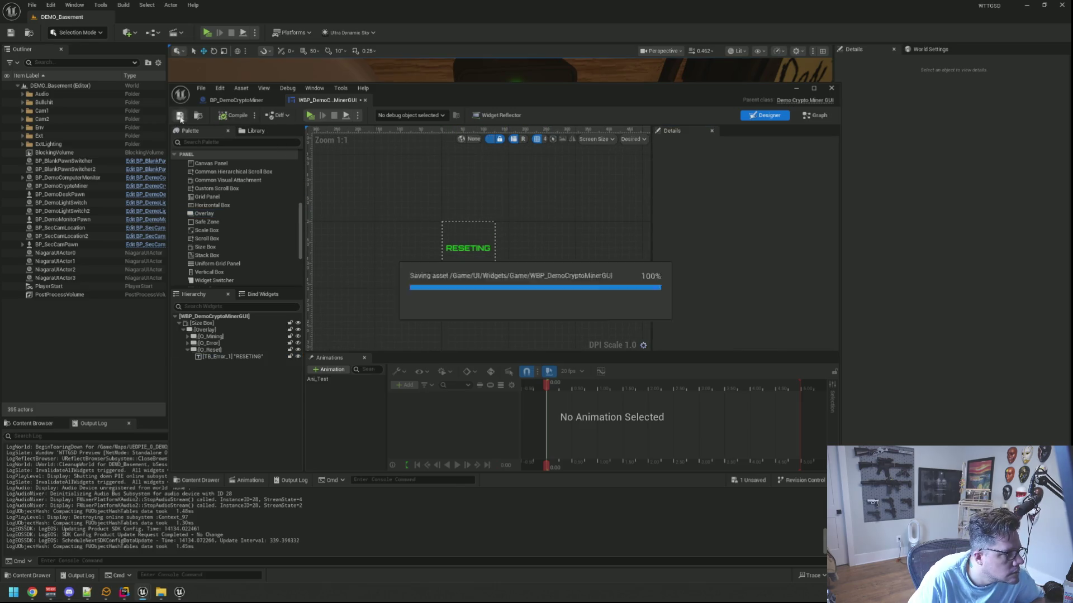
# - Orbit the level viewport to check the miner's screen showing RESETING
pyautogui.moveTo(477, 92); pyautogui.dragTo(500, 212)
pyautogui.moveTo(480, 176)
pyautogui.mouseDown()
pyautogui.moveTo(469, 160)
pyautogui.moveTo(498, 180)
pyautogui.moveTo(492, 187)
pyautogui.mouseUp()
pyautogui.scroll(5, 522, 367)
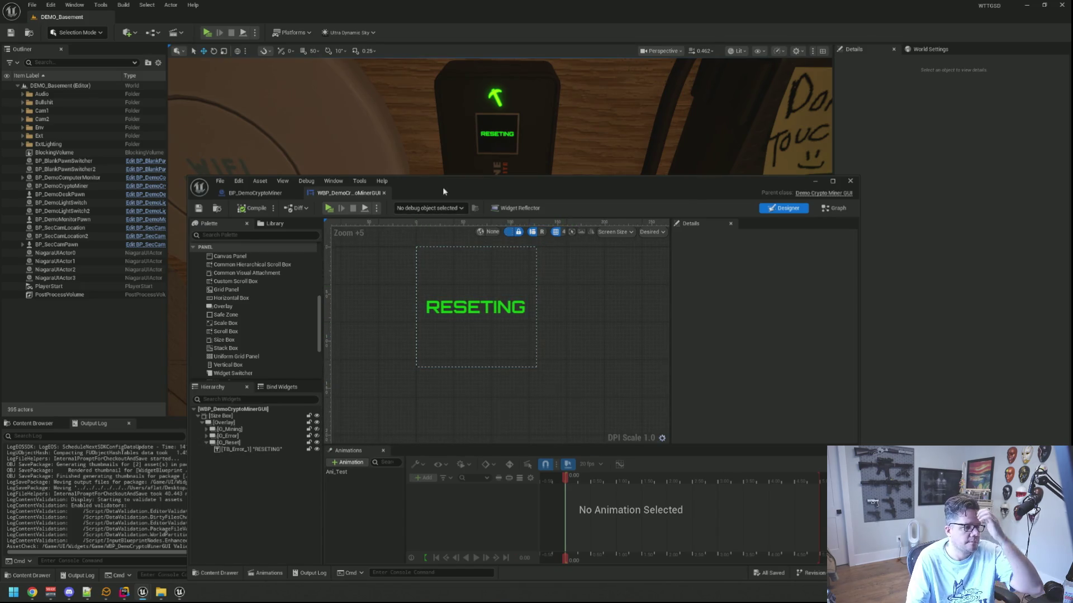
pyautogui.moveTo(443, 192); pyautogui.dragTo(432, 163)
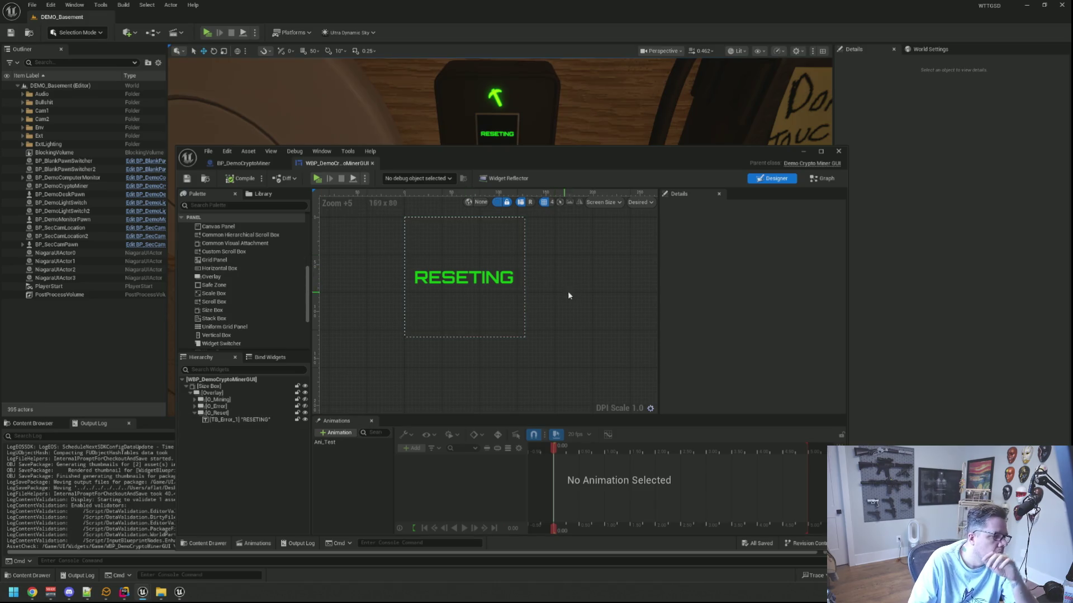
# - Open WBP_ShadowFetchApp via the Ctrl+P asset search for 'WBP_Sha'
pyautogui.hotkey('ctrl', 'p')
pyautogui.write('WBP_Sha')
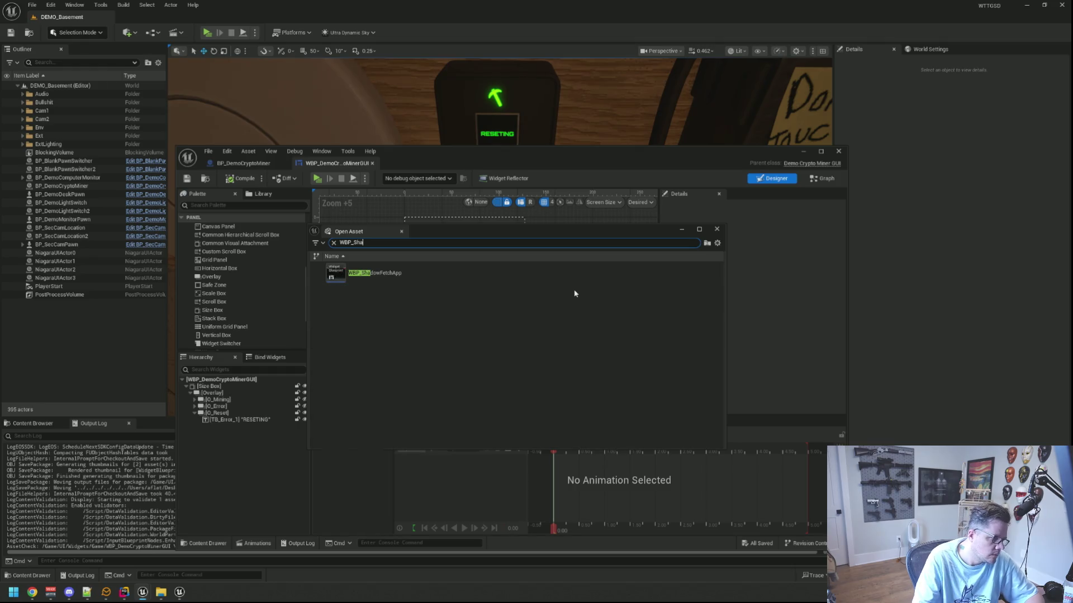
pyautogui.doubleClick(437, 271)
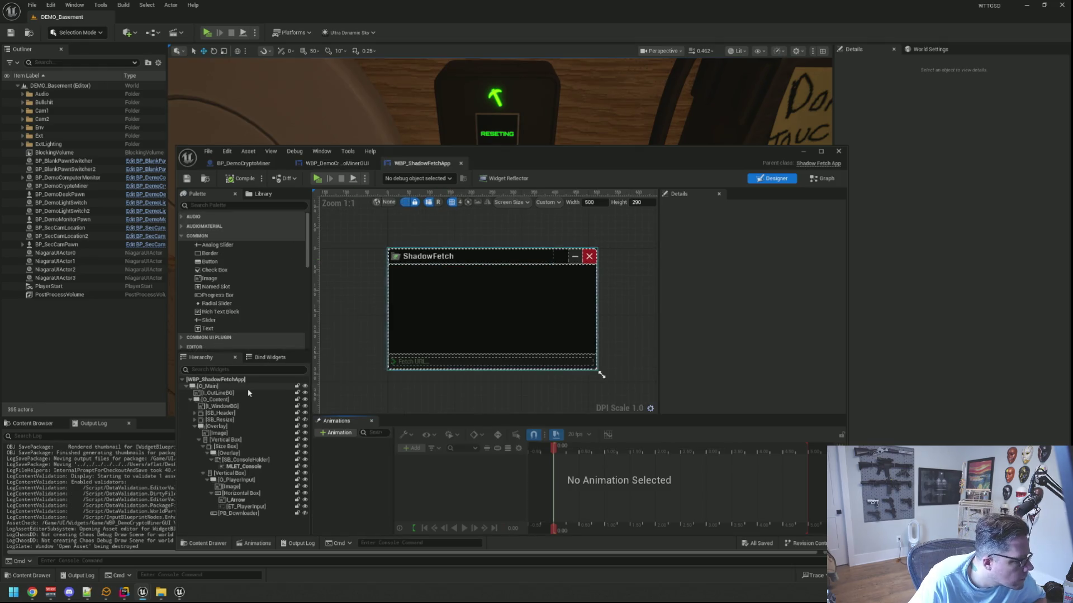
# - Copy PB_Downloader from WBP_ShadowFetchApp and paste it into O_Reset in the crypto miner widget
pyautogui.click(237, 513)
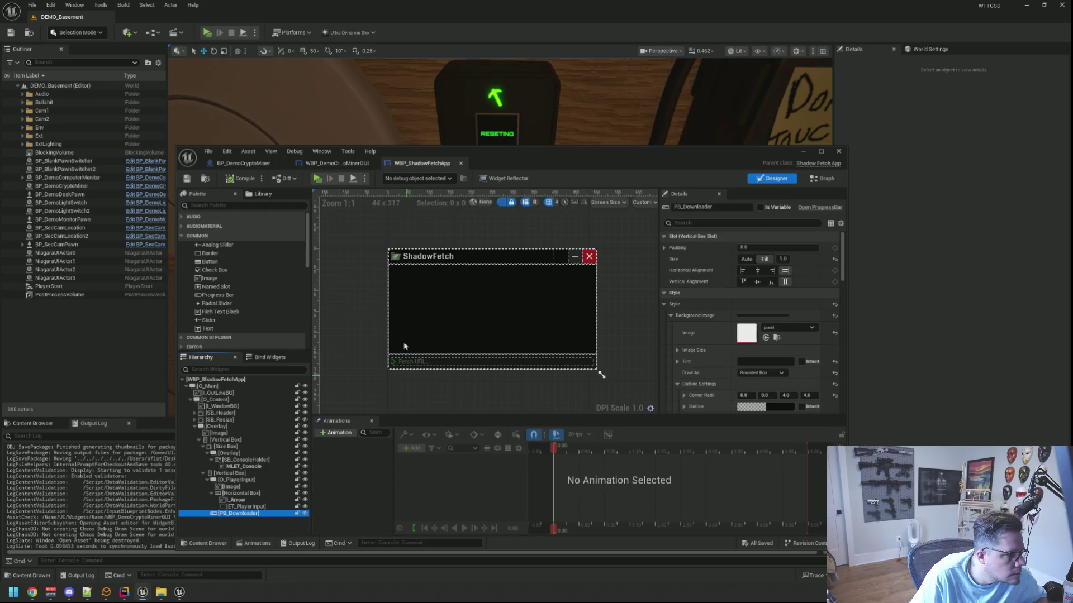
pyautogui.hotkey('ctrl', 'Tab')
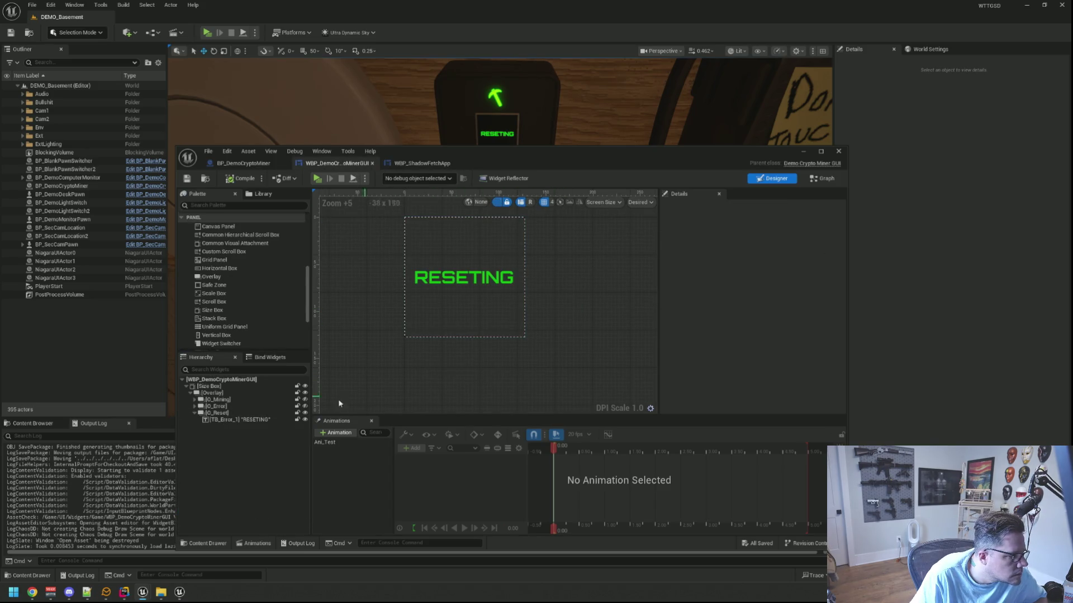
pyautogui.click(248, 412)
pyautogui.hotkey('ctrl', 'v')
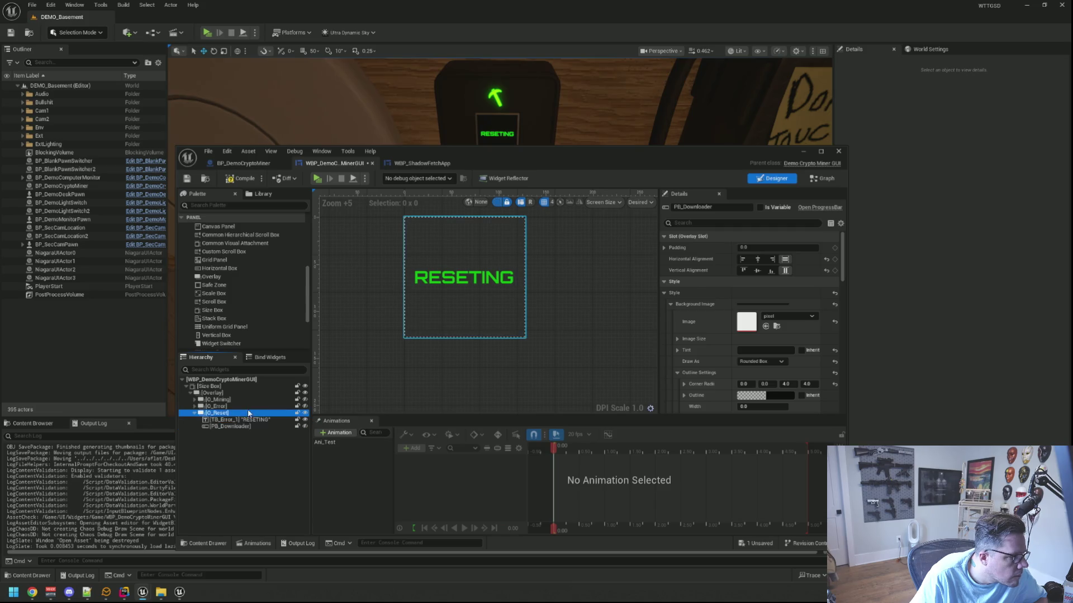
# - Center the pasted PB_Downloader horizontally and vertically
pyautogui.click(245, 424)
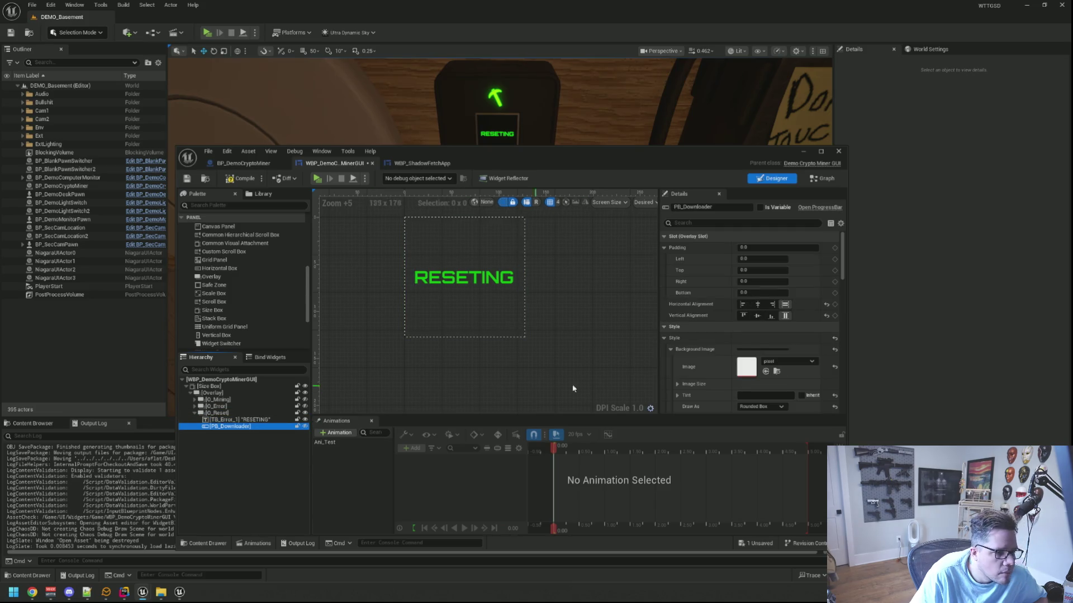
pyautogui.click(757, 305)
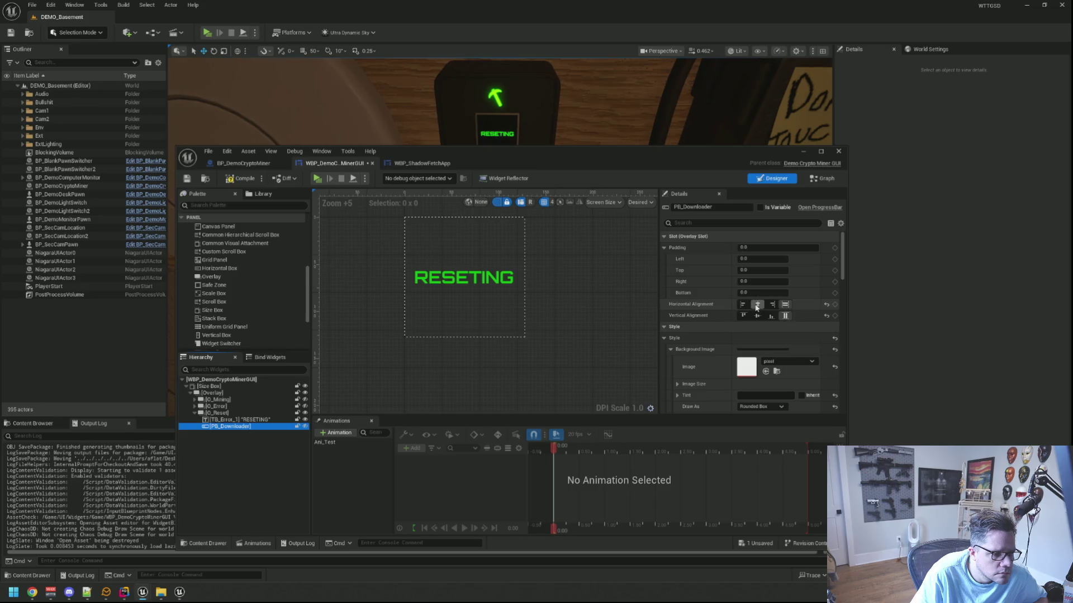
pyautogui.click(757, 315)
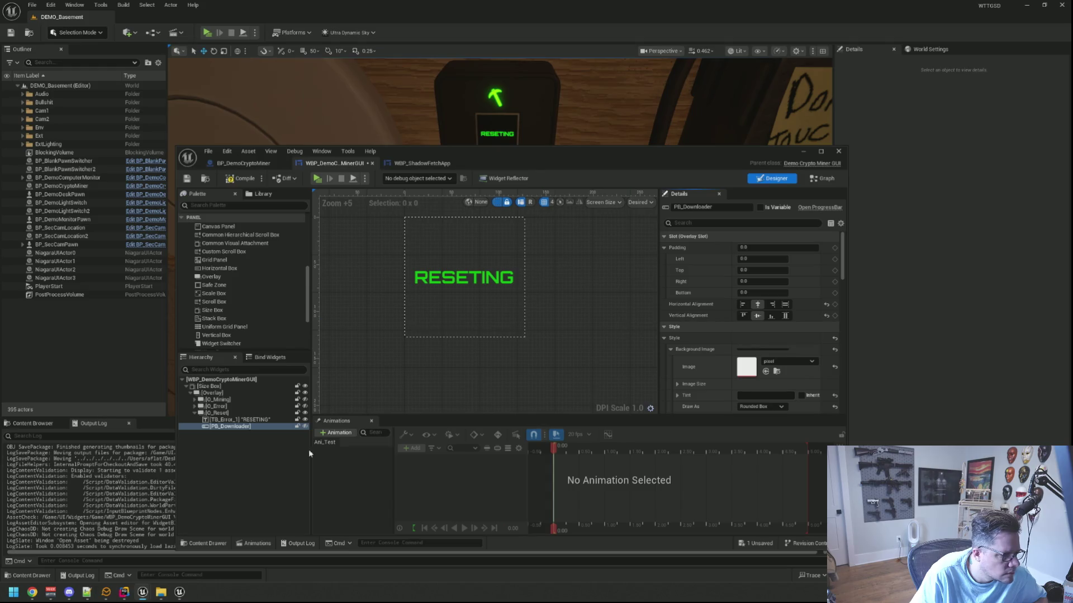
pyautogui.scroll(3, 538, 339)
pyautogui.rightClick(256, 427)
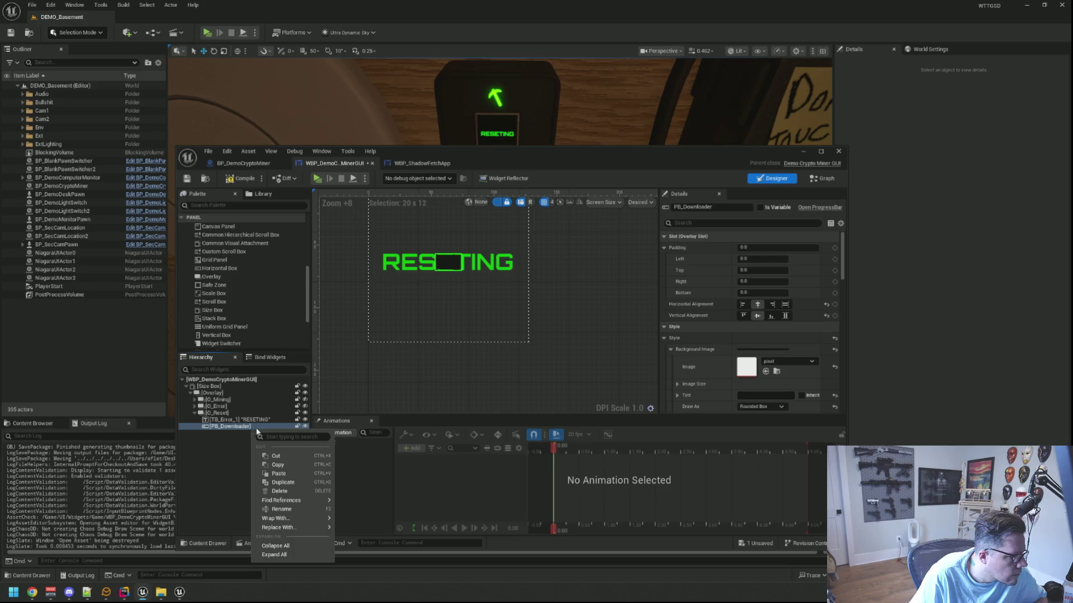
# - Wrap PB_Downloader in a Size Box and enable its Width Override
pyautogui.moveTo(296, 518)
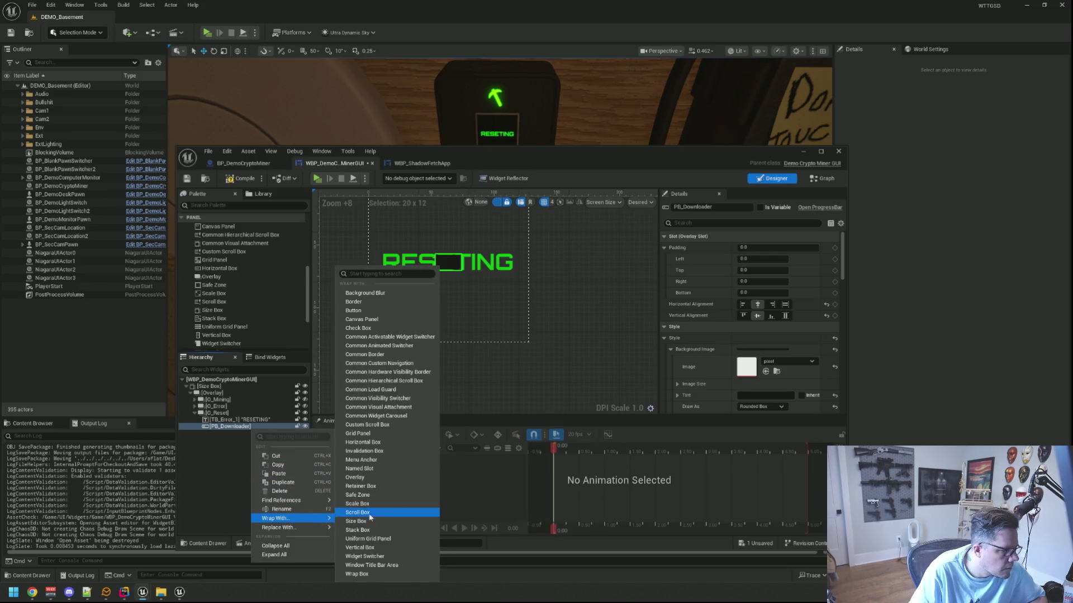
pyautogui.click(396, 525)
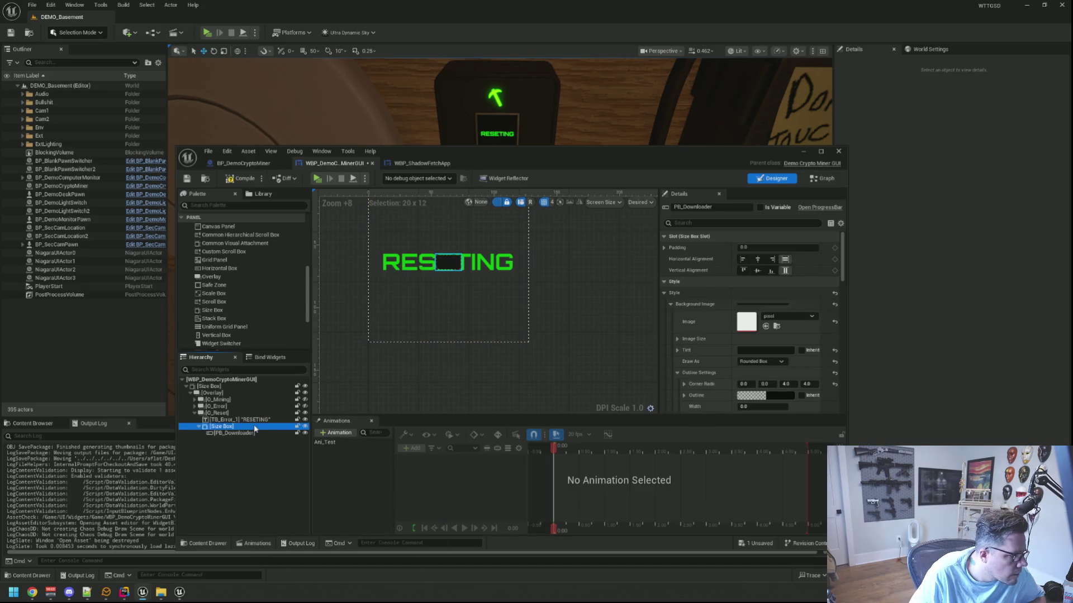
pyautogui.click(771, 270)
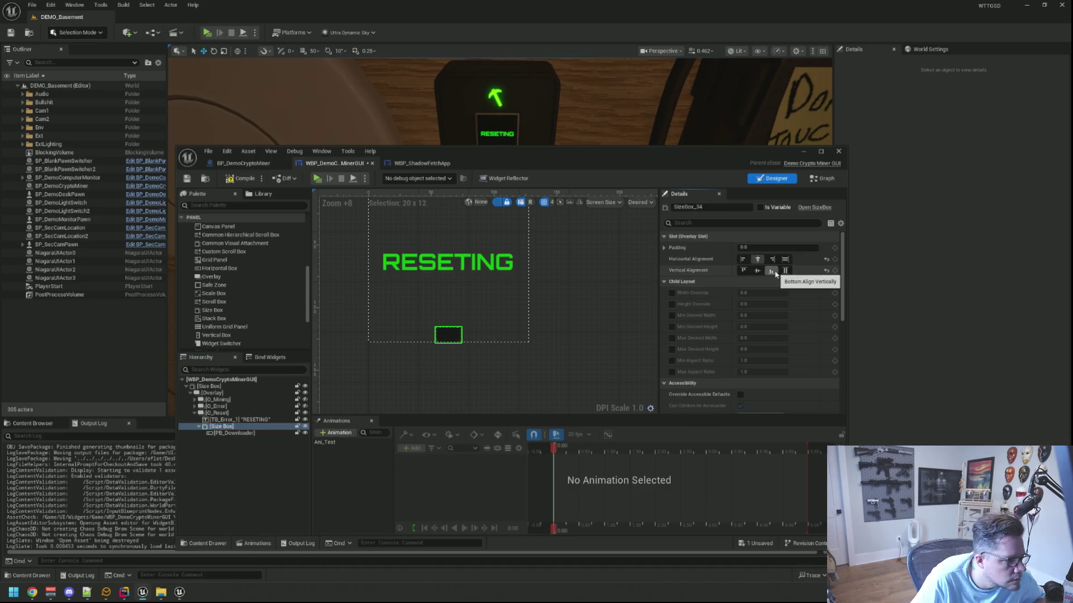
pyautogui.click(672, 293)
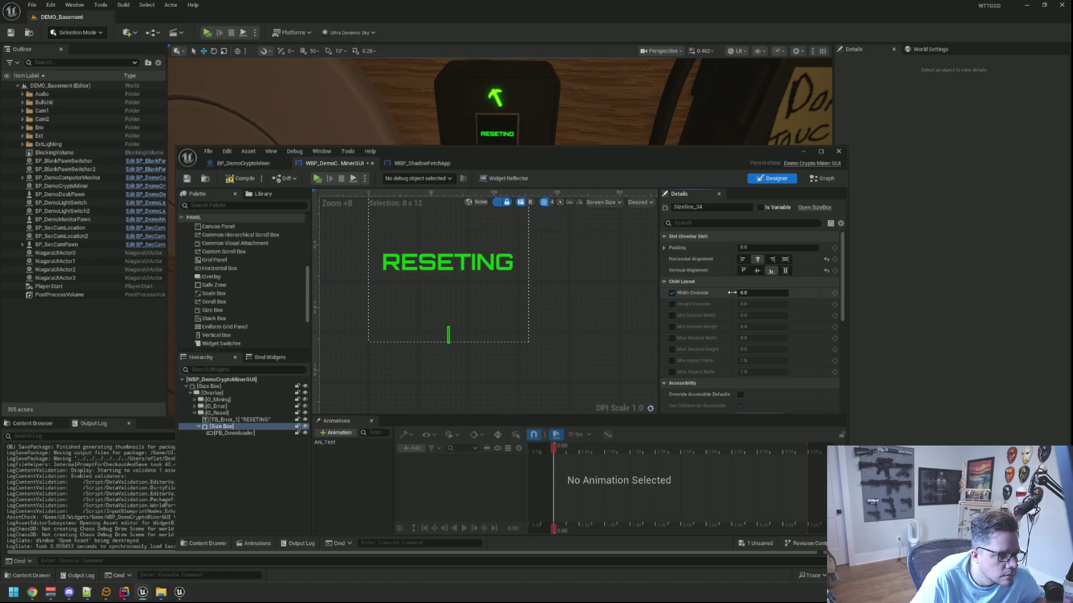
pyautogui.moveTo(739, 293); pyautogui.dragTo(780, 293)
pyautogui.click(755, 292)
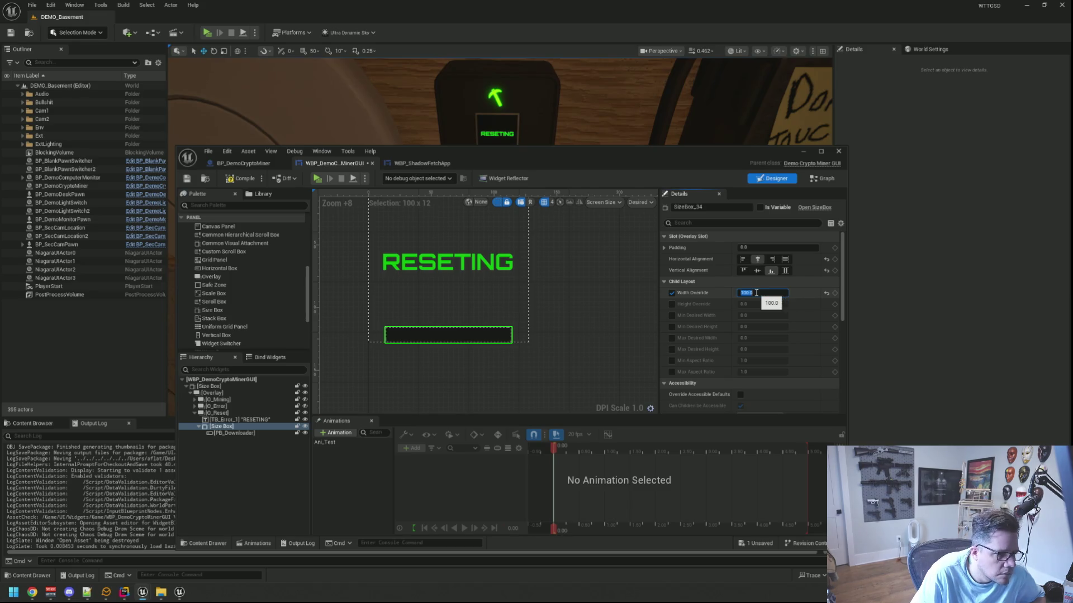
# - Center the size box vertically and set its top padding to 18
pyautogui.click(757, 271)
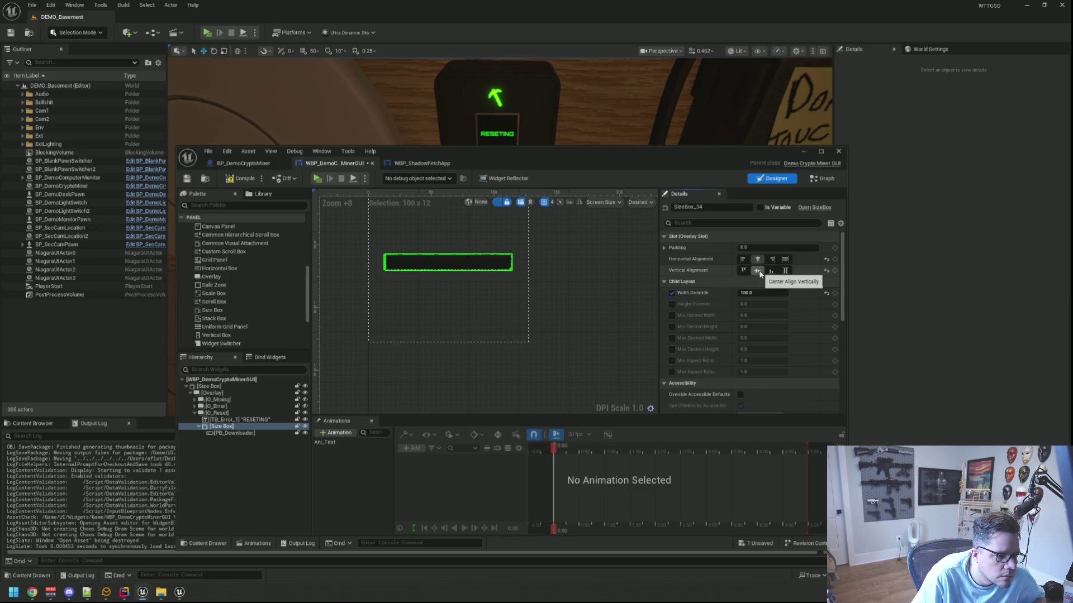
pyautogui.click(664, 249)
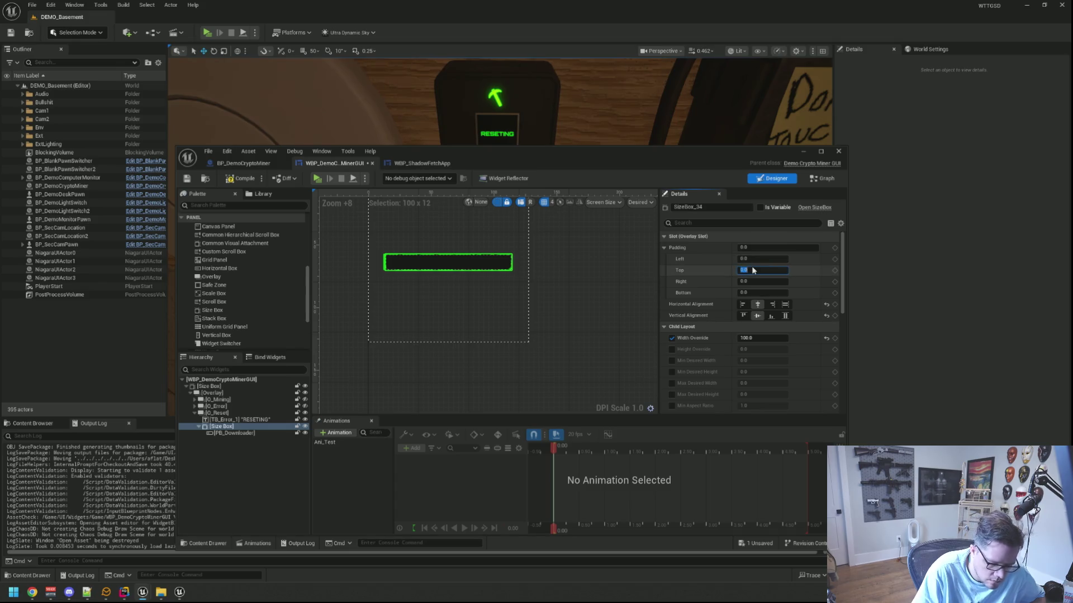
pyautogui.write('50')
pyautogui.press('Return')
pyautogui.press('Return')
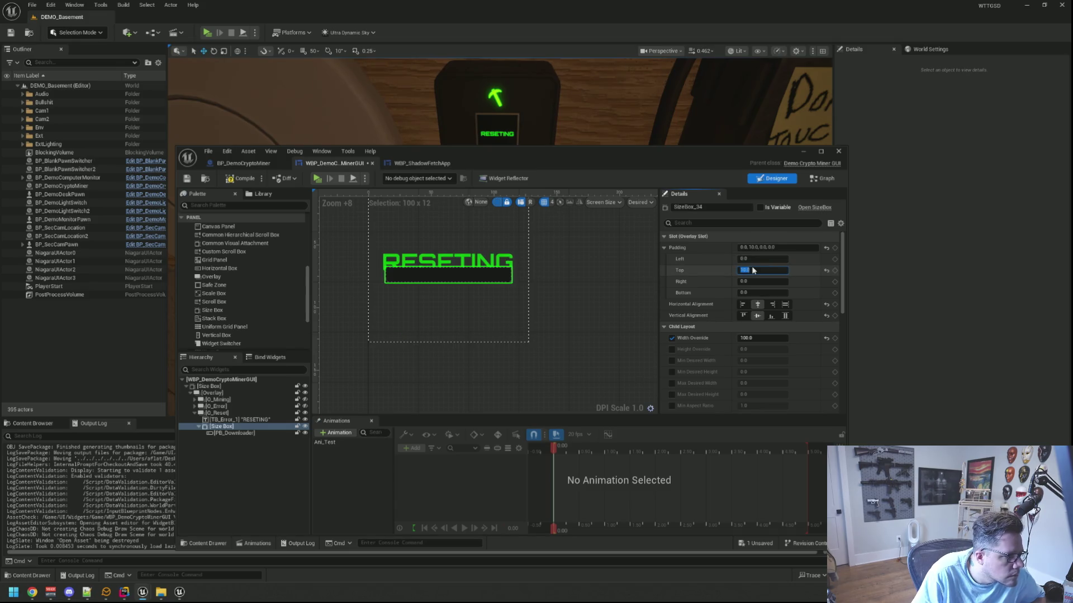
pyautogui.write('50')
pyautogui.press('Return')
pyautogui.write('10')
pyautogui.press('Return')
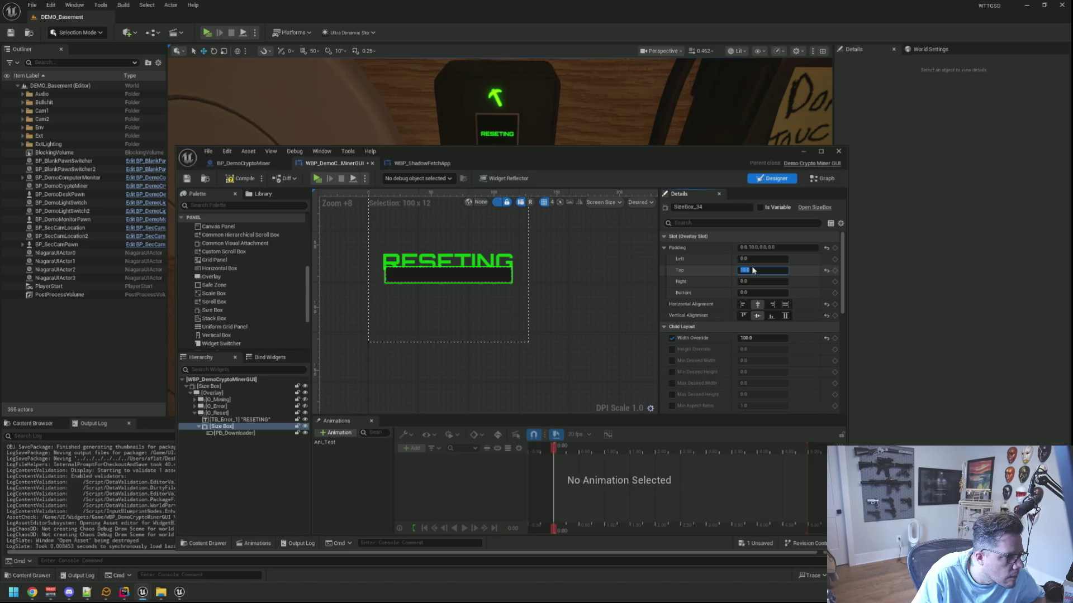
pyautogui.write('15')
pyautogui.press('Return')
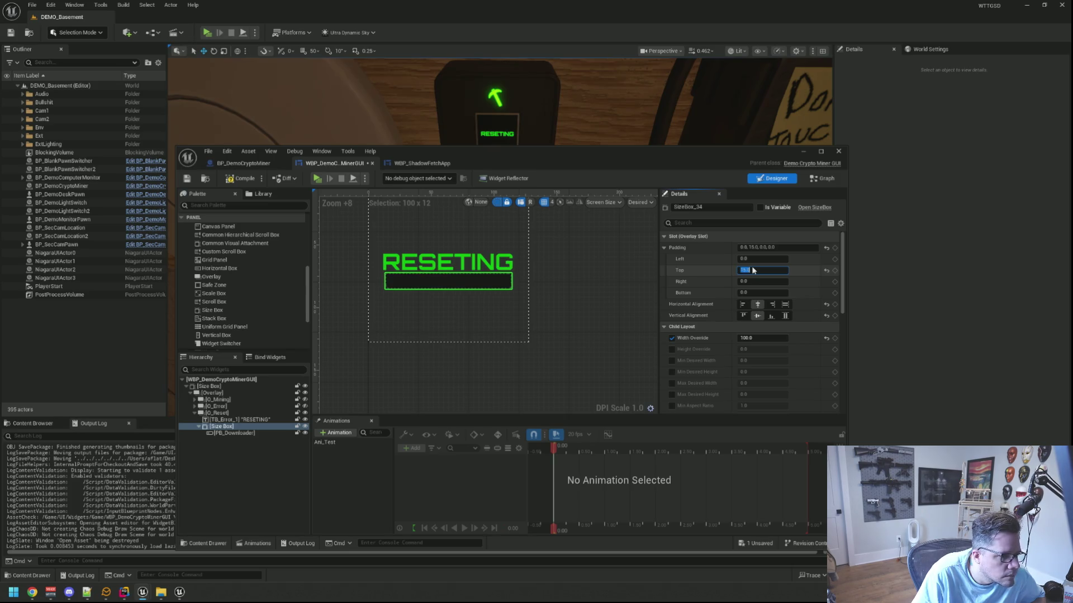
pyautogui.write('20')
pyautogui.press('Return')
pyautogui.write('8')
pyautogui.press('Return')
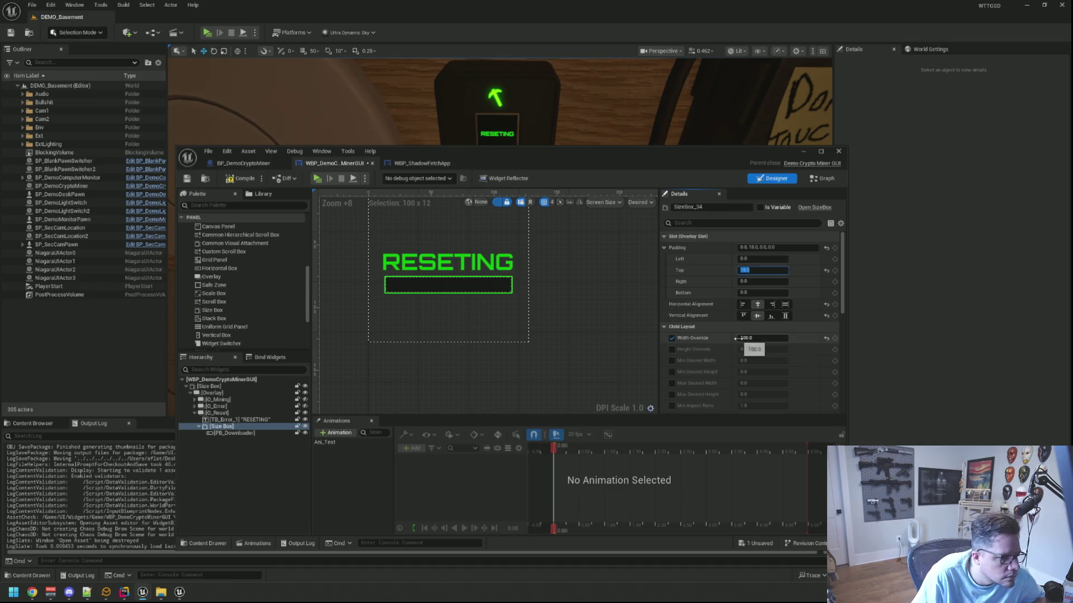
# - Fine-tune the size box's width override slightly wider
pyautogui.moveTo(751, 338); pyautogui.dragTo(758, 338)
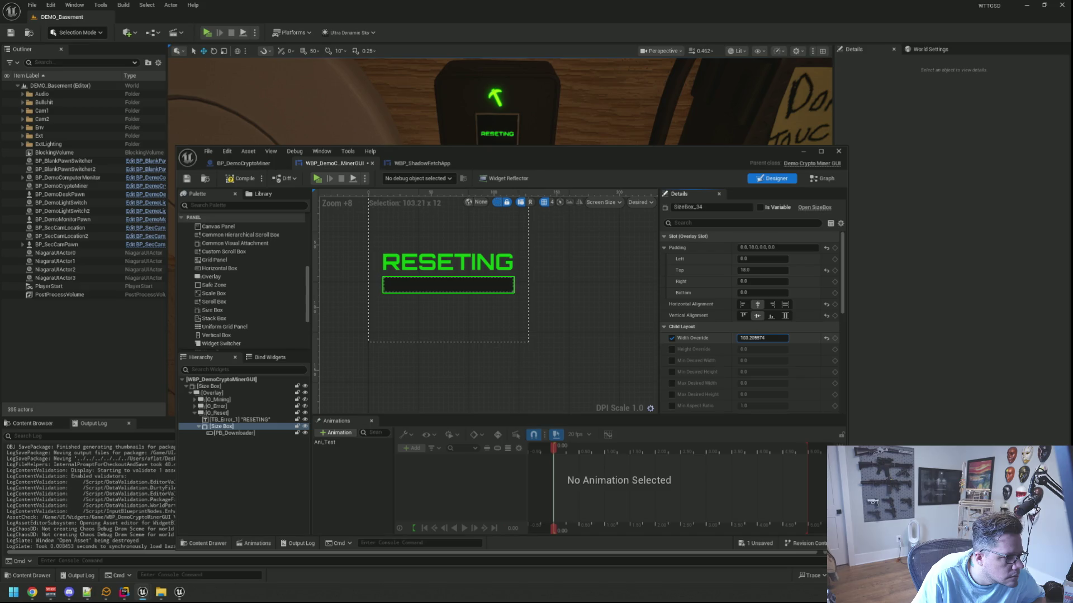
pyautogui.click(619, 286)
pyautogui.moveTo(519, 153); pyautogui.dragTo(528, 175)
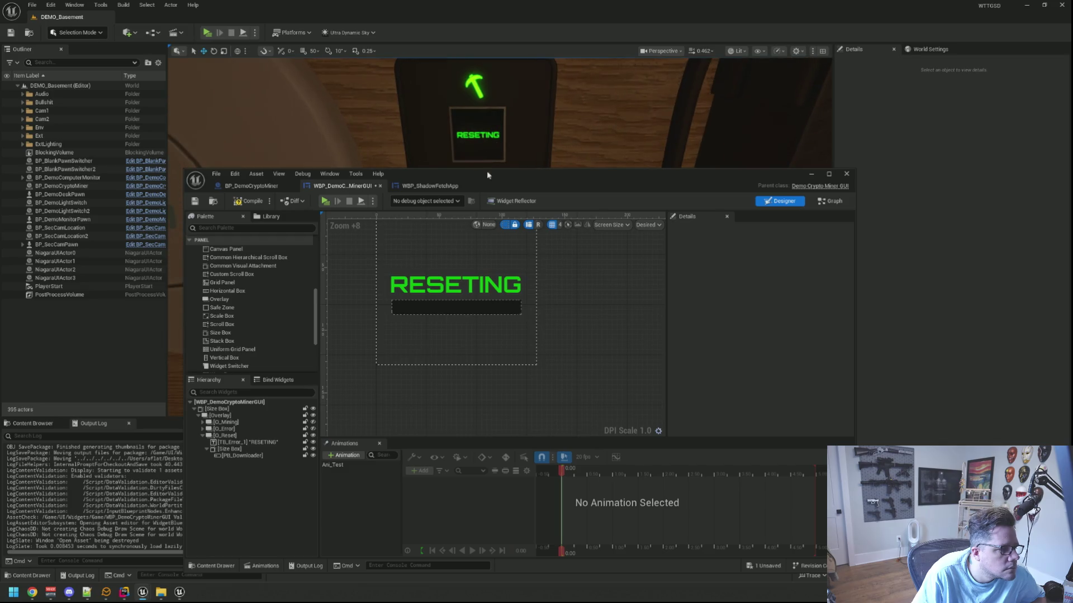
# - Rename the PB_Downloader progress bar to PB_Progress
pyautogui.doubleClick(246, 456)
pyautogui.write('PB_Progre')
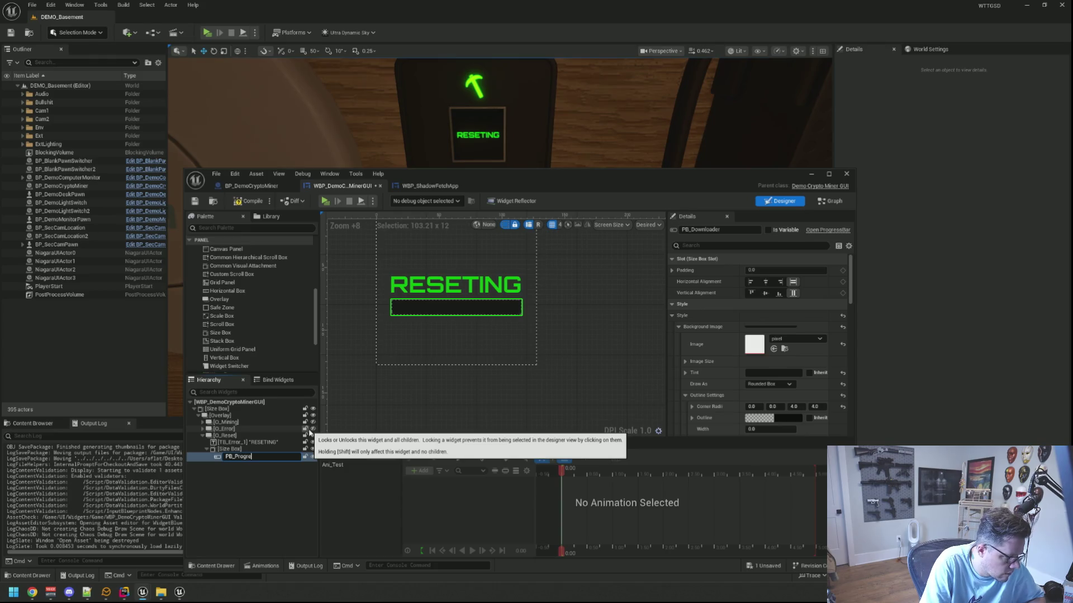
pyautogui.write('ss')
pyautogui.press('Return')
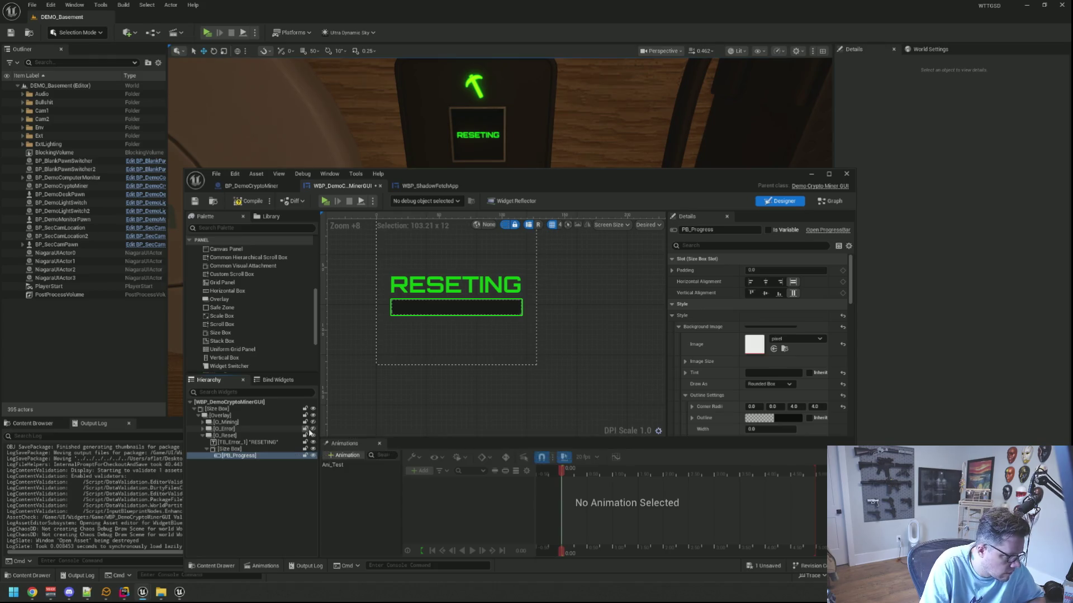
# - Set the bar's Background Draw As to None and bring up the fill Tint colour picker
pyautogui.scroll(-4, 718, 352)
pyautogui.scroll(-6, 713, 353)
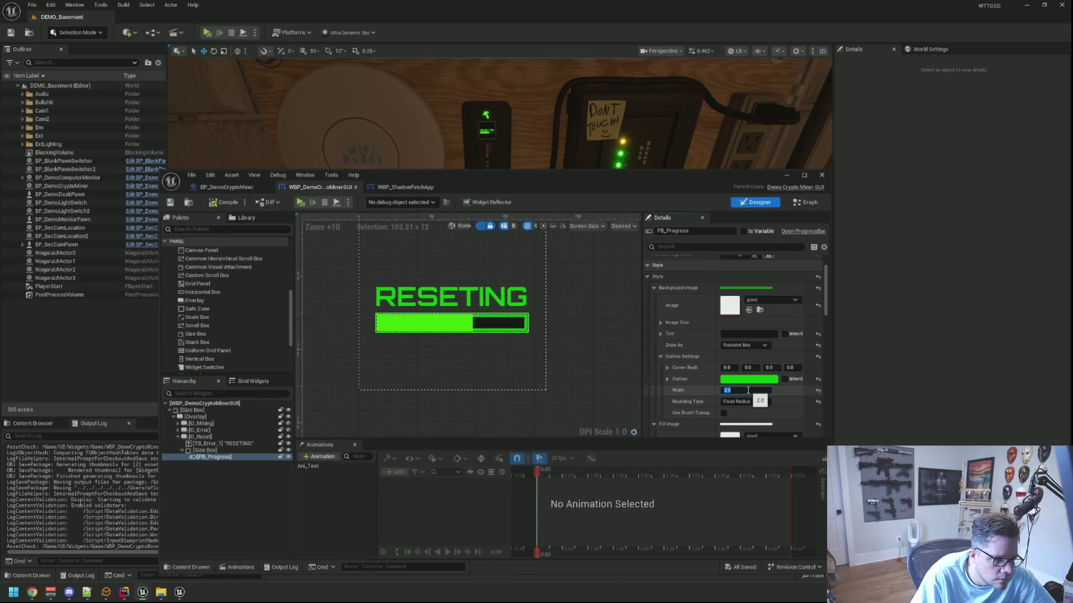
pyautogui.click(743, 345)
pyautogui.click(751, 354)
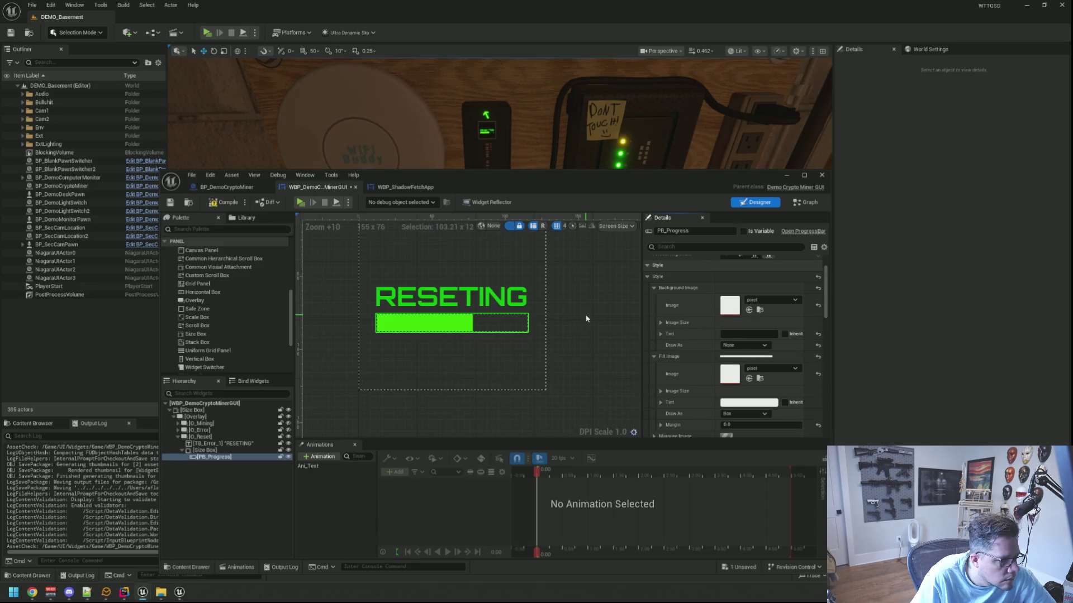
pyautogui.click(510, 320)
pyautogui.click(654, 397)
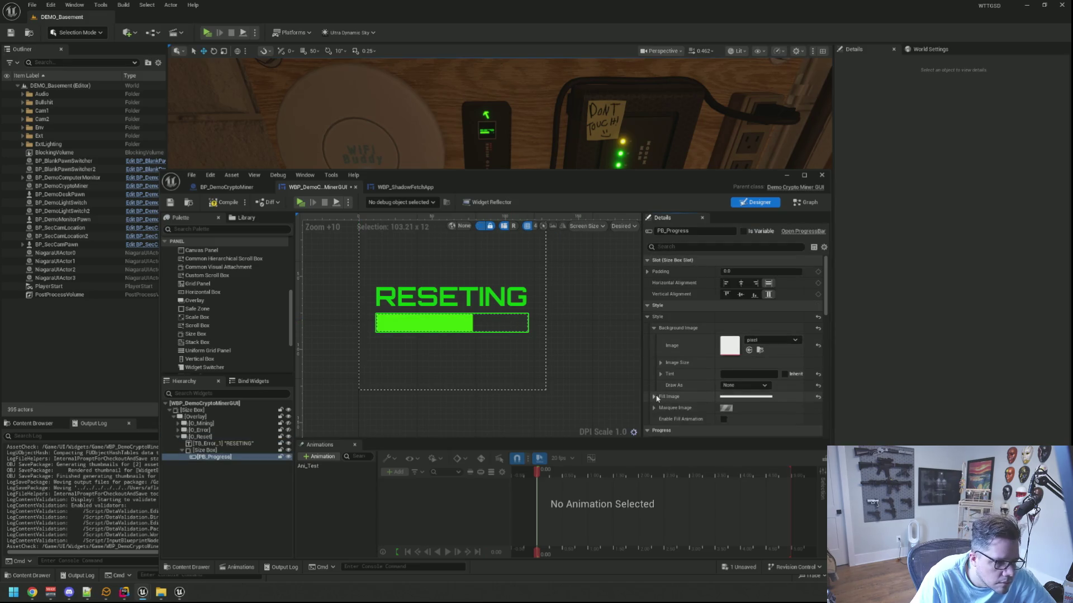
pyautogui.click(735, 373)
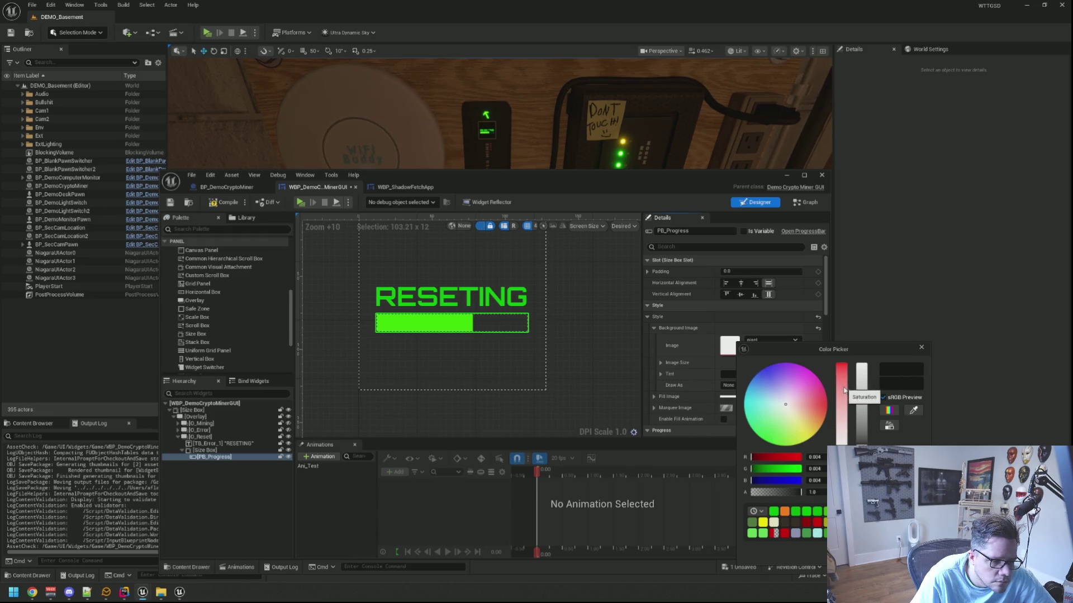